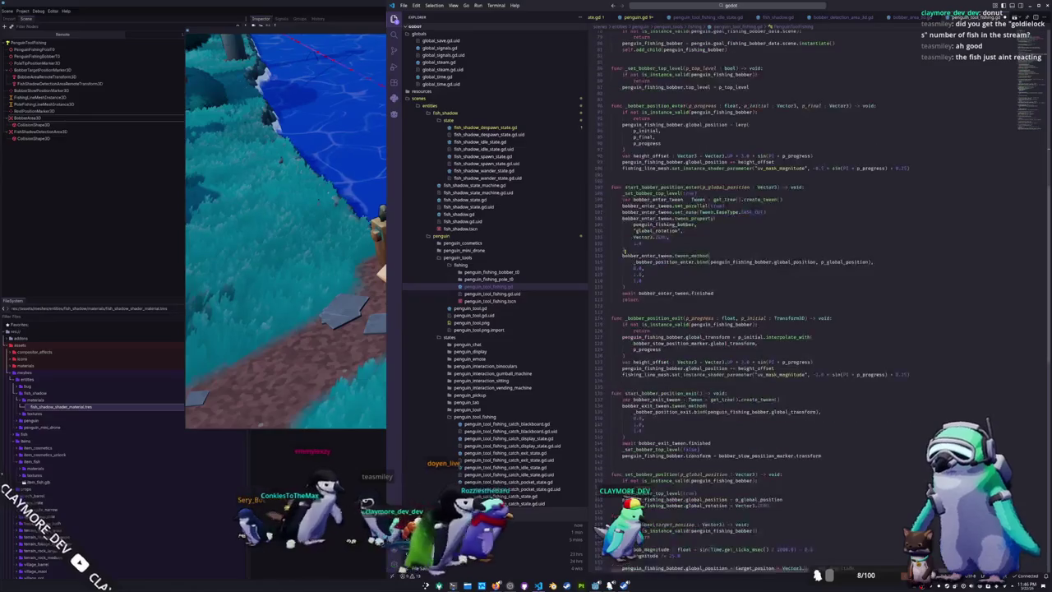
Add a 'cast = true' line above bob_bobber's validity check and save the script
scroll(625, 253, "down", 1)
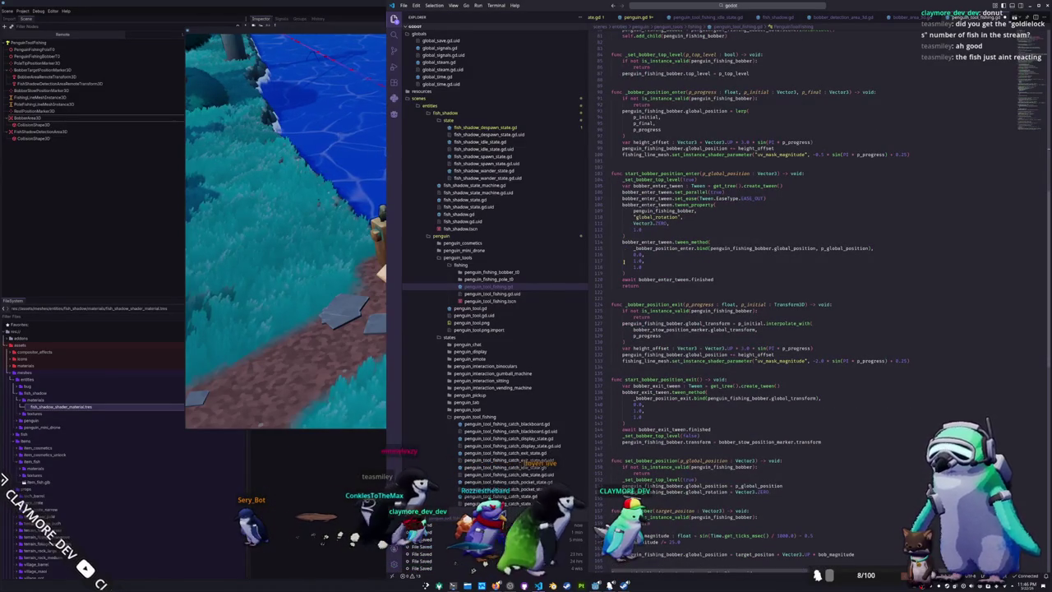
scroll(623, 263, "down", 8)
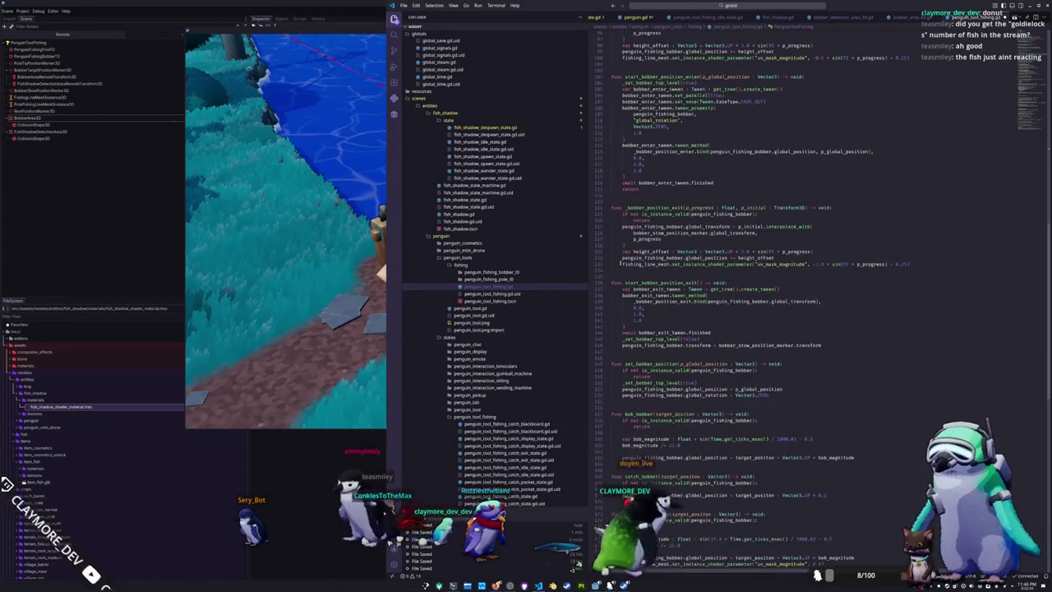
scroll(622, 263, "down", 4)
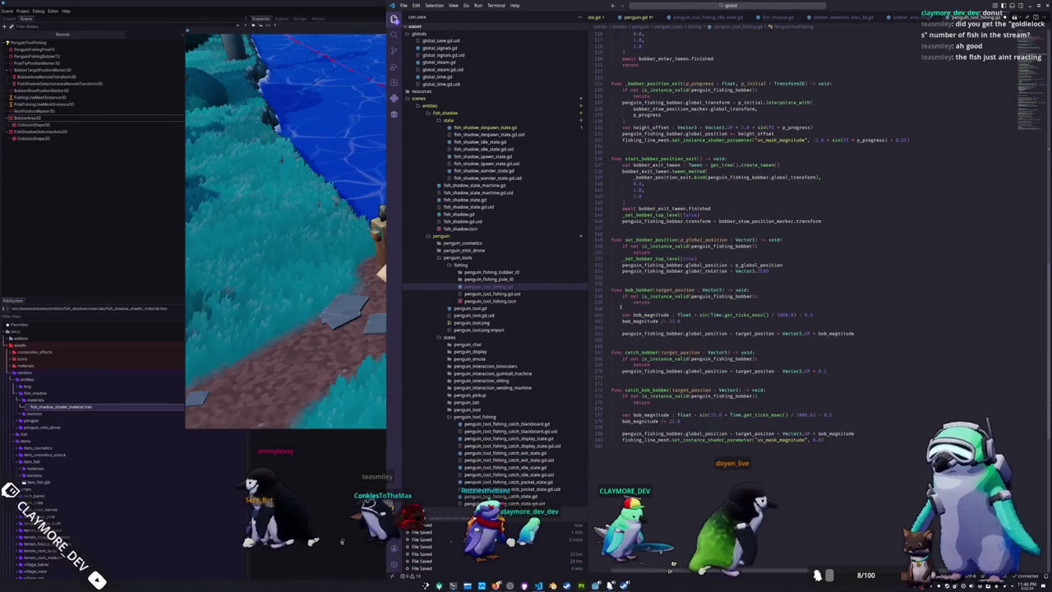
left_click(623, 309)
left_click(623, 296)
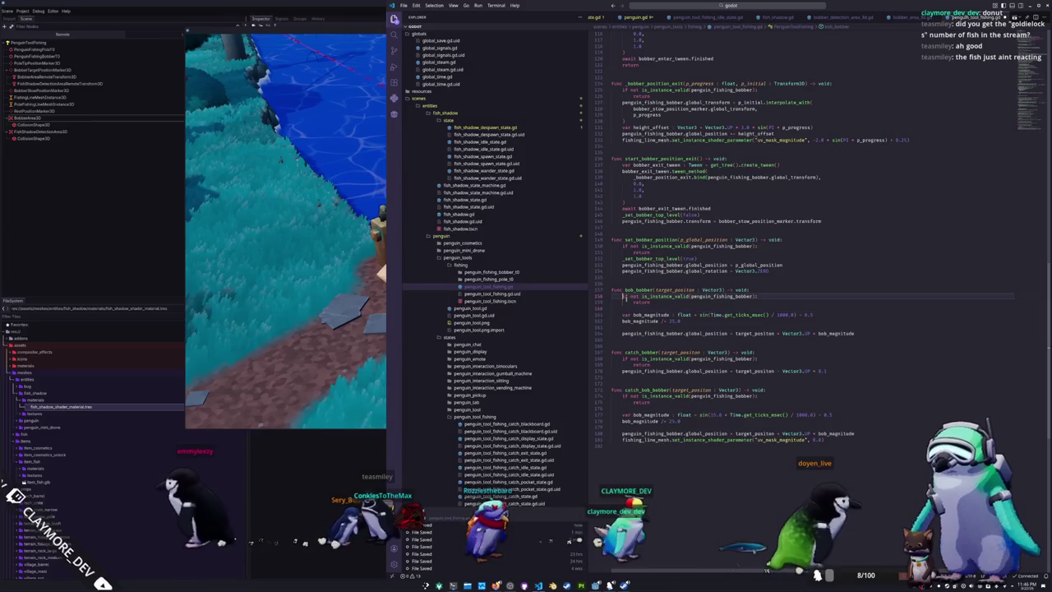
key("ctrl+shift+Return")
type("ca")
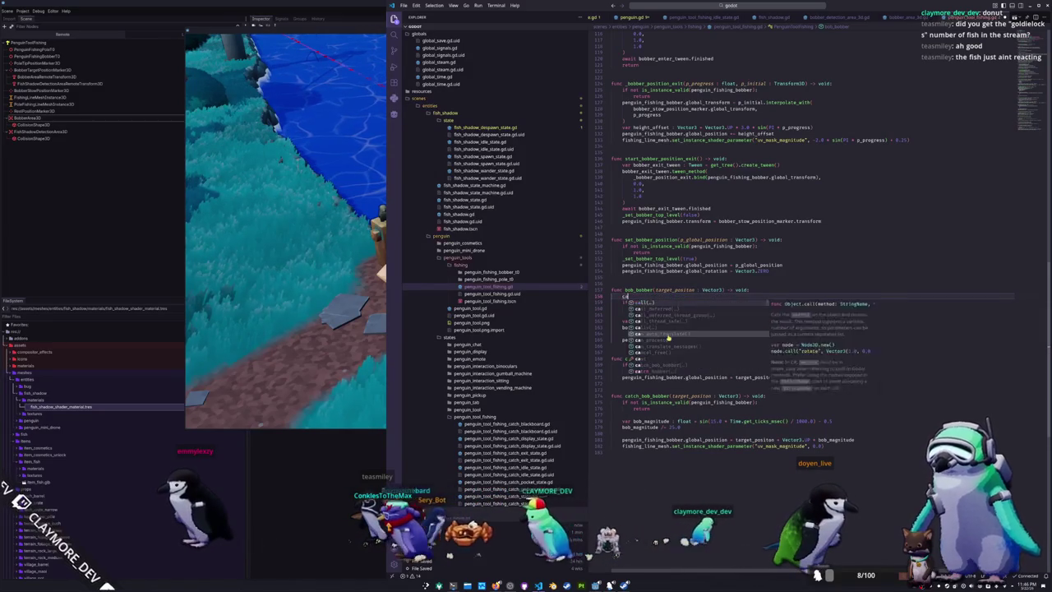
type("st = true")
key("ctrl+s")
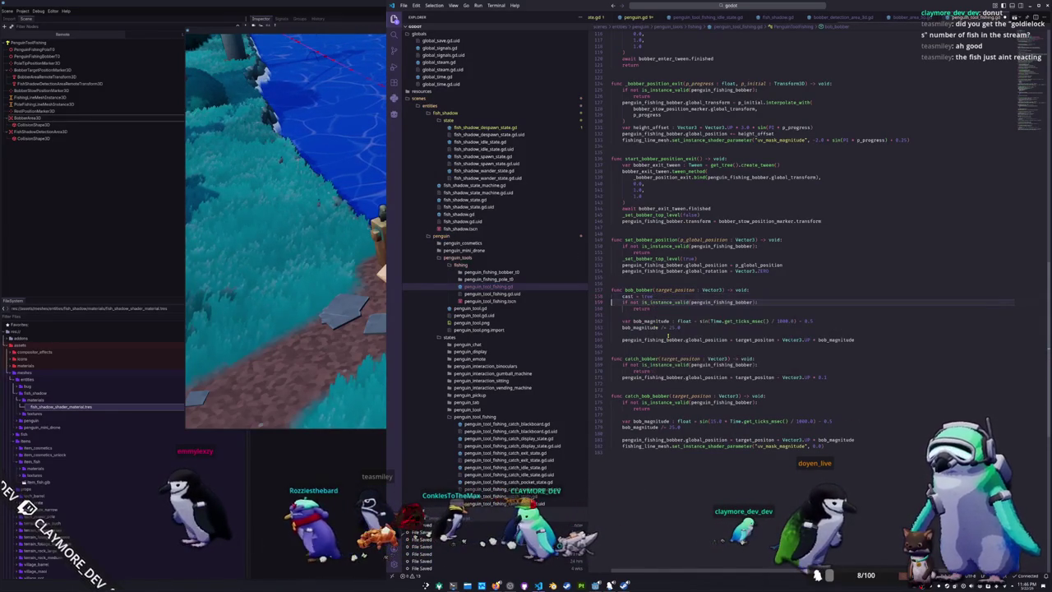
Move the cast line from bob_bobber into set_bobber_position
key("ctrl+shift+k")
key("Up")
key("Up")
key("Up")
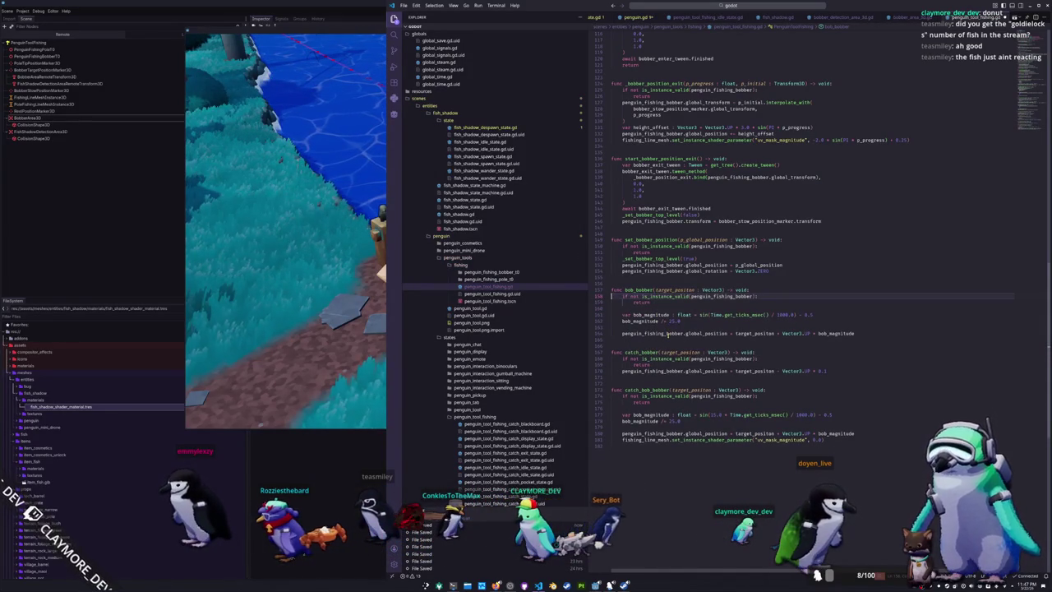
key("ctrl+v")
key("Return")
key("ctrl+shift+k")
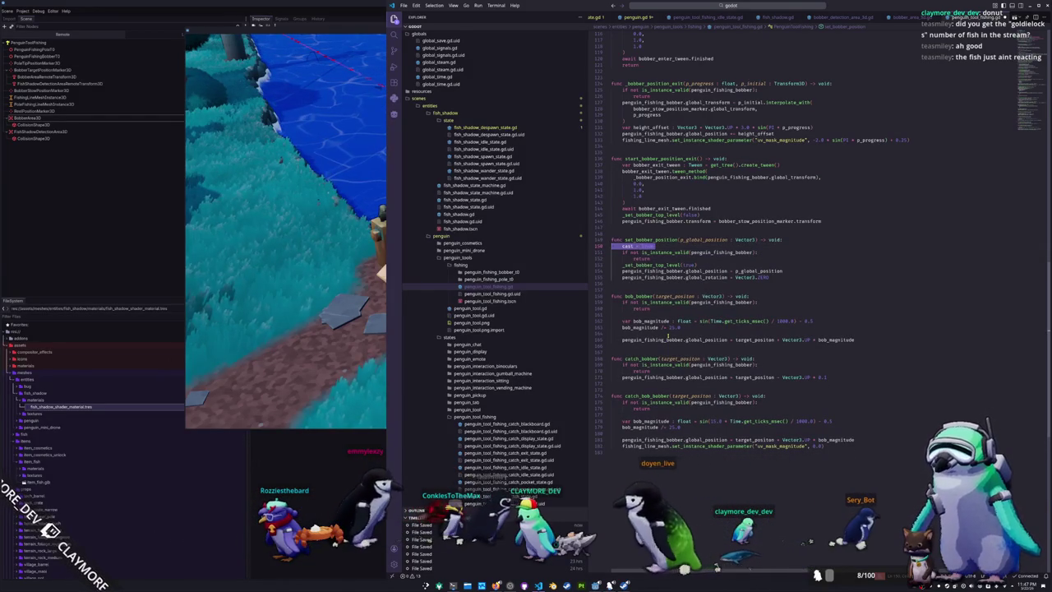
Set cast to true after start_bobber_position_enter's tween and to false in start_bobber_position_exit
key("Up")
key("Up")
key("Up")
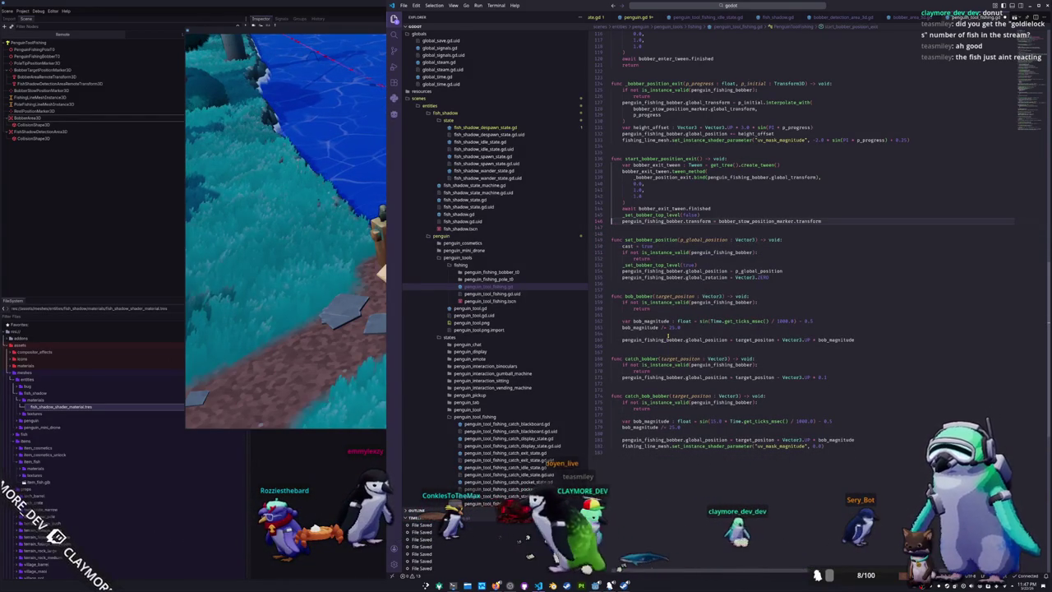
key("Down")
key("Down")
key("Down")
key("Up")
key("Up")
key("Up")
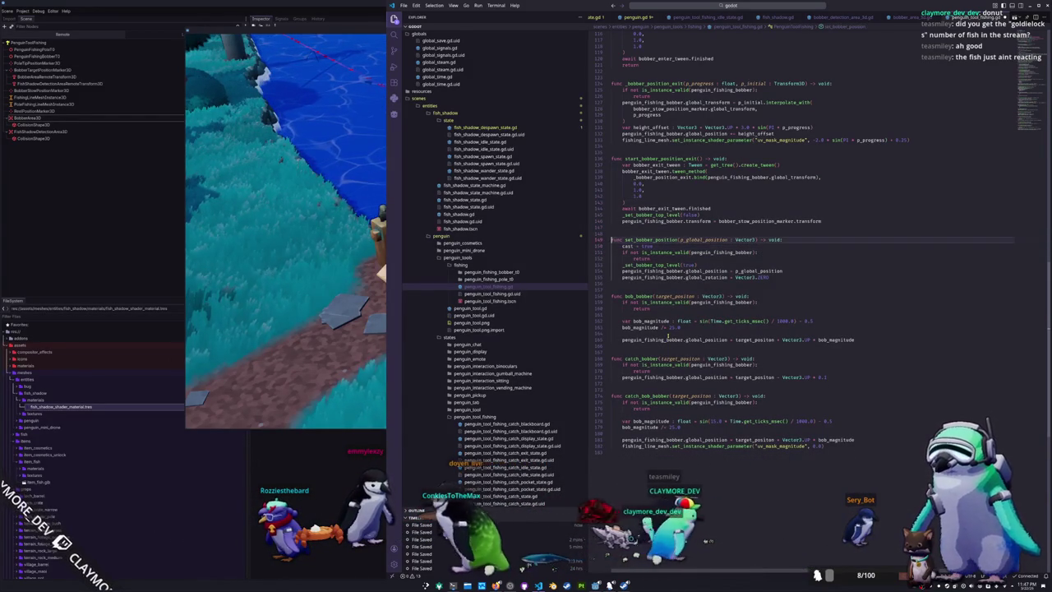
key("Up")
key("Up")
key("Up")
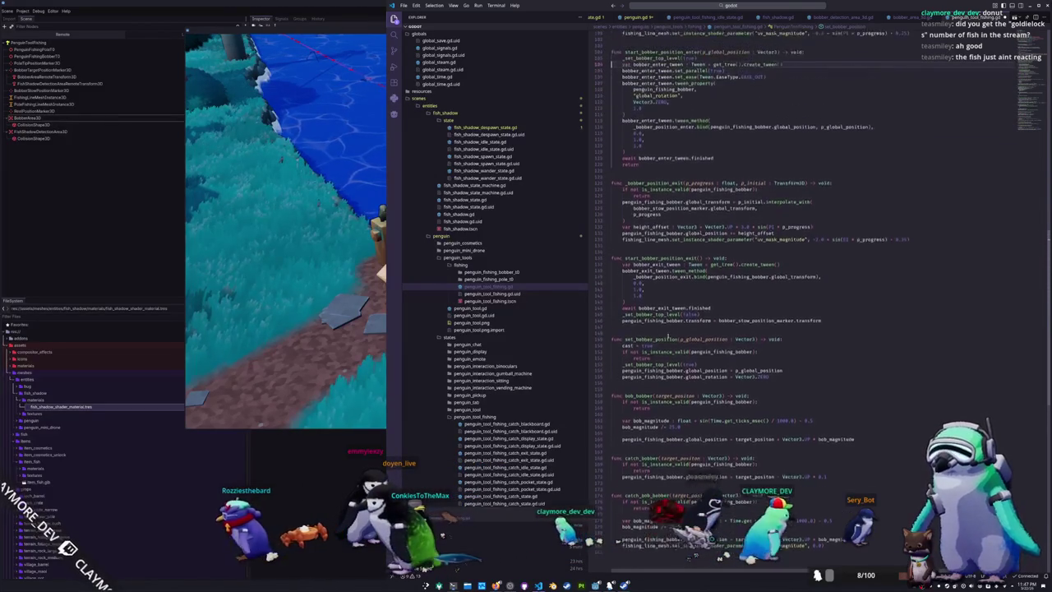
key("Down")
key("Down")
key("Down")
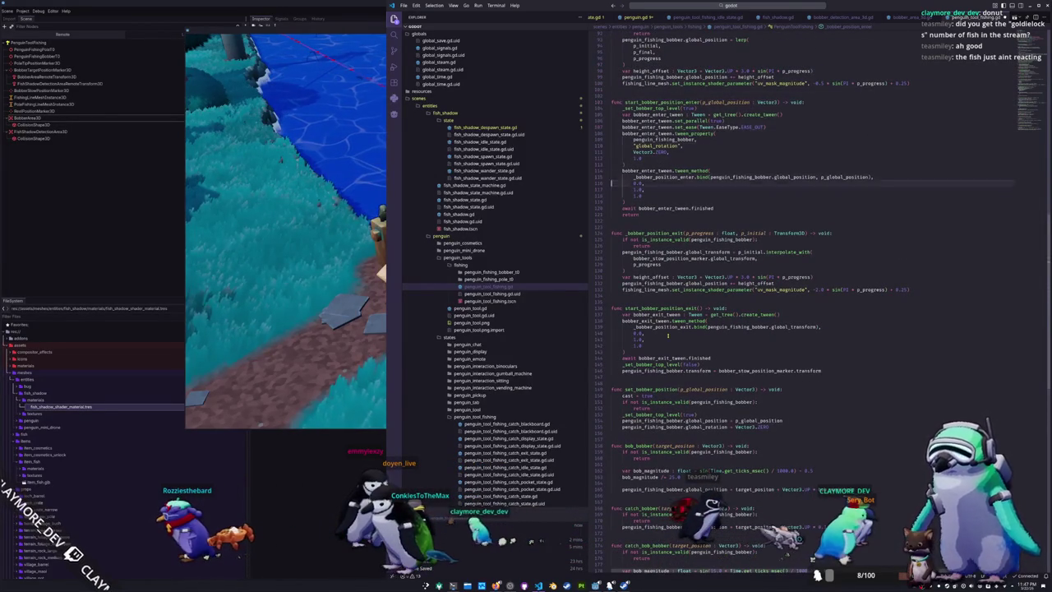
type("cast = true")
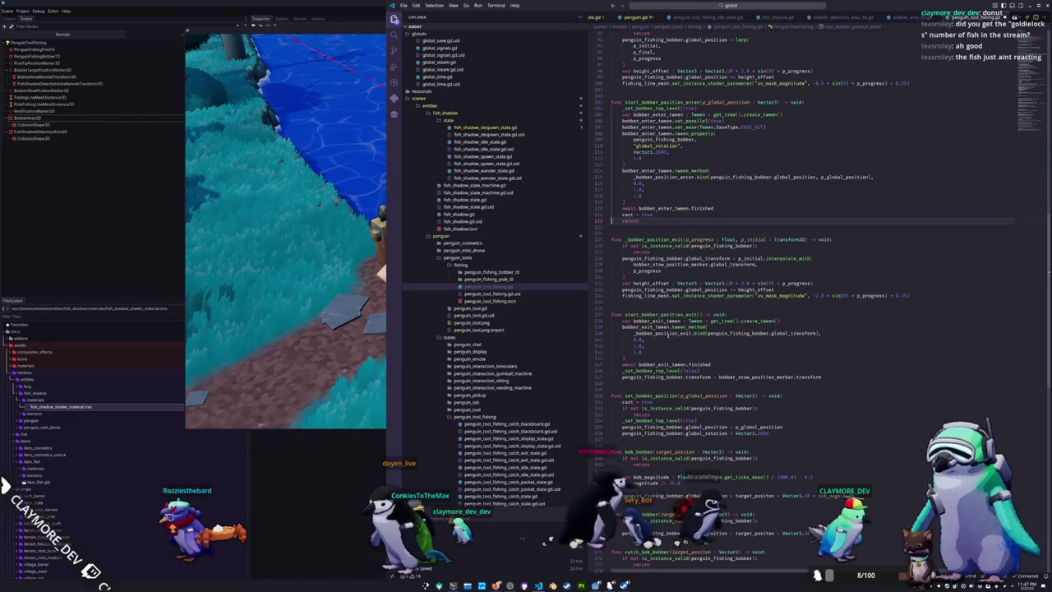
key("shift+Up")
key("Down")
key("Down")
key("Down")
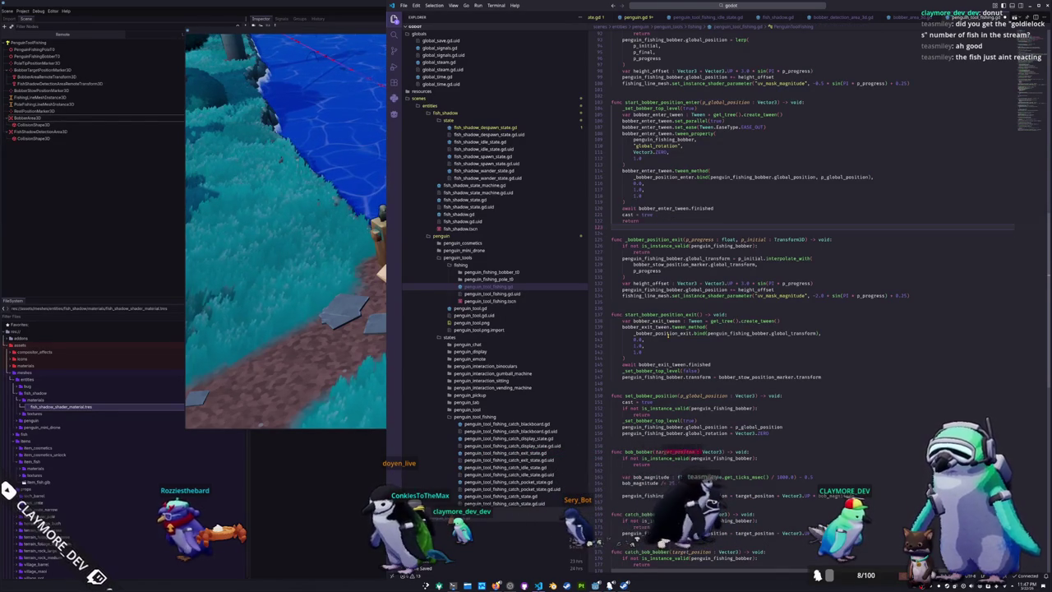
key("ctrl+v")
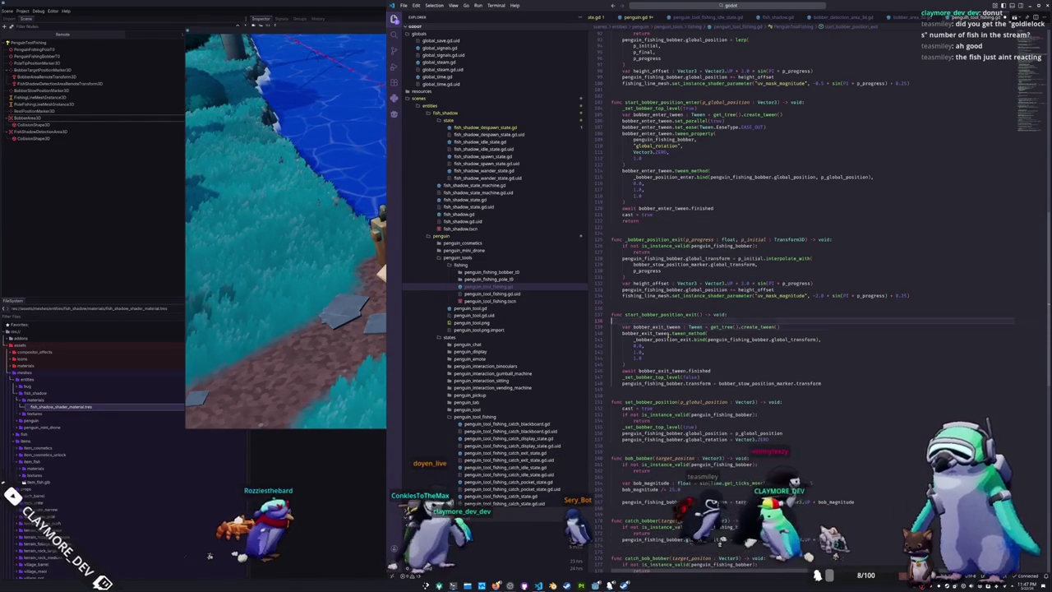
key("Up")
key("End")
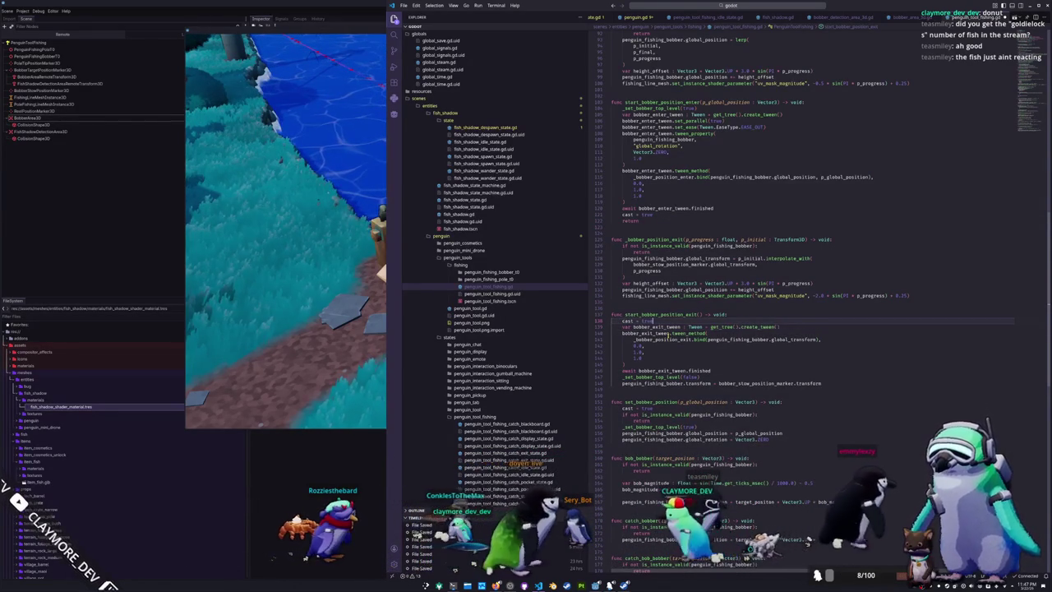
key("BackSpace")
key("BackSpace")
key("BackSpace")
type("false")
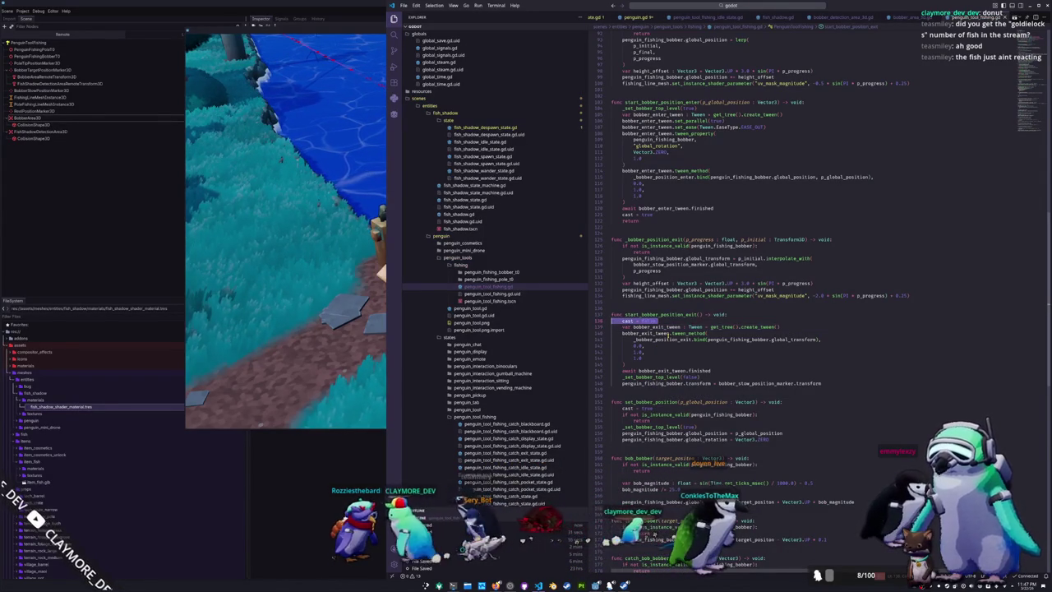
Remove the cast lines again from the exit, enter and set_bobber_position functions
key("ctrl+x")
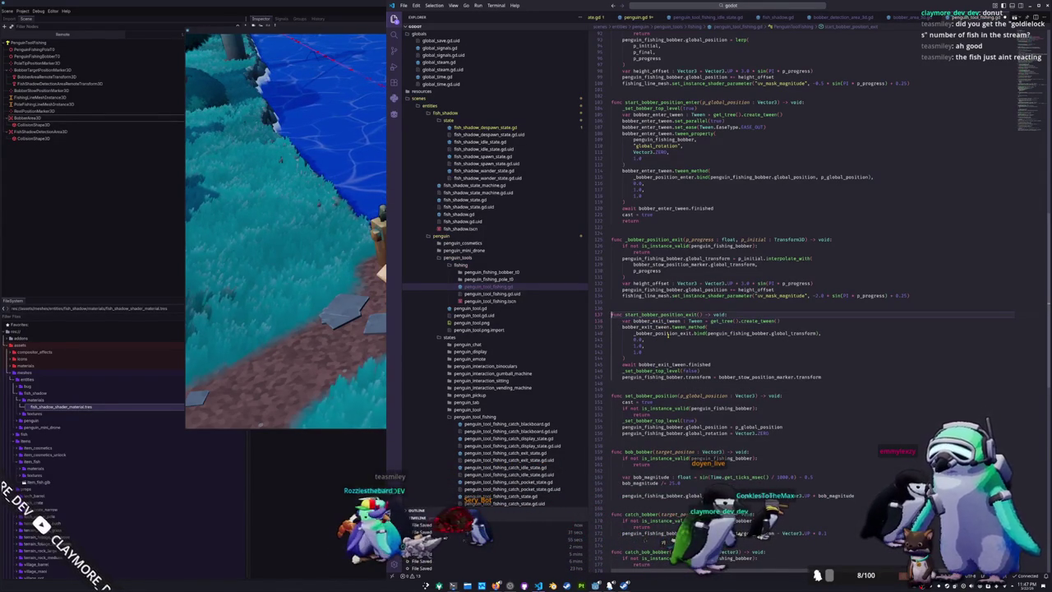
key("Up")
key("Up")
key("Up")
key("ctrl+x")
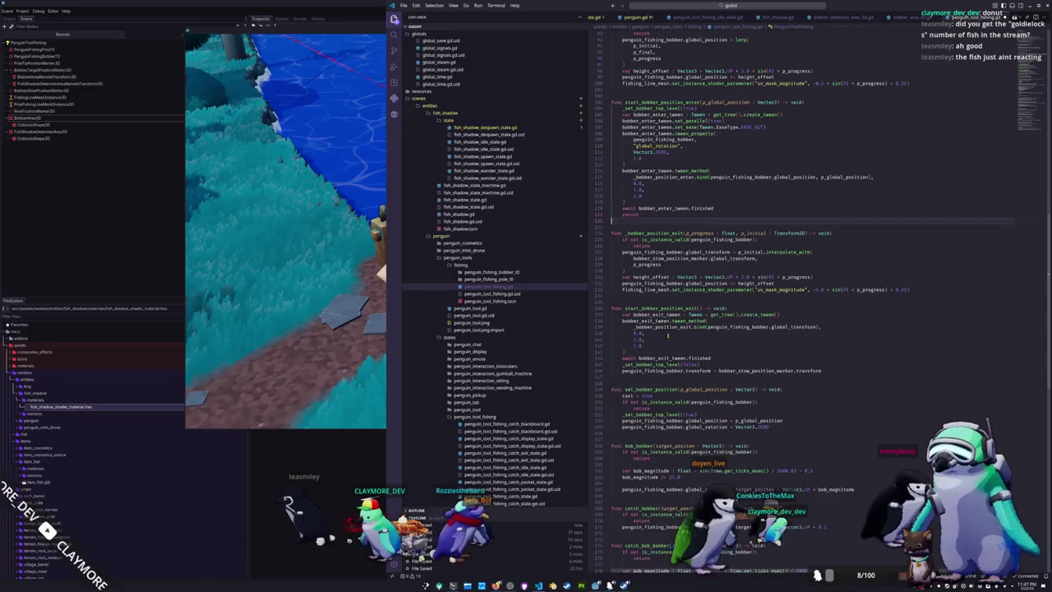
key("Down")
key("Down")
key("Down")
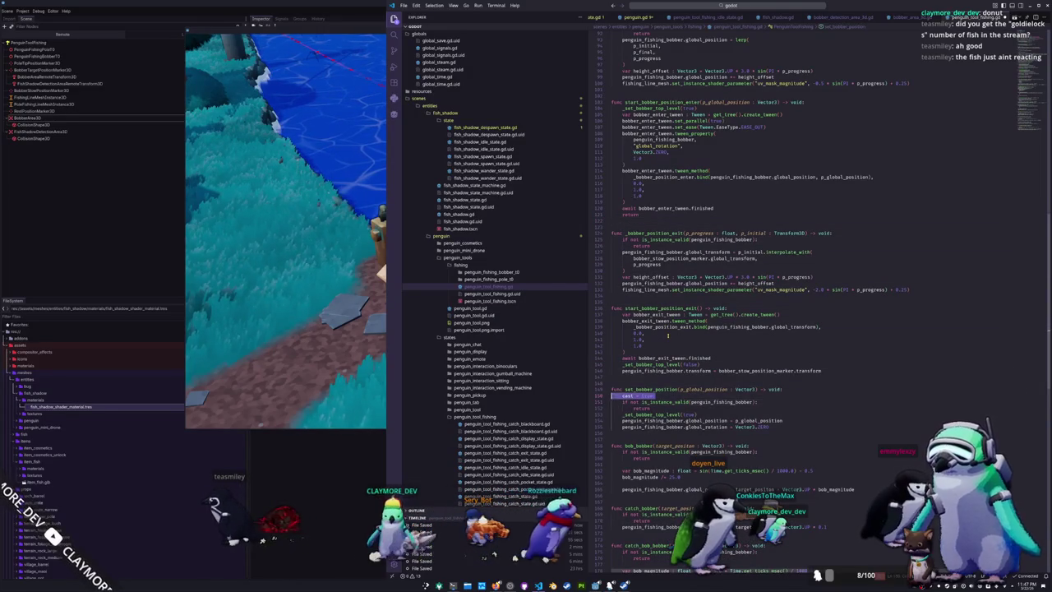
key("ctrl+x")
scroll(499, 367, "down", 8)
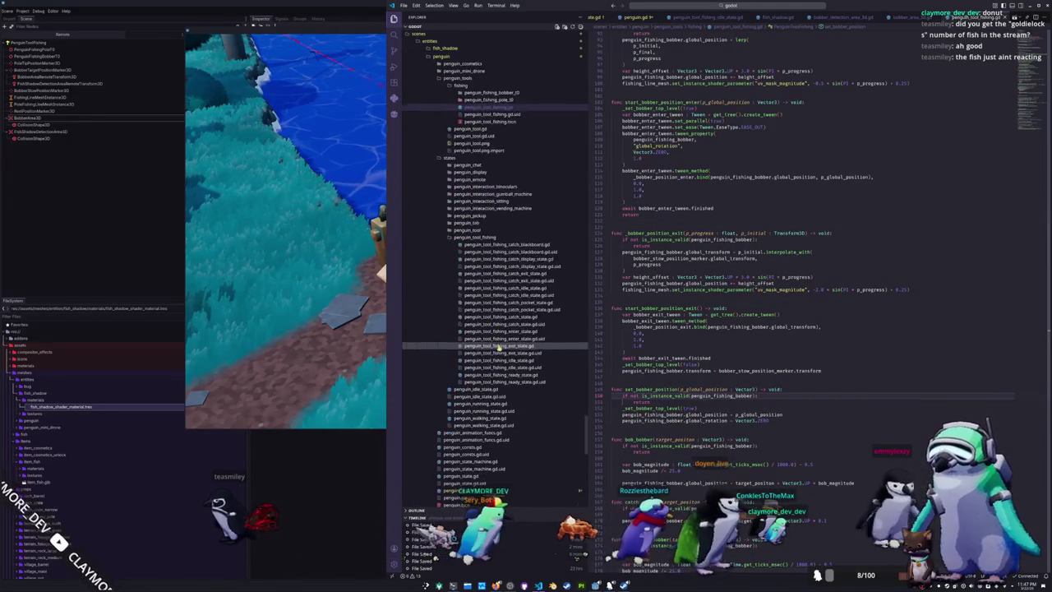
In the penguin fishing idle state, add 'penguin.penguin_tool_fishing.cast = true' after the bobber placement call
left_click(499, 361)
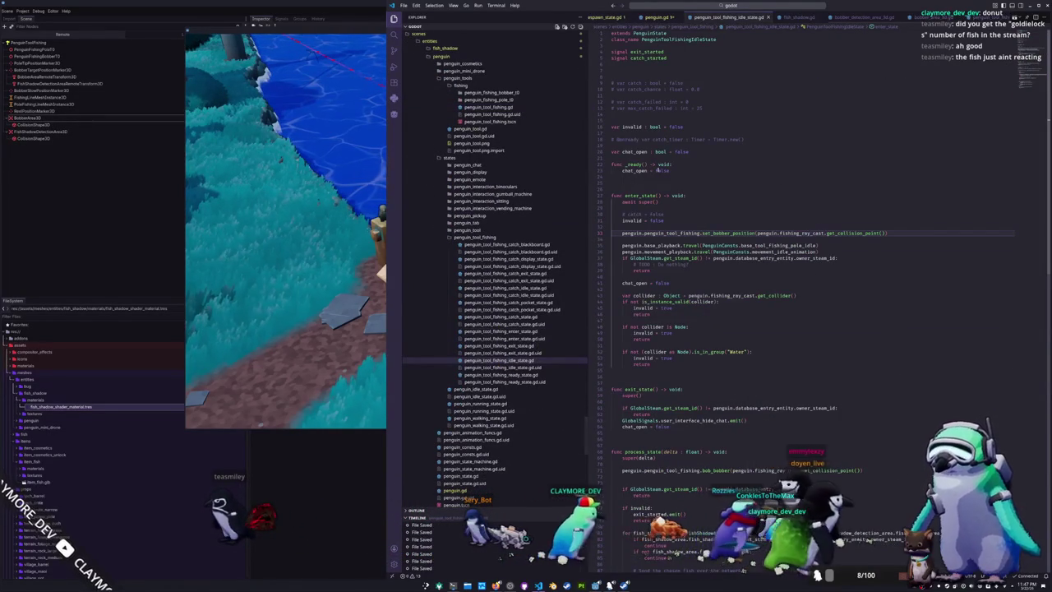
key("Return")
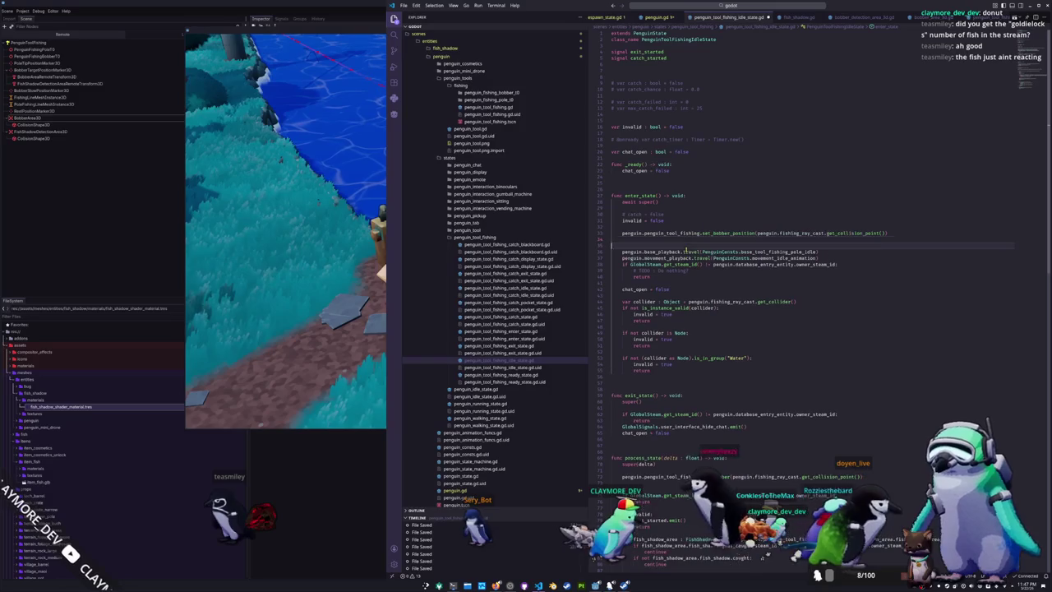
type("penguin")
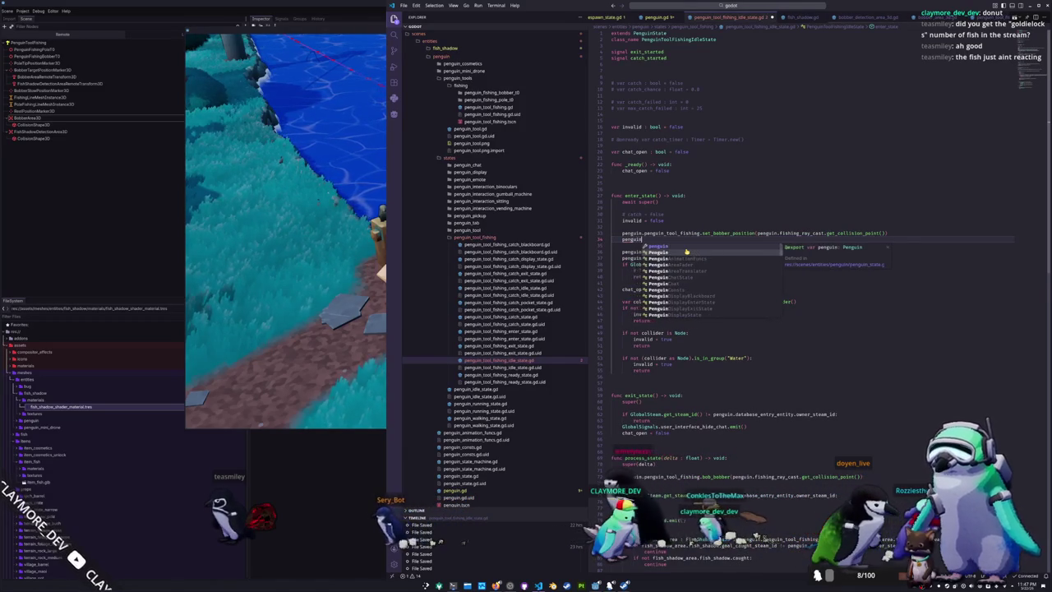
type(".penguin_tool")
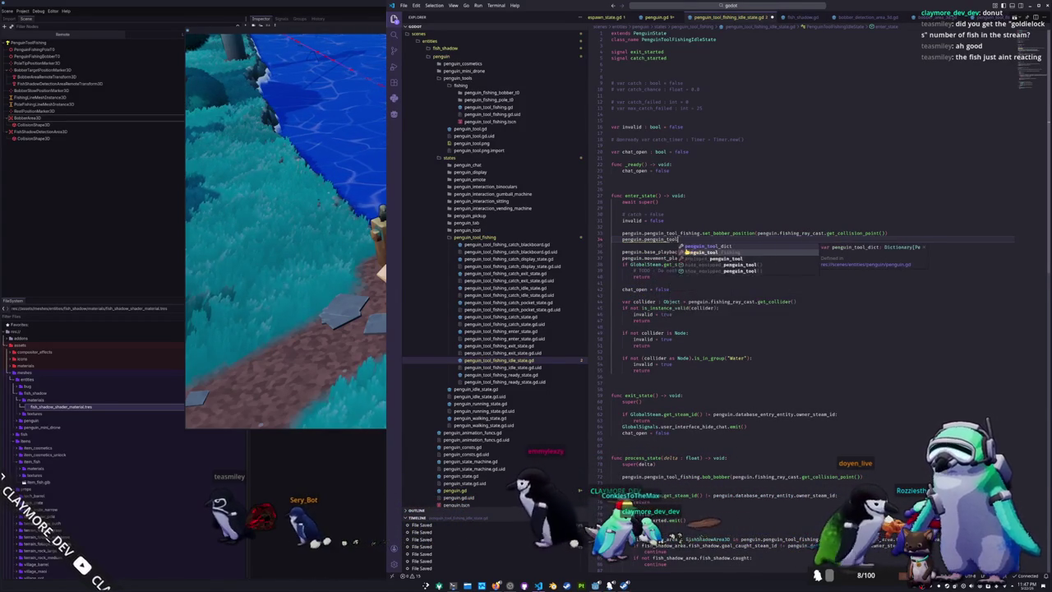
type("_fishing.cast = fals")
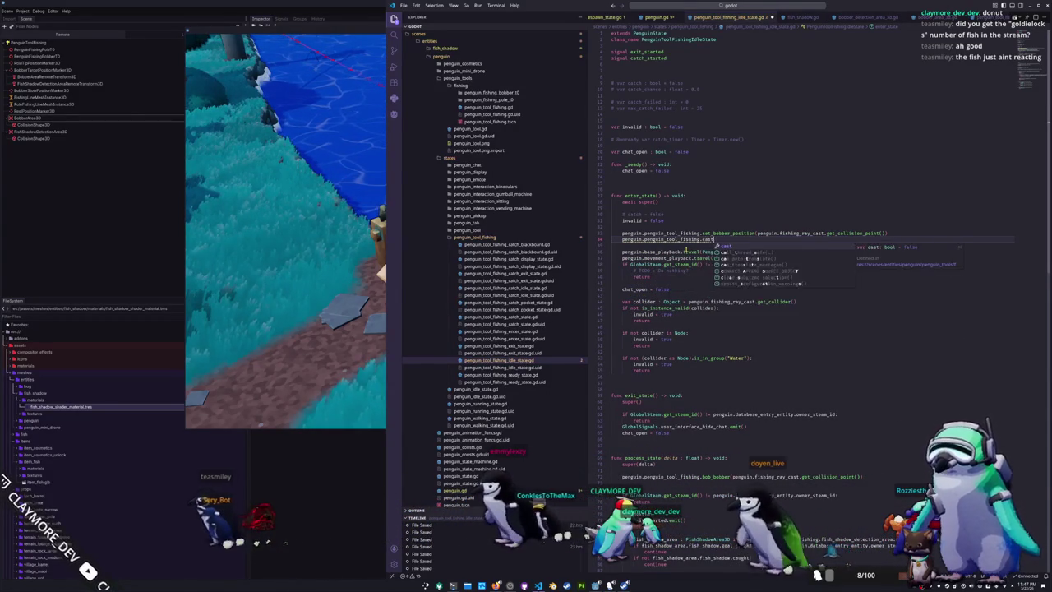
key("Return")
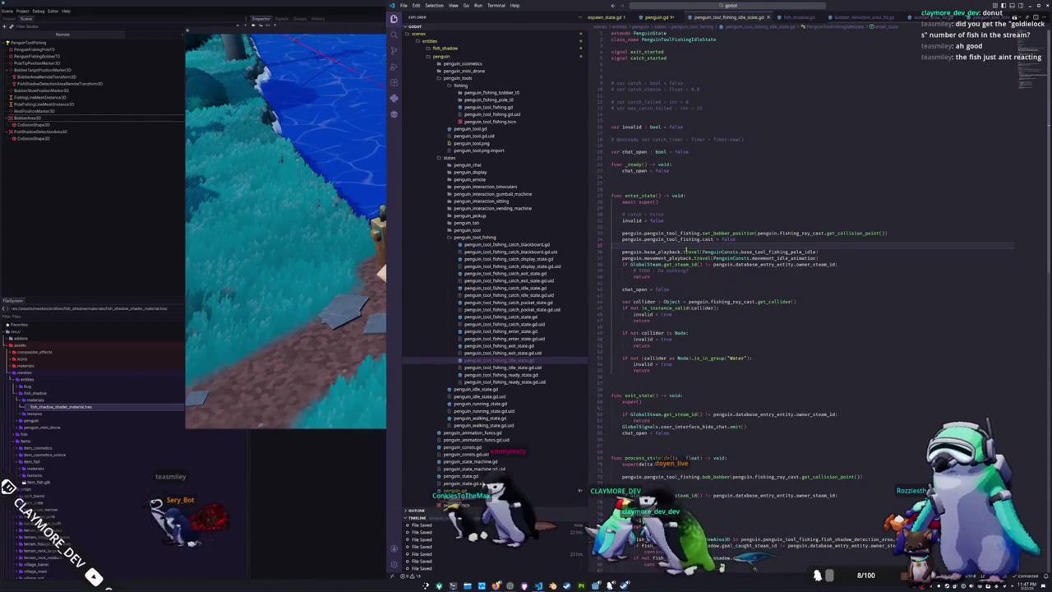
key("BackSpace")
key("BackSpace")
key("BackSpace")
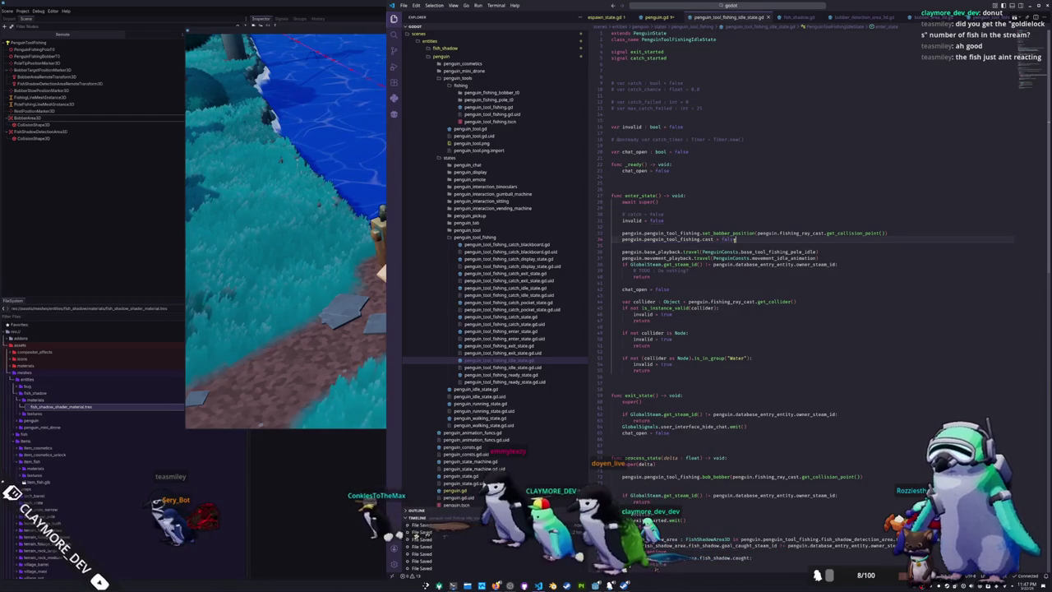
type("tru")
key("Return")
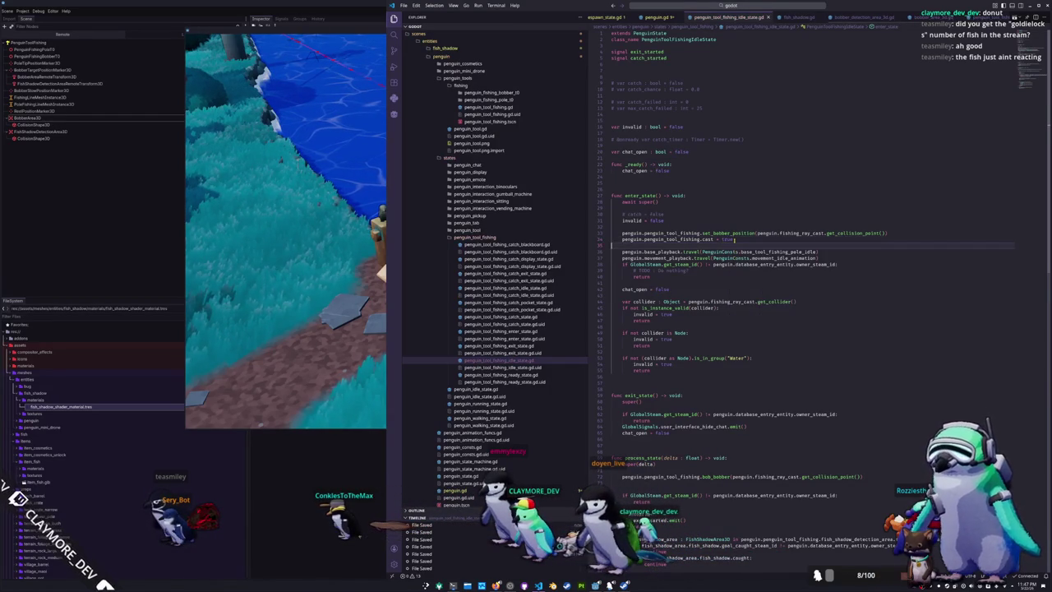
Add 'penguin.penguin_tool_fishing.cast = false' to exit_state, separated by a blank line
scroll(728, 246, "down", 3)
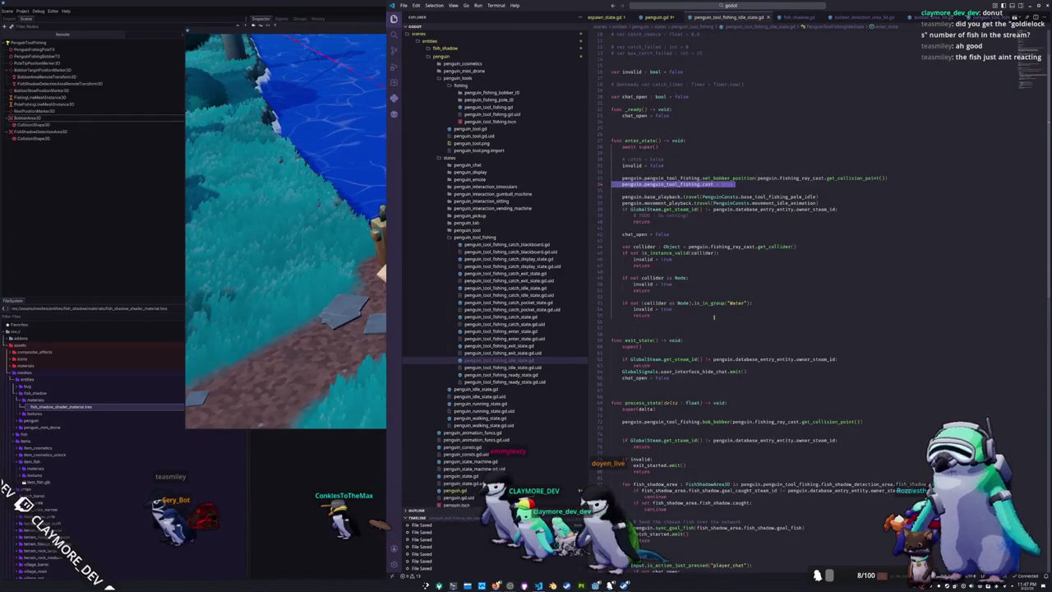
left_click(630, 351)
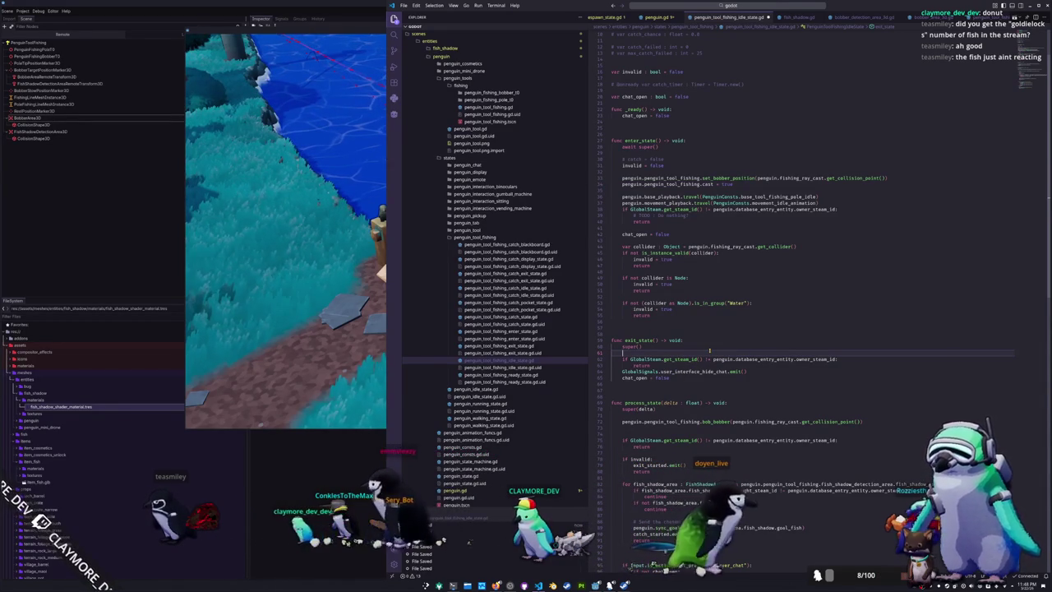
key("ctrl+v")
key("Up")
key("End")
key("BackSpace")
key("BackSpace")
key("BackSpace")
type("false")
key("Home")
key("Return")
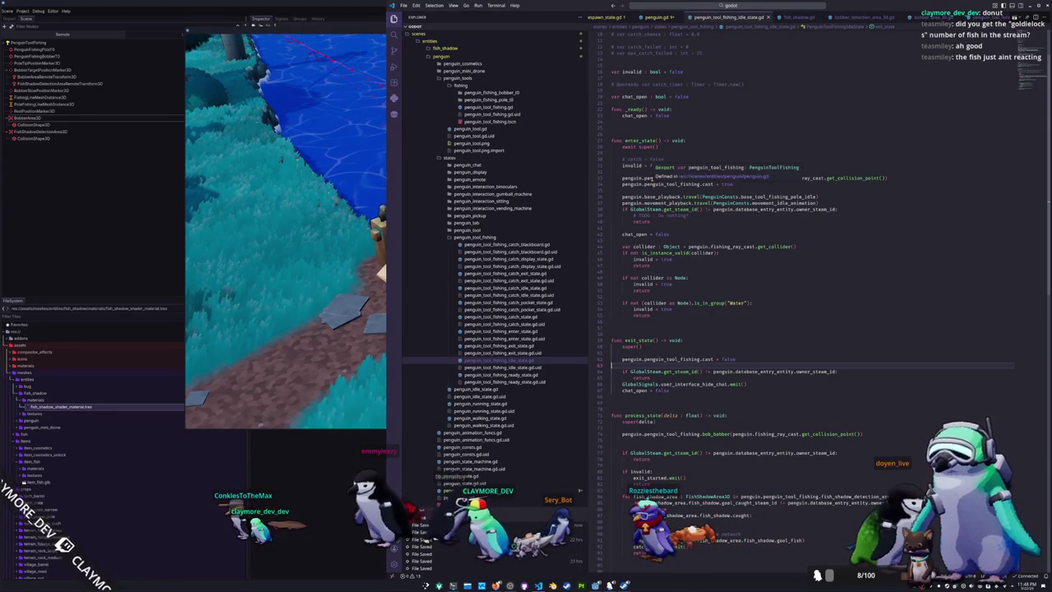
left_click(641, 186)
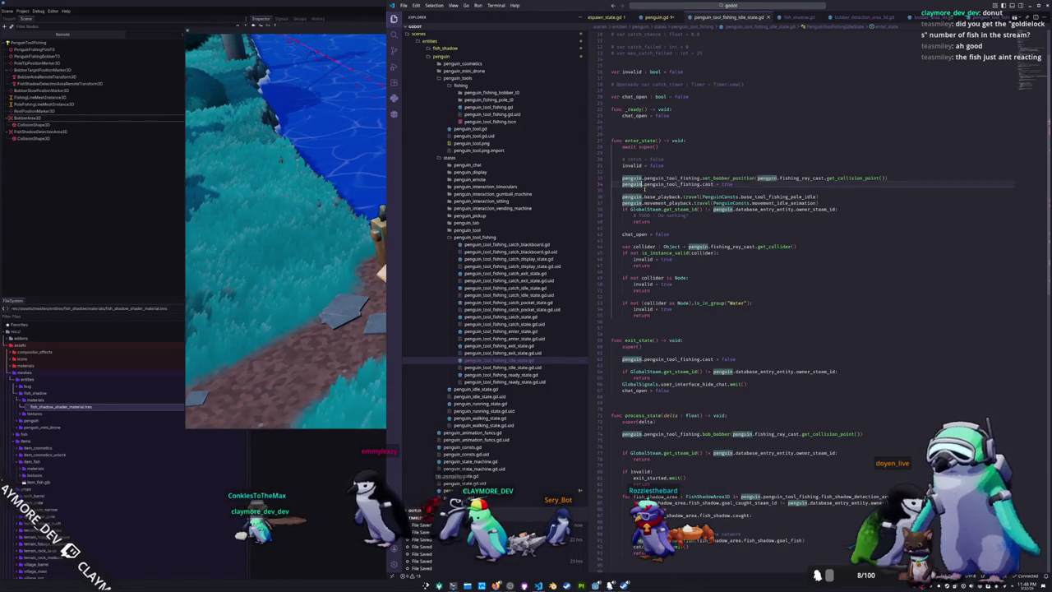
Try a fishing cast in the running game, then return to the code editor
scroll(628, 377, "down", 4)
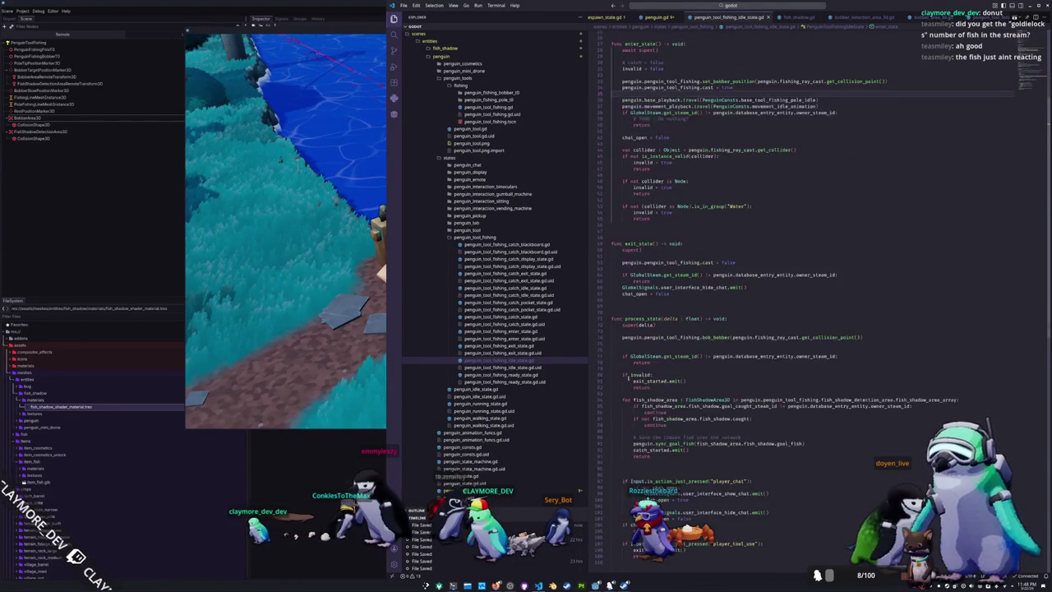
scroll(629, 377, "down", 3)
left_click(665, 412)
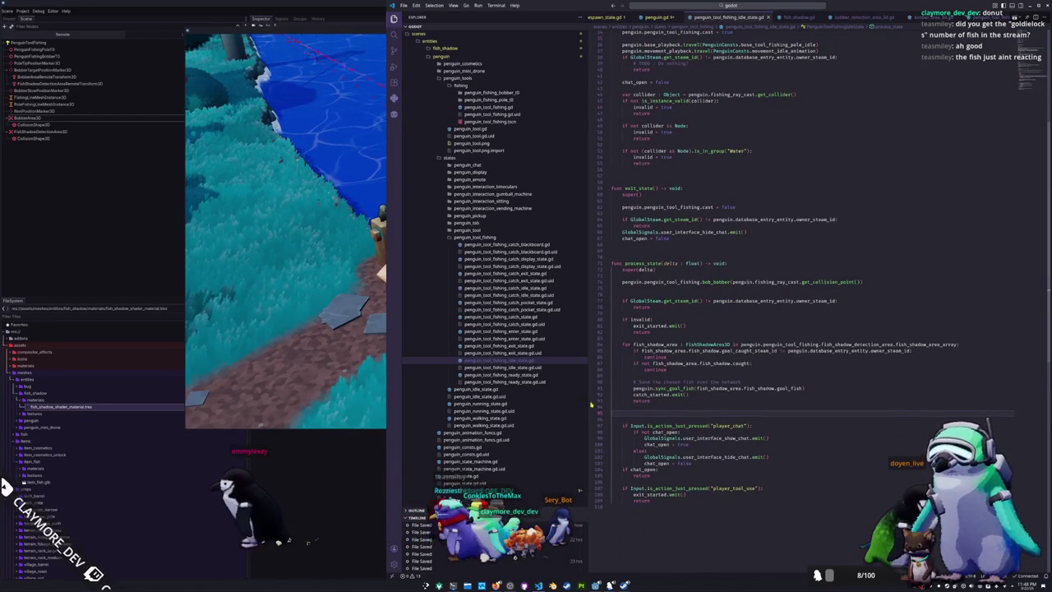
key("alt+Tab")
left_click(645, 315)
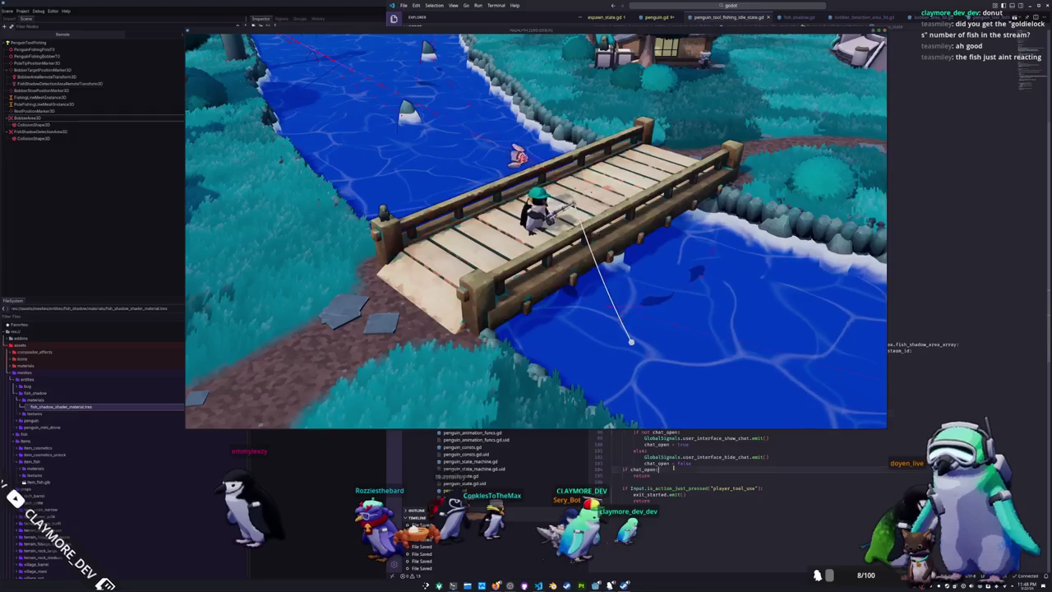
key("alt+Tab")
scroll(718, 231, "up", 3)
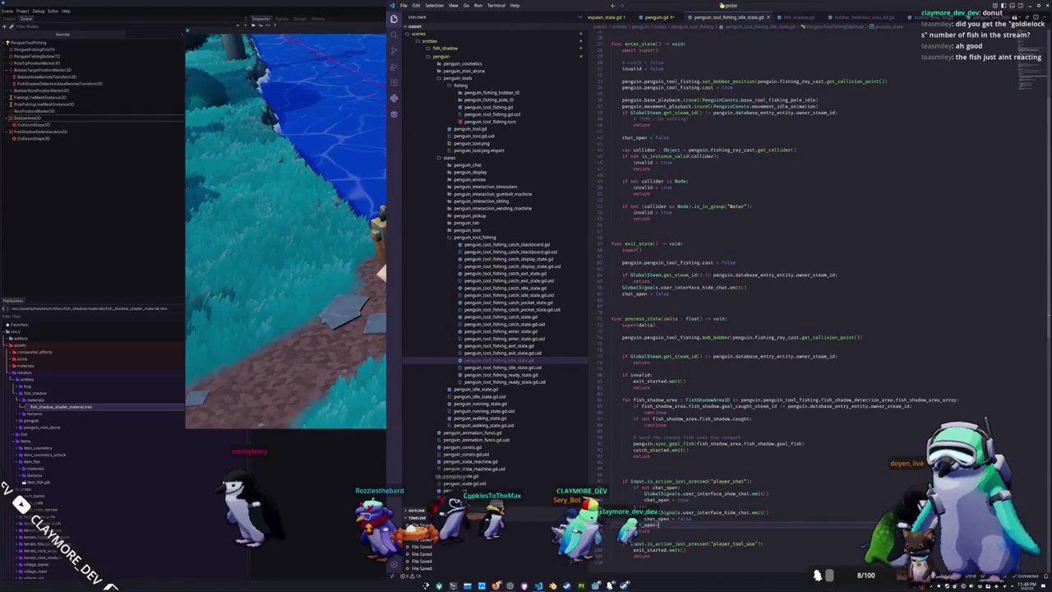
left_click(798, 17)
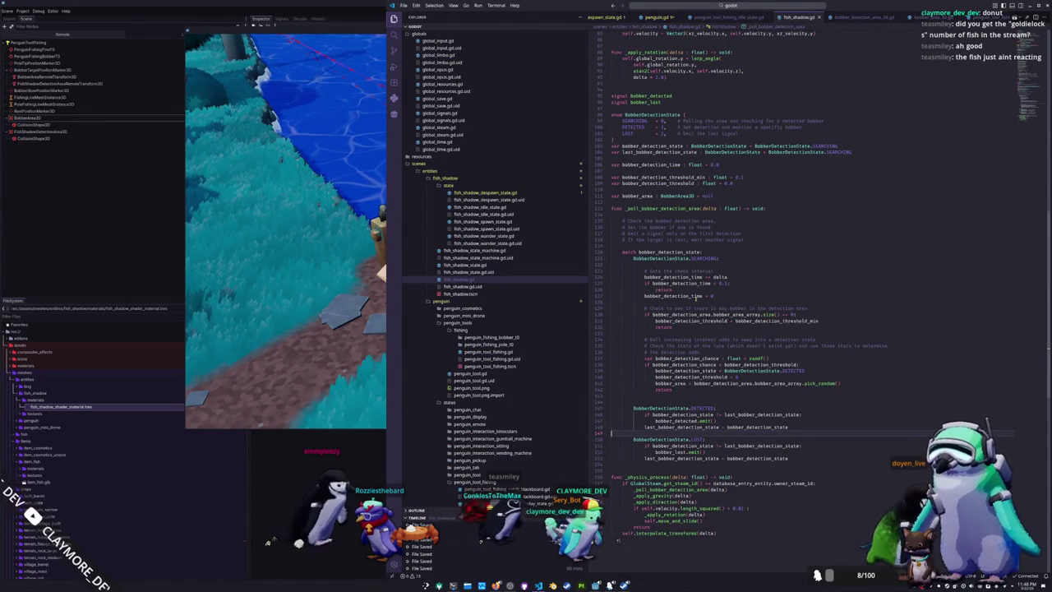
Insert two blank lines below fish_shadow.gd's bobber detection area check for the cast-bobber comment
left_click(658, 302)
scroll(657, 314, "down", 1)
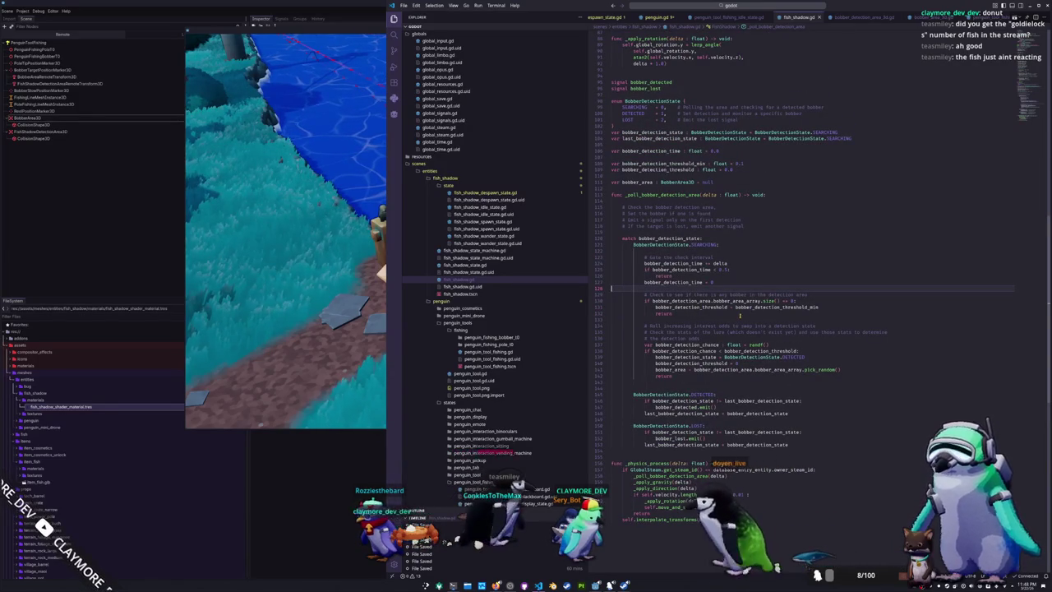
left_click(740, 312)
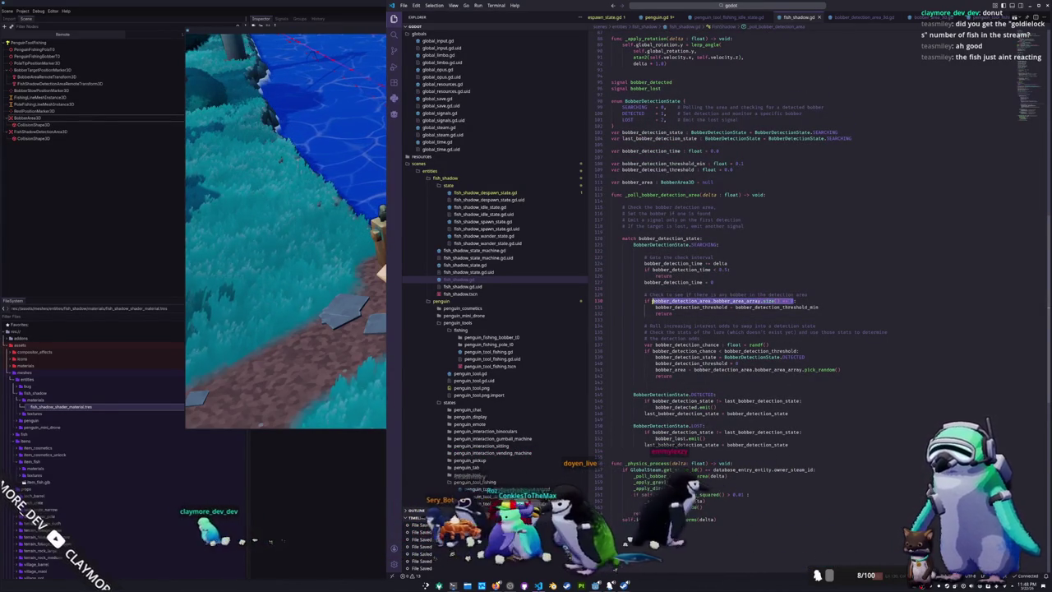
left_click(655, 313)
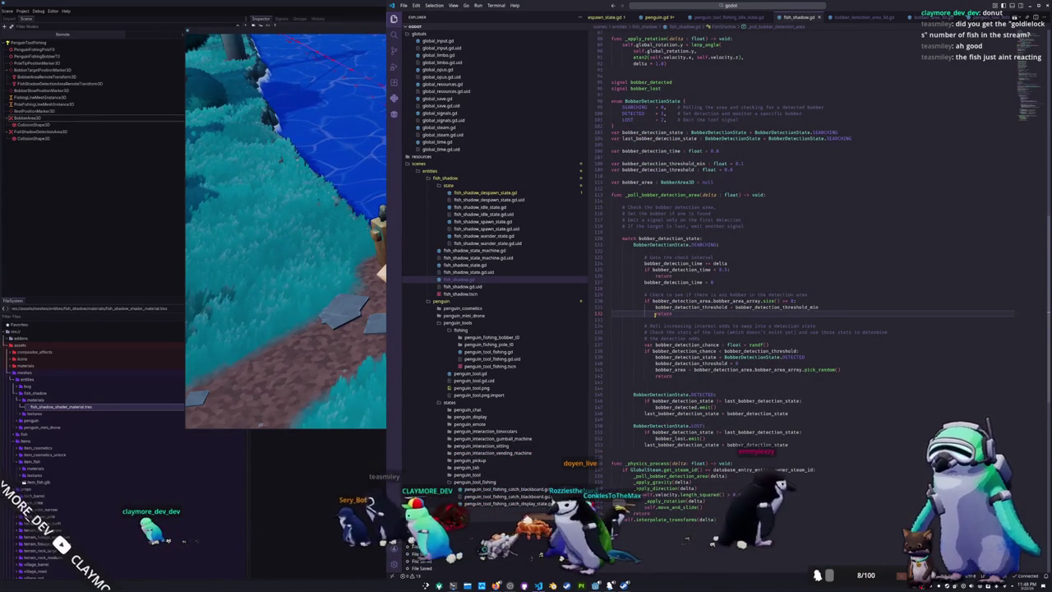
key("Up")
key("Up")
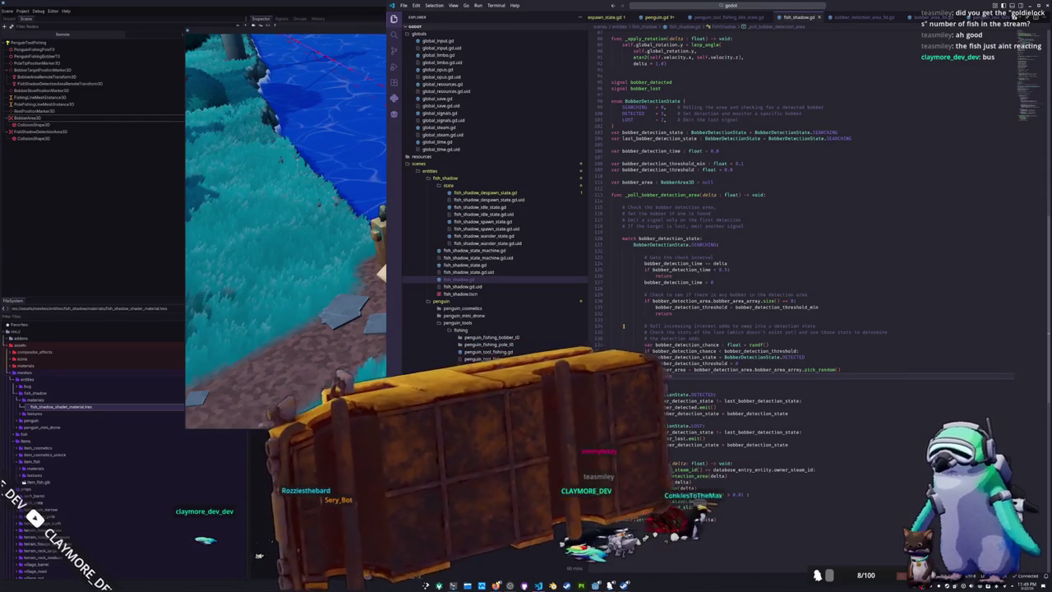
left_click(624, 325)
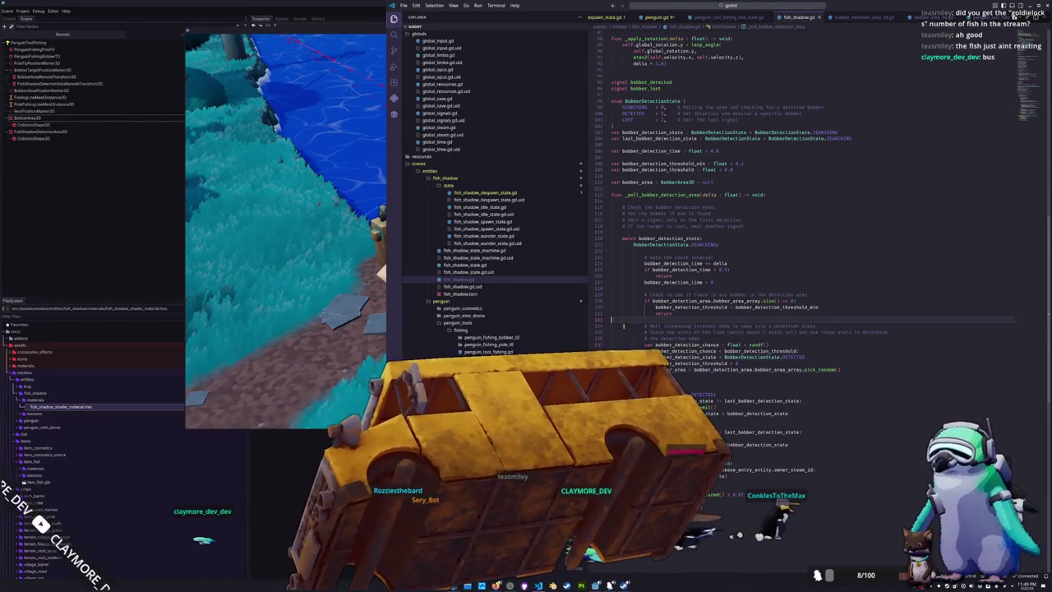
key("Return")
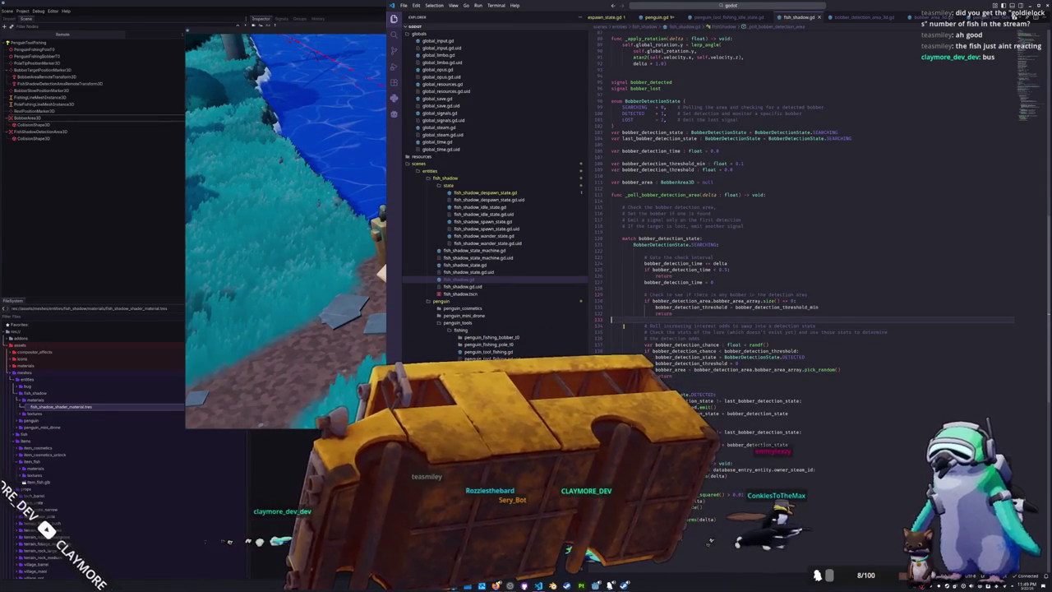
key("Return")
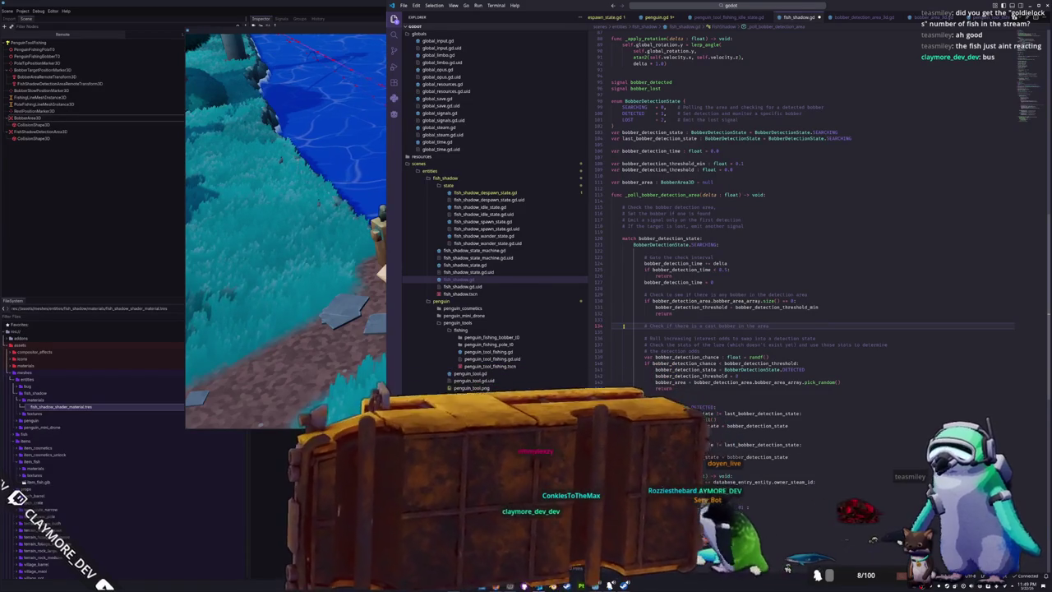
Declare 'var cast_bobber_area : Area3D = null' under the comment, deleting a trial 'cast : bool' line
key("Return")
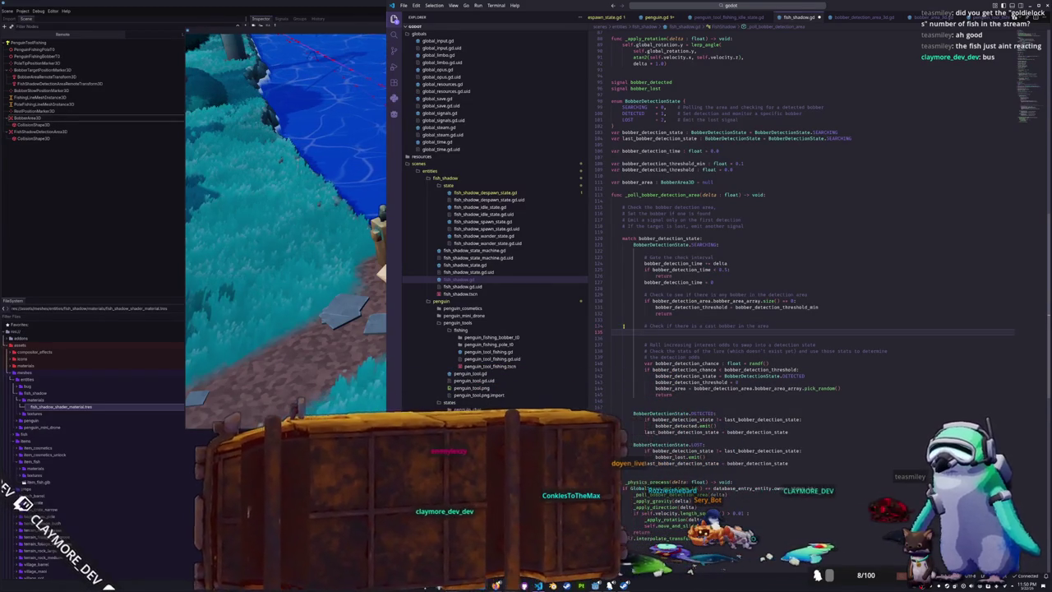
type("var cas")
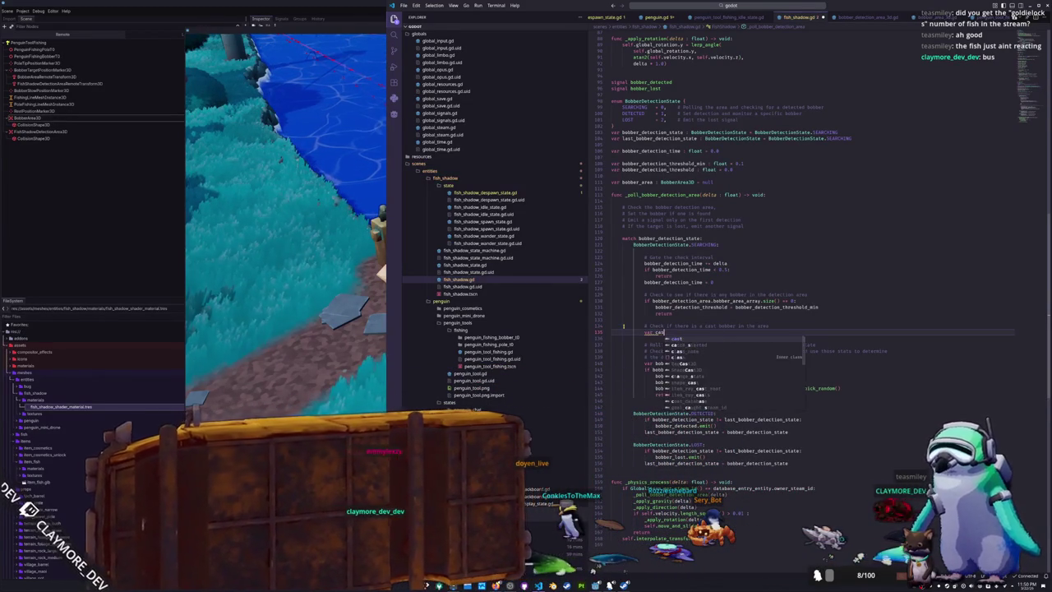
type("t : bo")
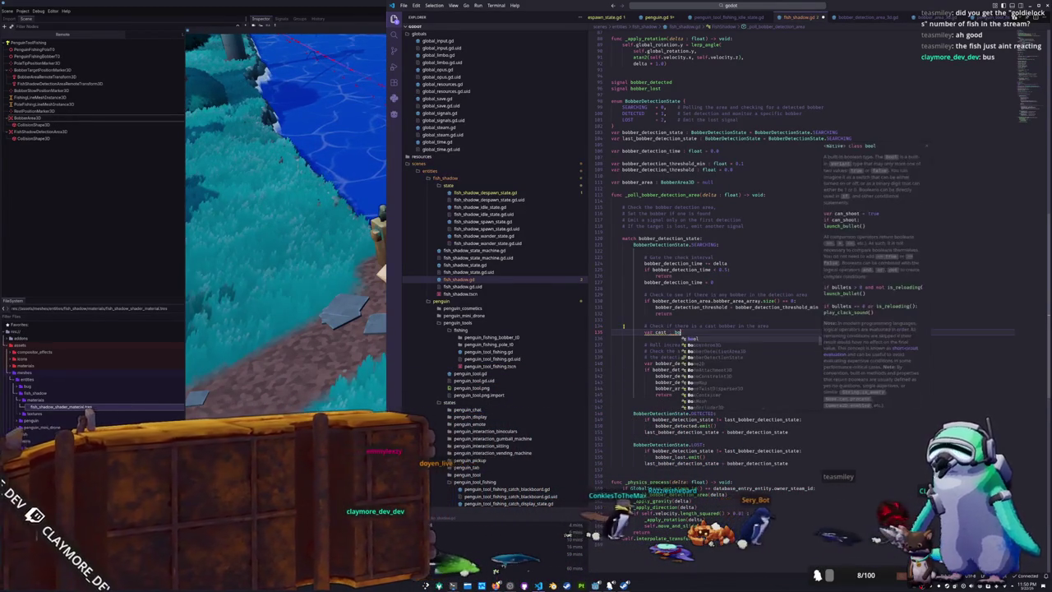
type("ol = false")
key("Return")
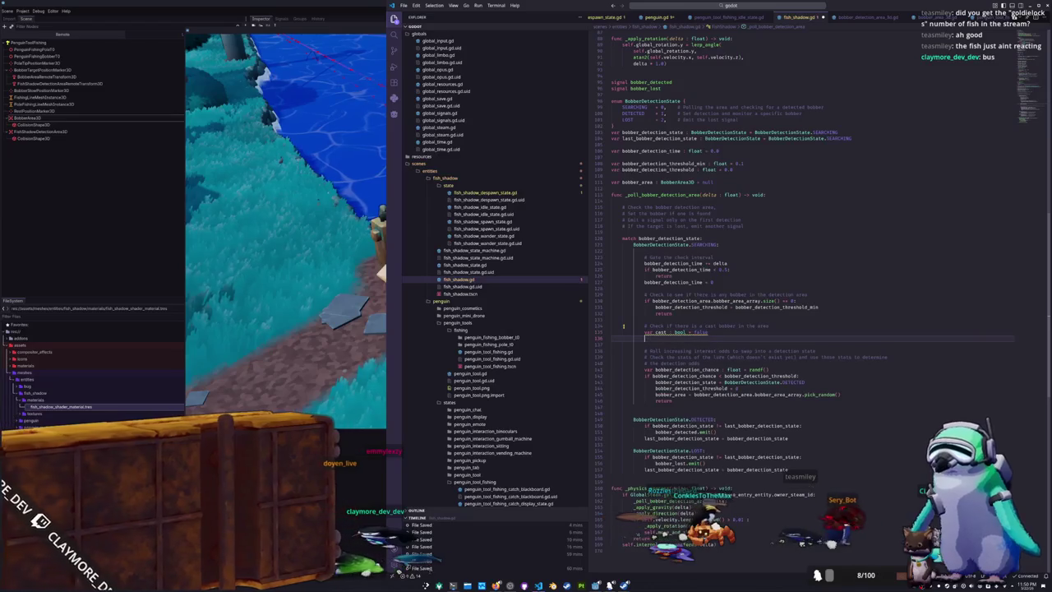
type("var cast_bobber_area : ")
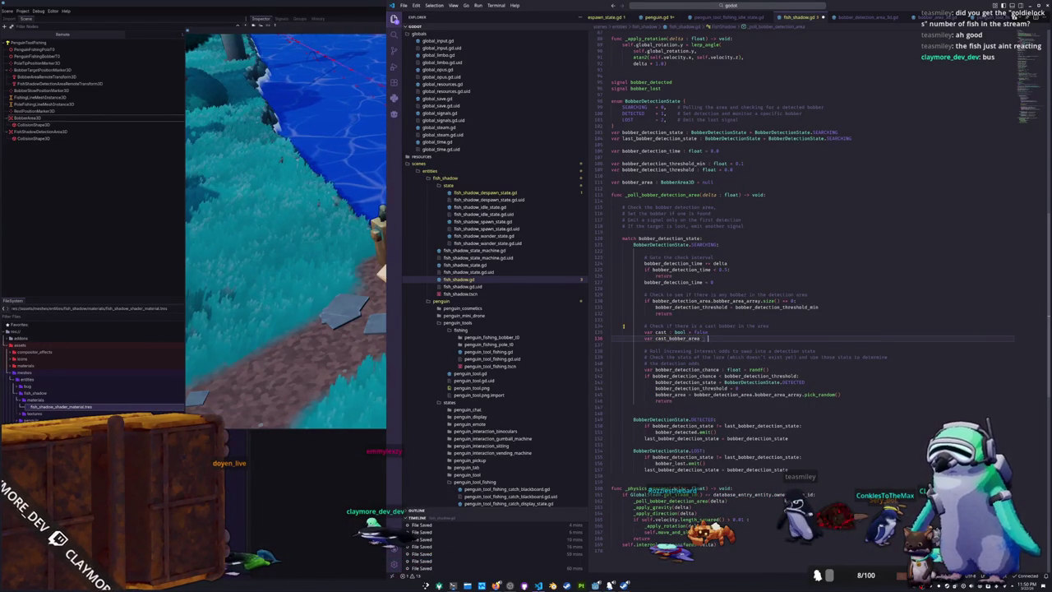
type("Area")
key("Return")
type("null")
key("Return")
key("Up")
key("Up")
key("ctrl+shift+k")
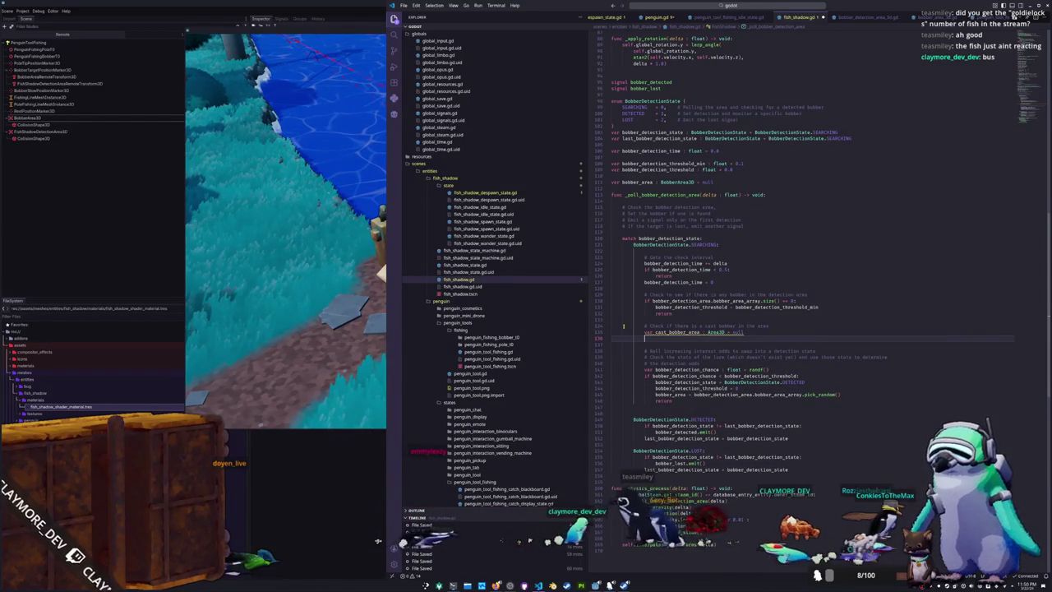
Start a bobber_area loop and rename the bobber_area declaration to cached_bobber_area
type("for bobbe")
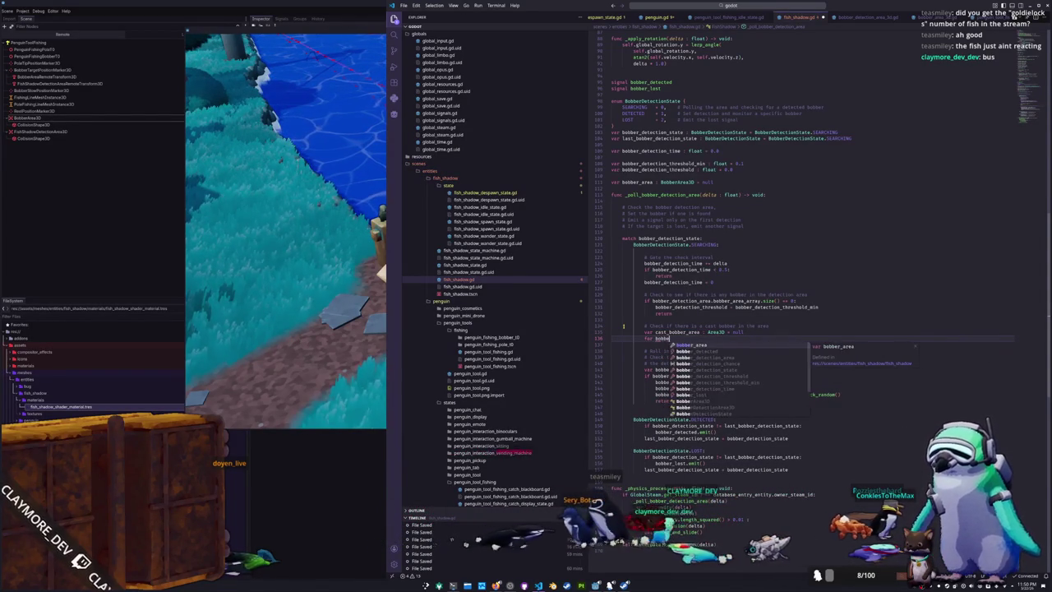
type("r_area : BobberArea")
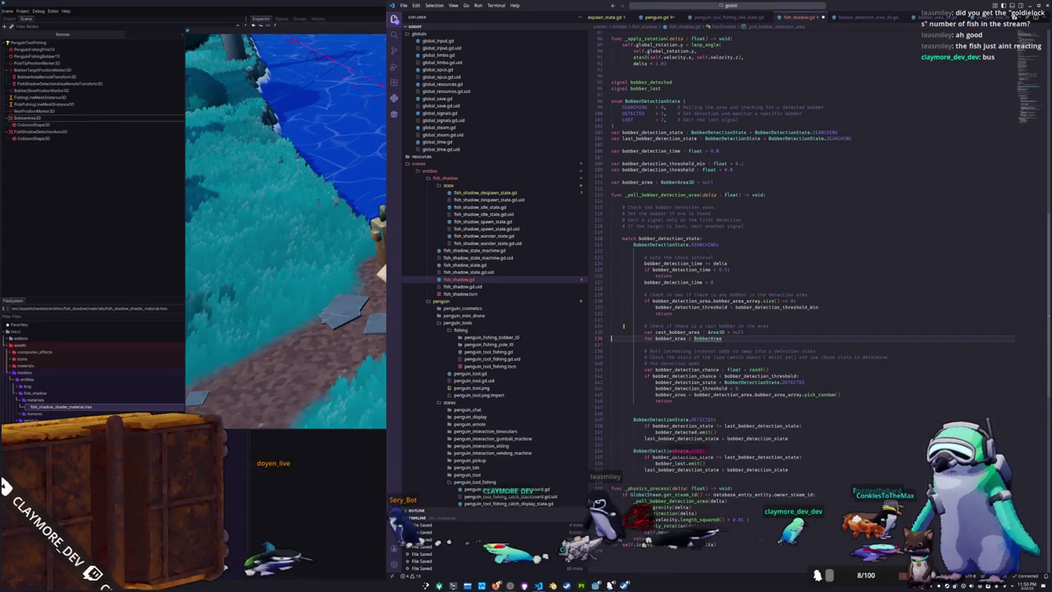
double_click(637, 182)
key("Left")
type("cached_")
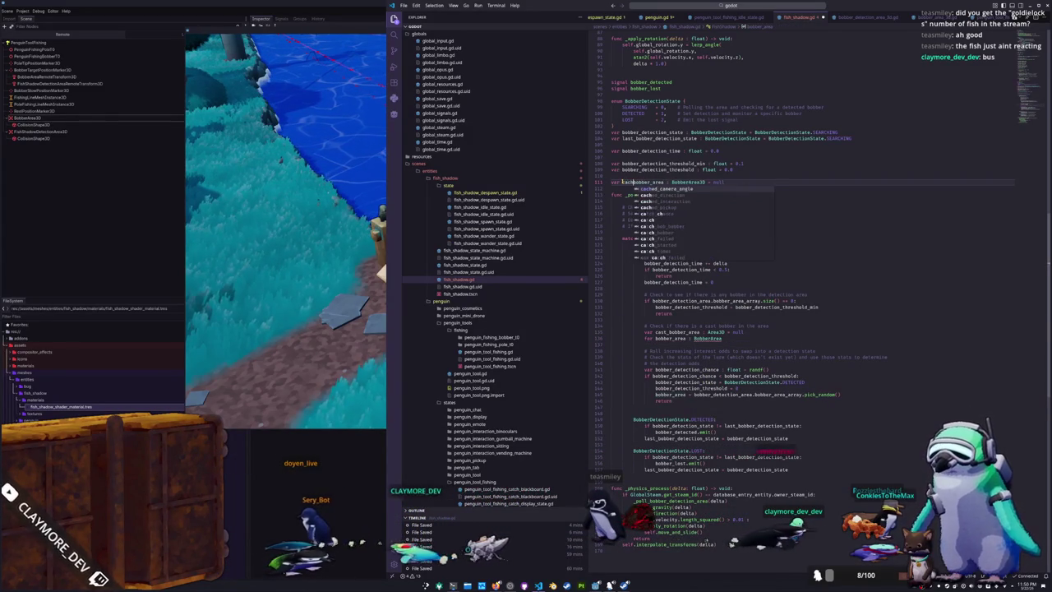
key("Escape")
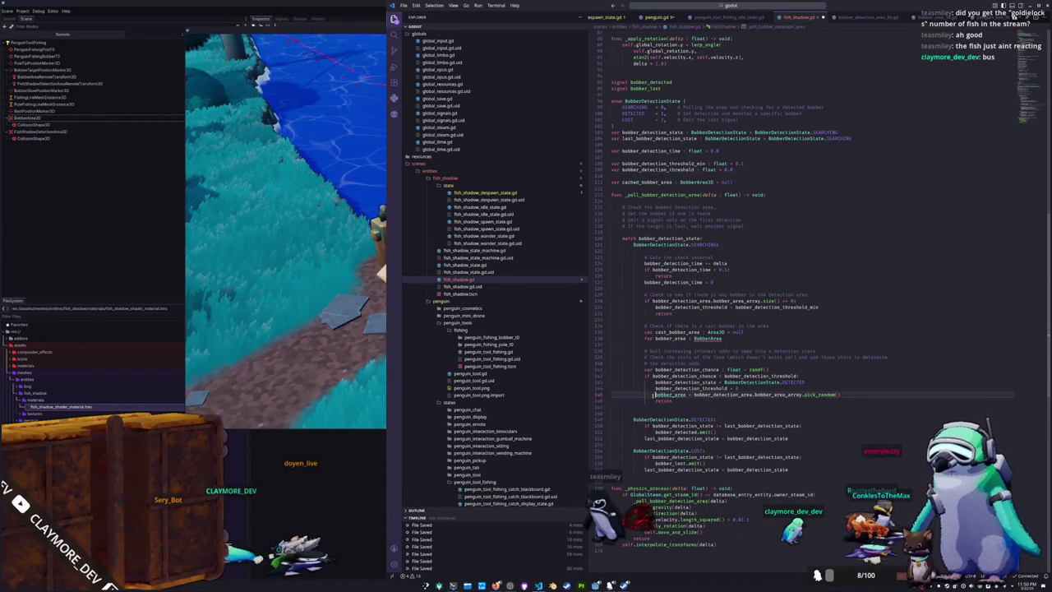
Try assigning cast_bobber_area to cached_bobber_area, then cut that line and the unfinished loop
left_click_drag(712, 395, 866, 395)
type("cast")
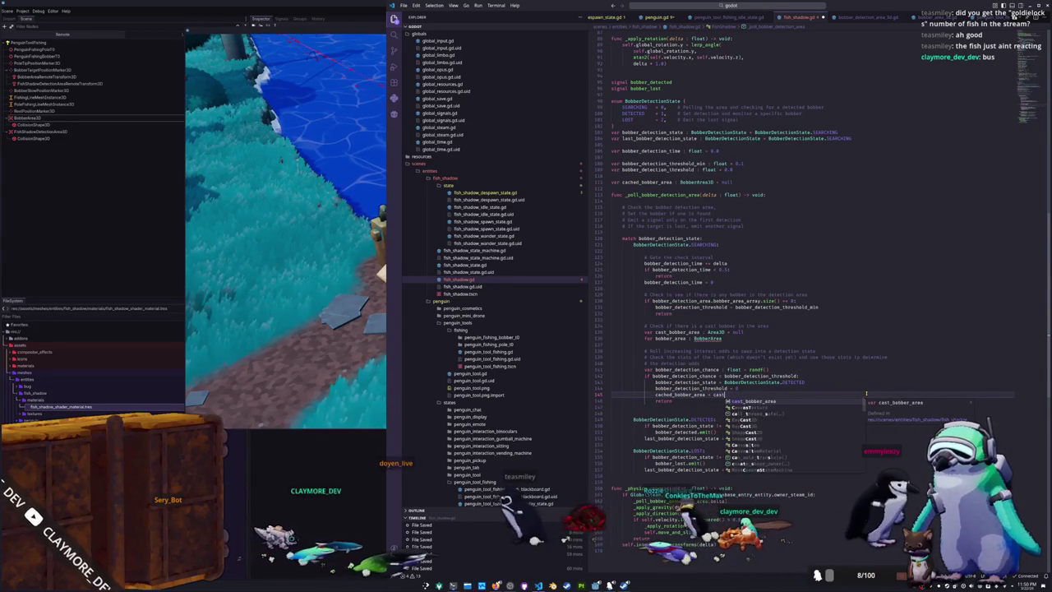
key("Return")
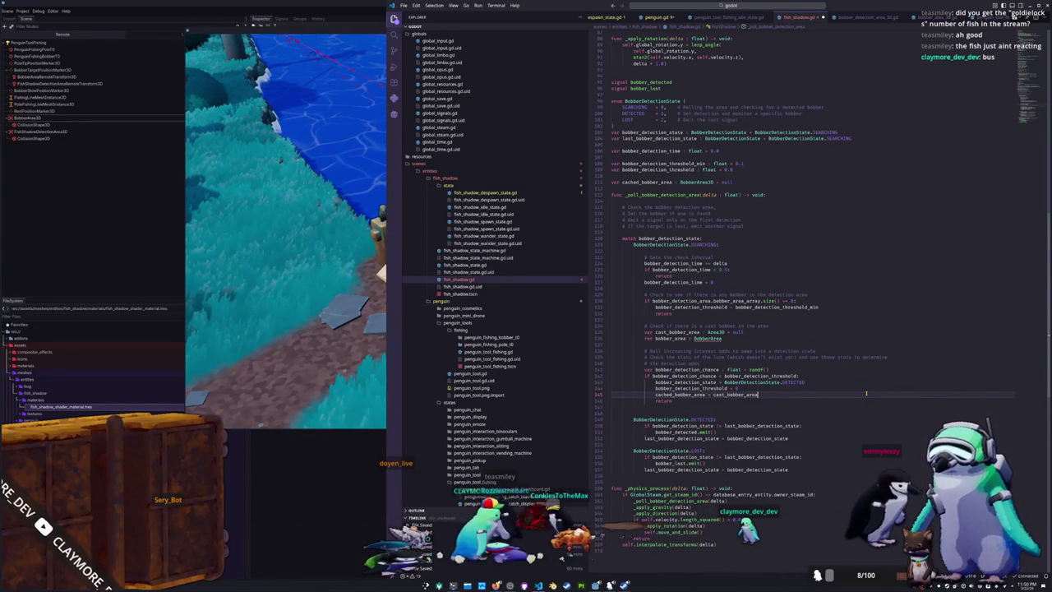
key("shift+Home")
key("shift+Home")
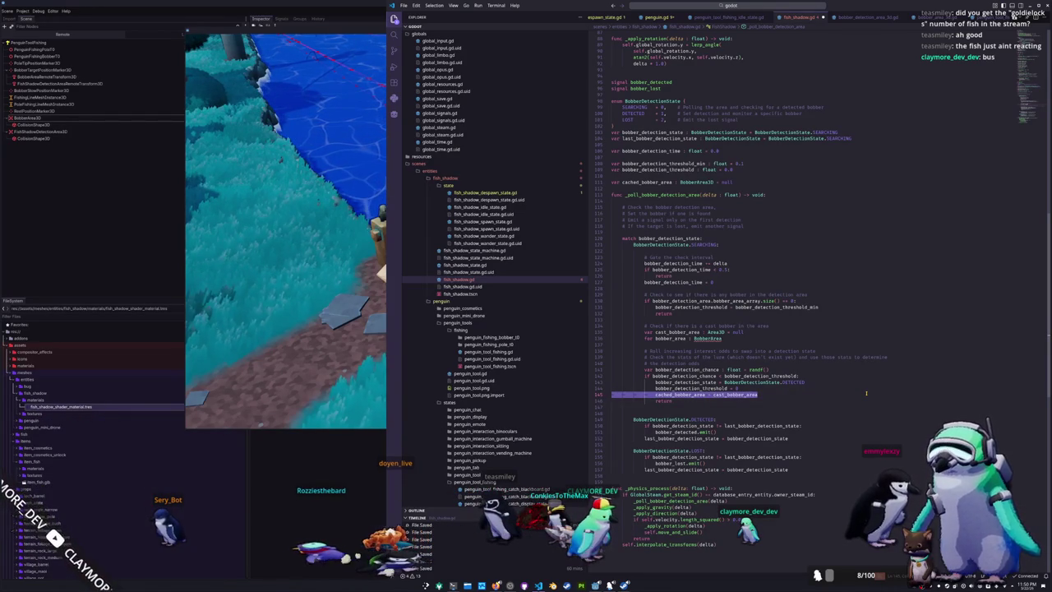
key("ctrl+x")
key("Up")
key("Up")
key("Up")
key("shift+End")
key("shift+Up")
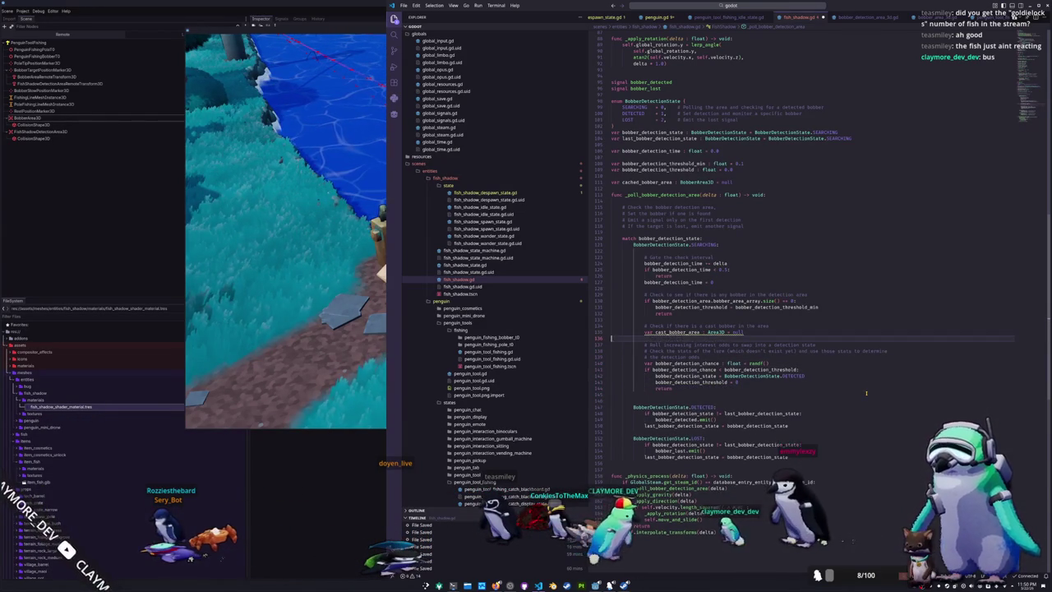
Write the loop header 'for bobber_area : BobberArea3D in bobber_detection_area.bobber_area_array:'
key("BackSpace")
type("for bobber_area : BobberArea3D")
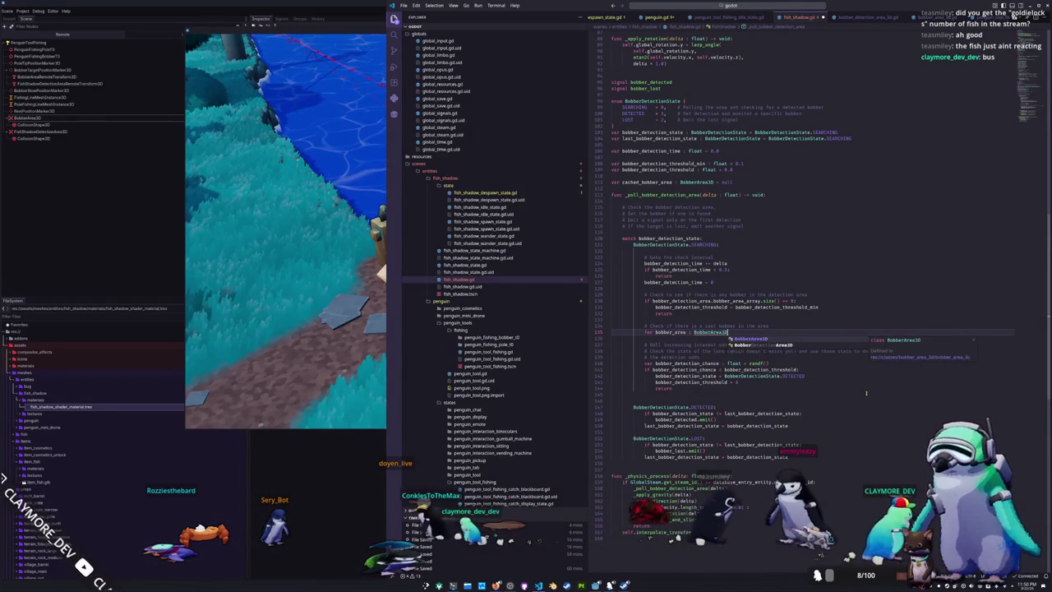
type(" in bobber_detection_area.bobber")
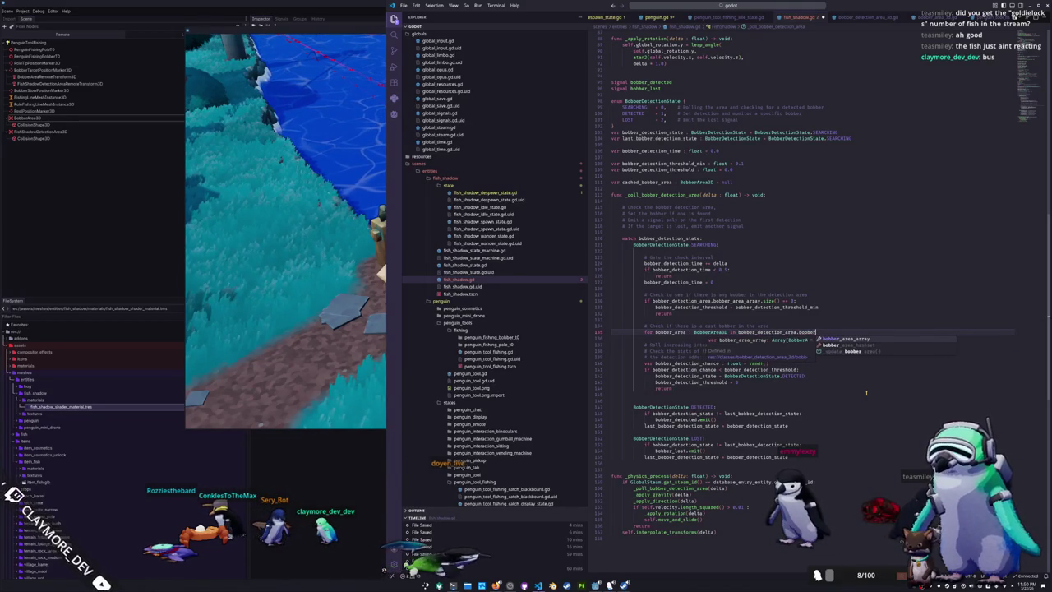
key("Return")
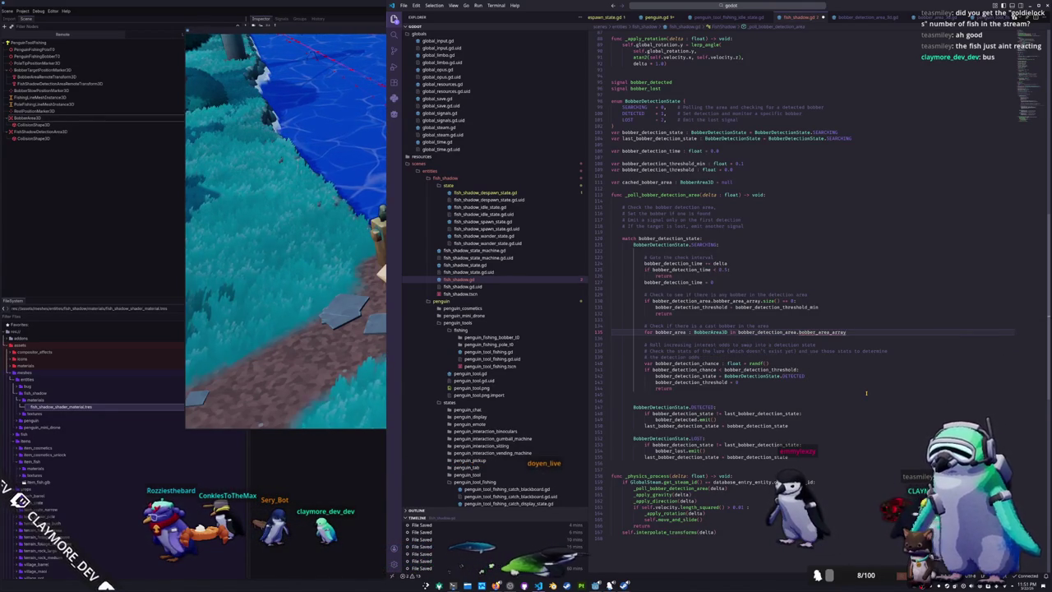
type(":")
key("Return")
Skip bobbers whose penguin_tool_fishing.cast is false, otherwise set cached_bobber_area = bobber_area
type("if bob")
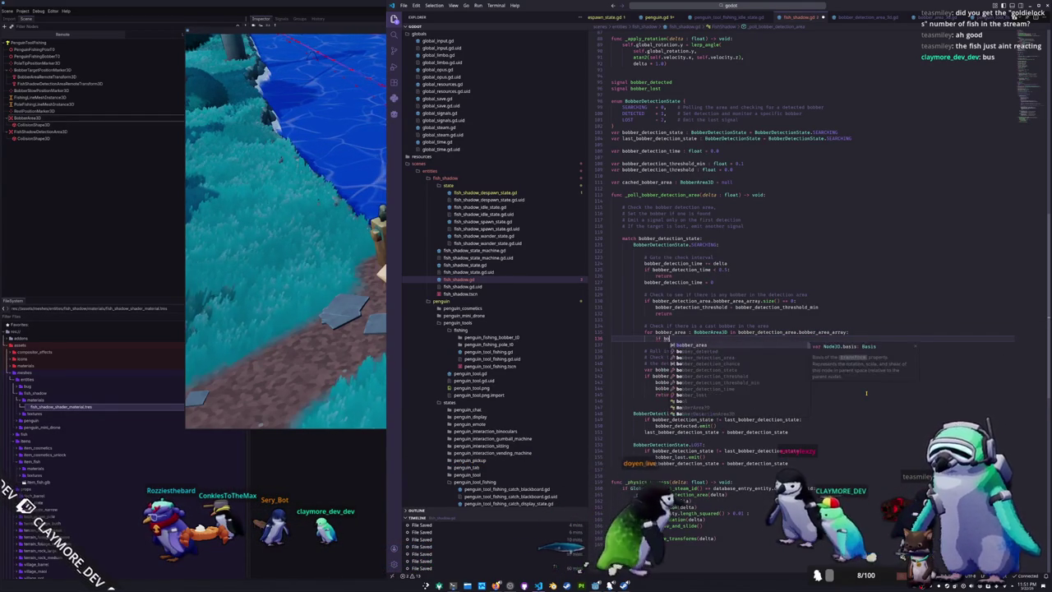
type("ber_area")
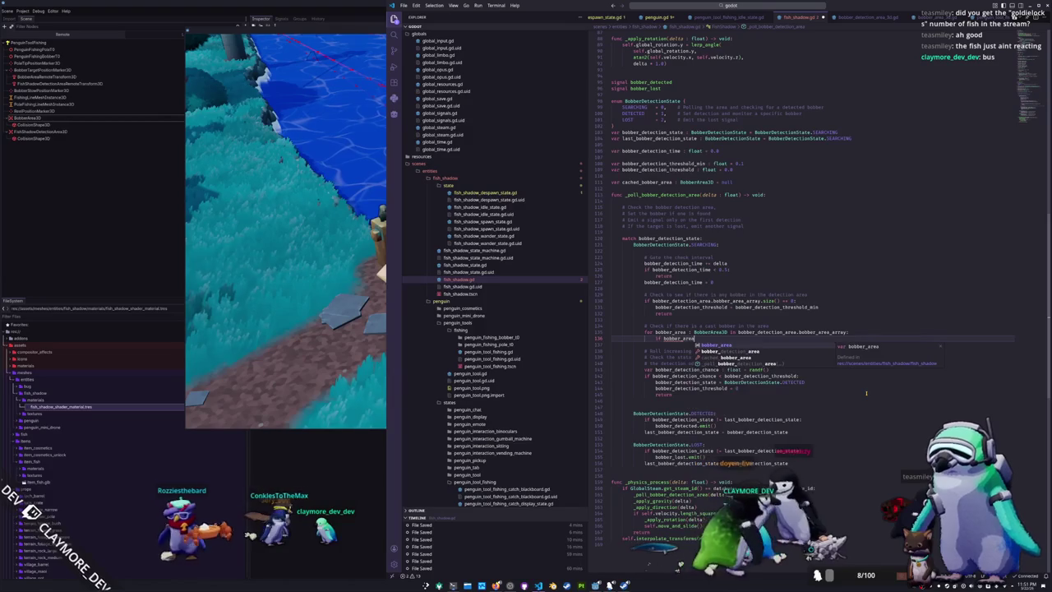
type(".cast")
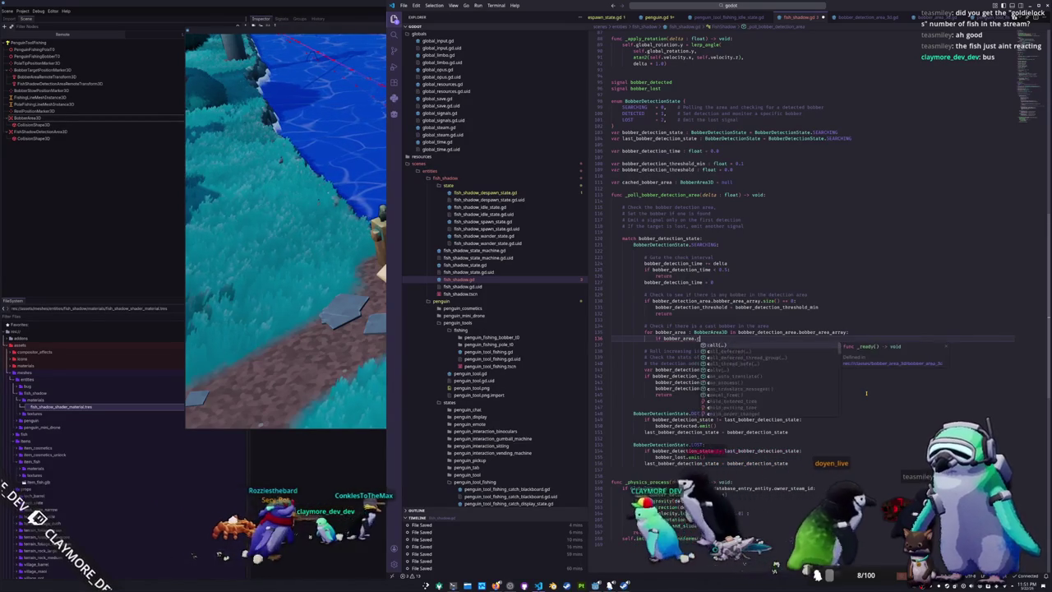
key("BackSpace")
key("BackSpace")
key("BackSpace")
type("fin")
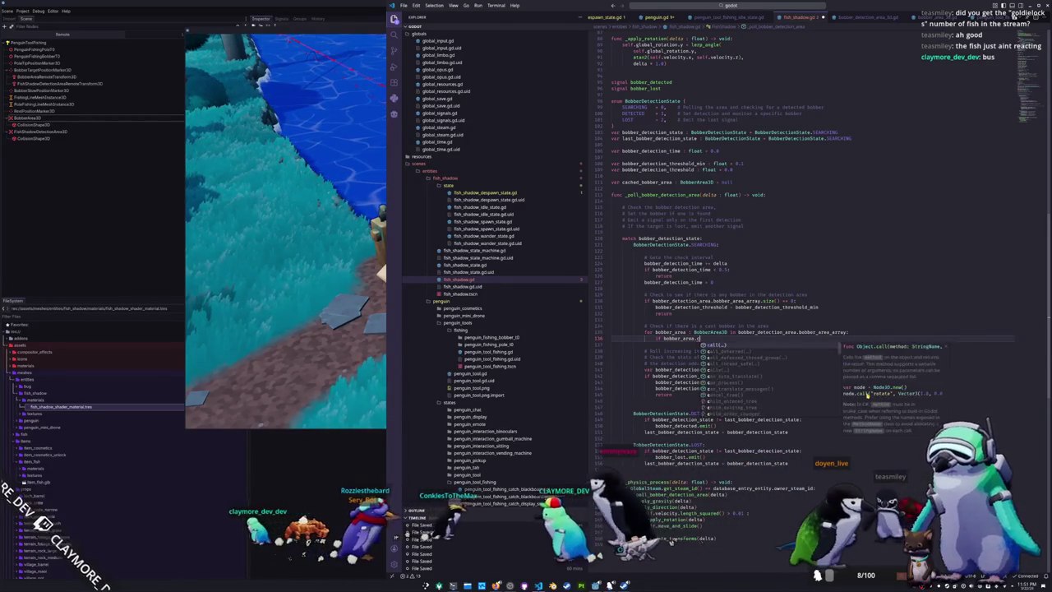
key("Return")
type(".ca")
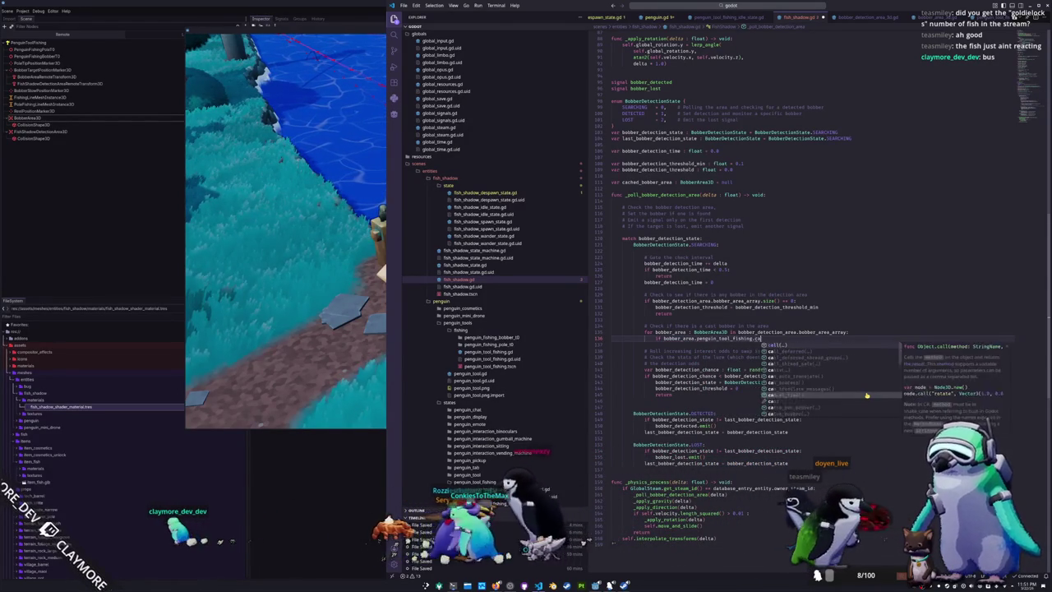
type("st:")
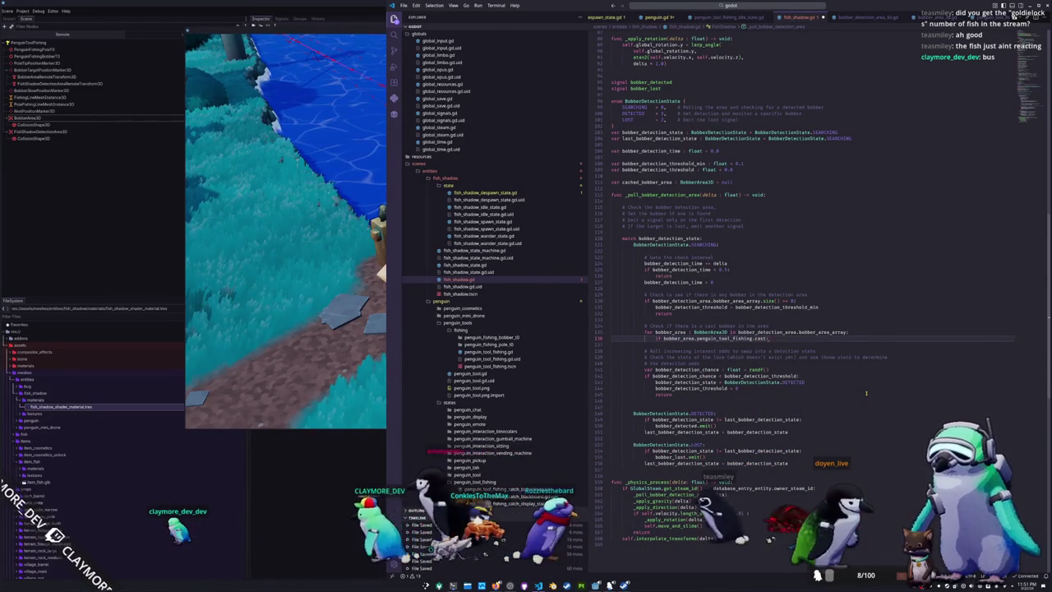
type("not")
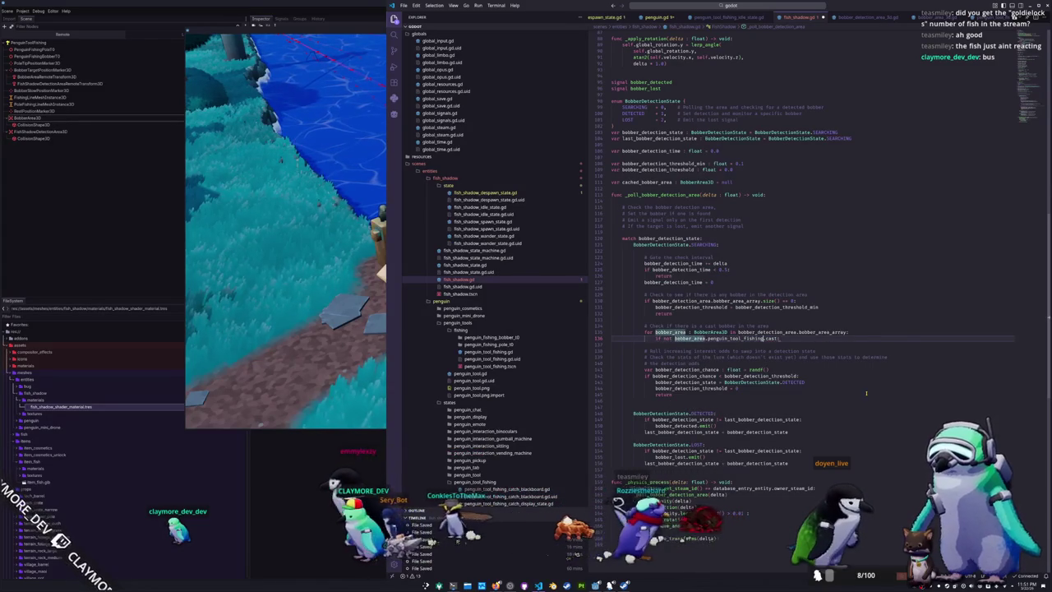
key("Return")
type("continue")
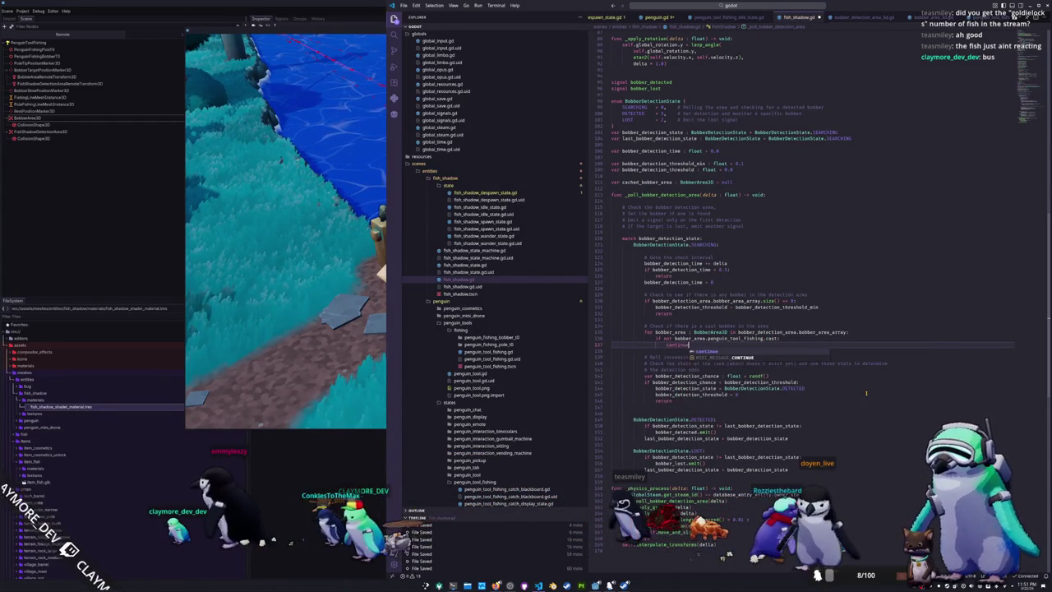
key("Return")
key("Return")
type("cached_bobber_area = ")
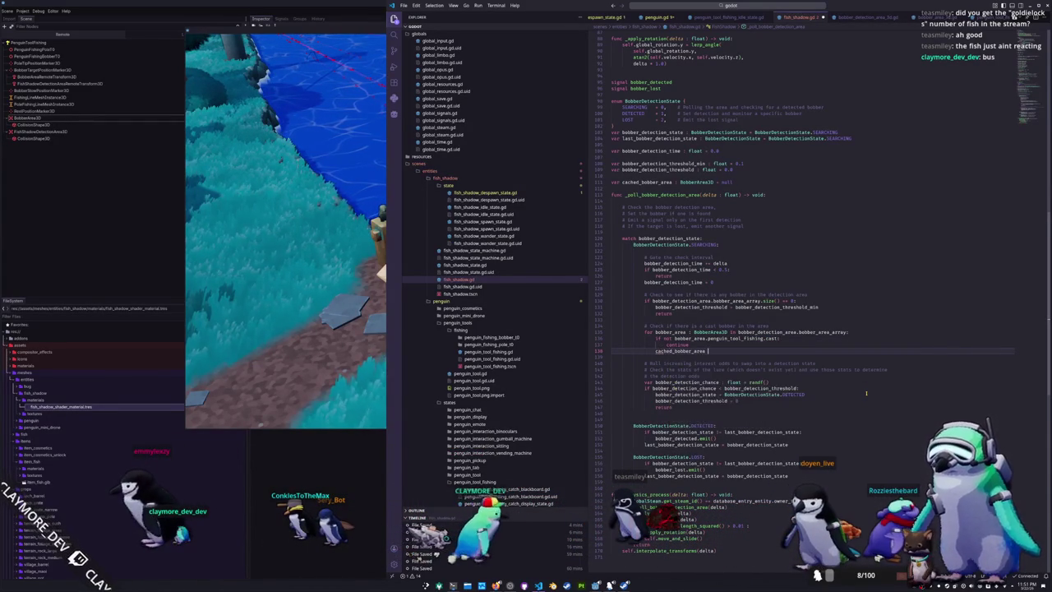
type("bobber_area")
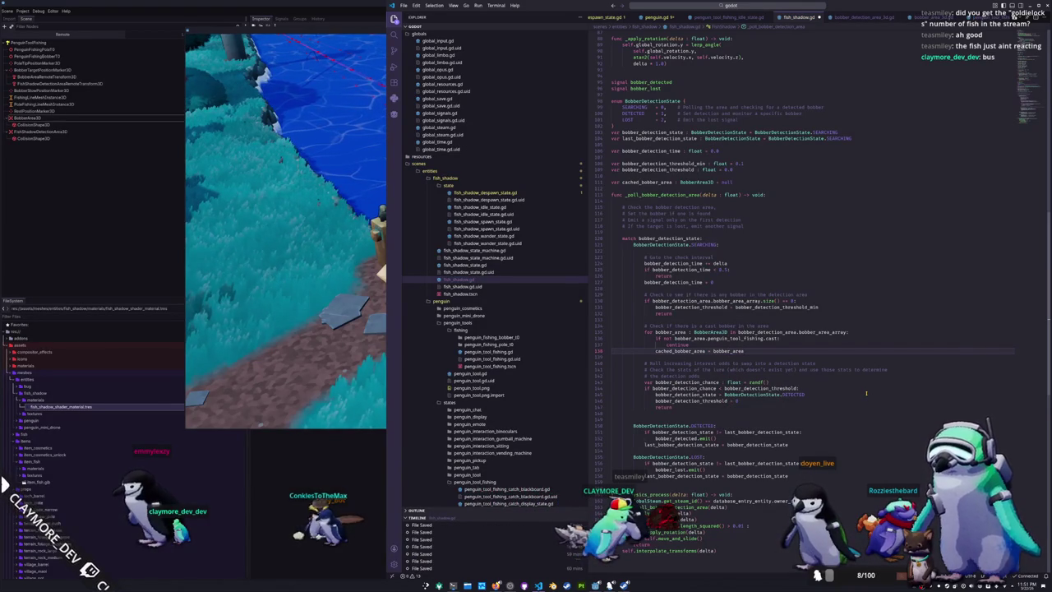
key("Return")
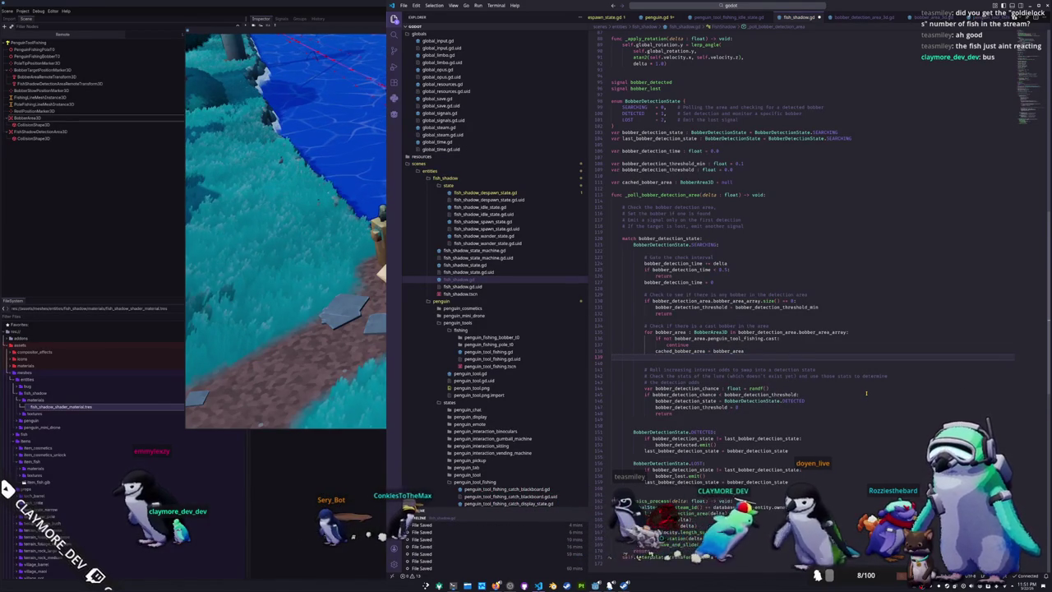
Add 'cached_bobber_area = null' on a new line above the loop
key("Up")
key("Up")
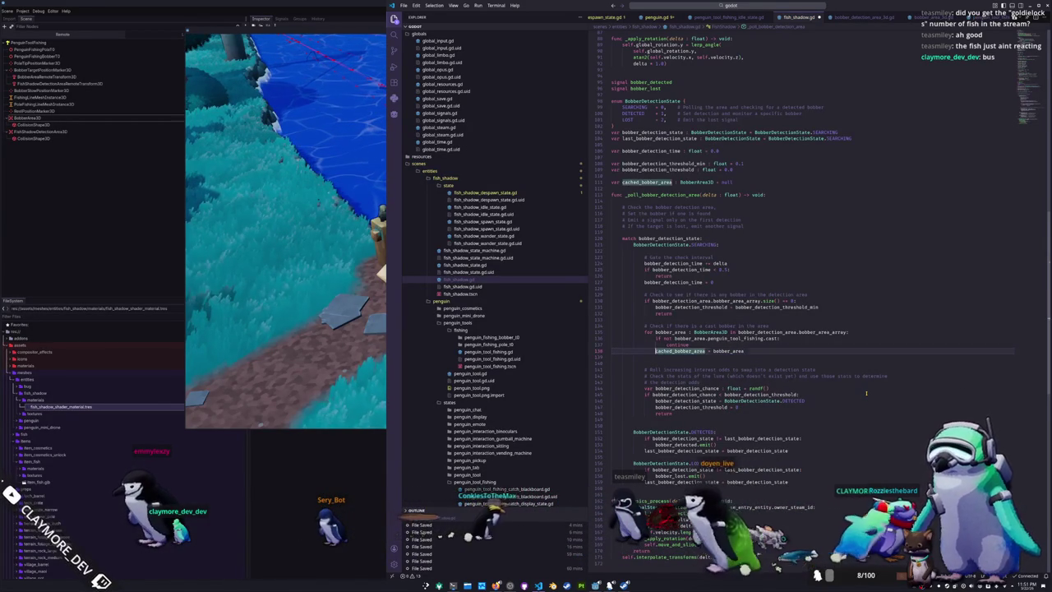
key("Up")
key("Up")
key("End")
key("Return")
type("cached_bobber_area = ")
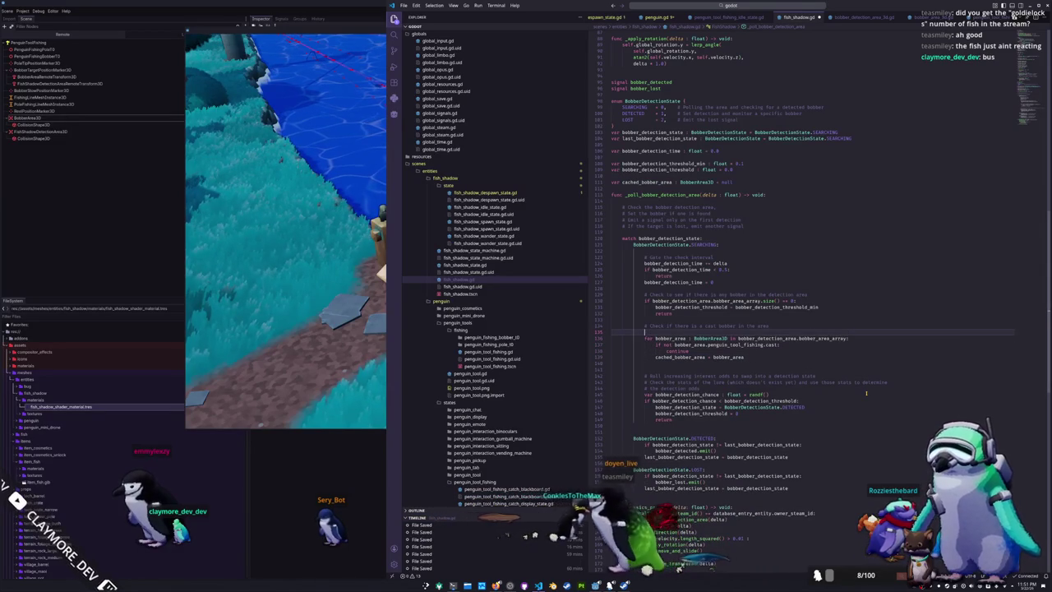
type("null")
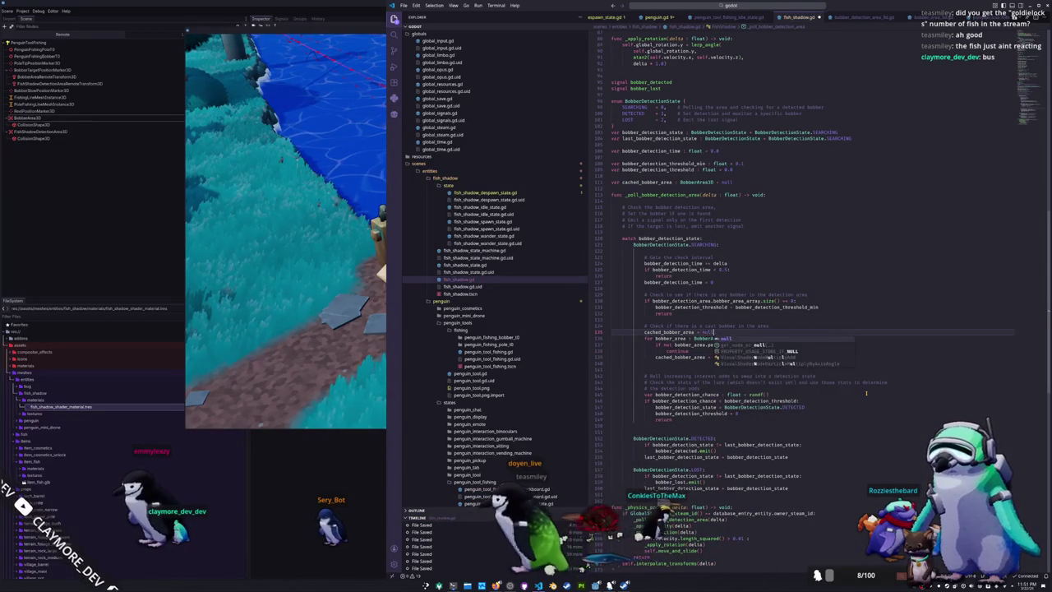
Add a break after caching the bobber so the loop stops at the first cast one
key("Down")
key("Down")
key("Down")
key("Tab")
key("Tab")
key("Tab")
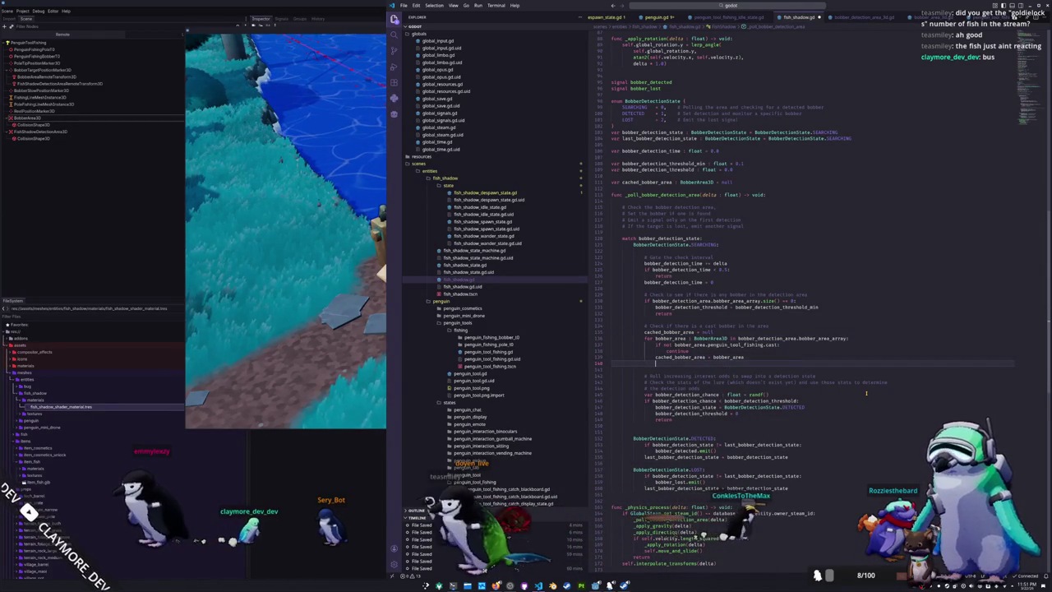
type("break")
key("Return")
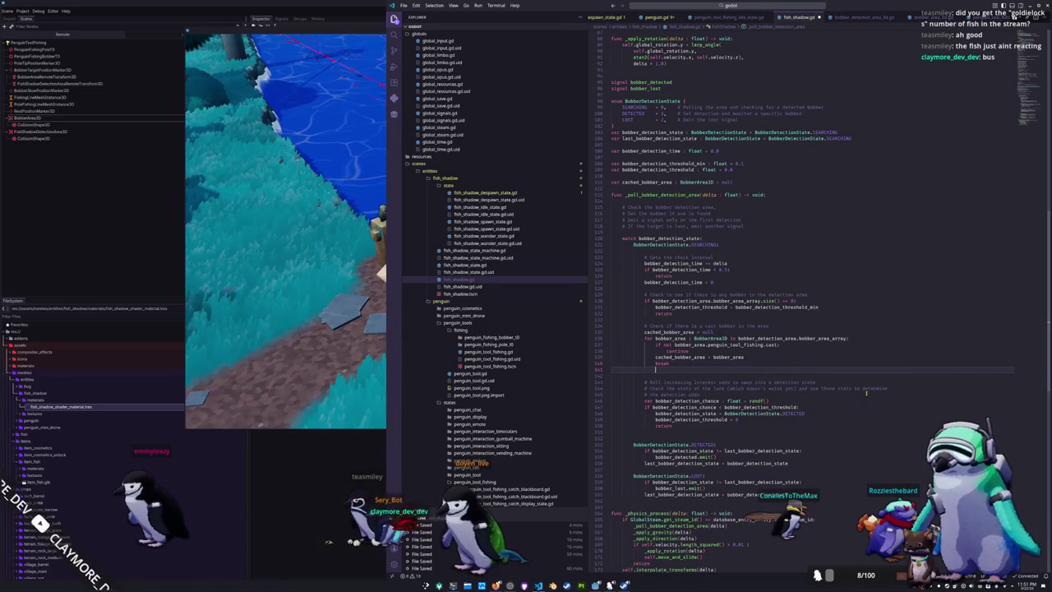
Below the loop, add 'if not is_instance_valid(cached_bobber_area): return'
type("if not is_")
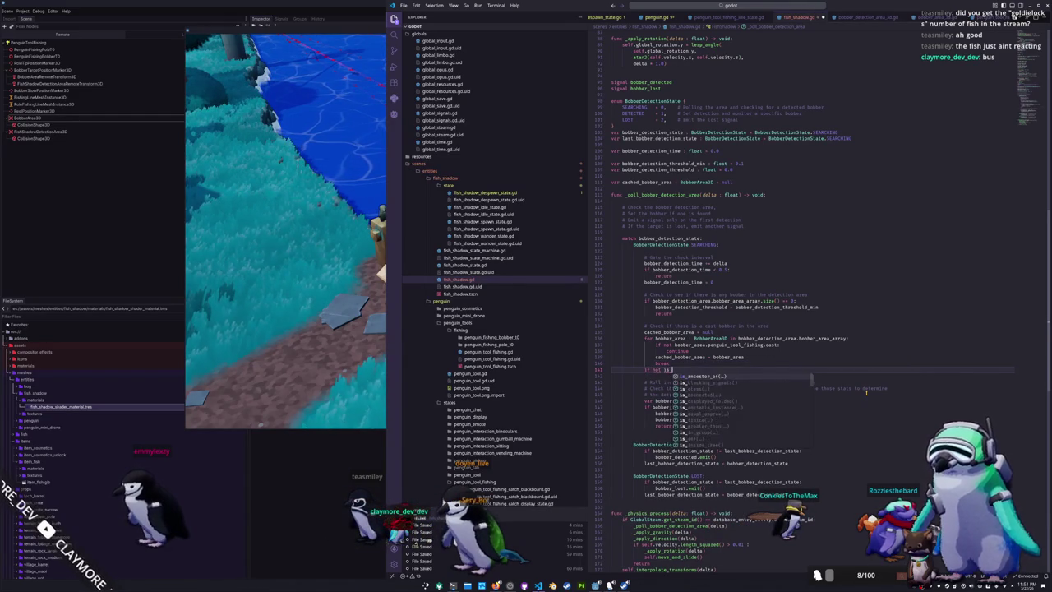
type("instance_valid")
key("Return")
type("cach")
key("Return")
type("):")
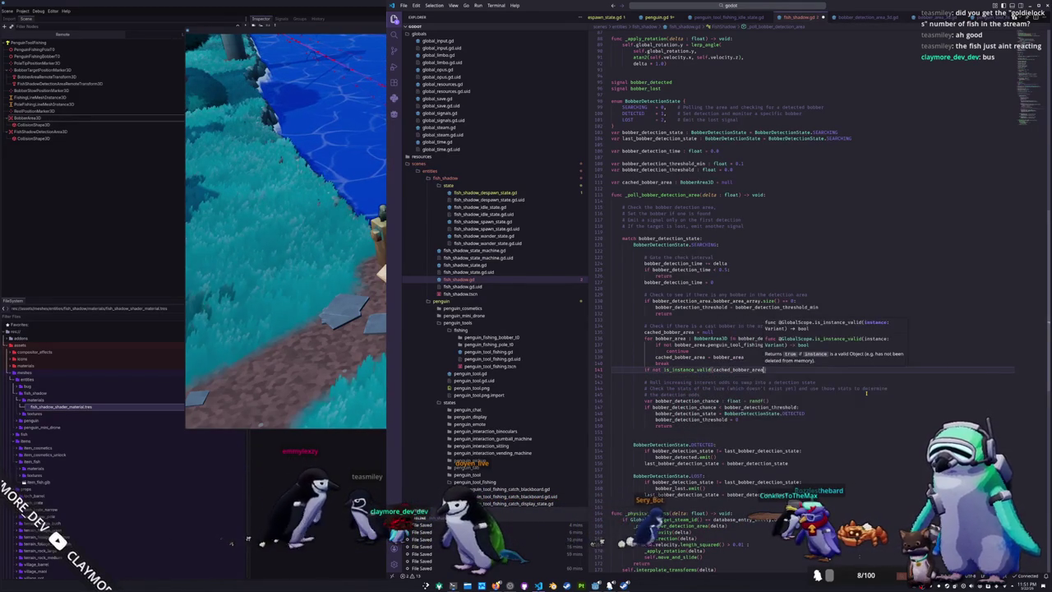
key("Return")
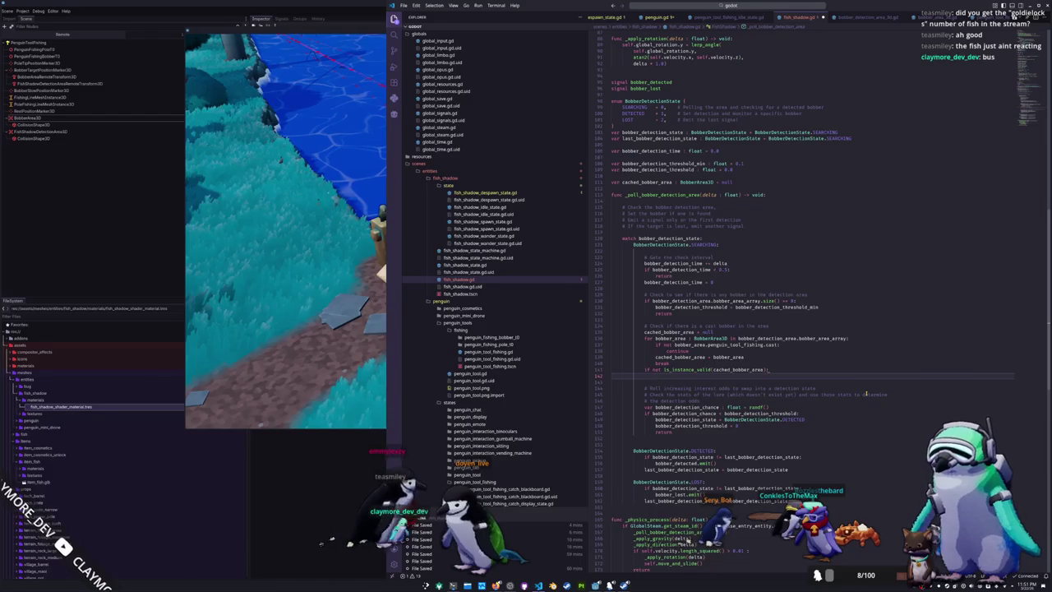
type("return")
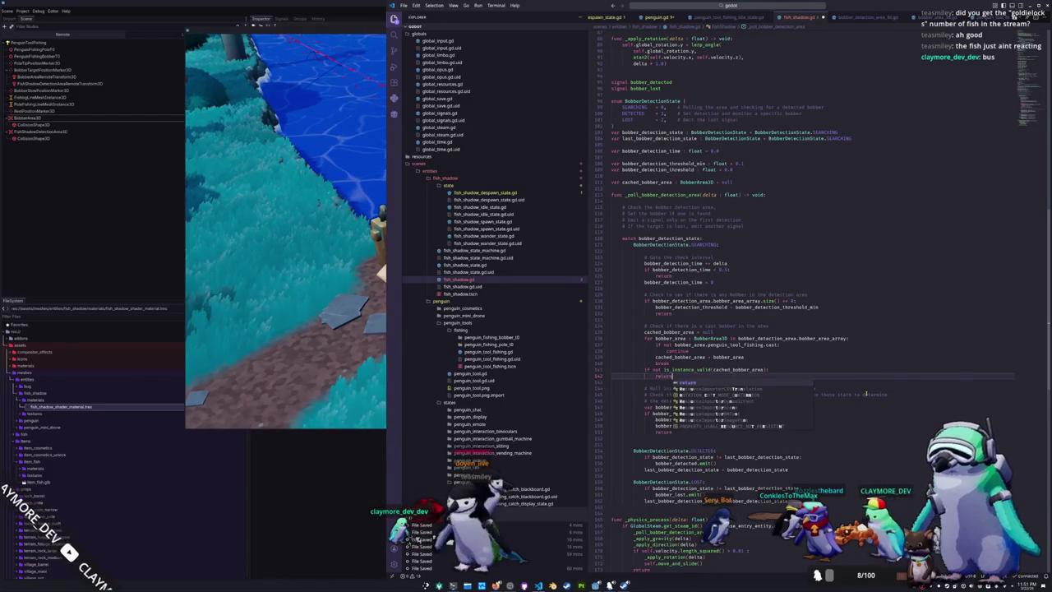
key("Down")
key("Up")
key("Up")
key("Up")
key("Down")
key("Down")
key("Down")
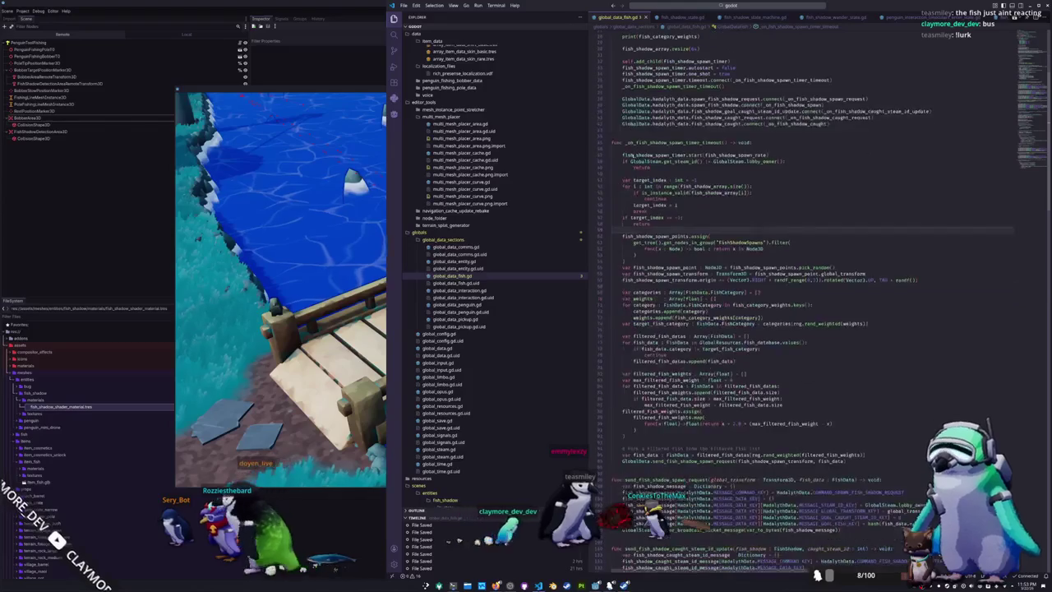
Scroll through global_data_fish.gd's spawn timer, spawn request and caught steam id functions
scroll(772, 312, "up", 3)
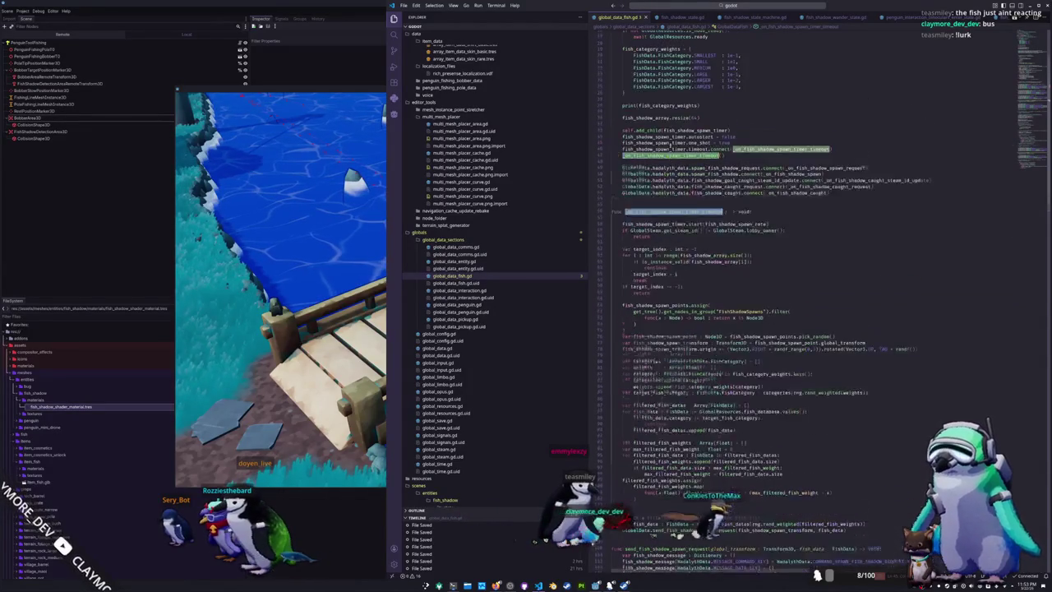
scroll(617, 183, "up", 4)
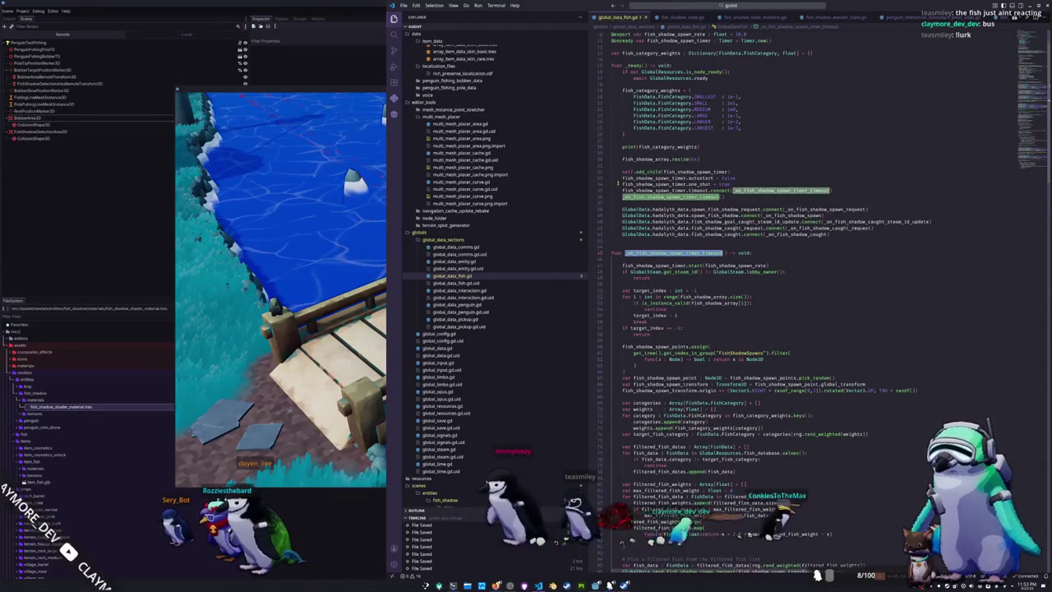
scroll(617, 182, "down", 18)
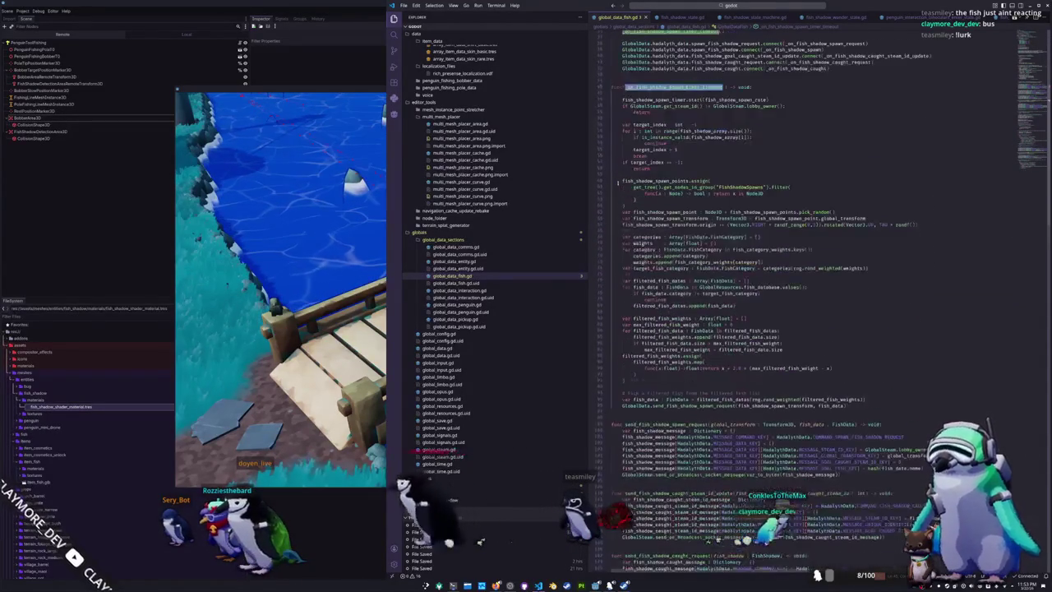
scroll(617, 183, "down", 20)
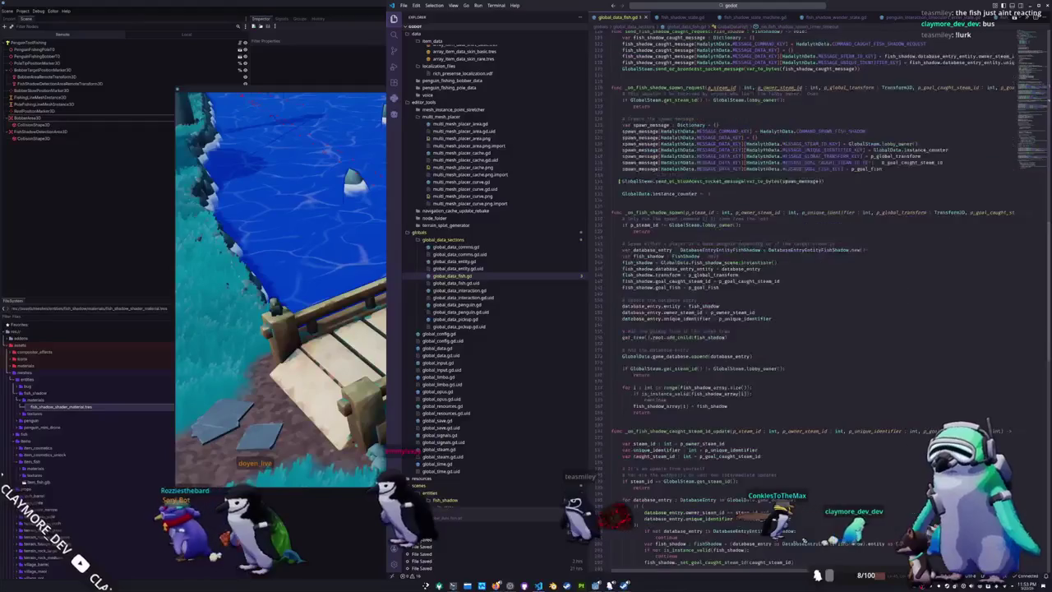
scroll(619, 188, "down", 4)
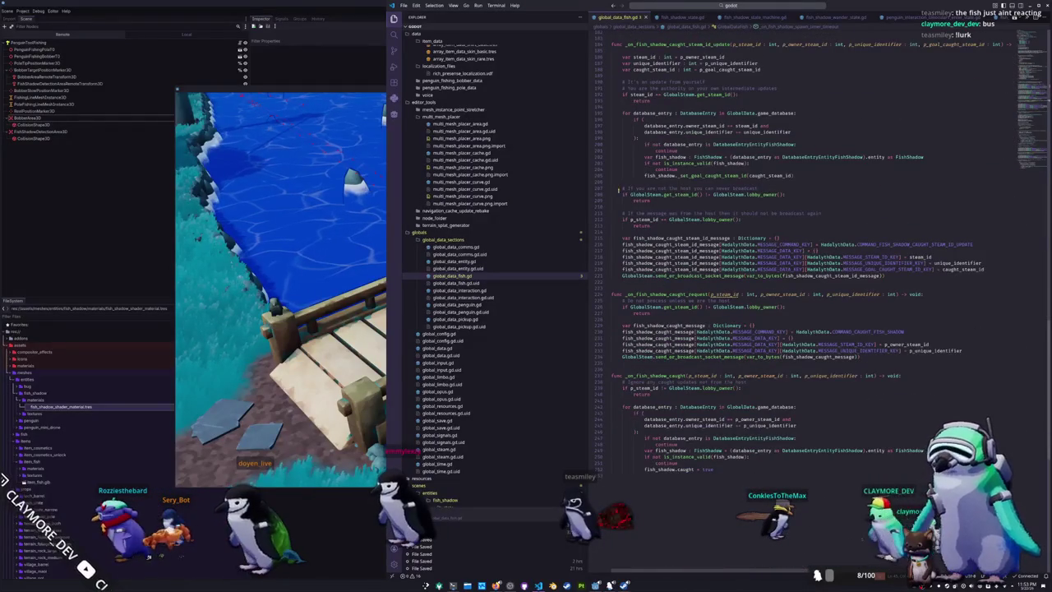
scroll(618, 190, "up", 20)
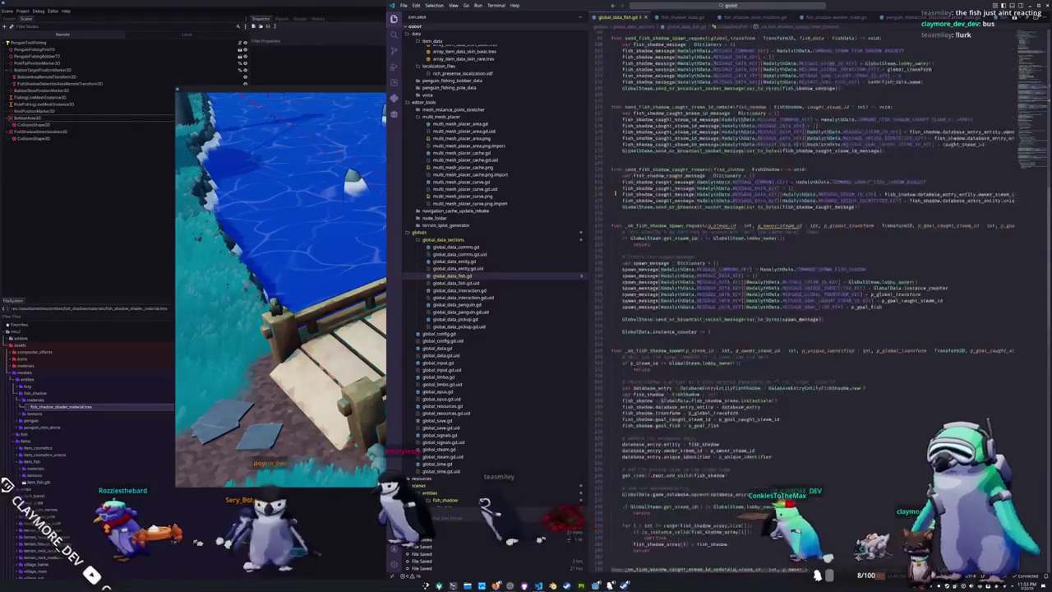
scroll(616, 194, "up", 10)
left_click(351, 164)
Walk the penguin off the bridge, across the grass and past the tree to the river
key("a")
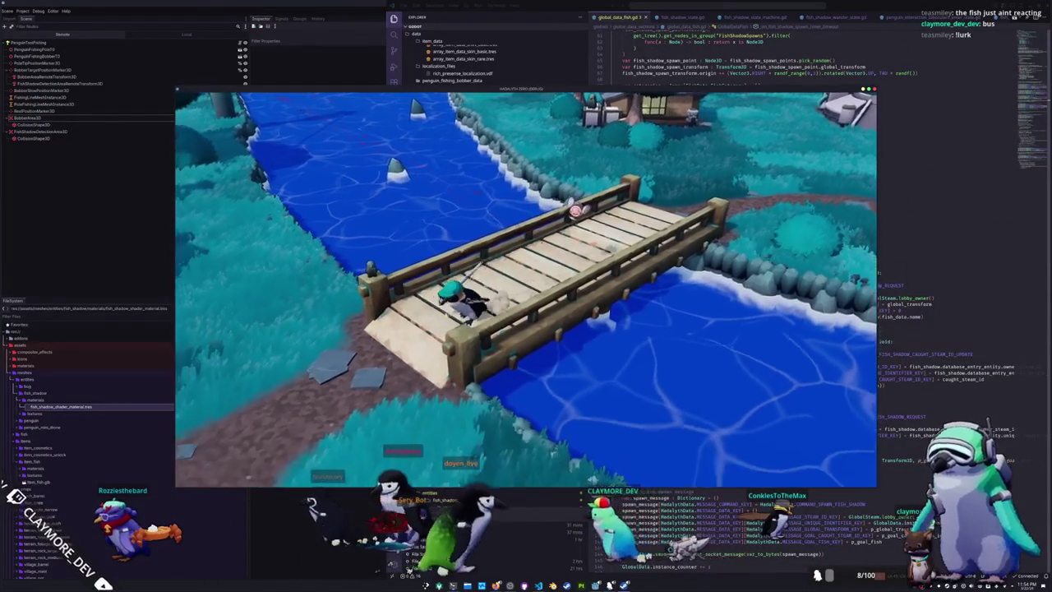
key("w")
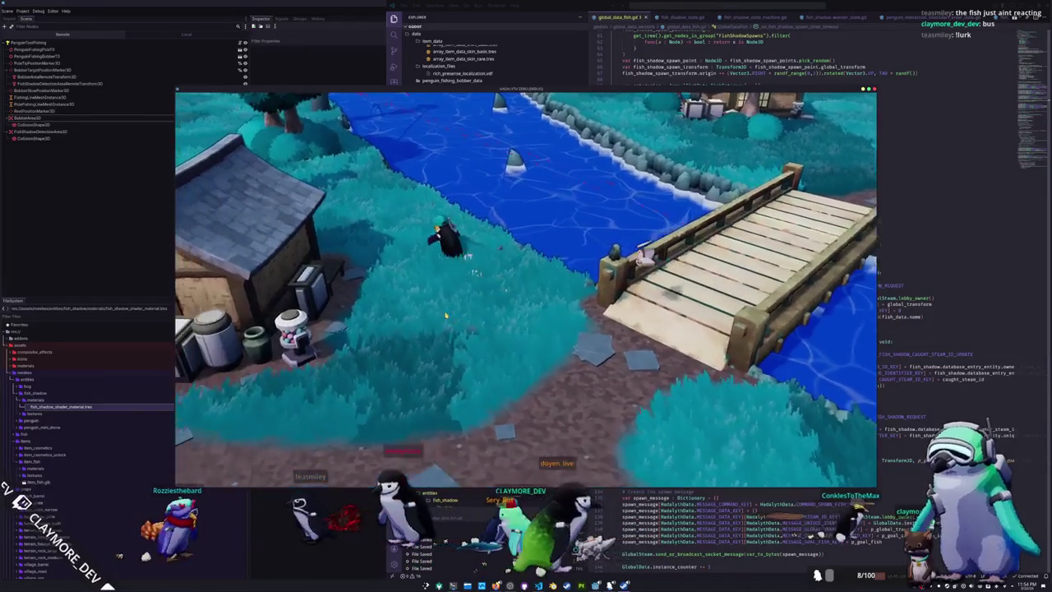
key("w")
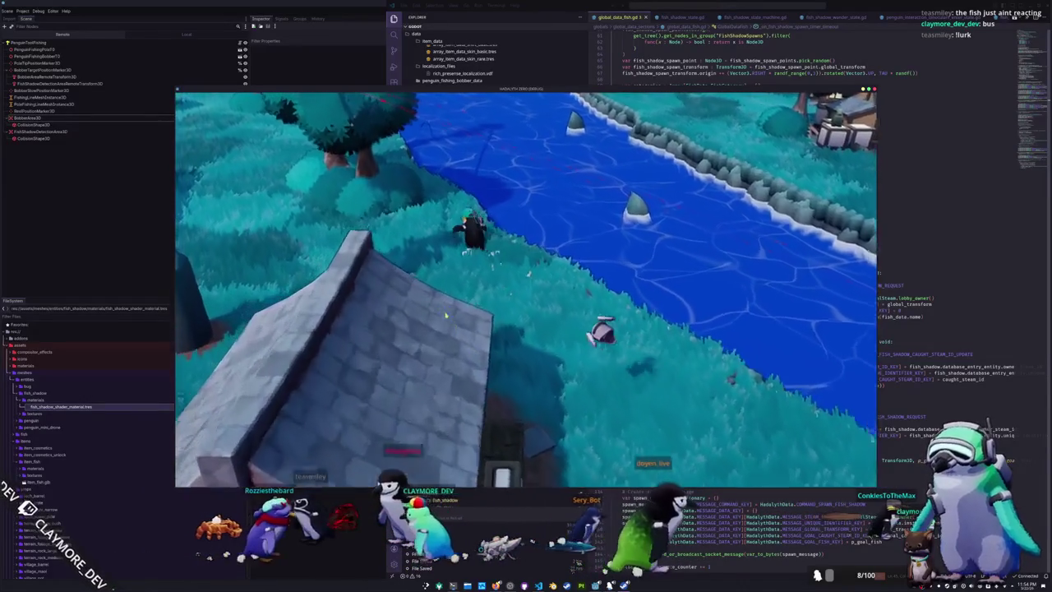
key("w")
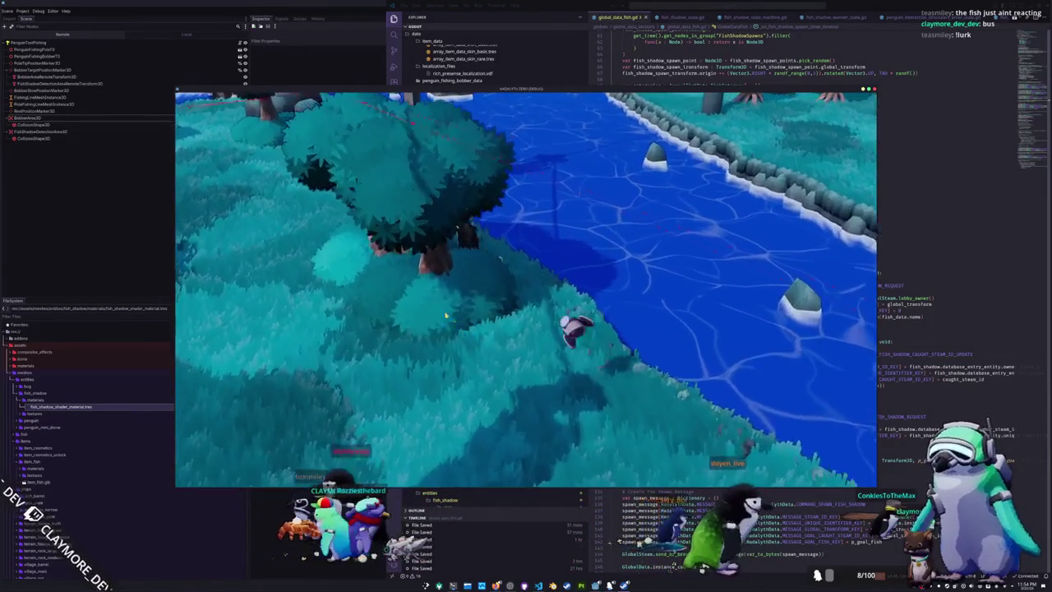
key("w")
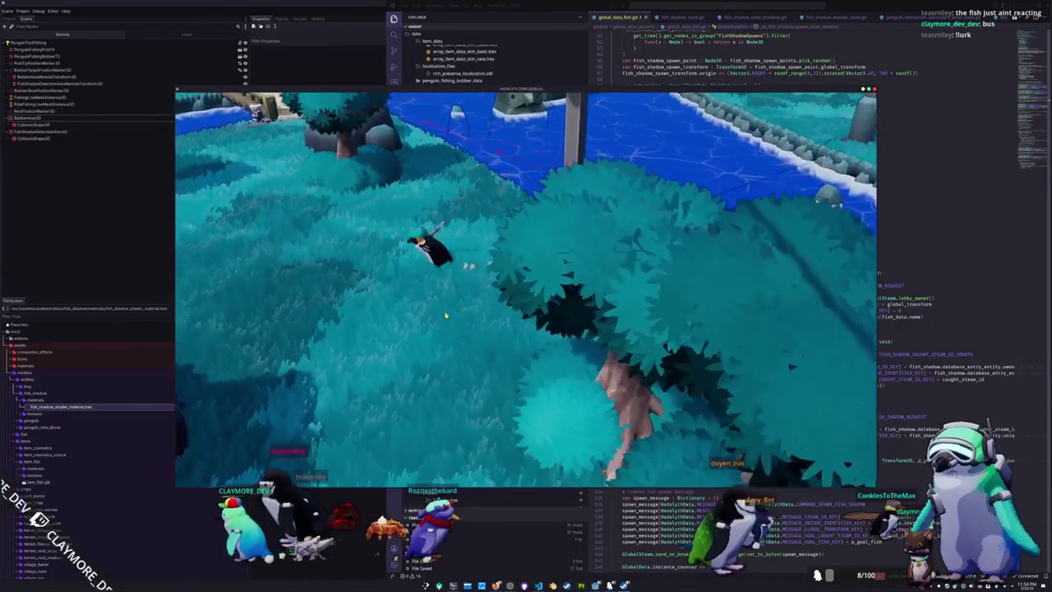
key("w")
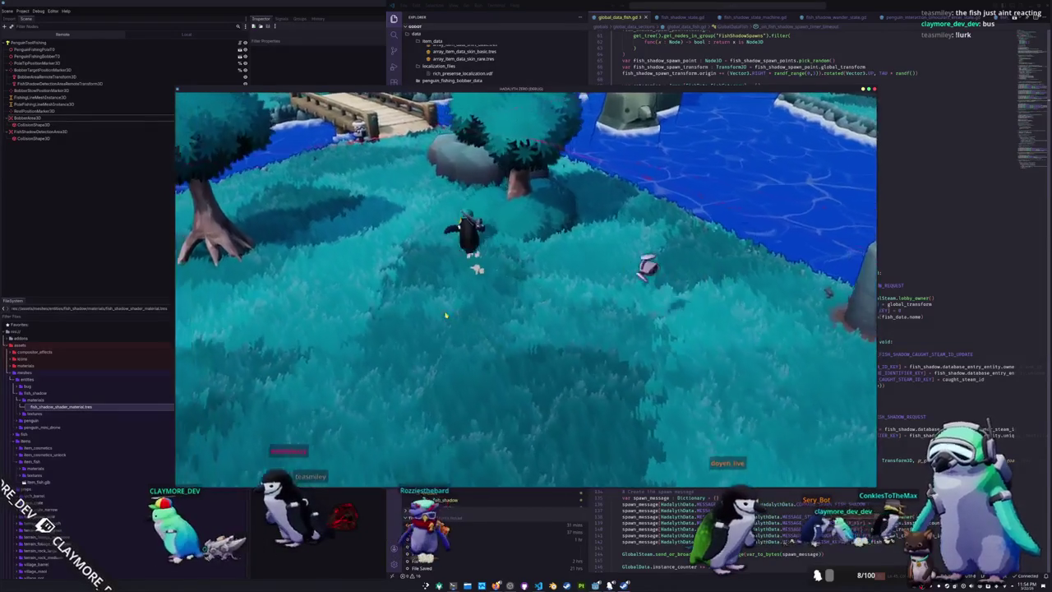
key("w")
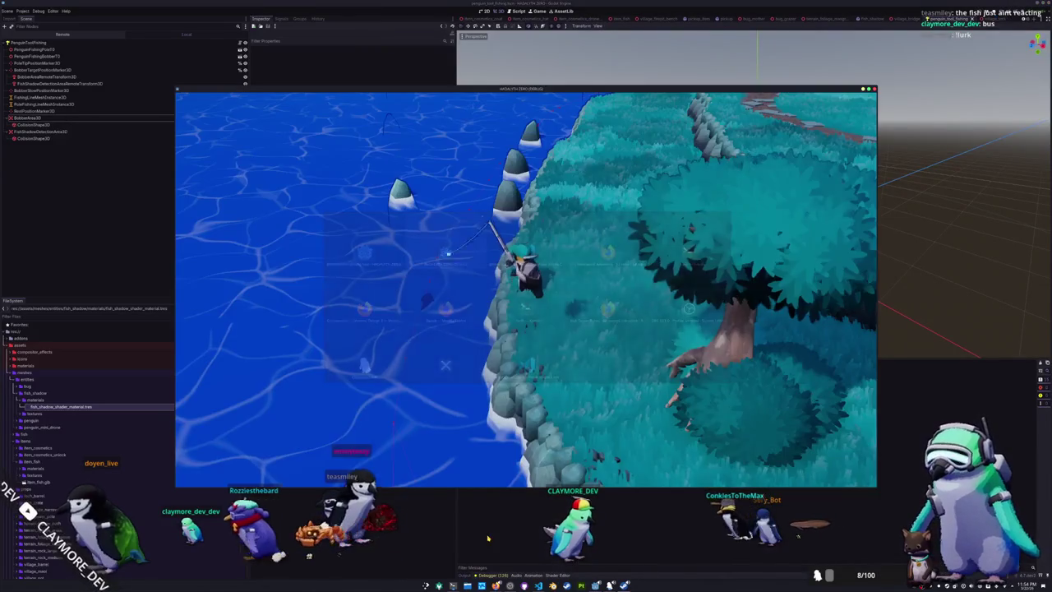
Cast into the river, move the game window aside to read the output log, then stop the game
left_click(465, 214)
left_click_drag(463, 88, 829, 36)
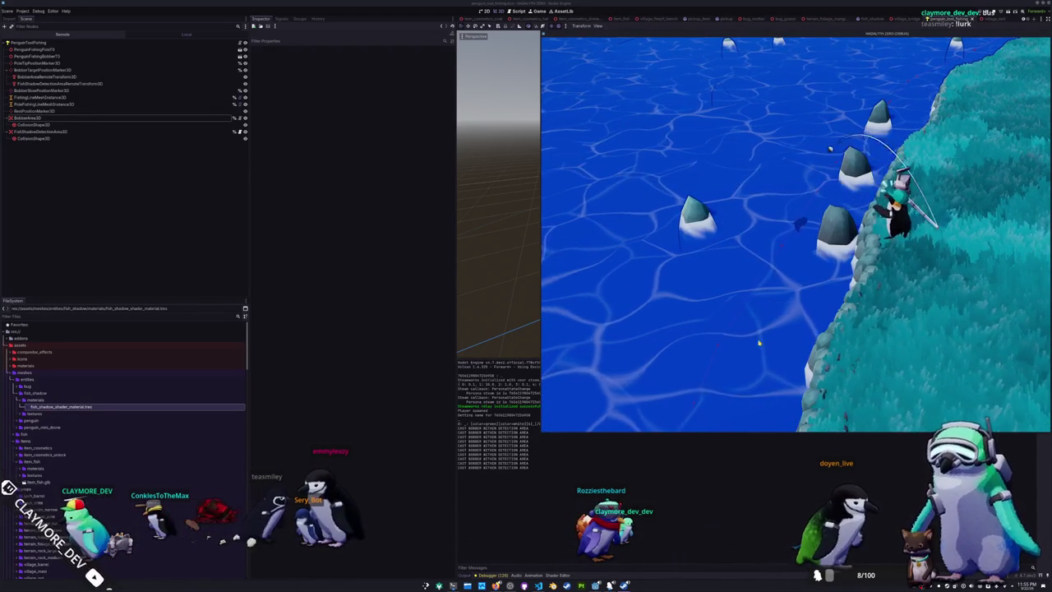
left_click(538, 586)
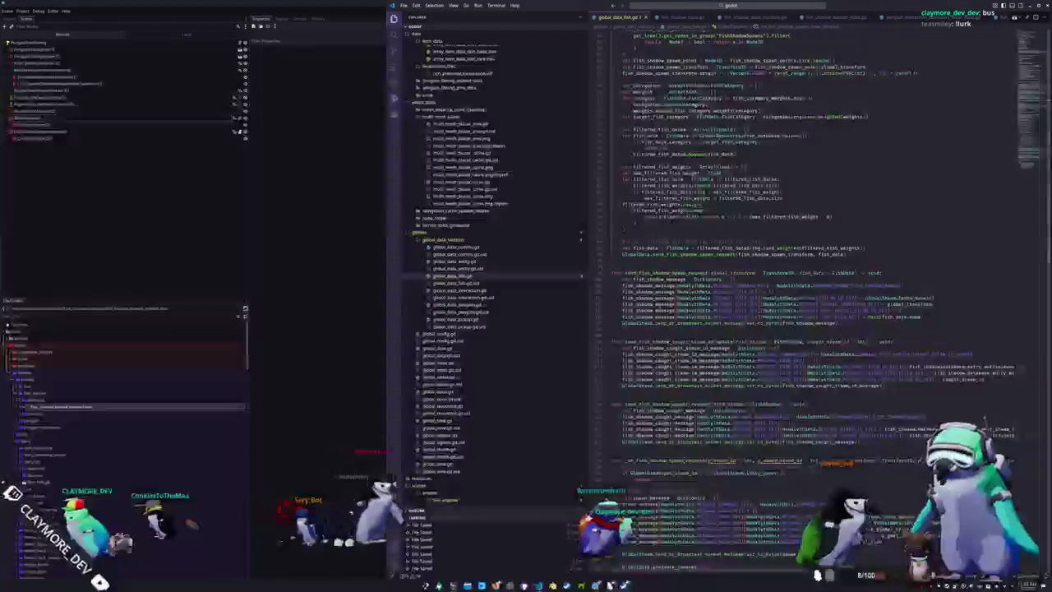
Return to VS Code and open fish_shadow.gd from the Explorer
left_click(687, 18)
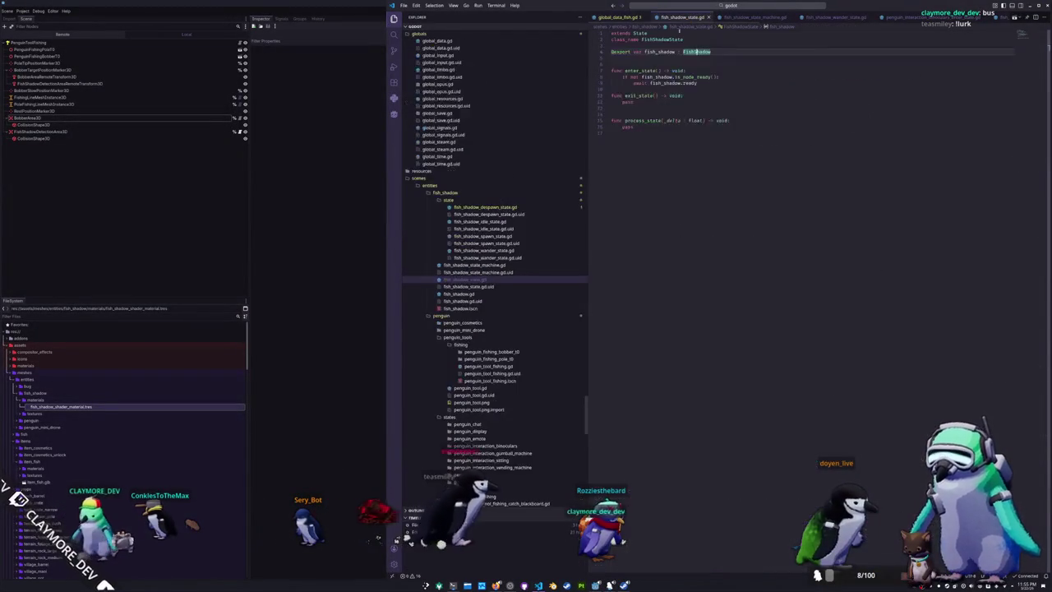
scroll(499, 362, "down", 5)
scroll(500, 385, "down", 3)
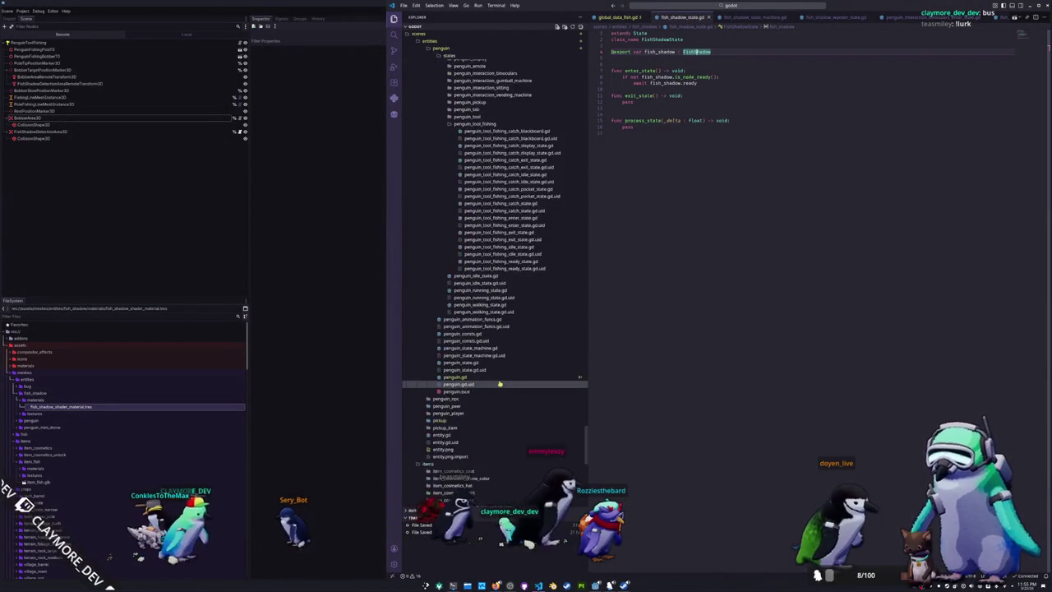
scroll(490, 323, "down", 2)
scroll(489, 324, "up", 5)
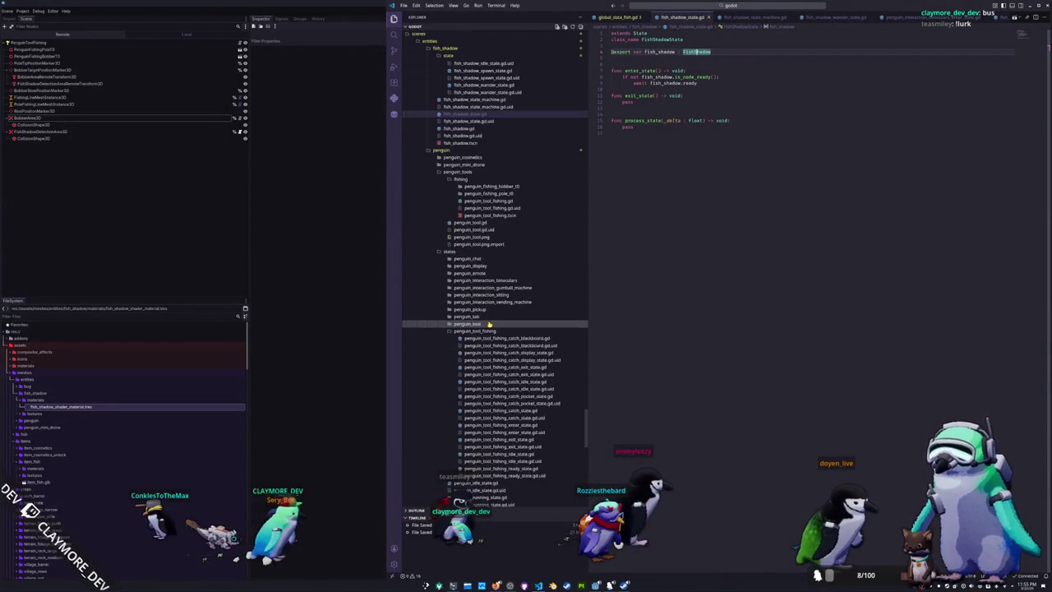
scroll(490, 323, "down", 8)
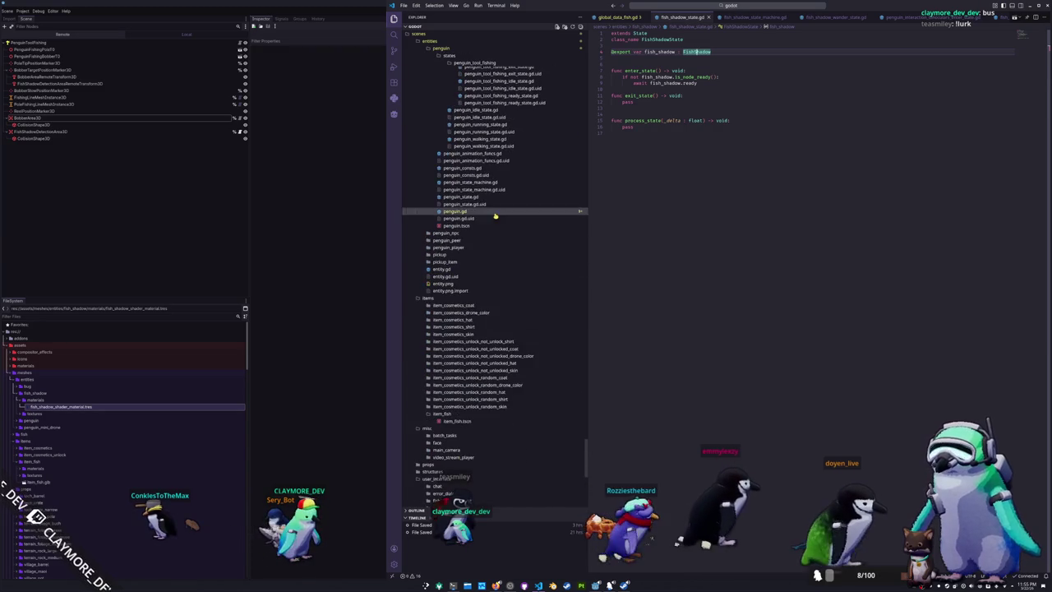
scroll(494, 217, "up", 3)
scroll(494, 217, "up", 10)
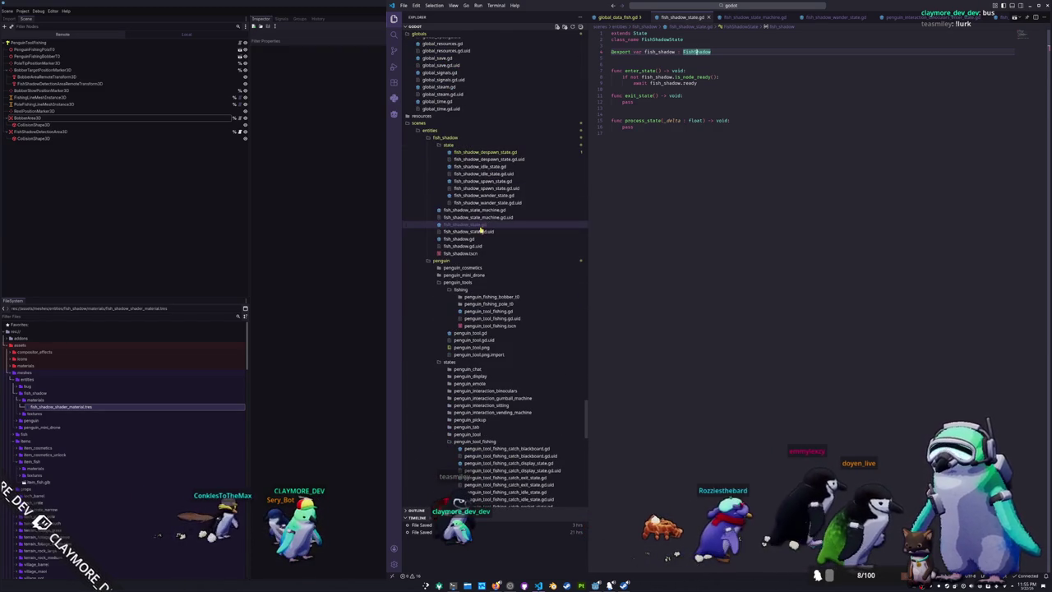
left_click(477, 238)
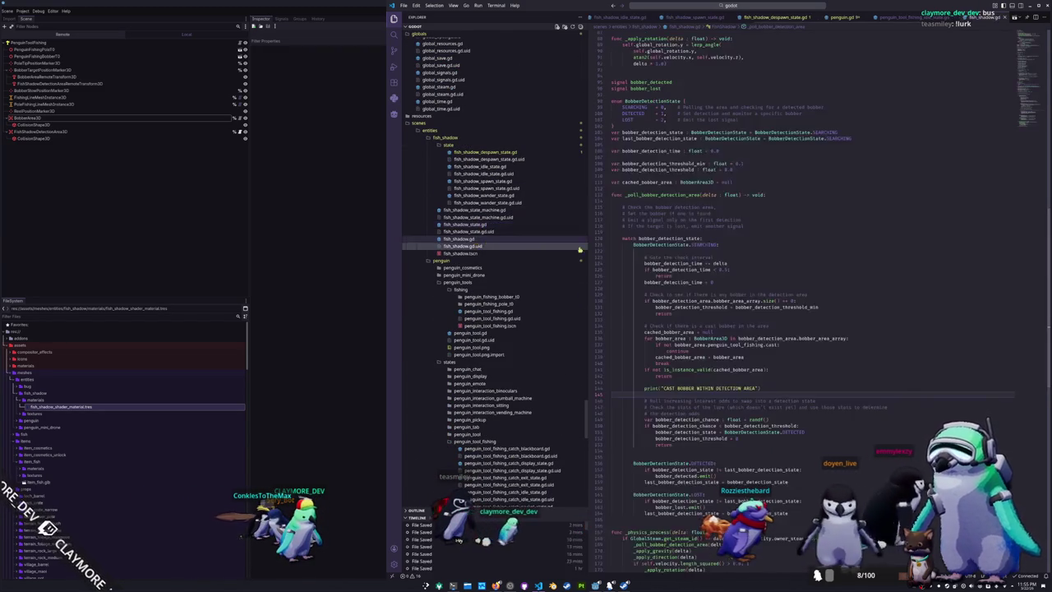
Delete the 'CAST BOBBER WITHIN DETECTION AREA' debug print from the bobber detection code
scroll(641, 258, "down", 2)
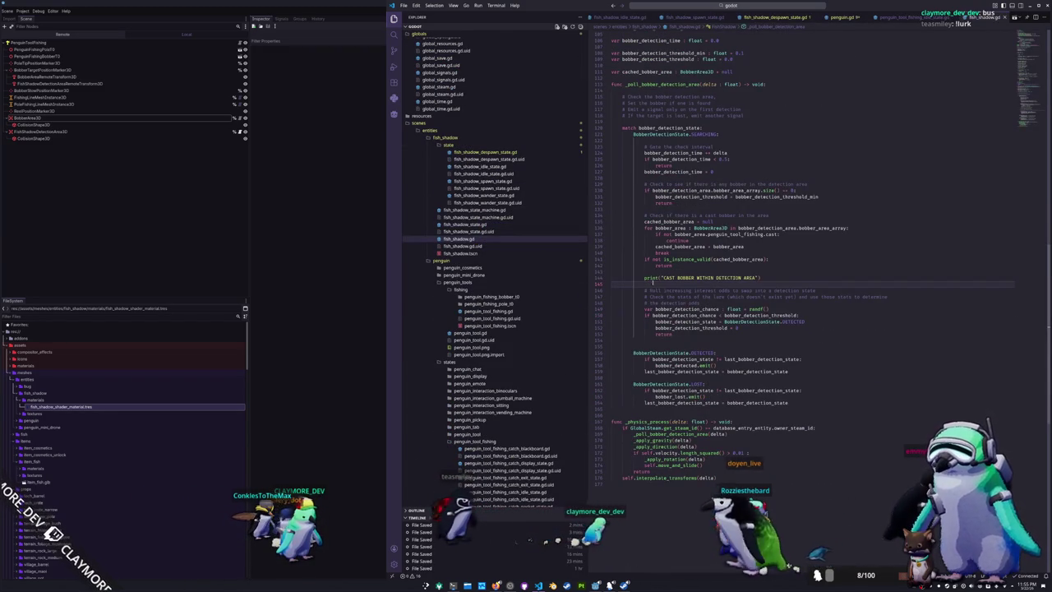
key("Up")
key("ctrl+slash")
key("Down")
key("Up")
key("ctrl+shift+k")
key("ctrl+shift+k")
key("Down")
key("Down")
key("Down")
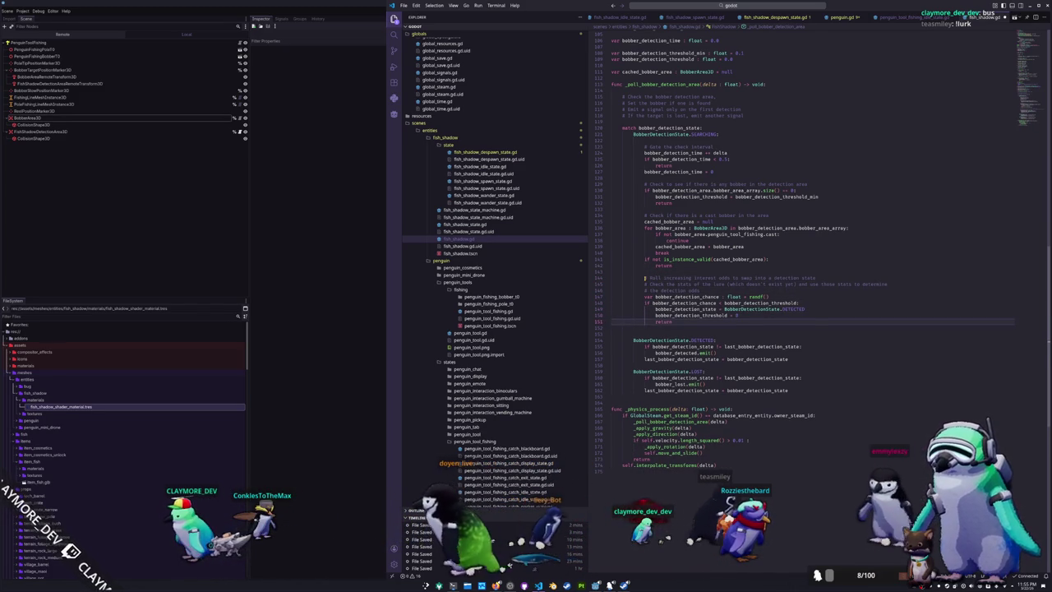
Below the DETECTED block, add 'if not is_instance_valid(cached_bobber_area):' setting state to BobberDetectionState.LOST
key("Down")
key("Down")
key("Down")
key("Return")
key("Return")
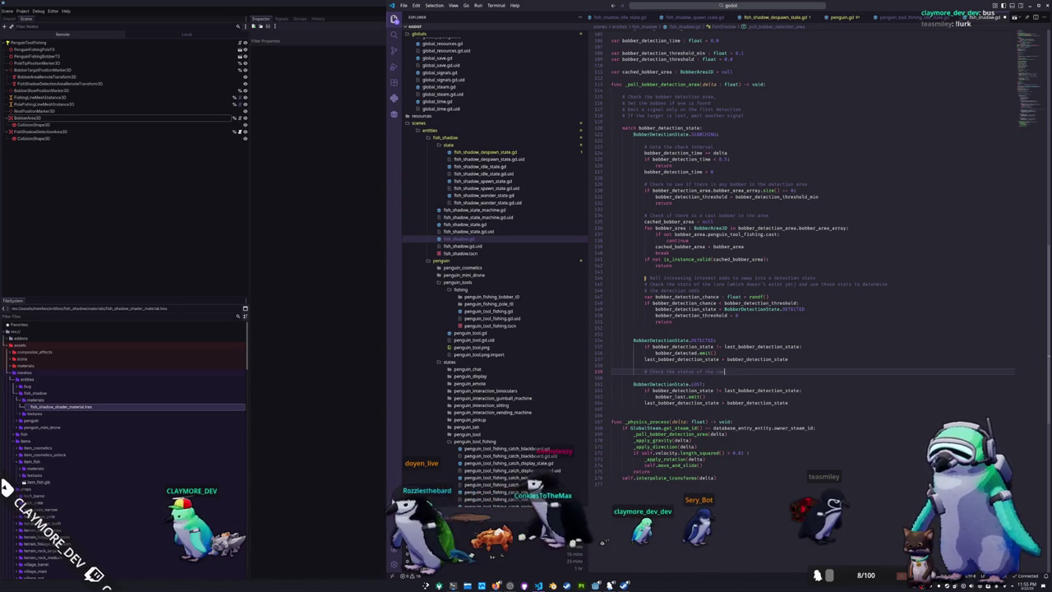
type("and determine if it becomes invalid")
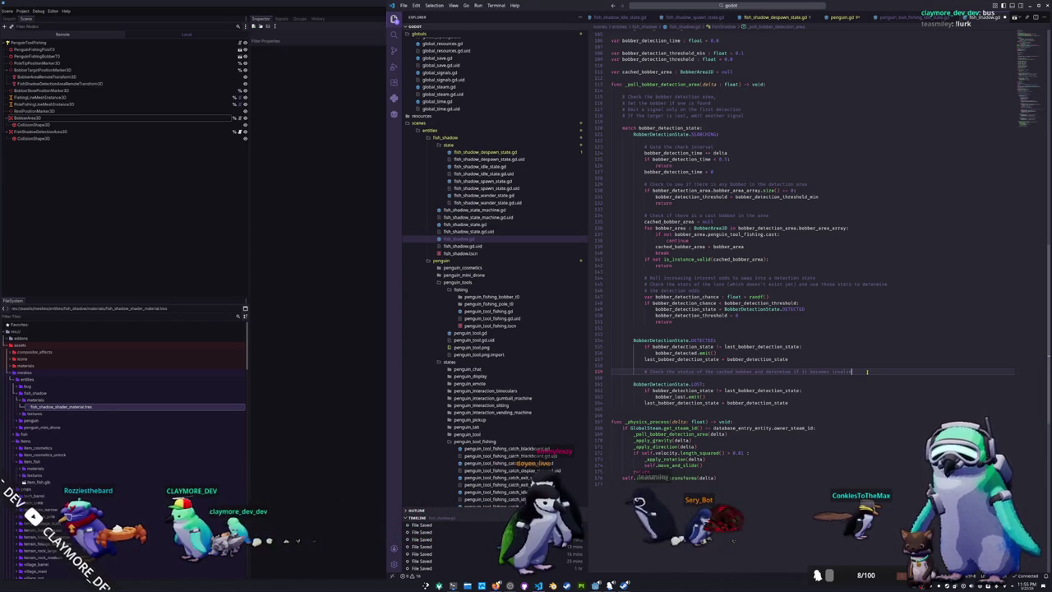
key("Return")
type("if sot is_instance_val")
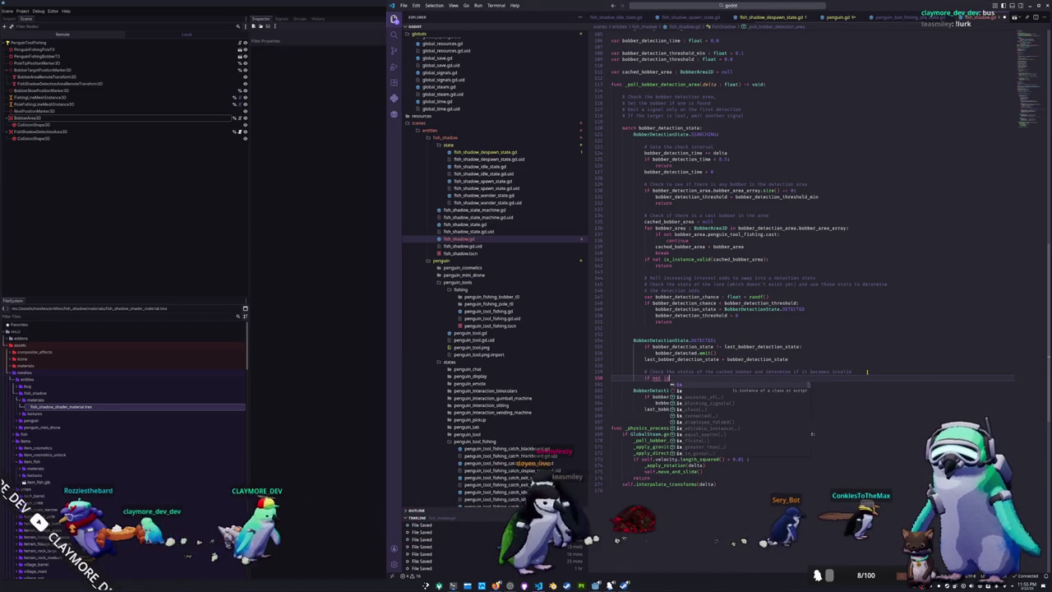
type("id(cached_bobber_area)")
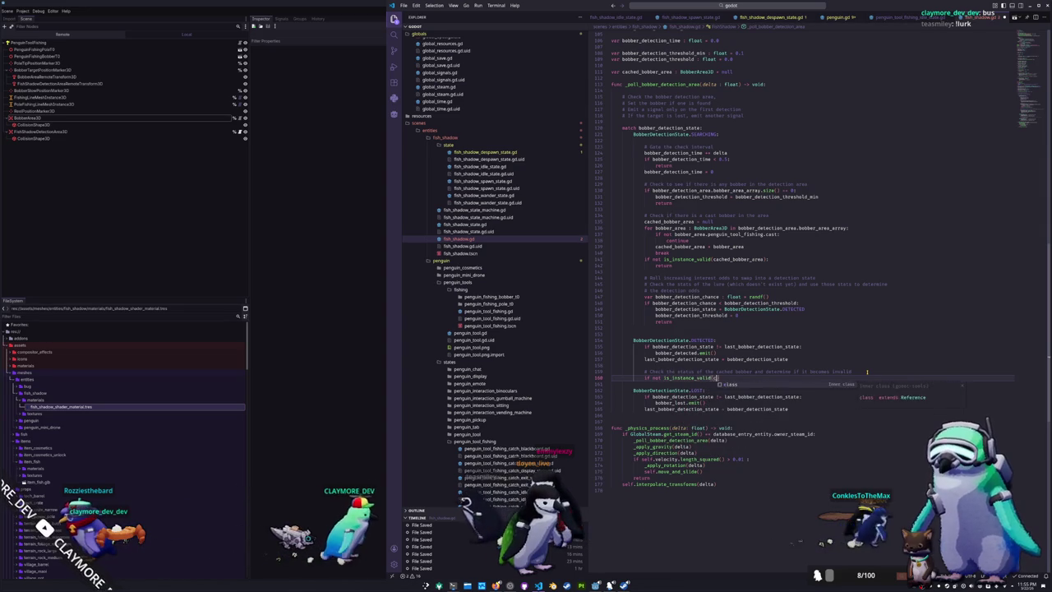
type(":")
key("Return")
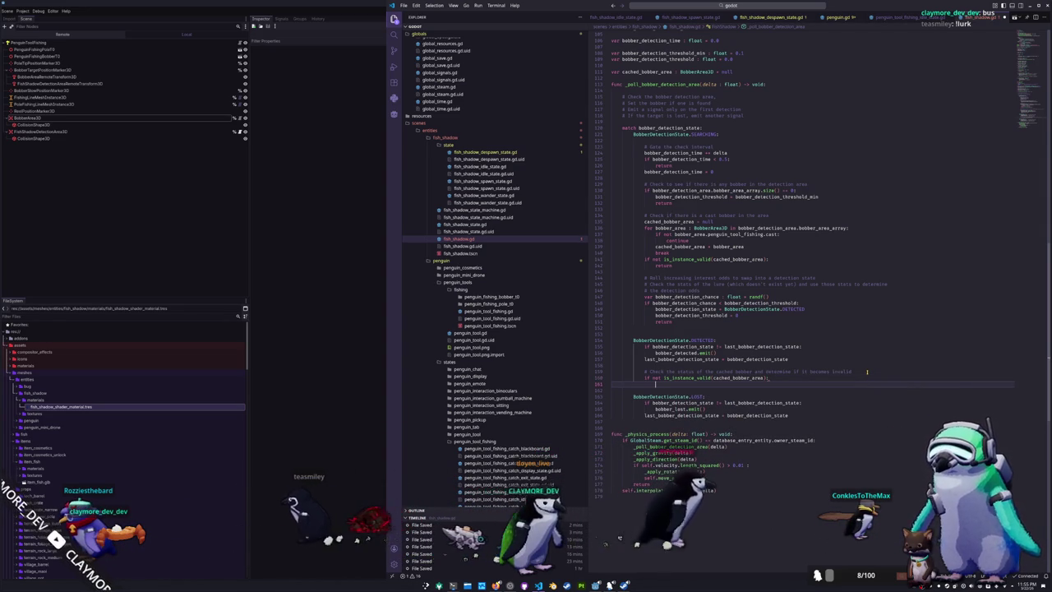
type("bobber_detection")
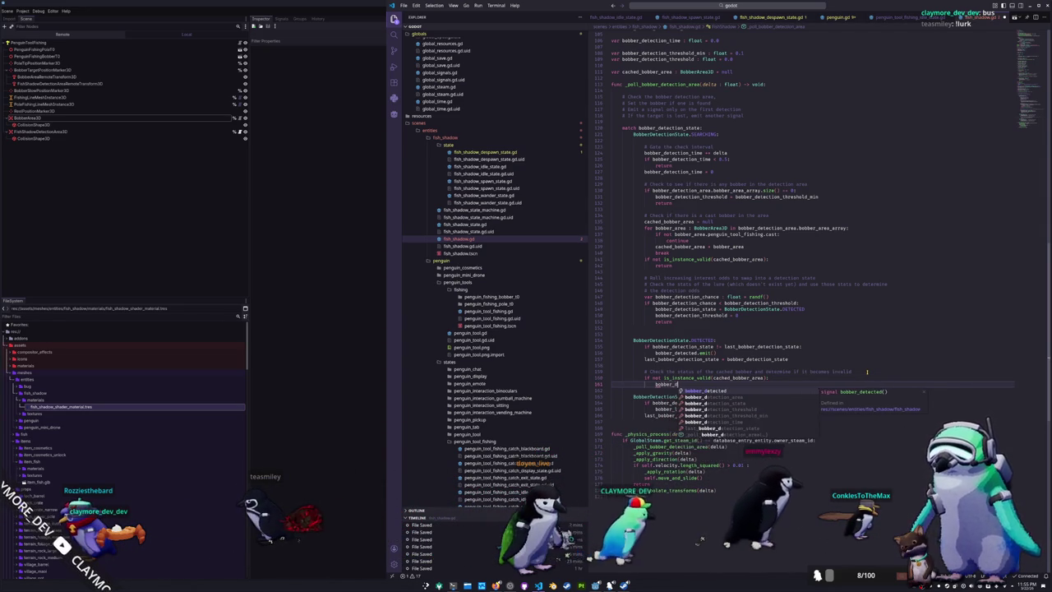
type("_state =")
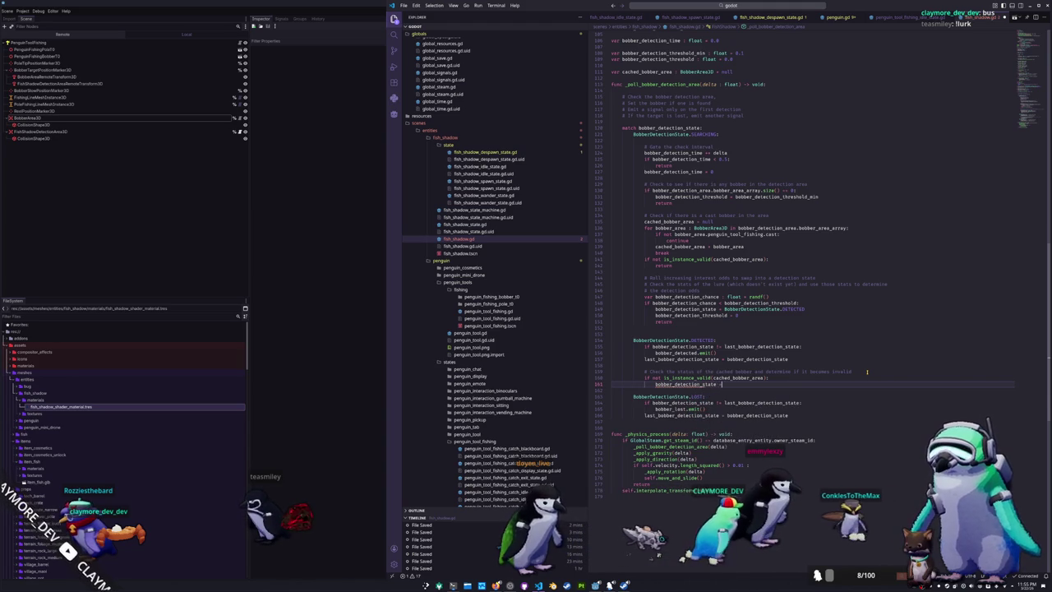
type(" BobberDet")
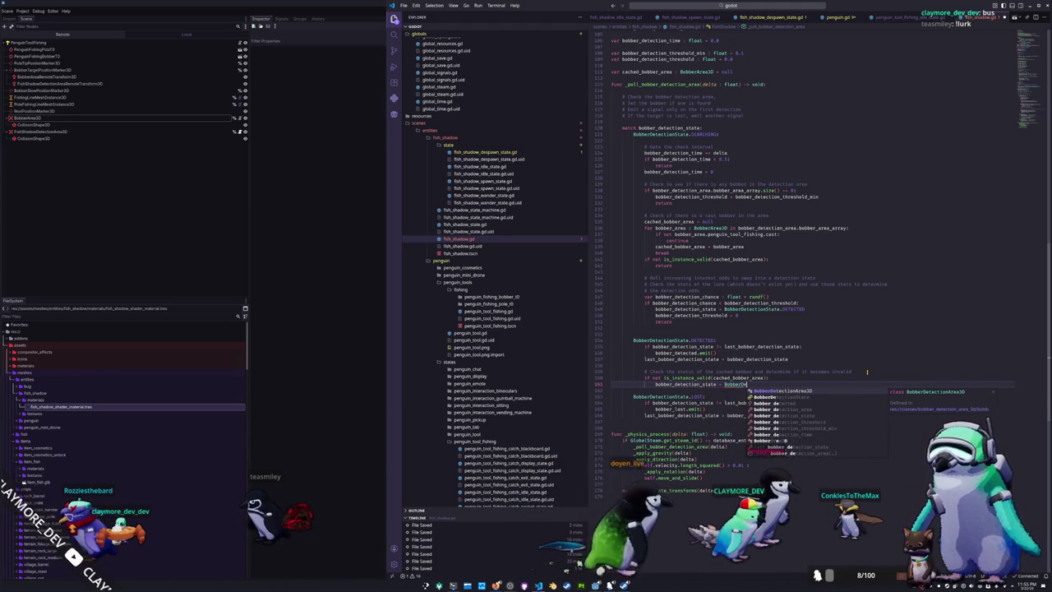
type("ectionState.LO")
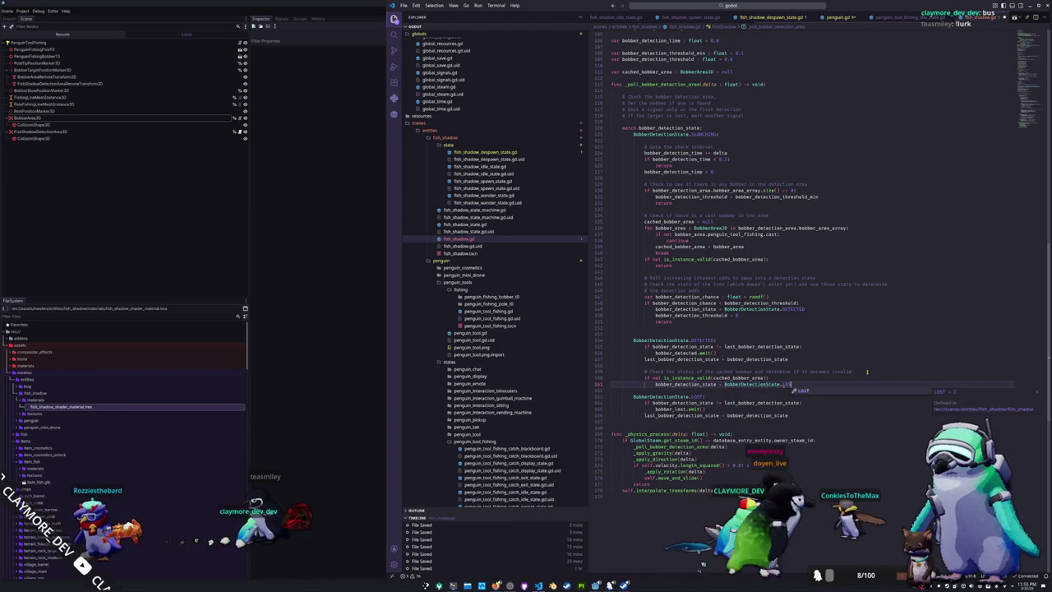
key("Return")
key("Return")
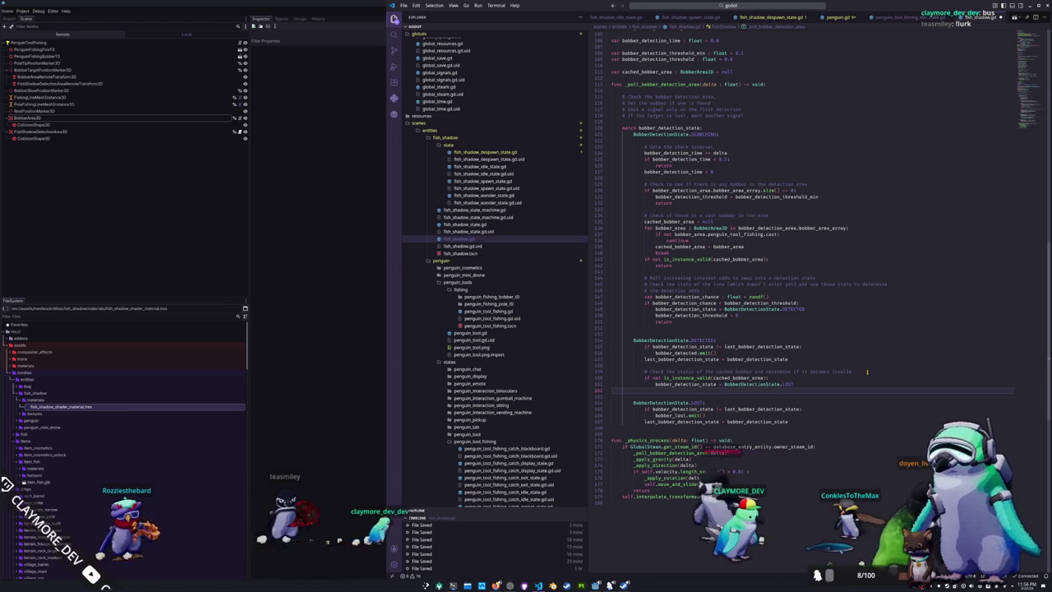
key("Down")
key("Down")
key("Down")
key("Return")
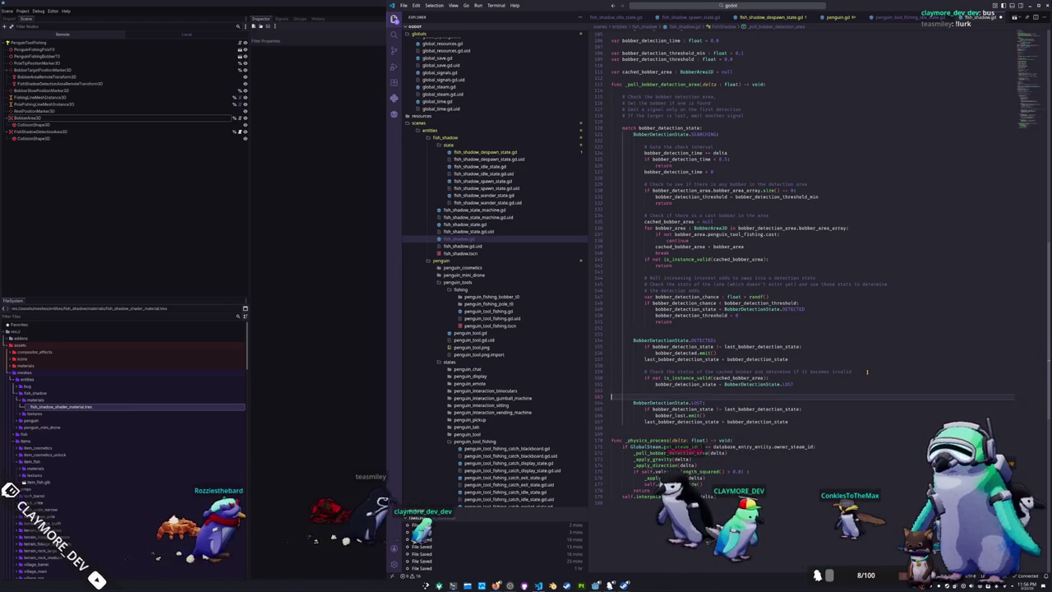
Add the comment 'The fish should despawn once it hears this signal' under LOST and save
key("ctrl+v")
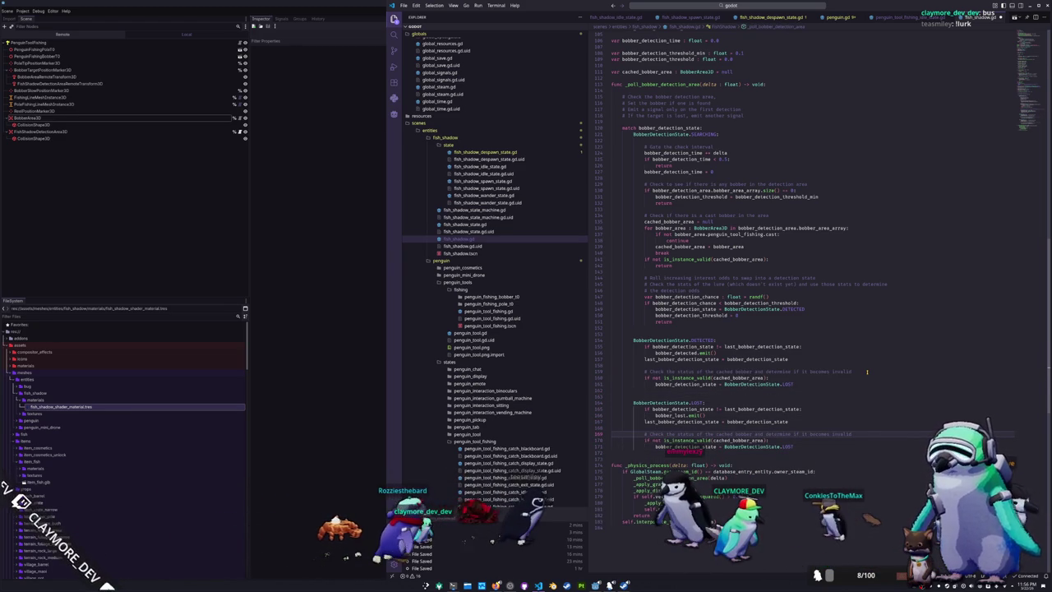
key("Down")
key("ctrl+shift+Left")
key("shift+Up")
key("shift+Up")
key("shift+Up")
key("BackSpace")
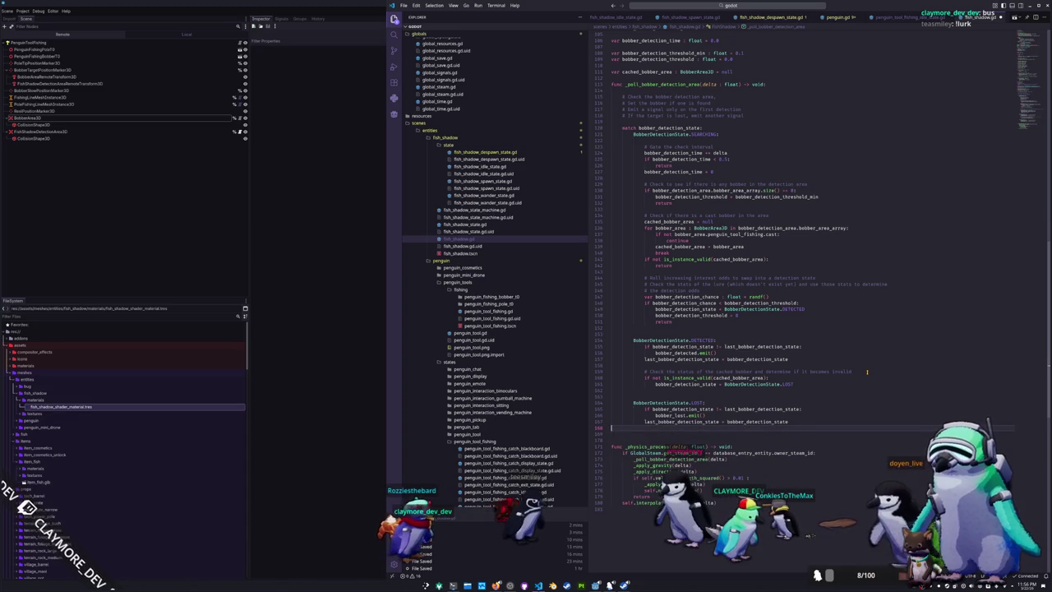
key("Return")
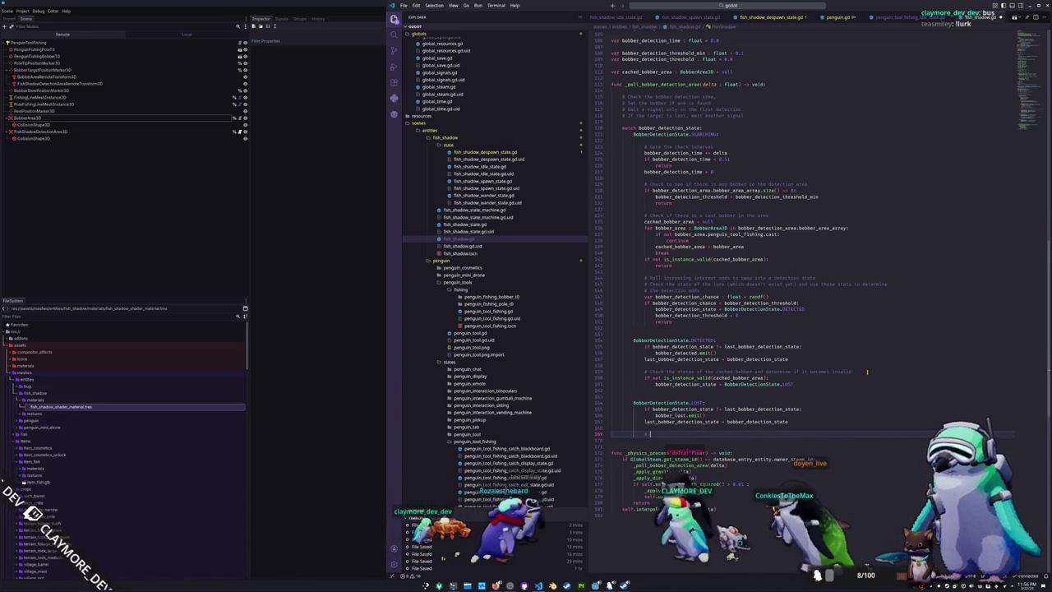
type("# The fish some")
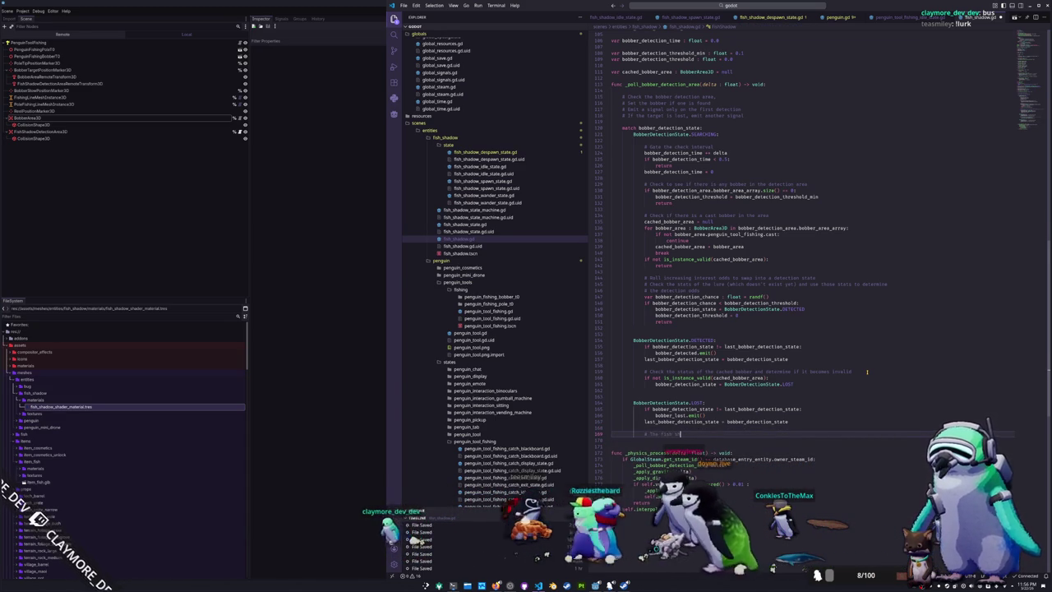
type("ld despawn on")
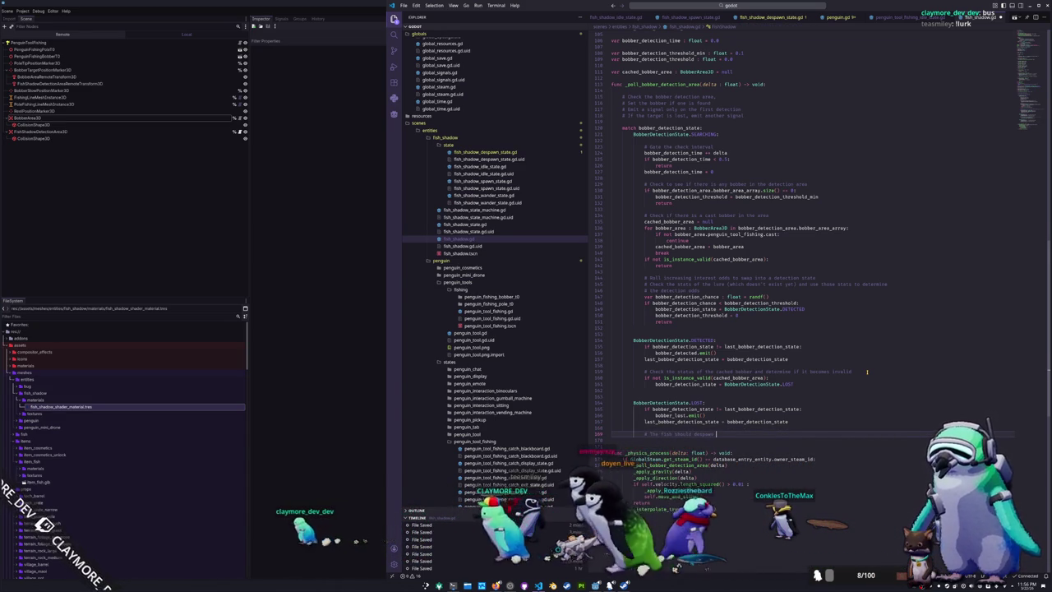
type("ce it hears its sig")
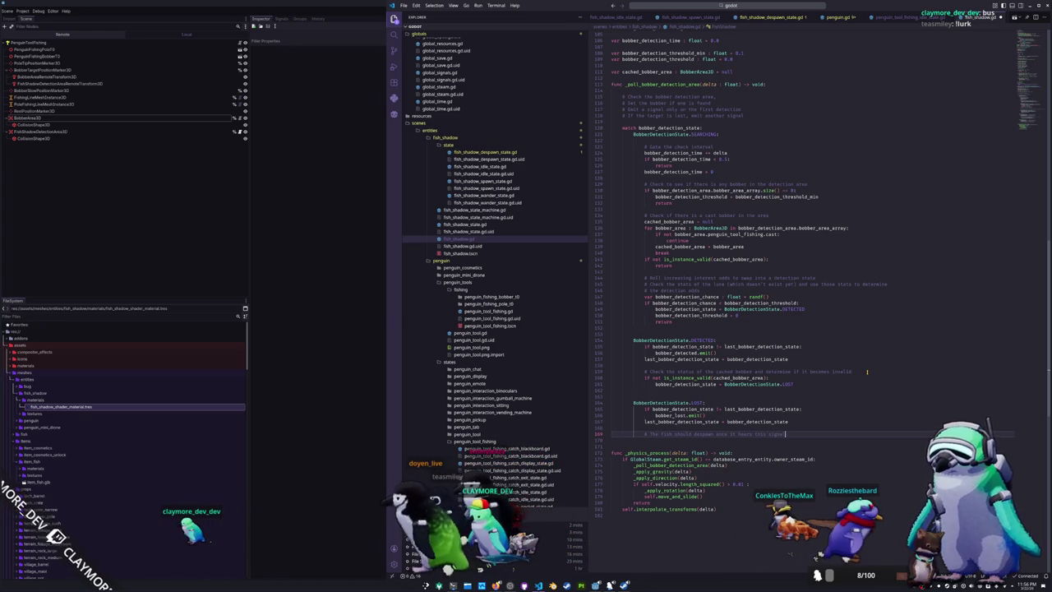
key("Up")
key("Up")
key("Up")
key("ctrl+s")
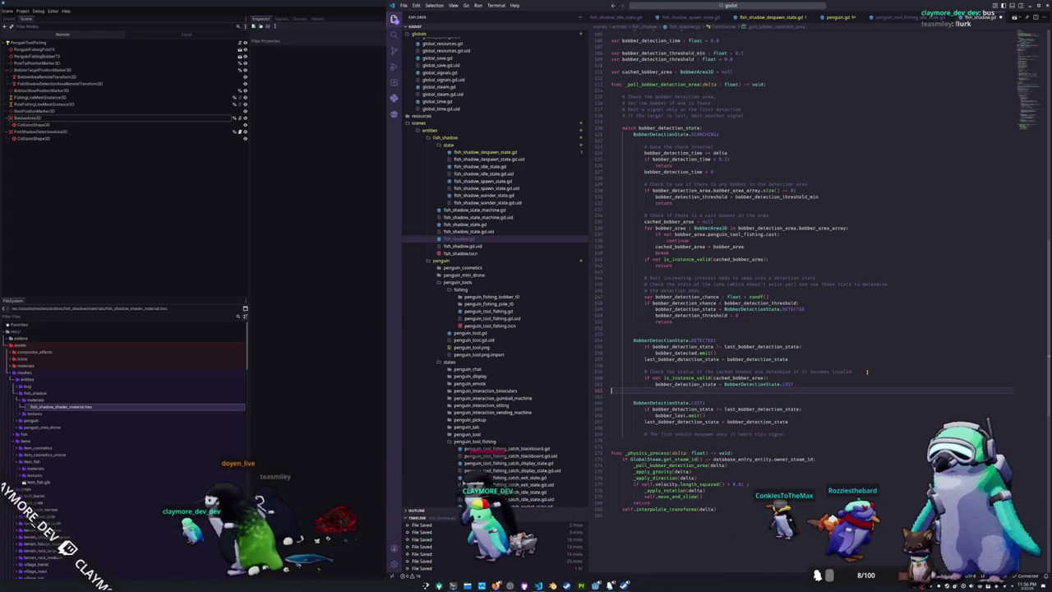
key("Return")
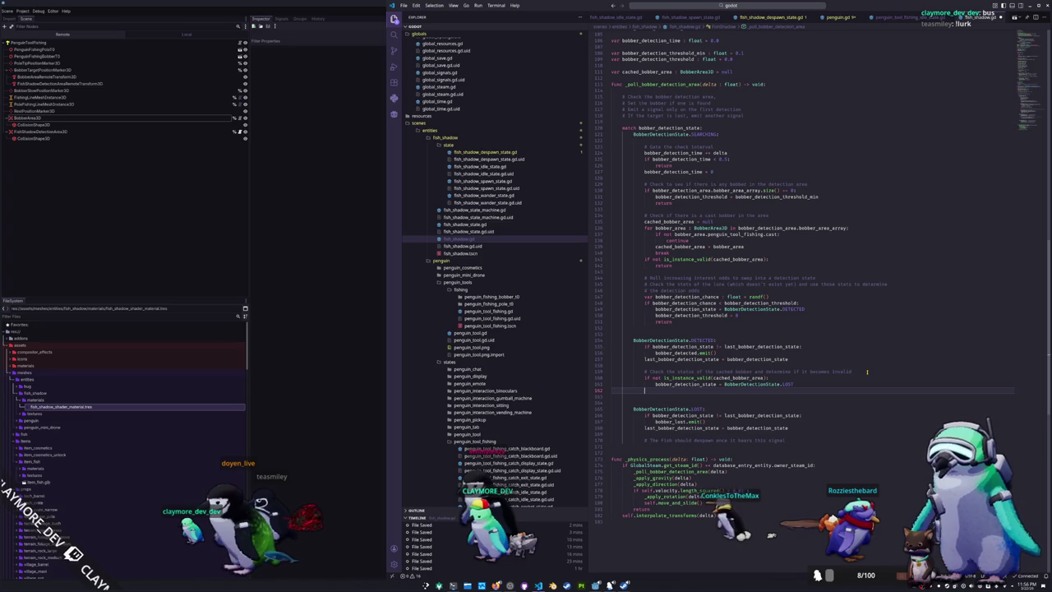
Add 'if not cached_bobber_area.penguin_tool_fishing.cast:' that sets bobber_detection_state to BobberDetectionState.LOST
type("if not c")
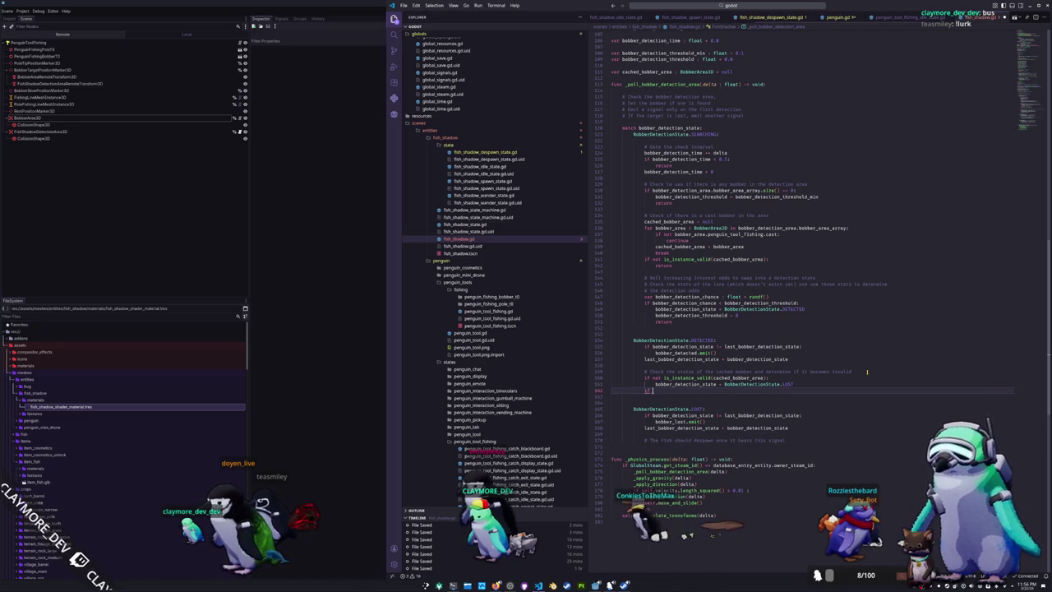
key("Return")
type(".penguin_tool_fishing")
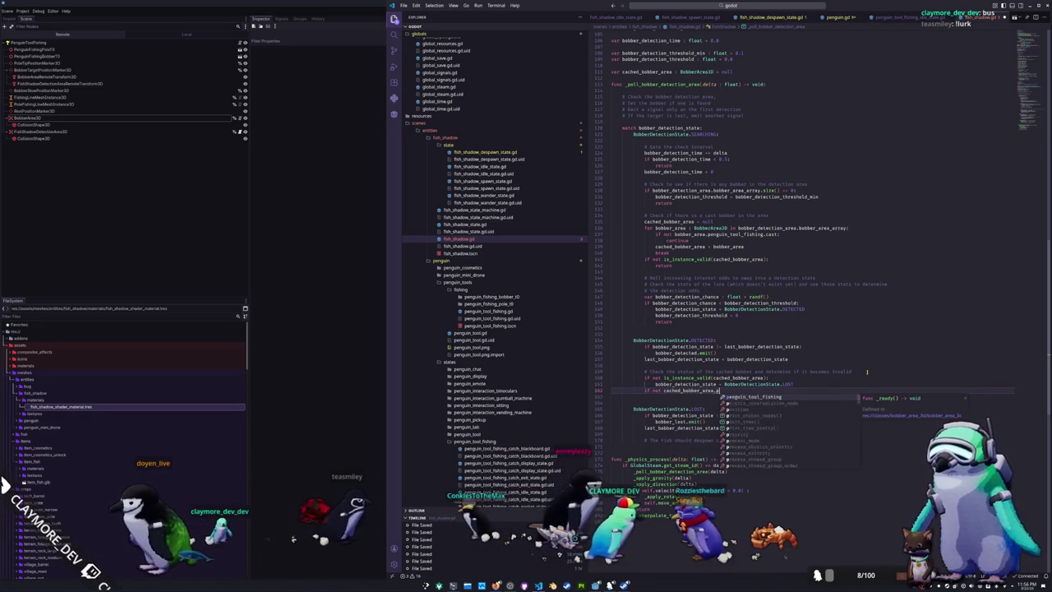
type(".cast")
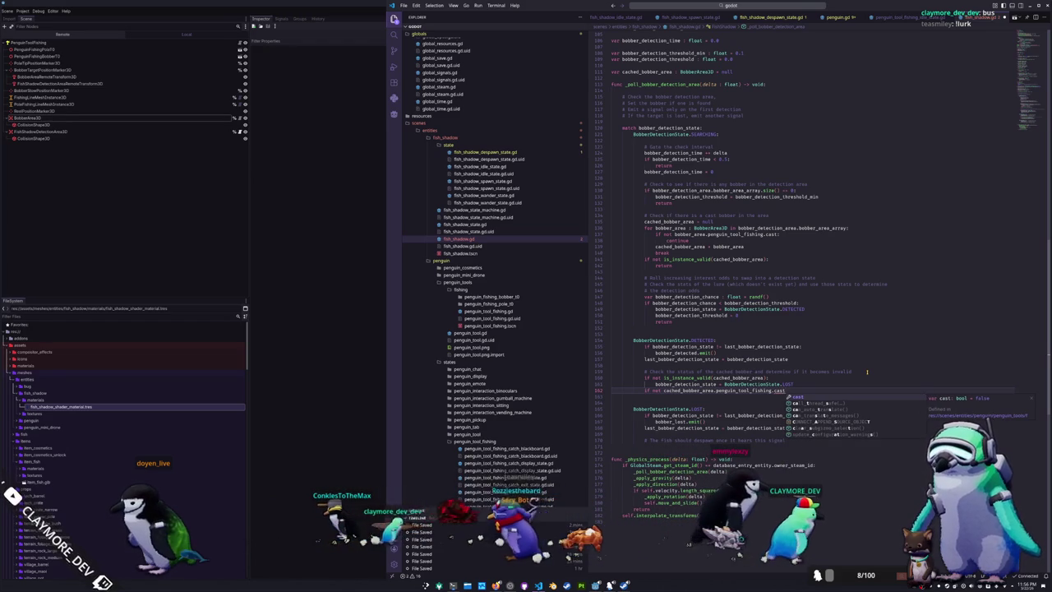
type(":")
key("Return")
type("bobber_detection_a")
key("Return")
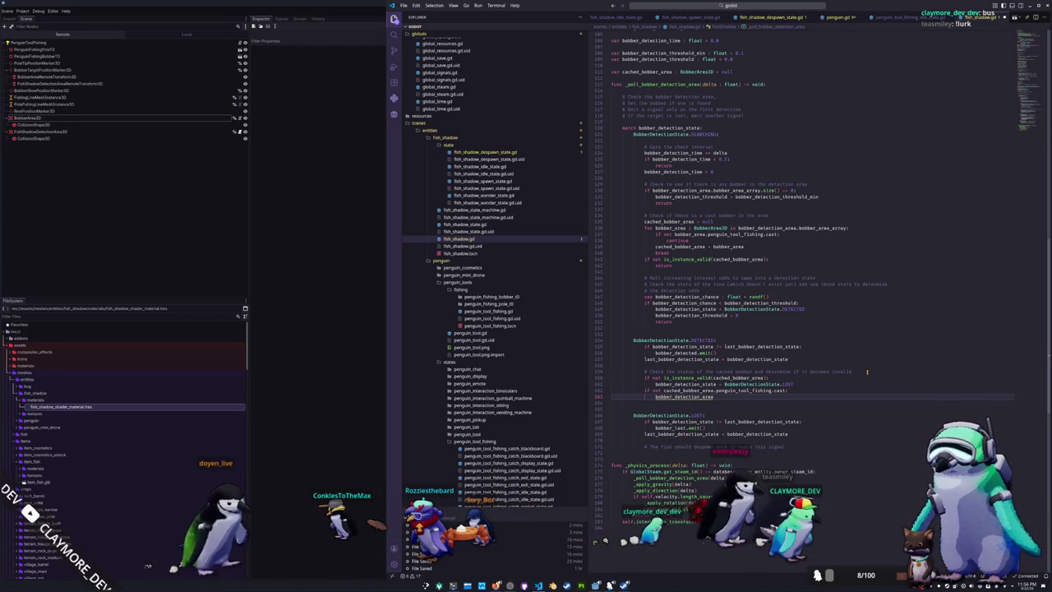
key("ctrl+shift+Left")
type("bobber_detection_state = ")
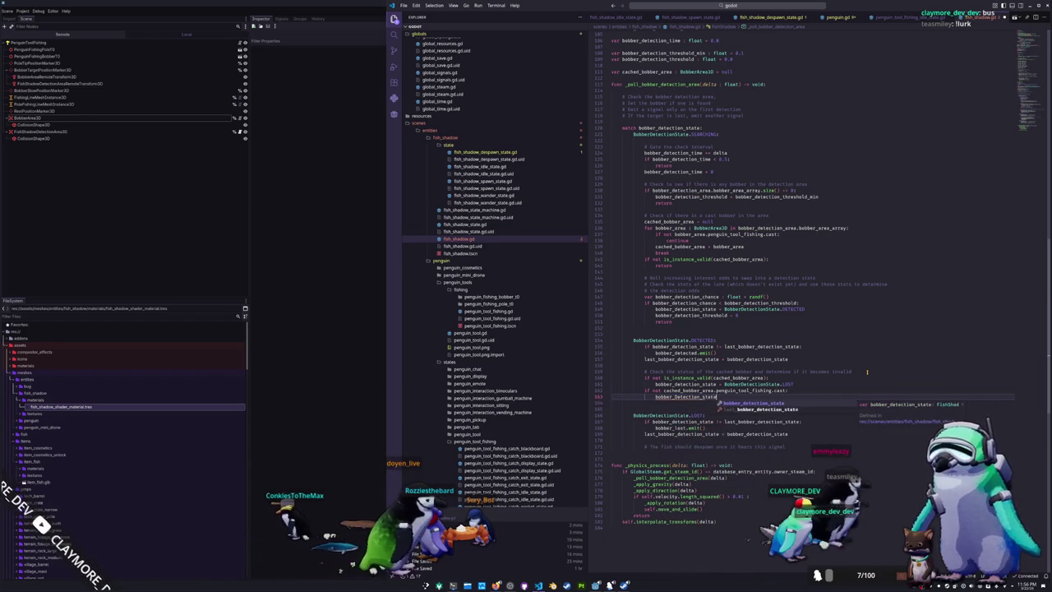
type("BobberDet")
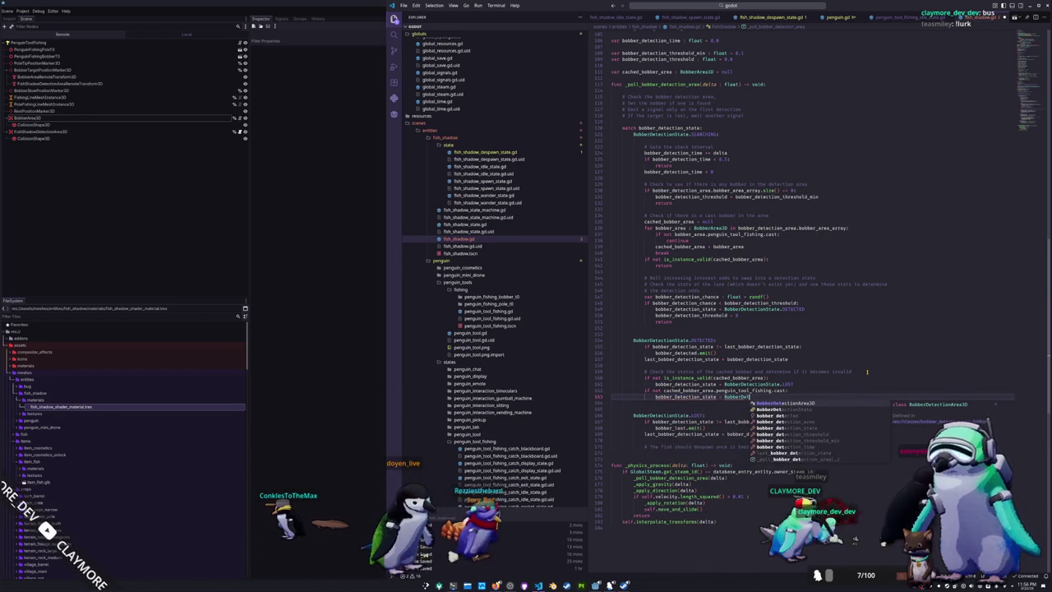
type("ectionState.")
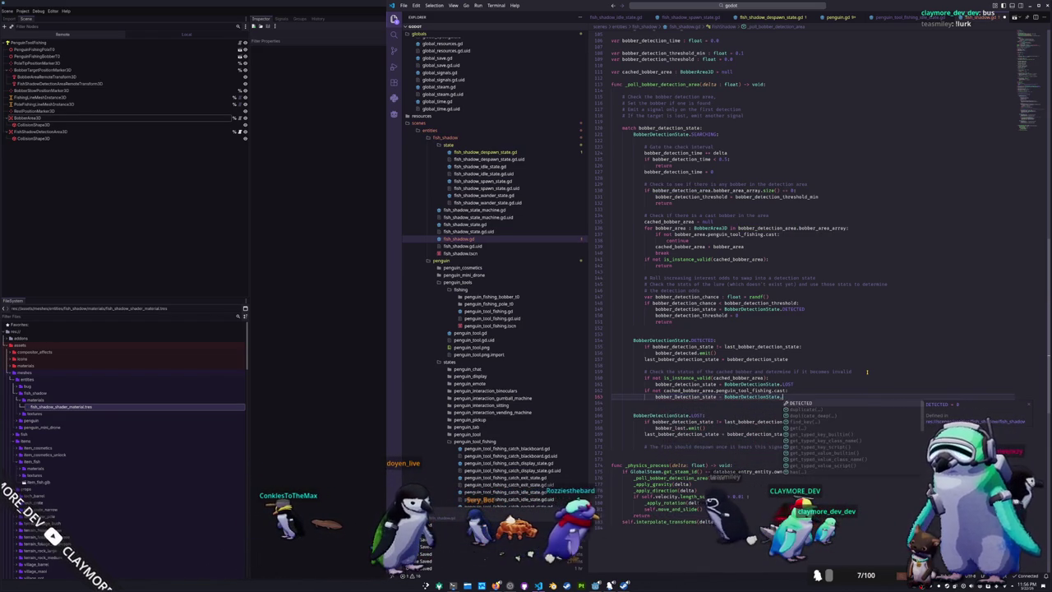
Add 'return' after both LOST assignments in the DETECTED branch
key("Up")
key("End")
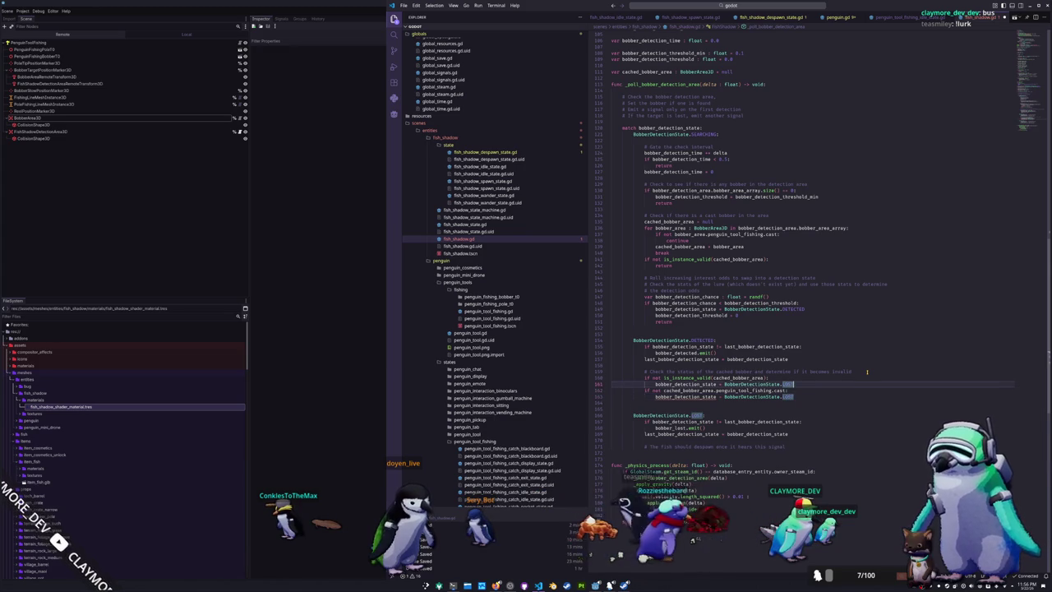
key("Return")
type("return")
key("Down")
key("Down")
key("Down")
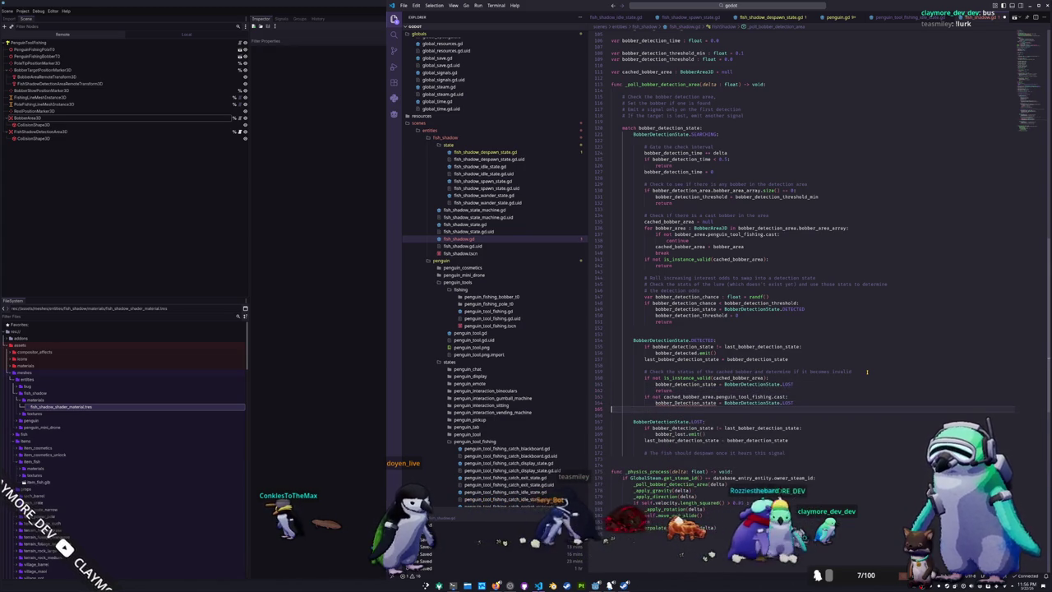
type("return")
key("Up")
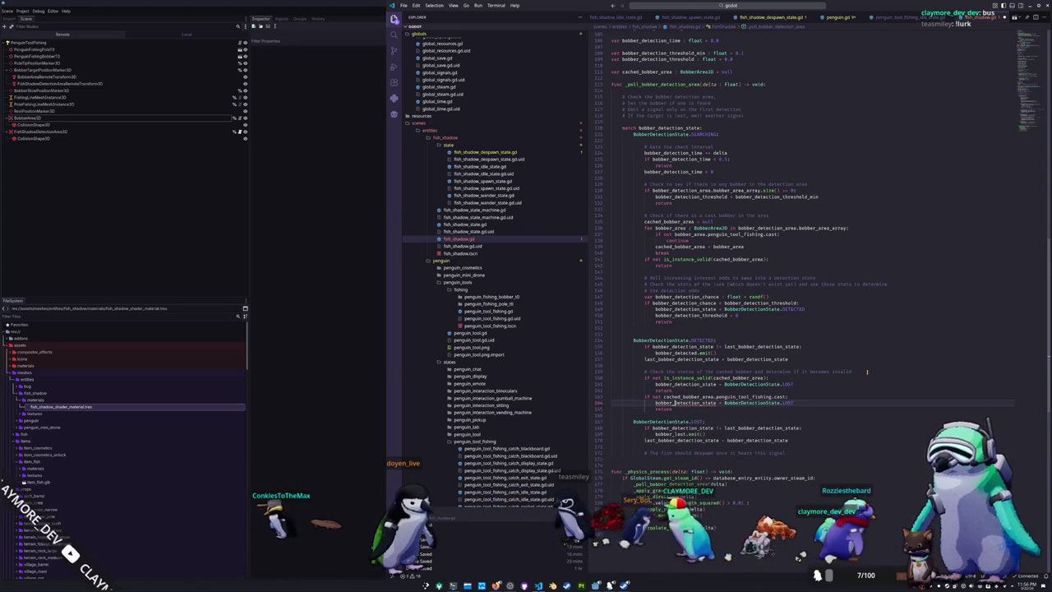
key("Down")
key("Down")
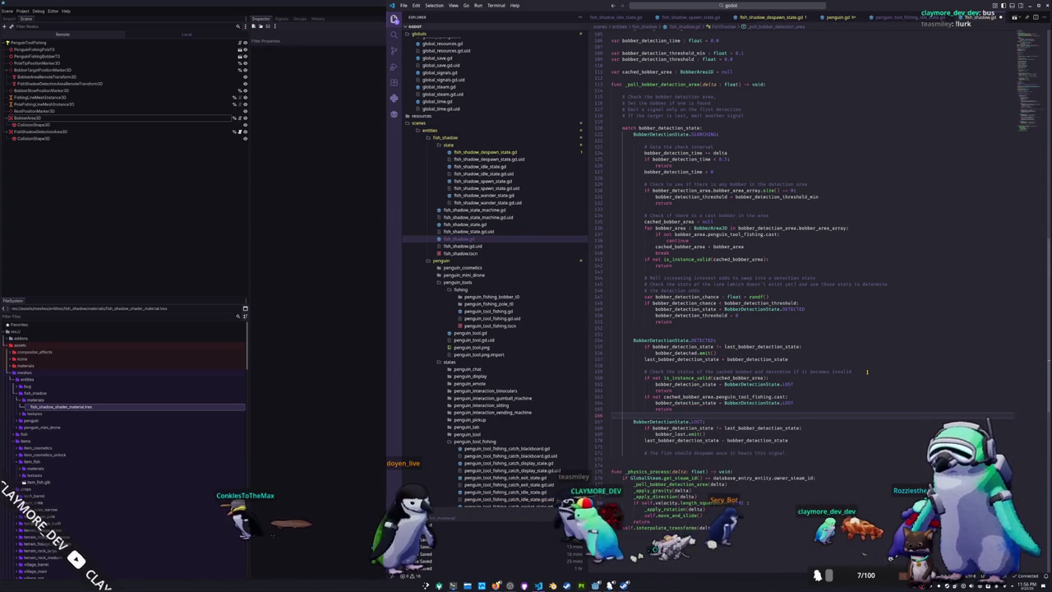
key("Return")
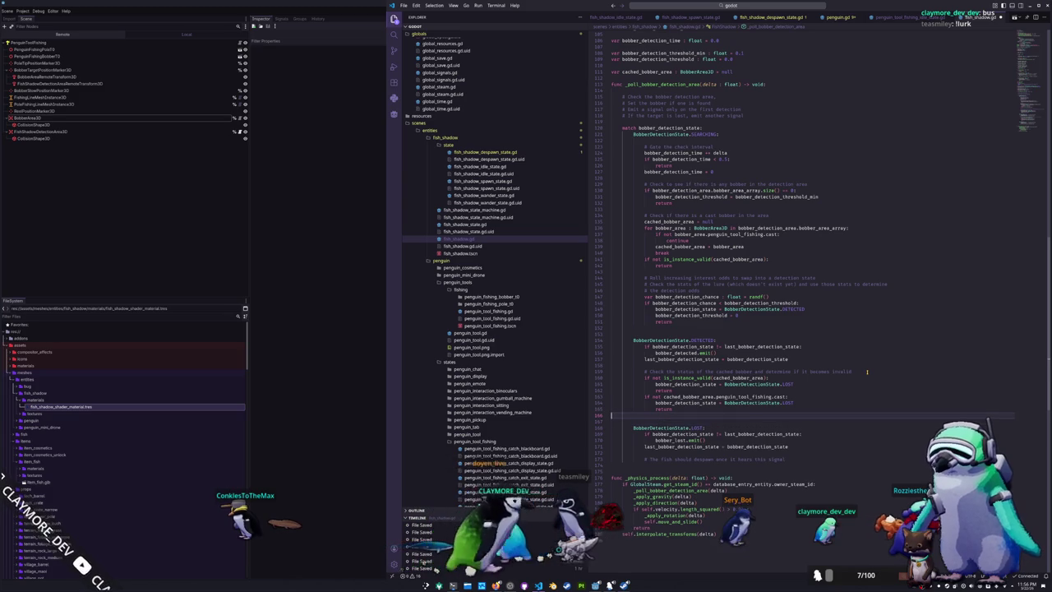
key("Up")
key("Up")
key("Up")
key("Up")
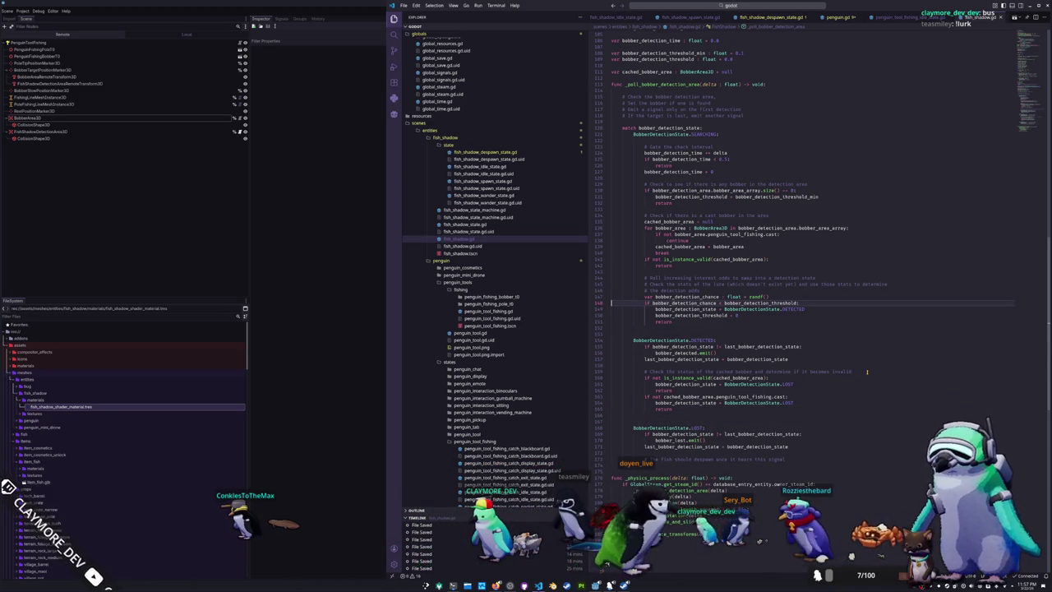
Add 'bobber_detection_threshold += 0.01' at the end of the SEARCHING branch
key("Down")
key("Down")
key("Down")
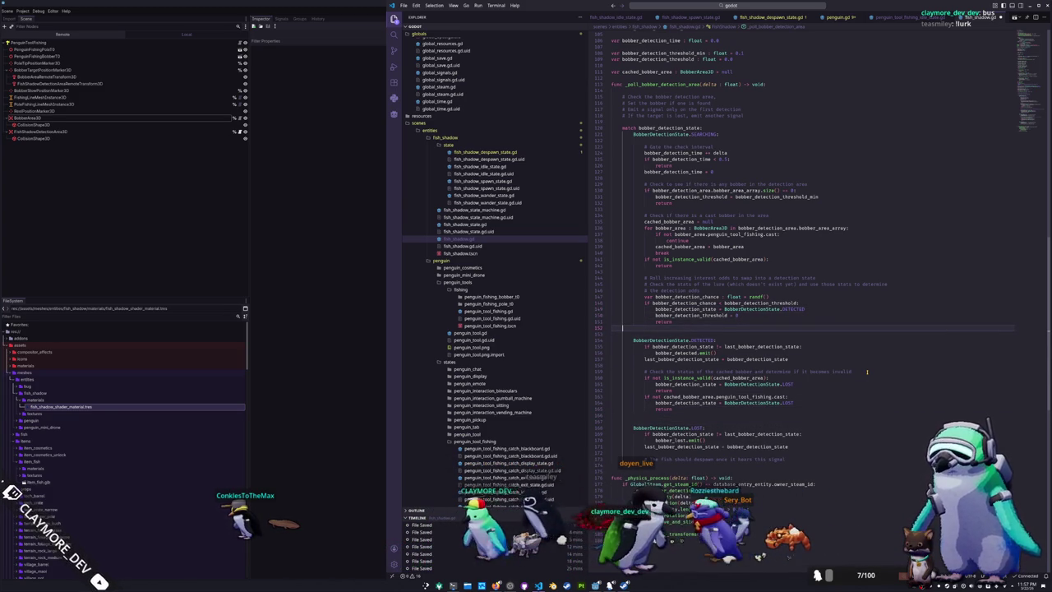
key("Return")
key("Return")
type("bobber_detection_thr")
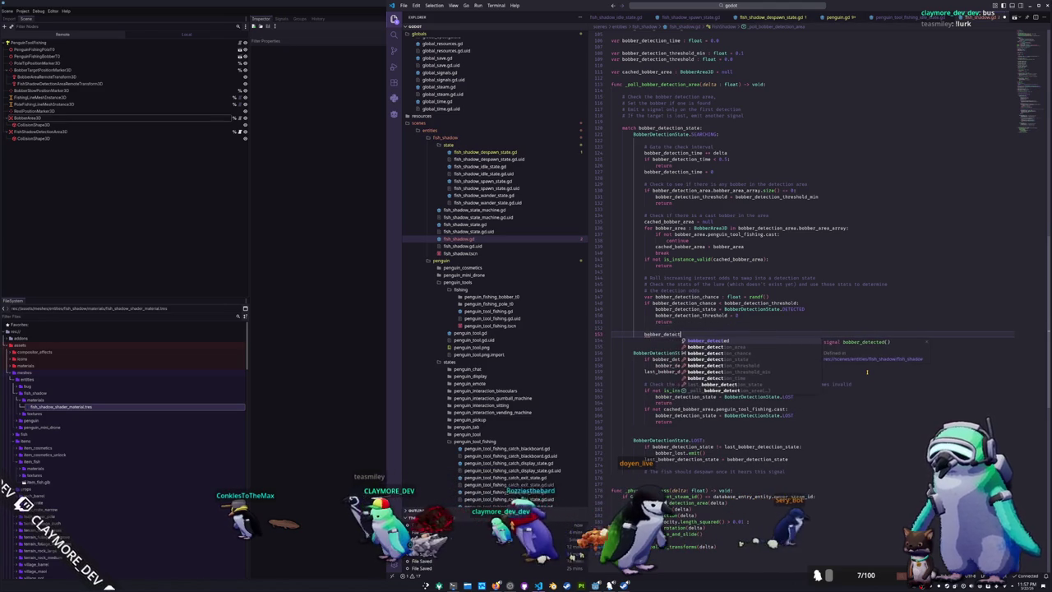
key("Return")
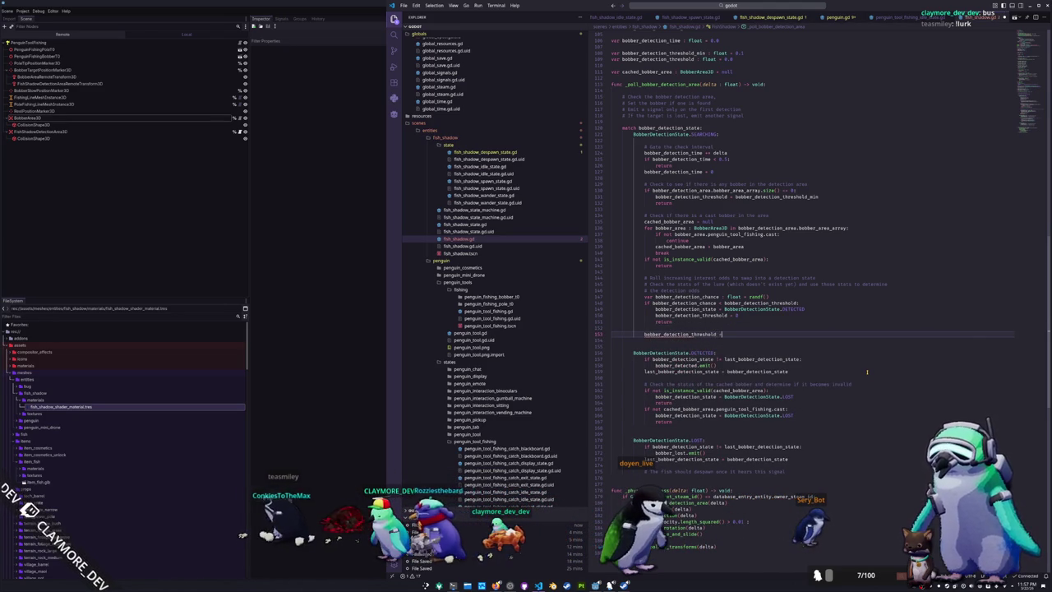
type("+= 0.01")
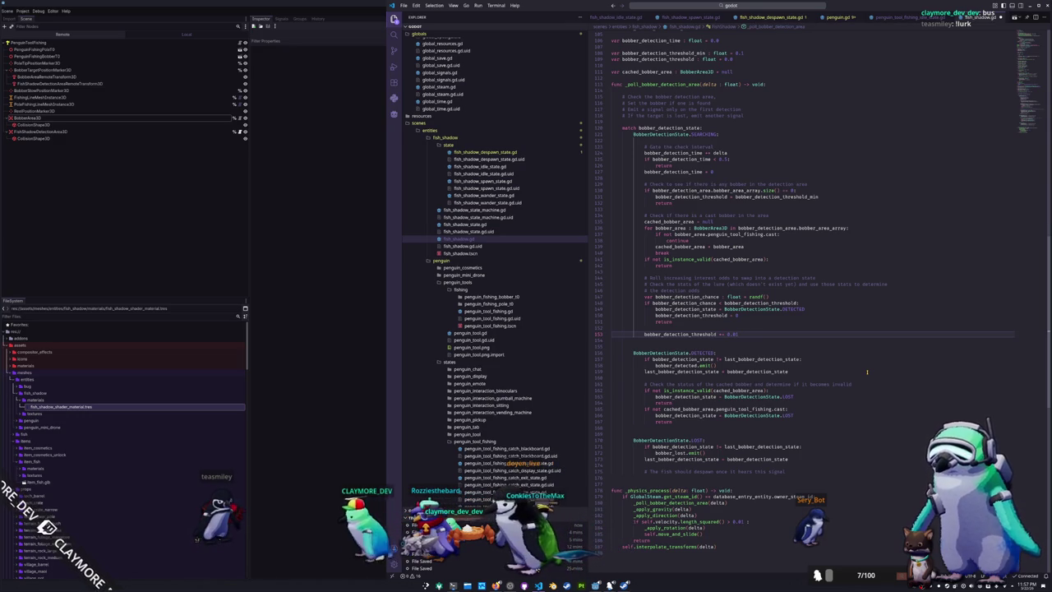
key("Up")
key("Up")
key("Up")
key("Up")
key("Up")
key("Up")
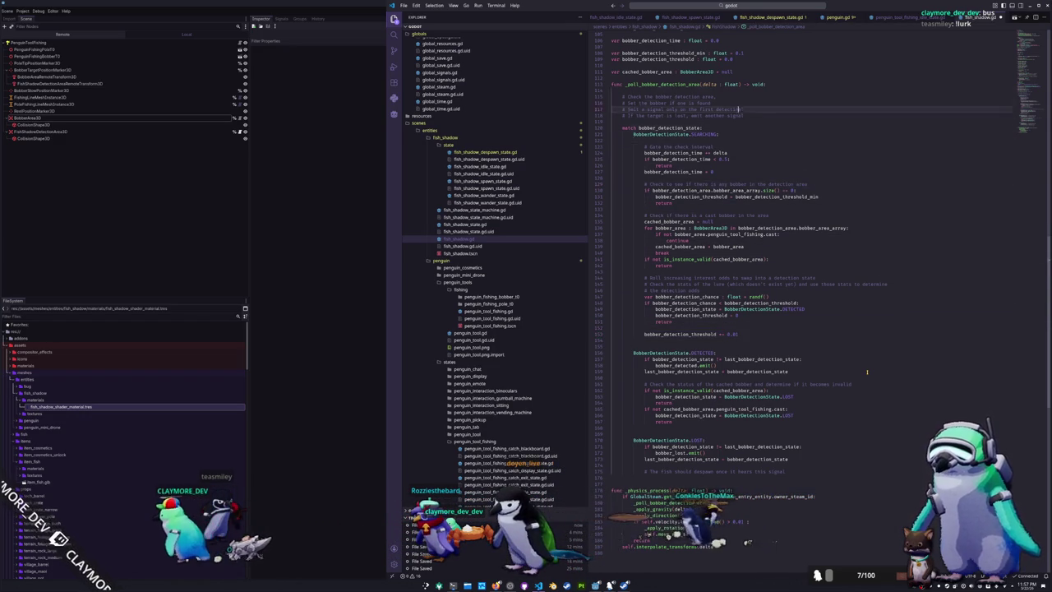
key("Down")
key("Down")
key("Down")
key("Down")
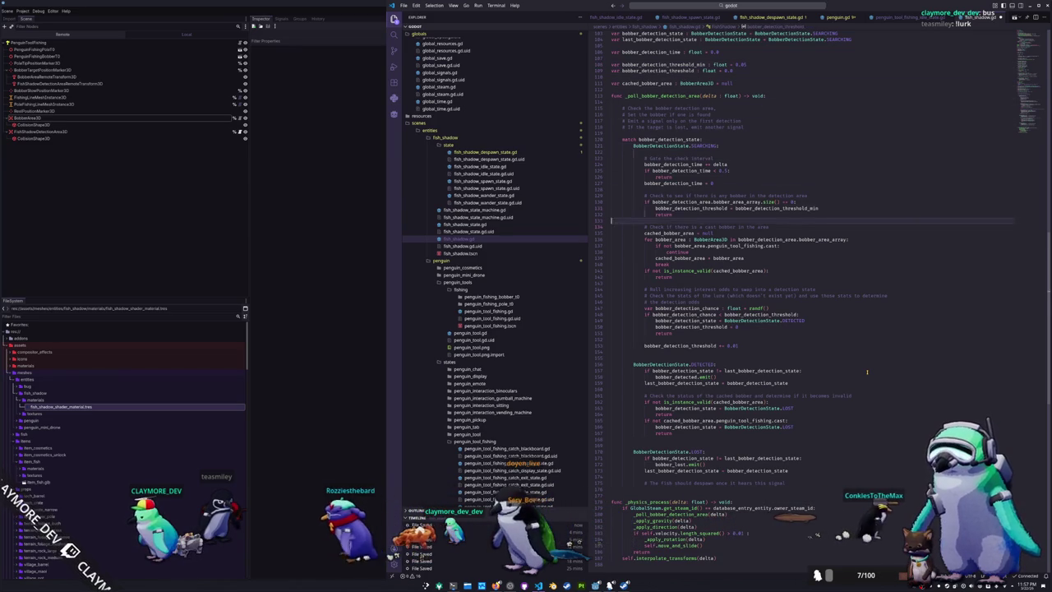
key("Down")
key("Down")
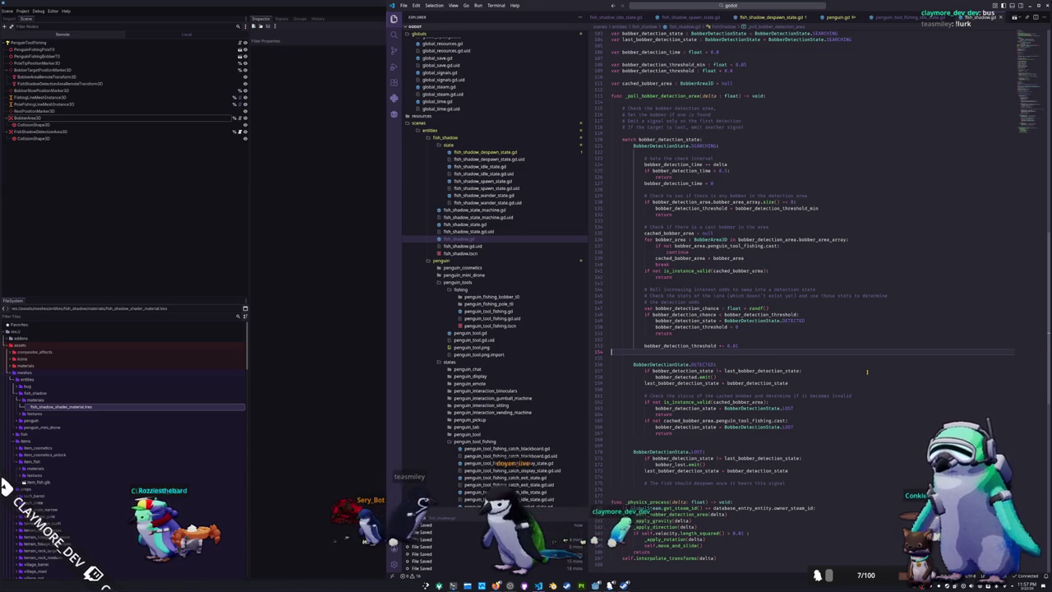
Move the detection-odds comment lines above the threshold increment and mark them as a TODO
key("Up")
key("Up")
key("Up")
key("Up")
key("Up")
key("shift+Up")
key("shift+Up")
key("Delete")
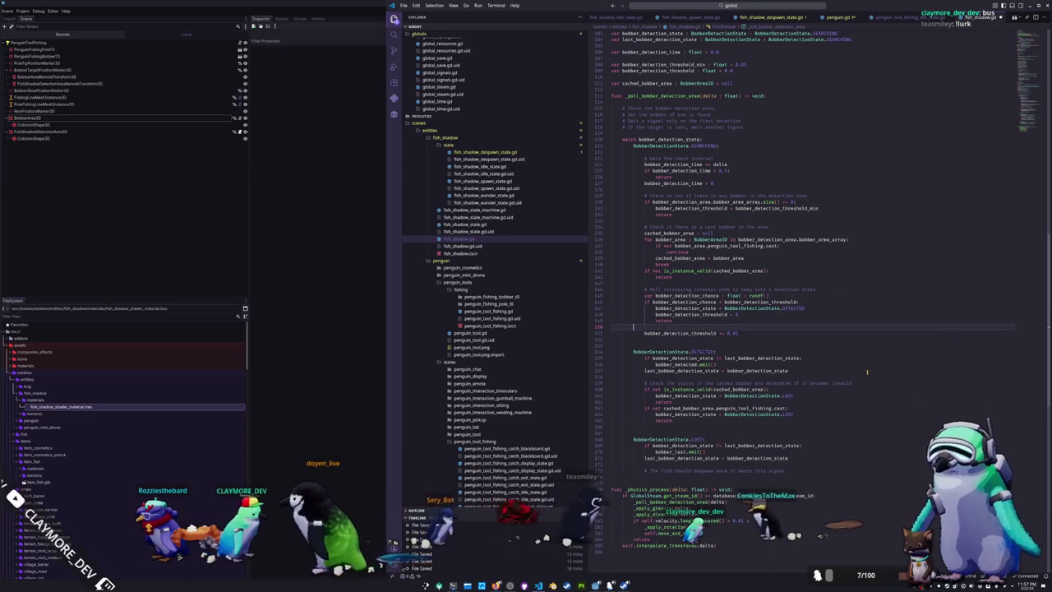
key("Down")
key("Down")
key("Down")
key("ctrl+v")
key("Up")
key("BackSpace")
key("BackSpace")
key("BackSpace")
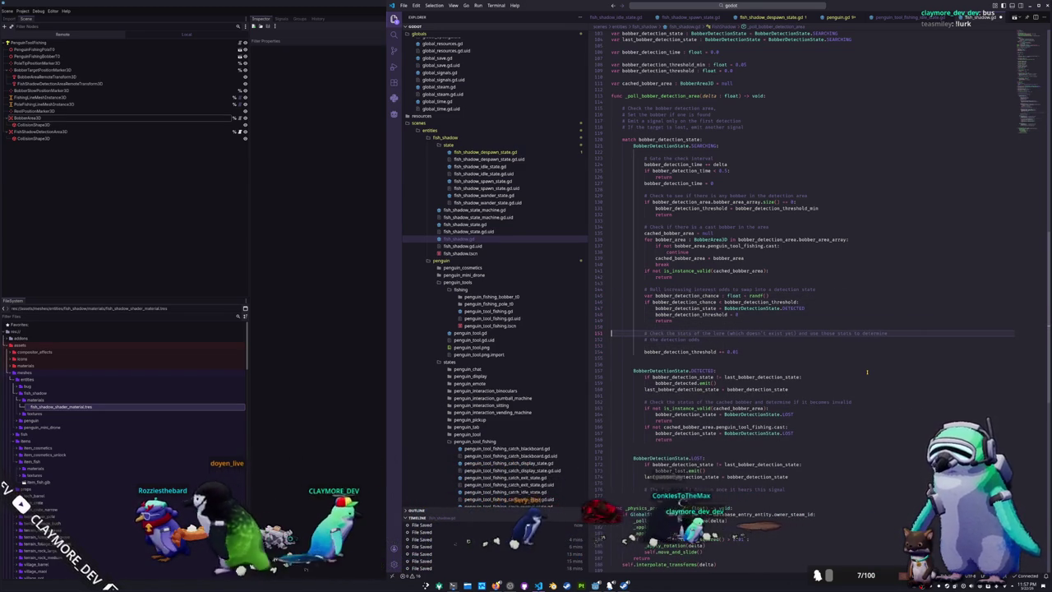
key("Up")
key("Return")
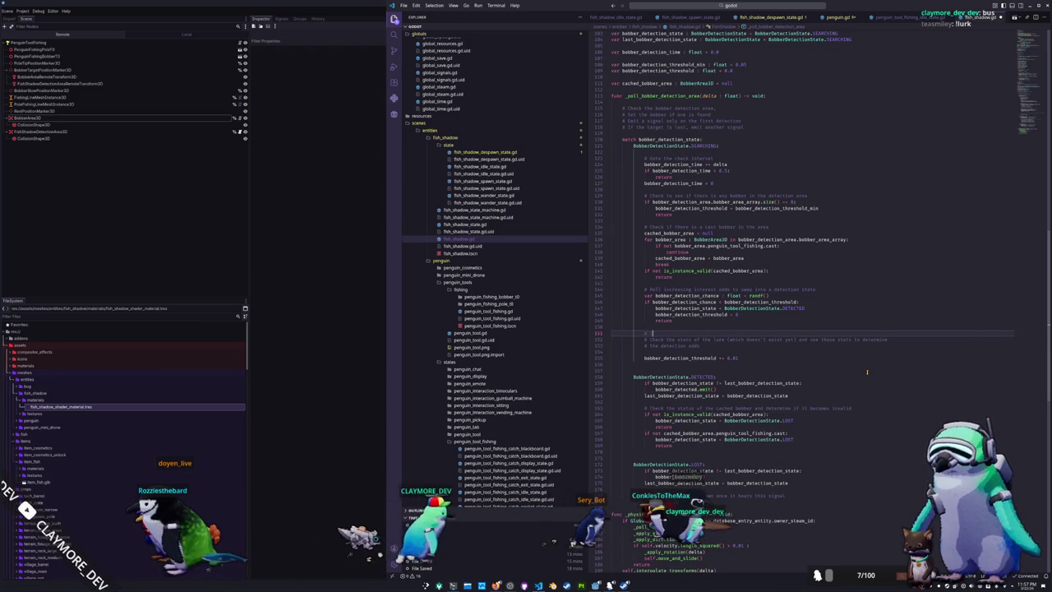
type(":")
key("Down")
key("Down")
key("Down")
key("BackSpace")
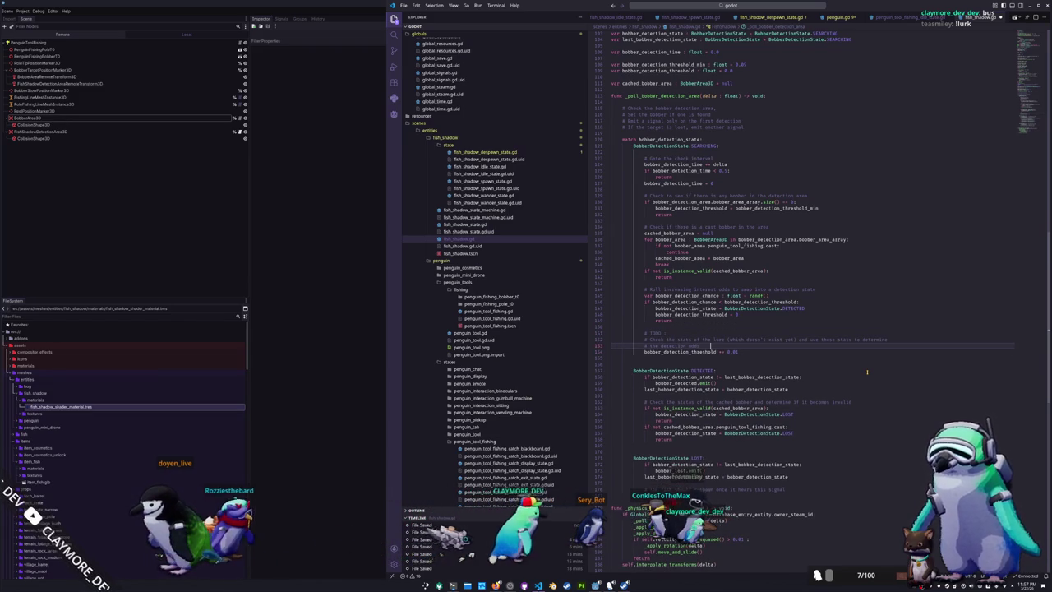
key("Down")
key("Down")
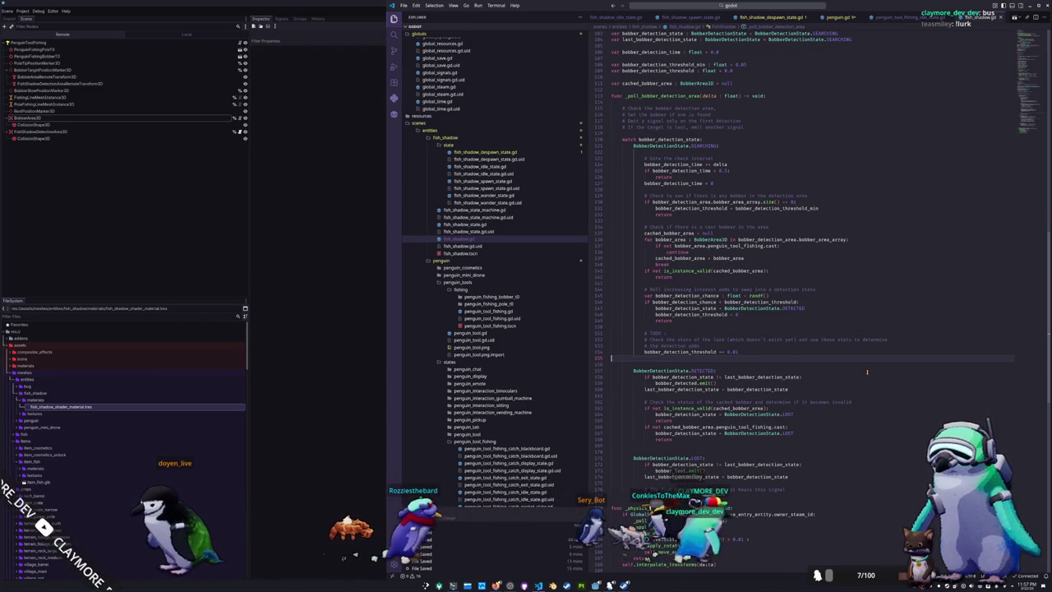
In fish_shadow_state_machine.gd's connect_states, connect bobber_detected to change_state.bind(fish_shadow_interest_state)
scroll(866, 372, "down", 2)
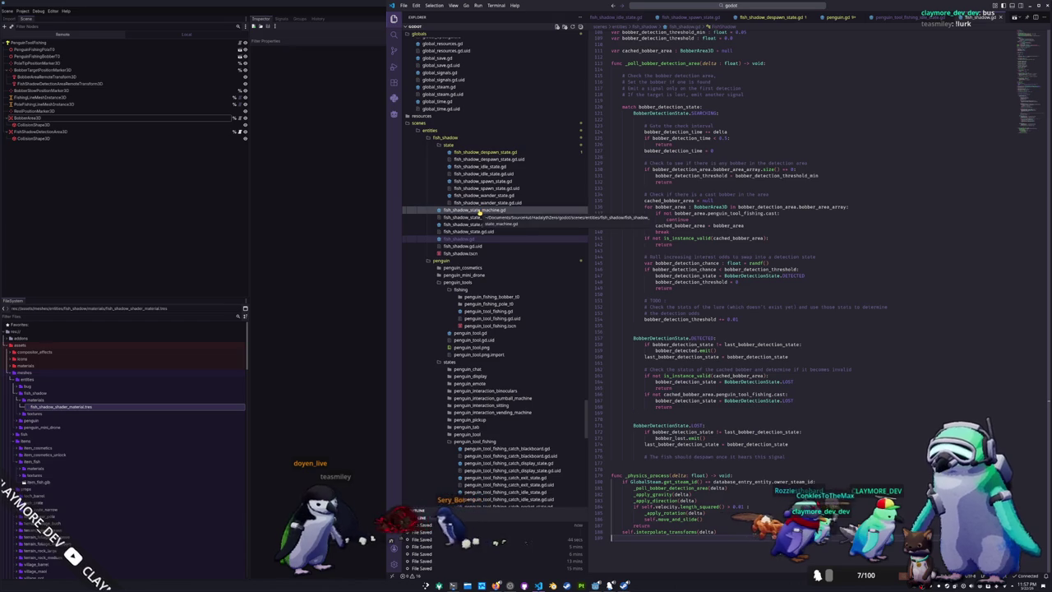
scroll(622, 336, "up", 10)
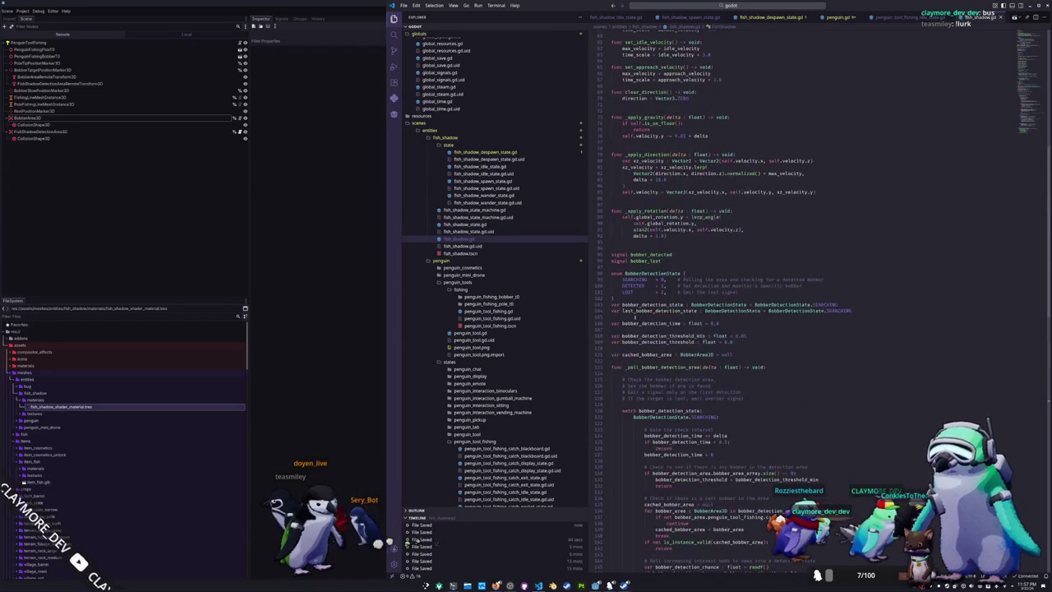
left_click(494, 210)
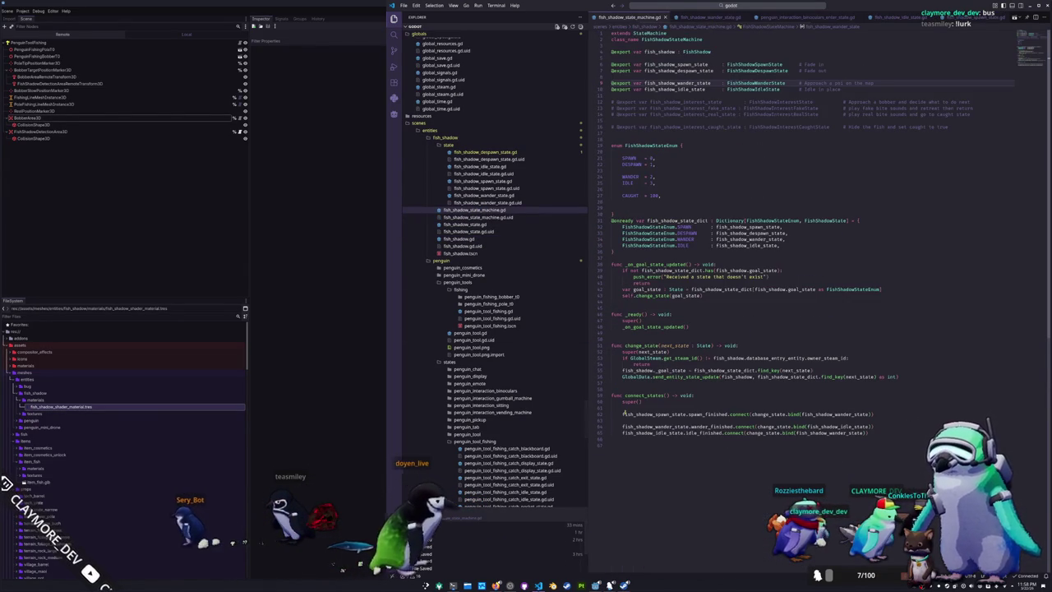
left_click(629, 467)
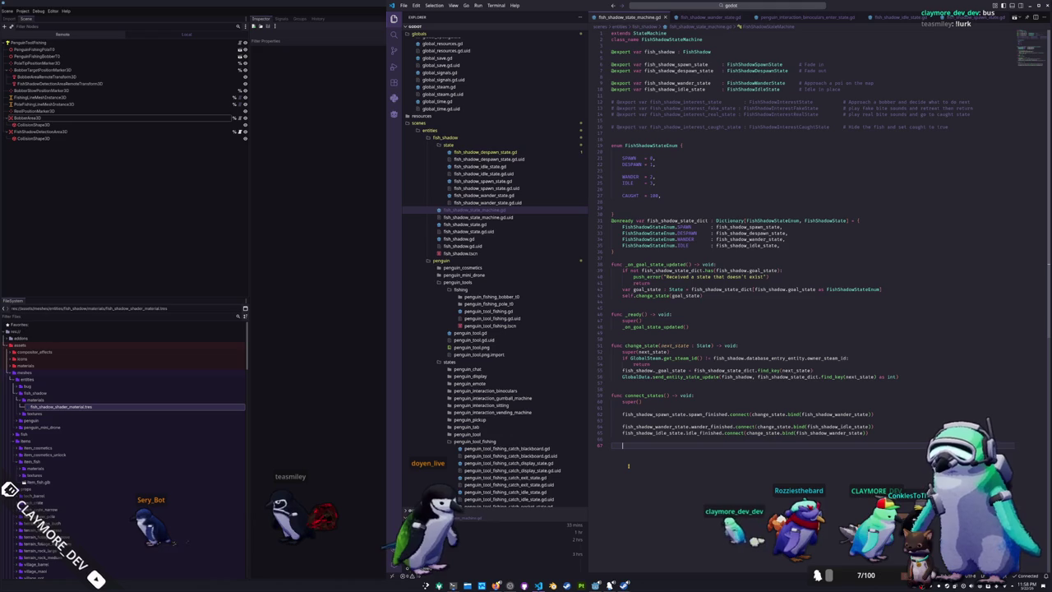
type("fish_shadow.bobber")
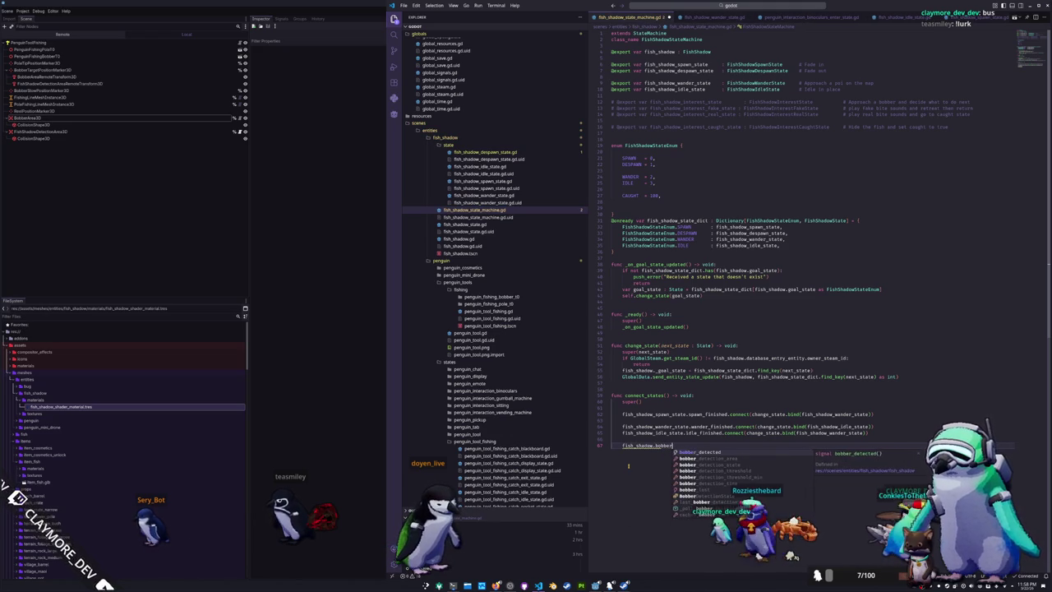
key("Return")
type(".connect(")
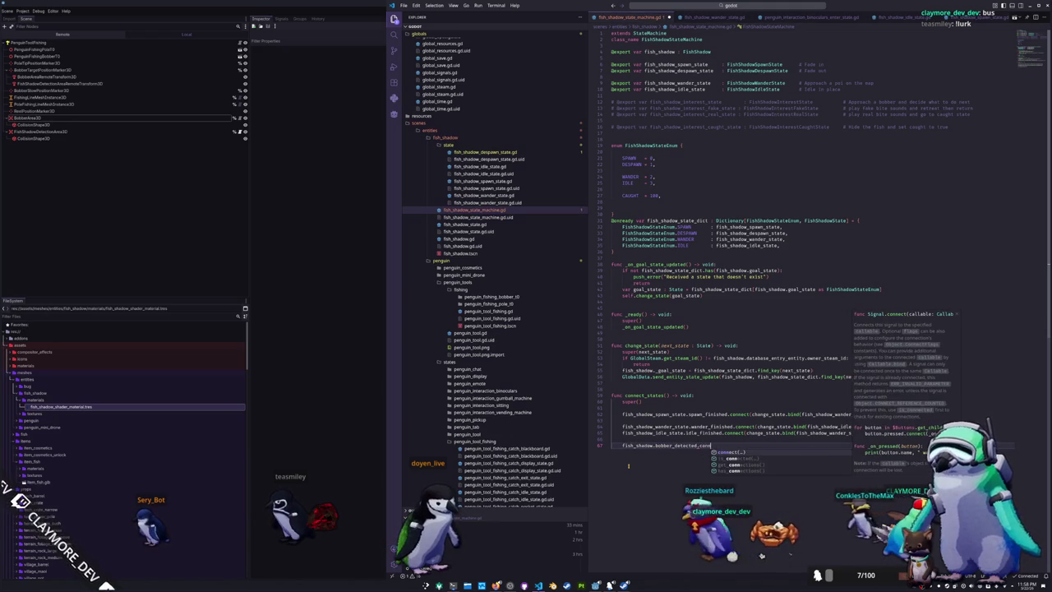
type("change_state.bind")
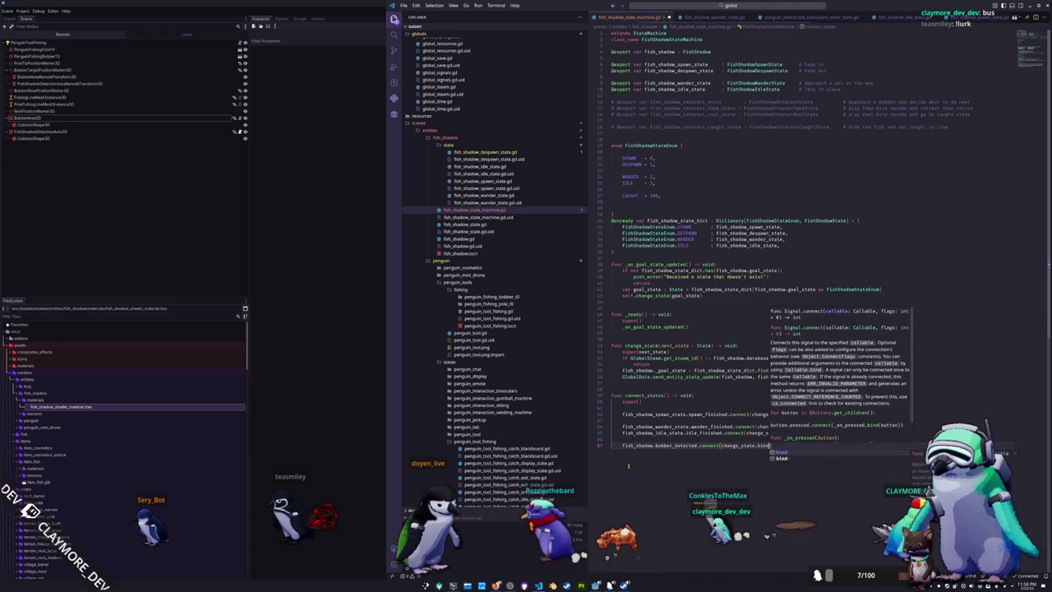
key("Return")
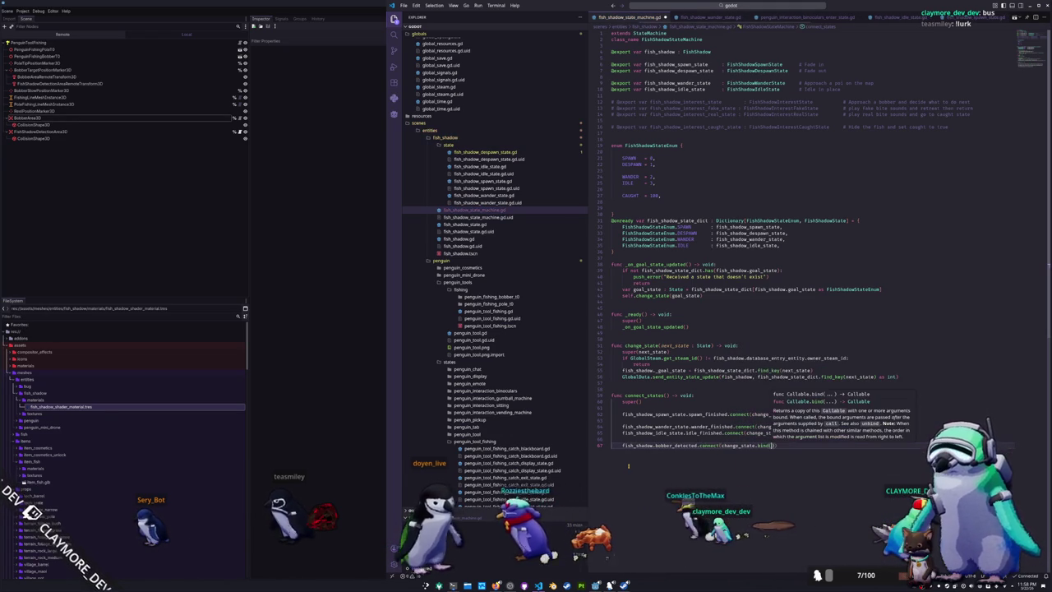
type("fish_shadow_in")
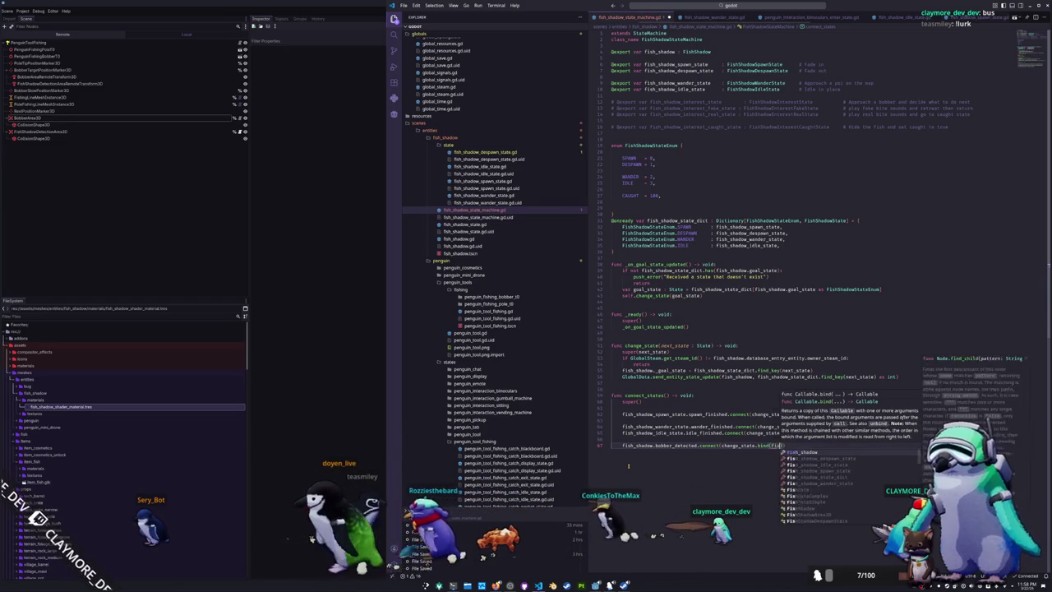
type("terest_")
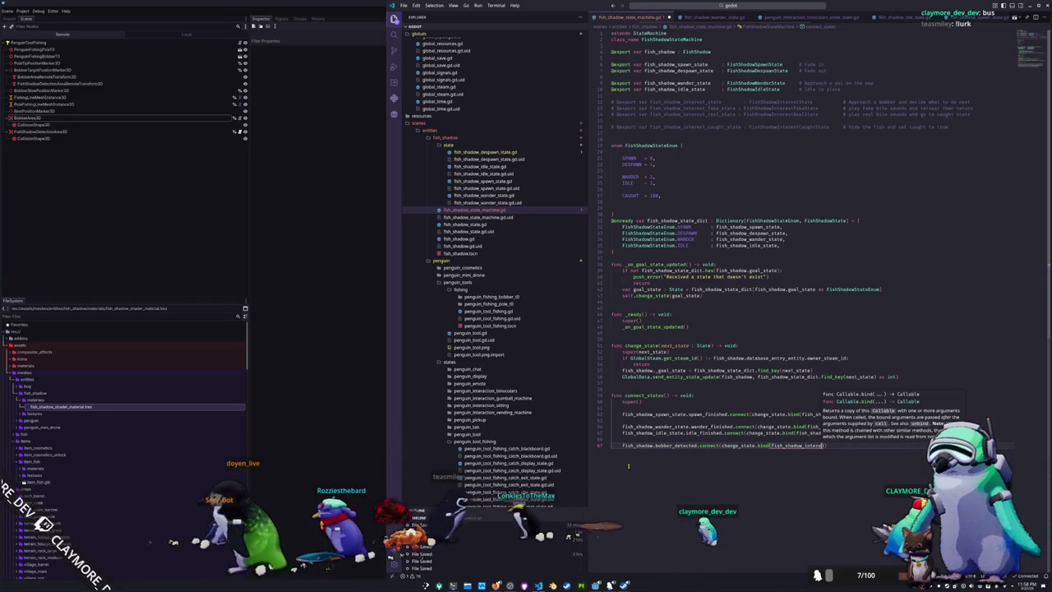
type("state")
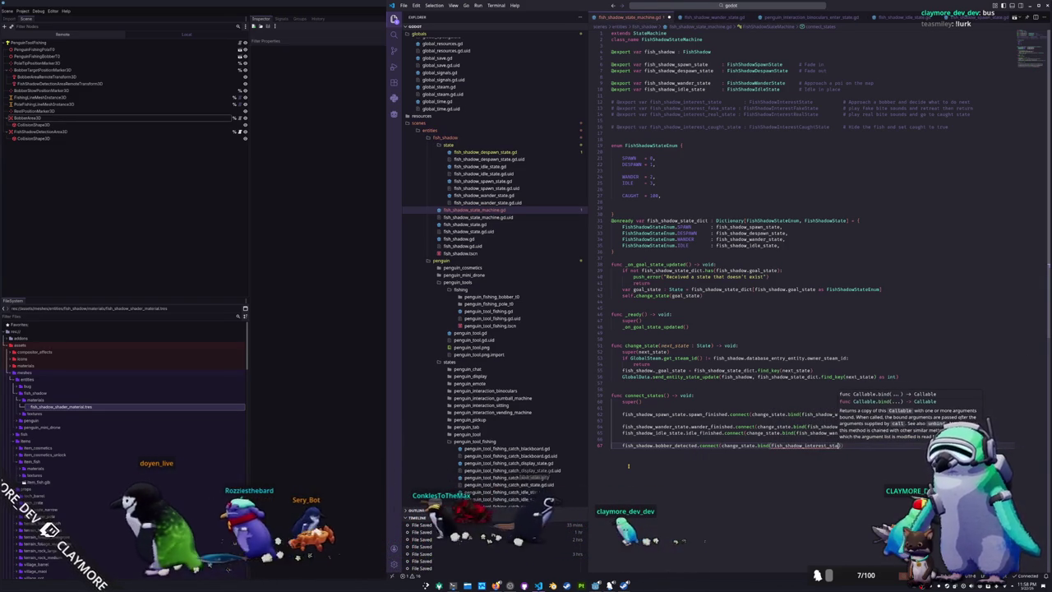
type(")")
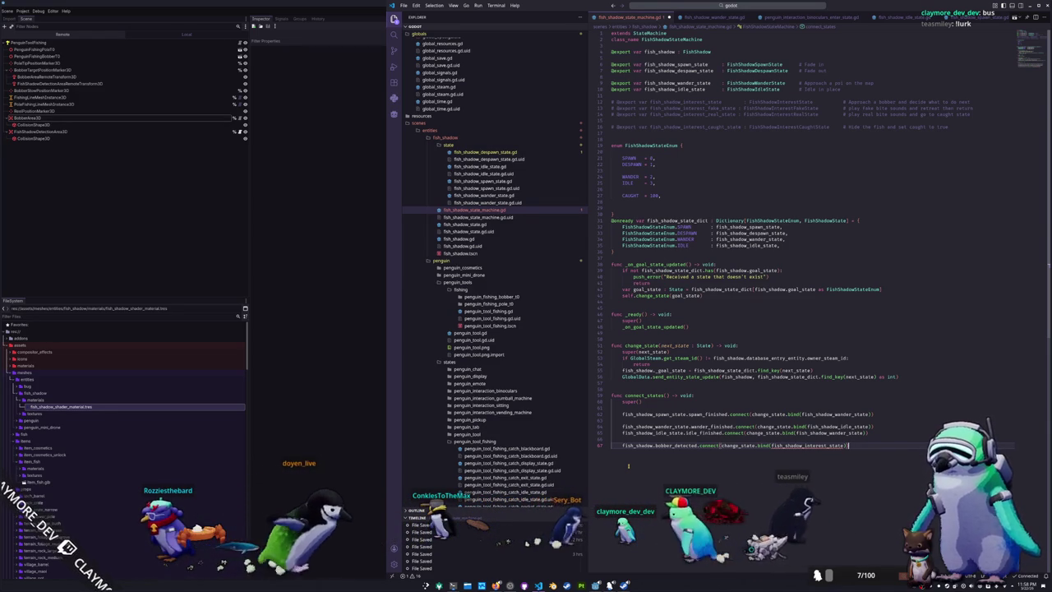
key("Return")
Connect bobber_lost to change_state.bind(fish_shadow_despawn_state) and begin the fake_started connection
type("fish_shadow.b")
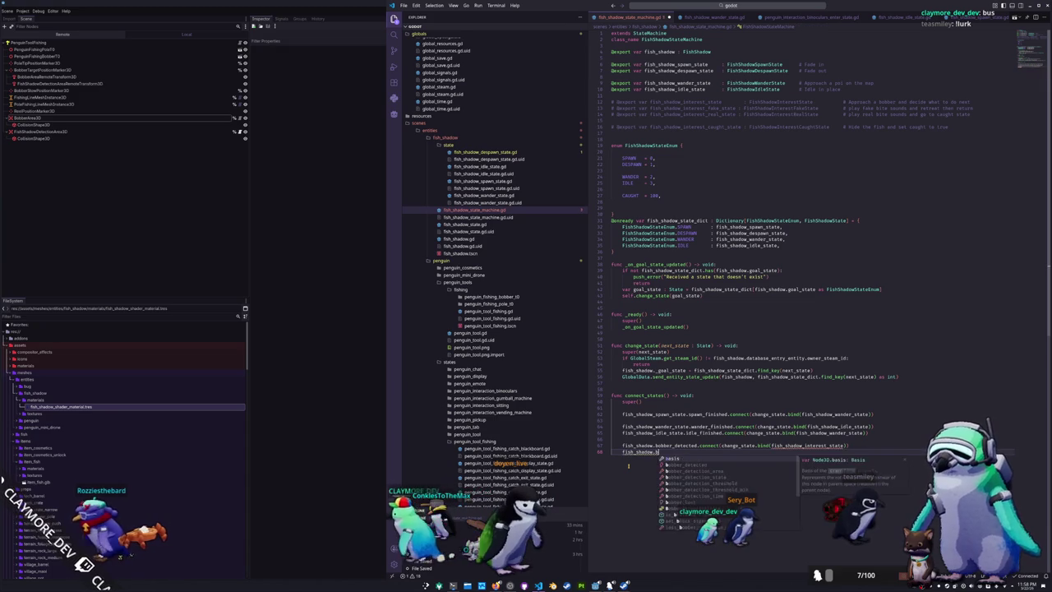
type("obber_lost.g")
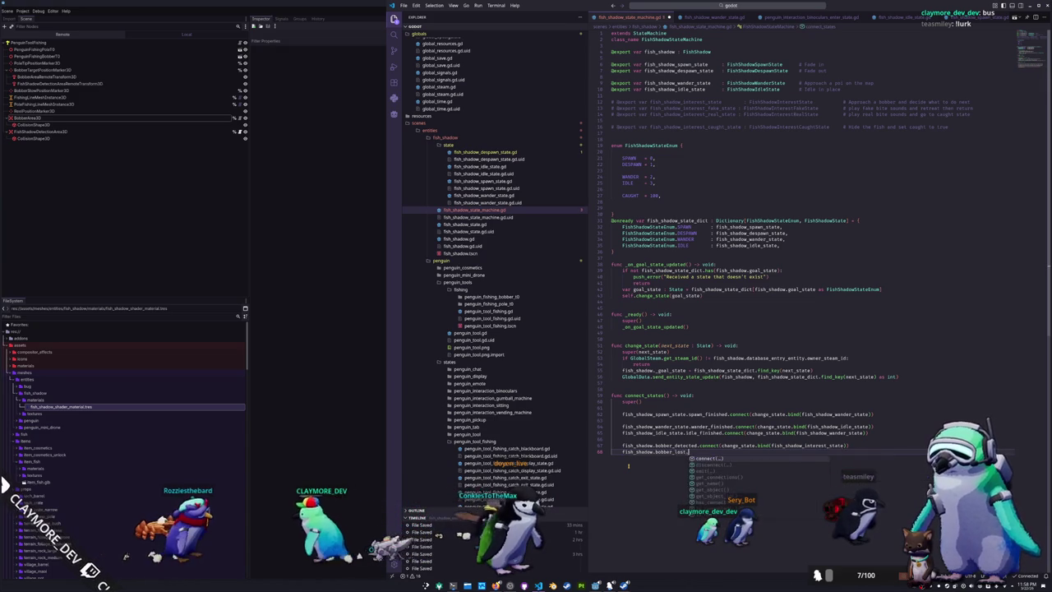
key("BackSpace")
type("connect(cha")
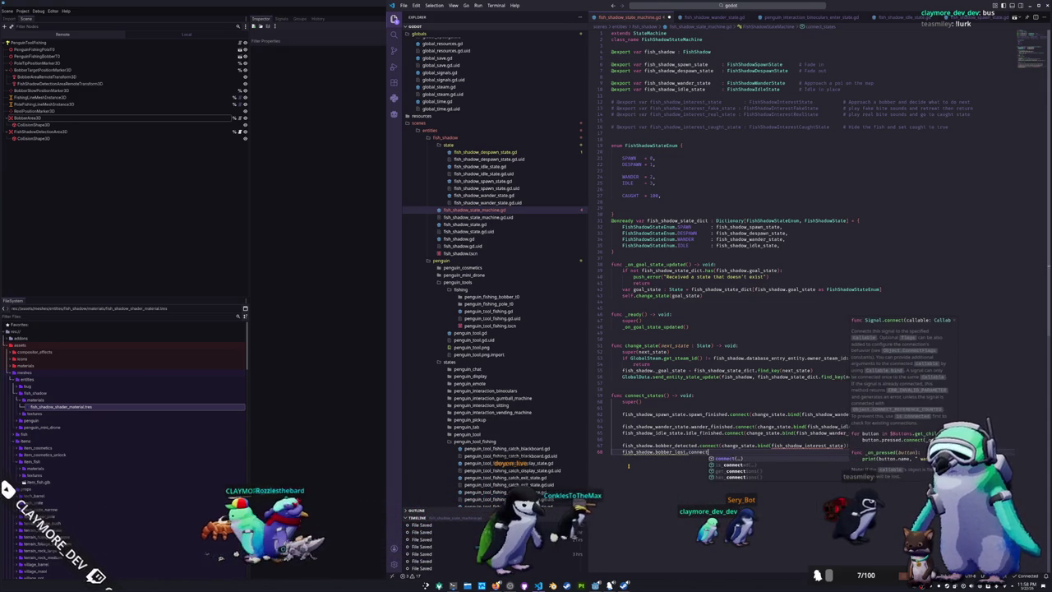
key("Tab")
type(".bin")
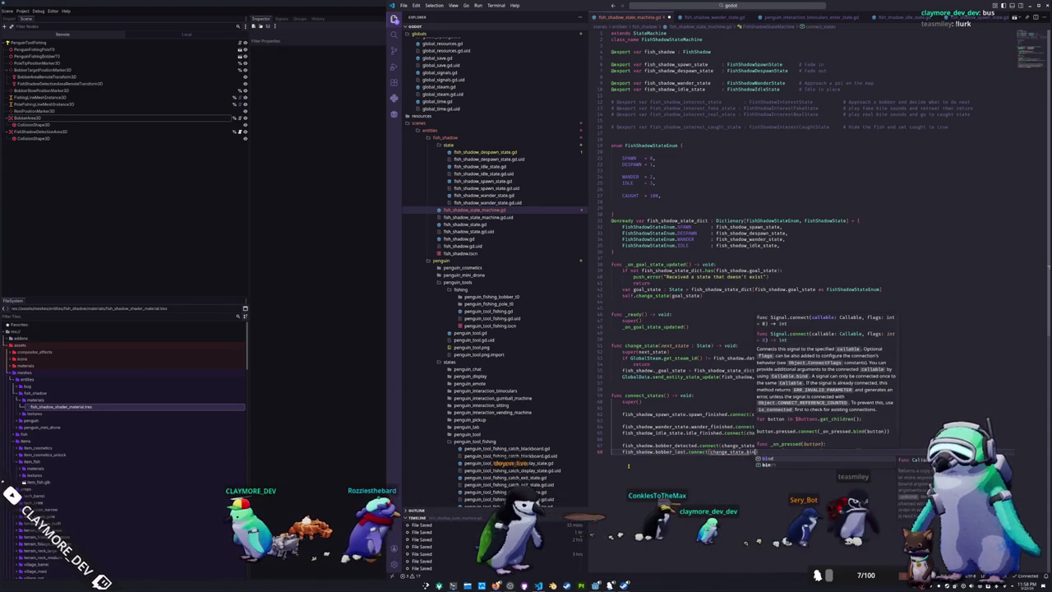
type("d(fish_shadow")
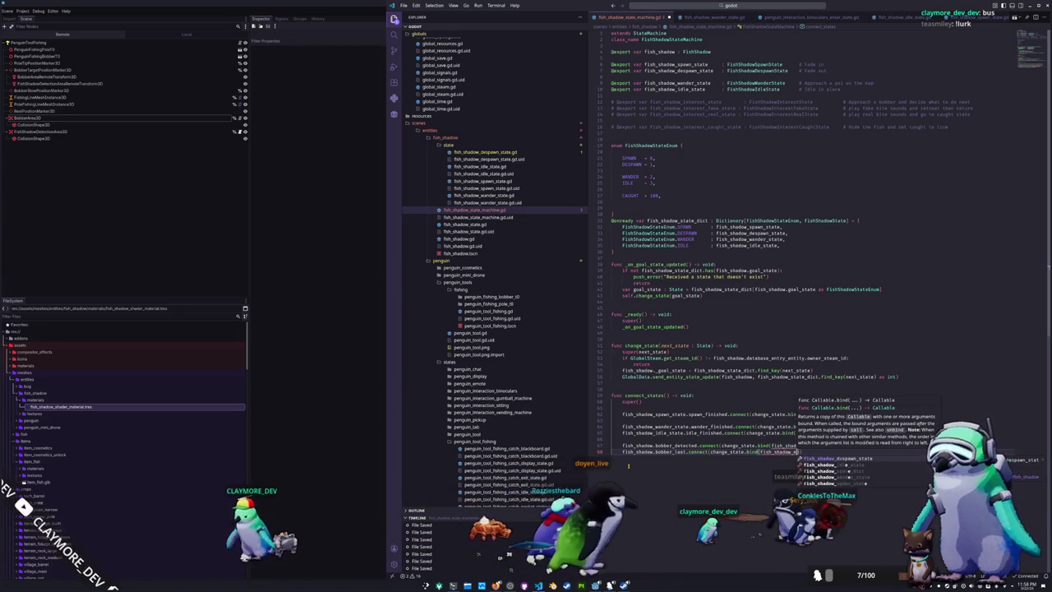
type("_despawn_state")
key("Tab")
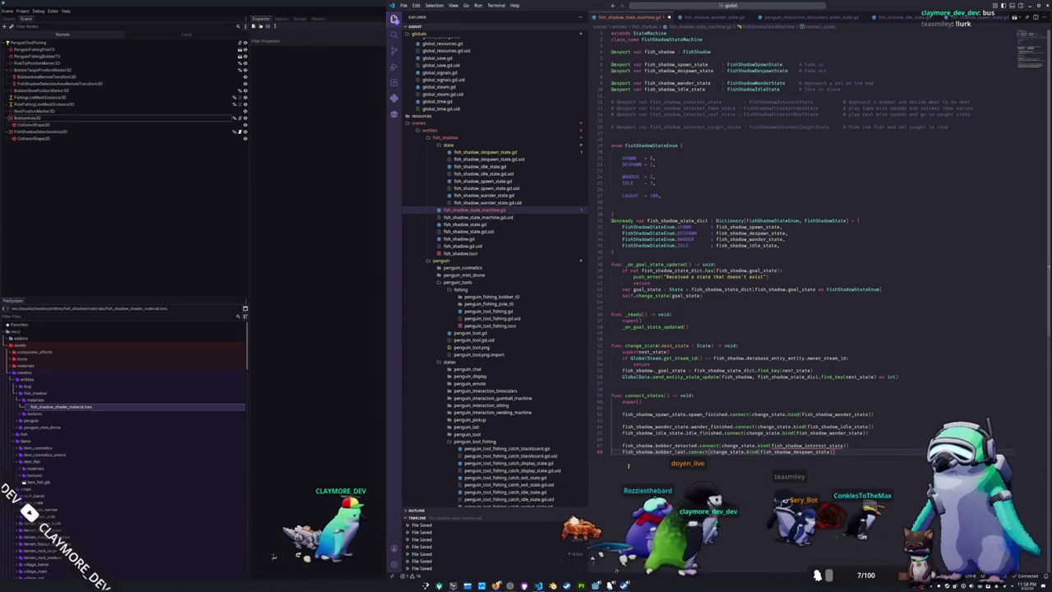
key("Up")
left_click(629, 465)
key("Return")
key("Return")
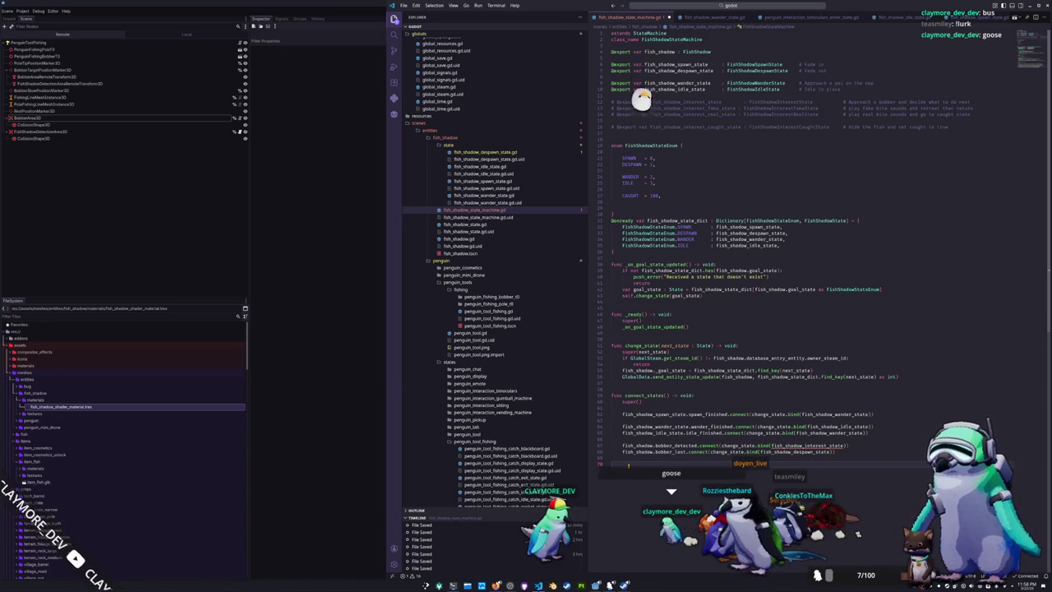
type("fish_s")
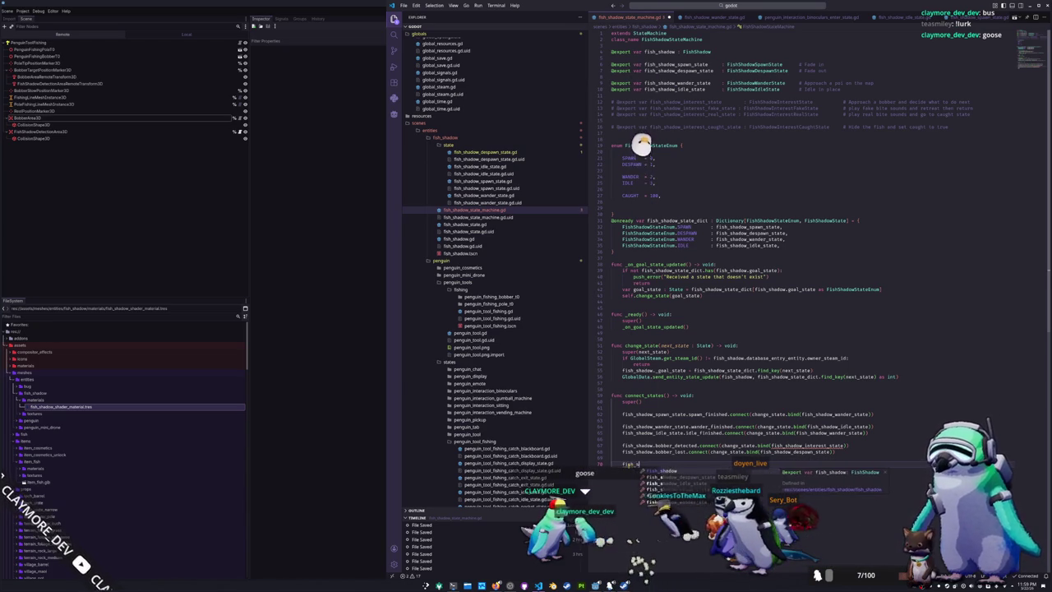
type("_interest_a")
type("tate.fake_s")
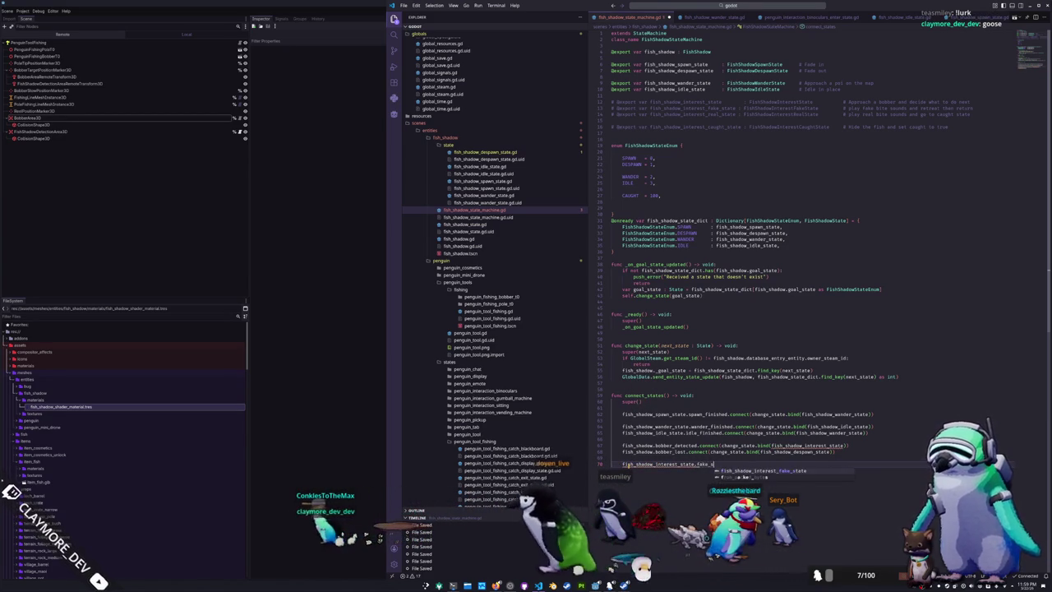
type("tarted.connect")
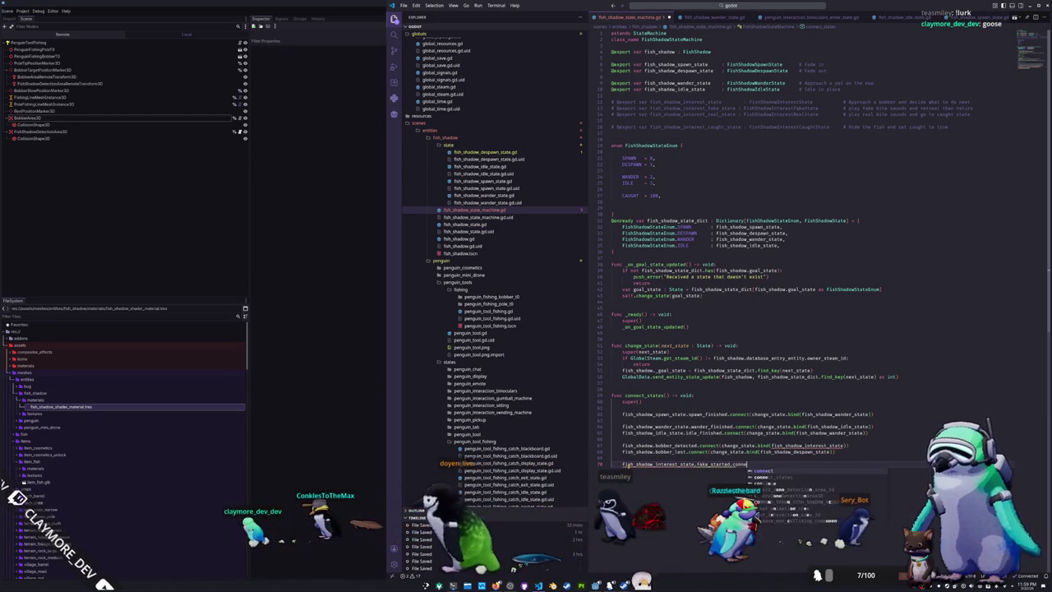
type("(change_state")
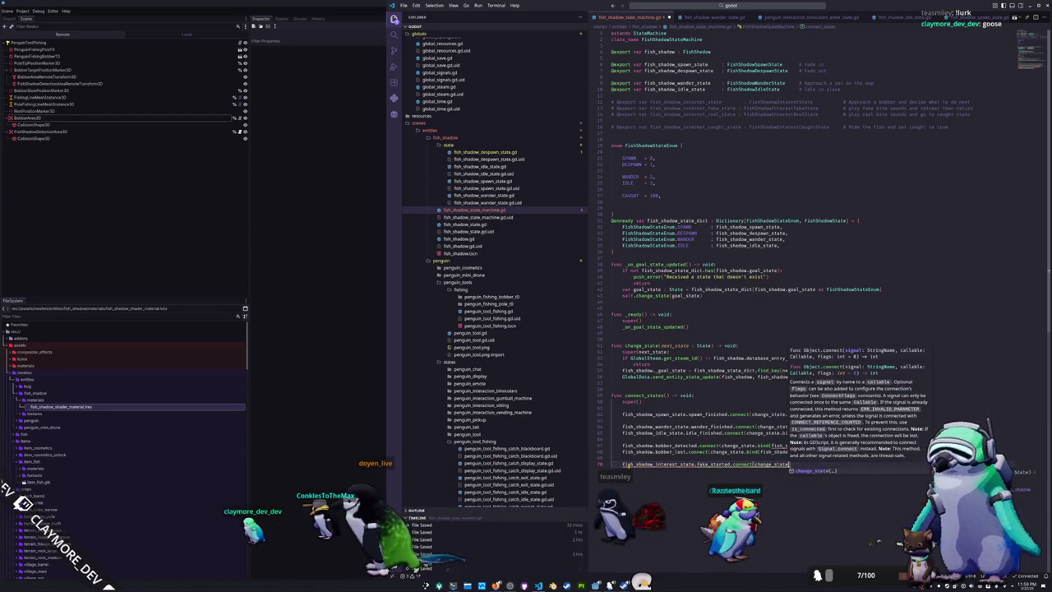
type(".bind(fish_shad")
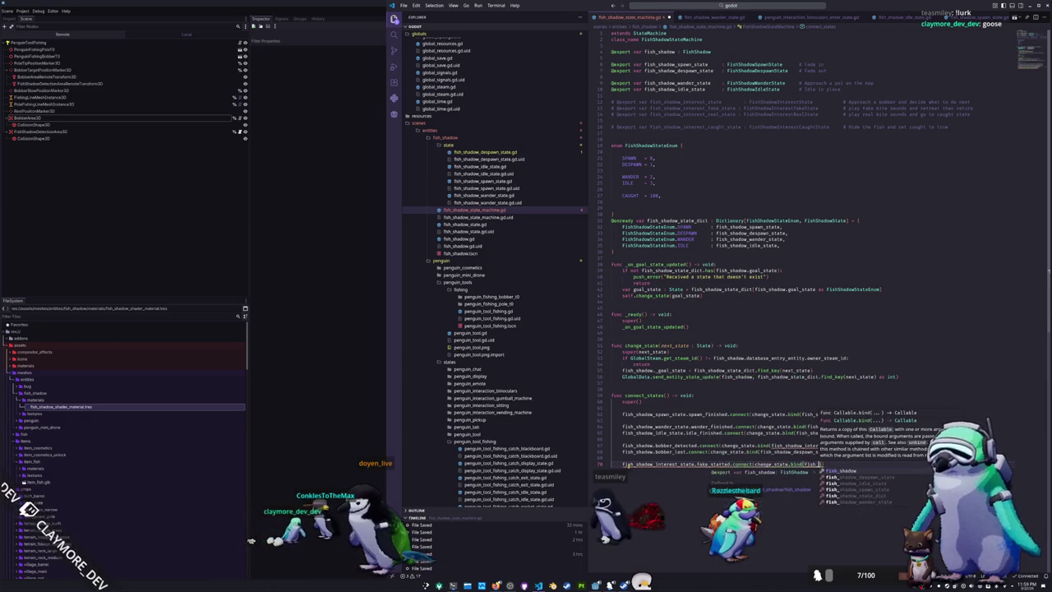
type("ow_interest_state")
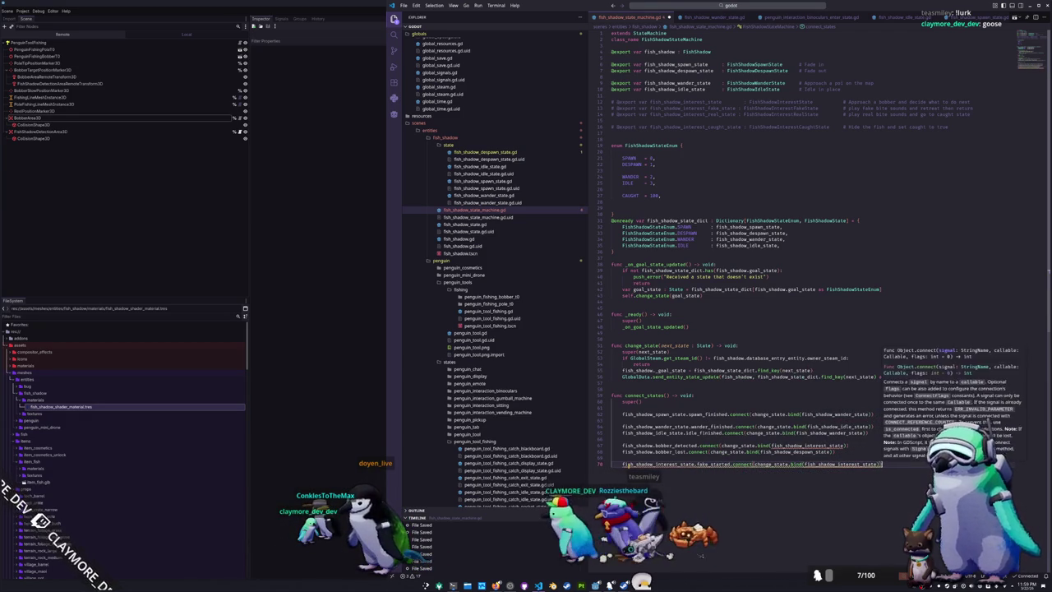
Connect real_started too, binding fish_shadow_interest_fake_state and fish_shadow_interest_real_state to the two signals
key("Return")
type("fish_shadow_inte")
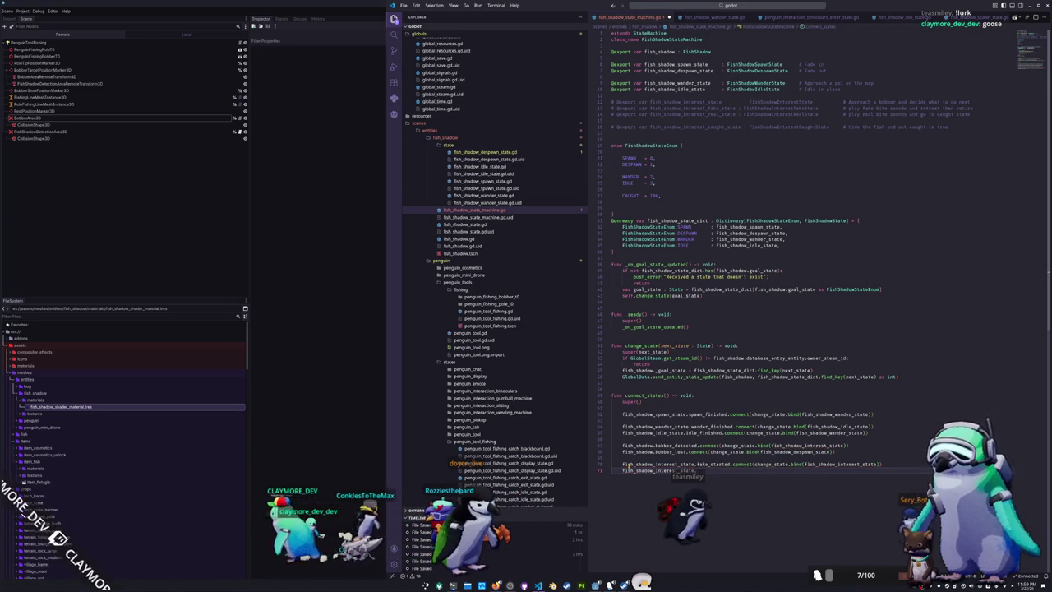
type("rest_state.real_started")
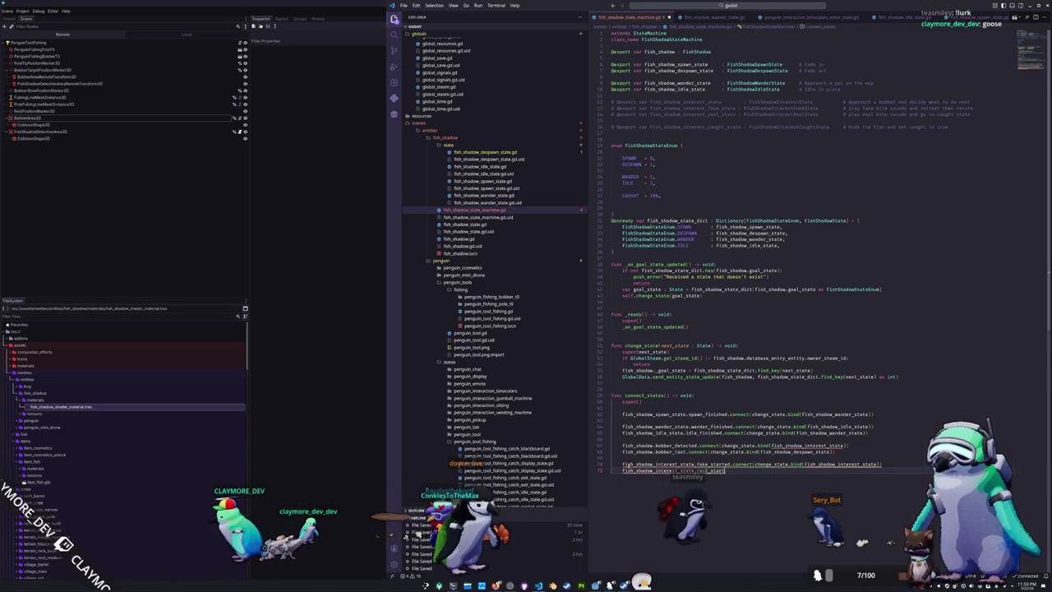
type(".connect")
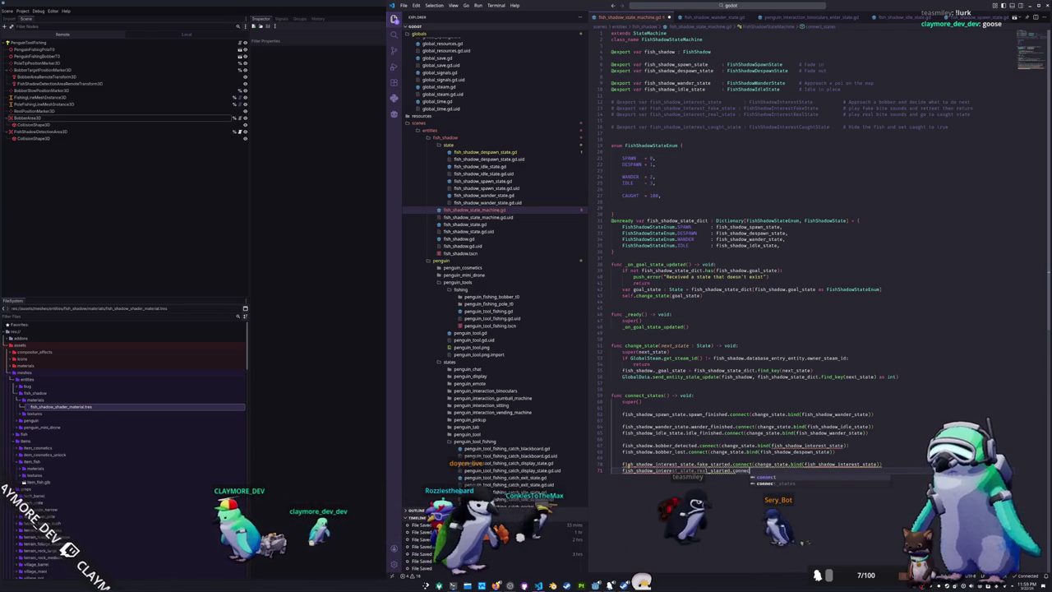
type("(change_state")
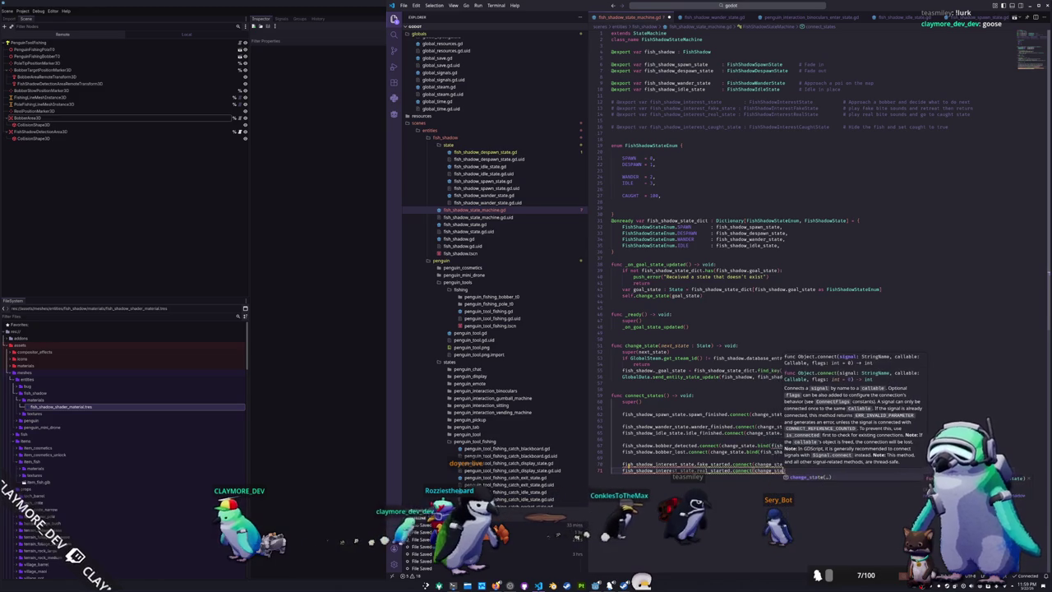
type(".bin")
key("Return")
type("fish_shadow_d")
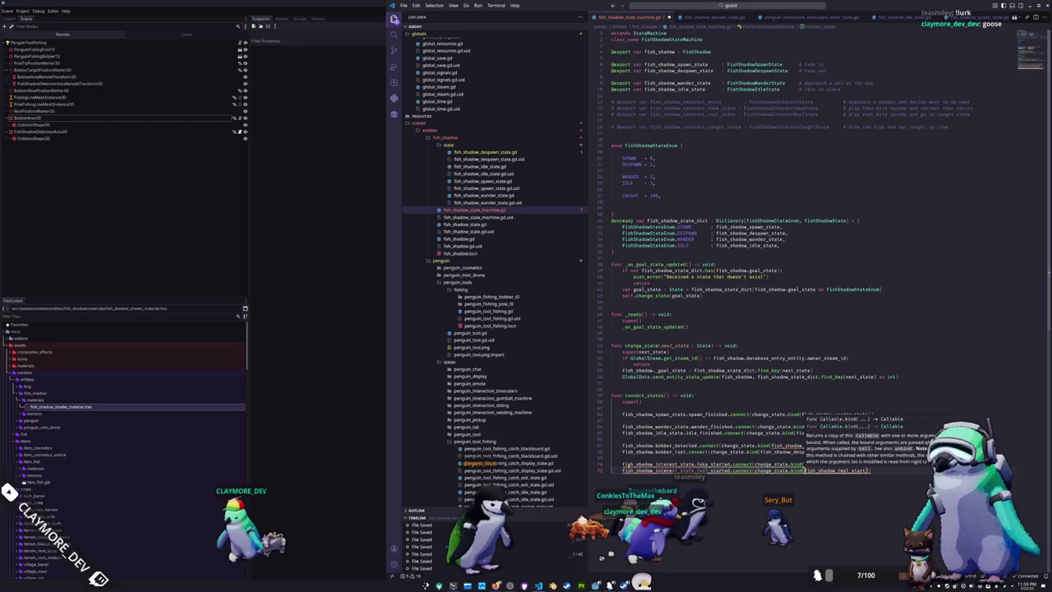
type("interest_sta")
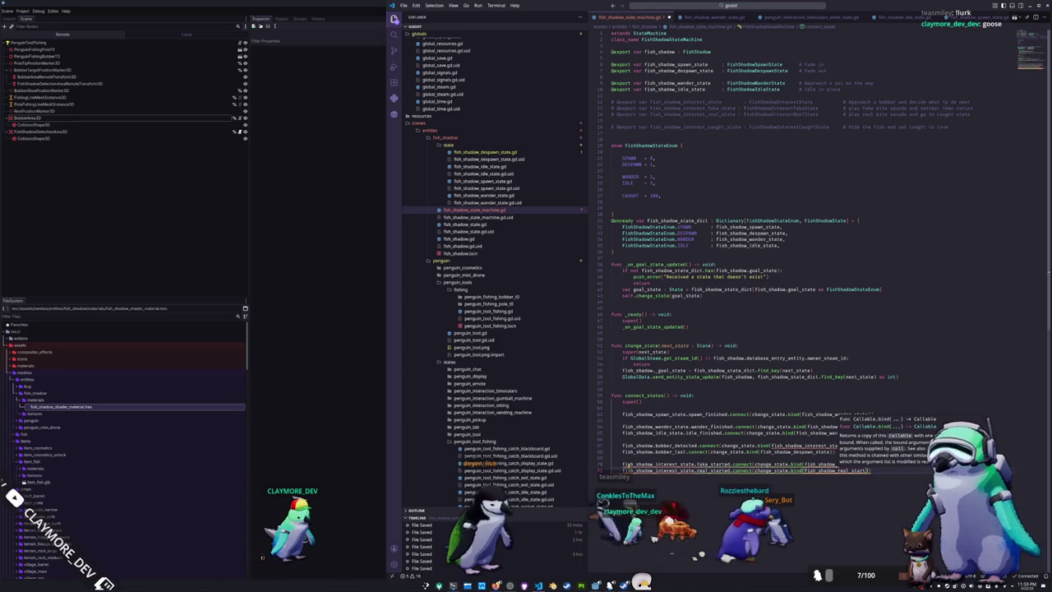
left_click(857, 465)
key("Right")
key("Right")
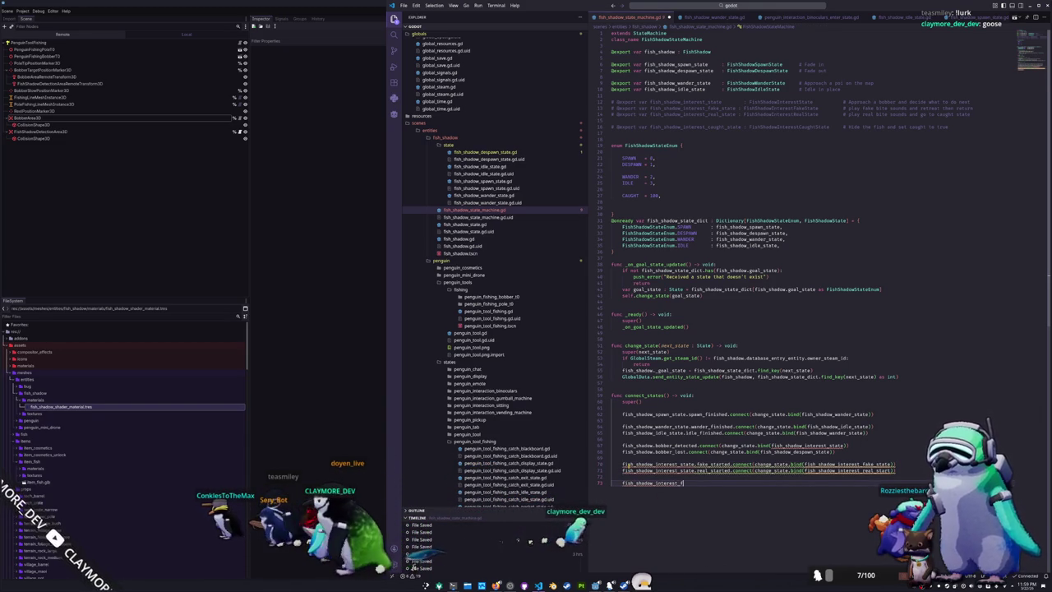
Connect fake_finished to the interest state, real_finished to caught, and caught_finished to despawn
type("ake_state.f")
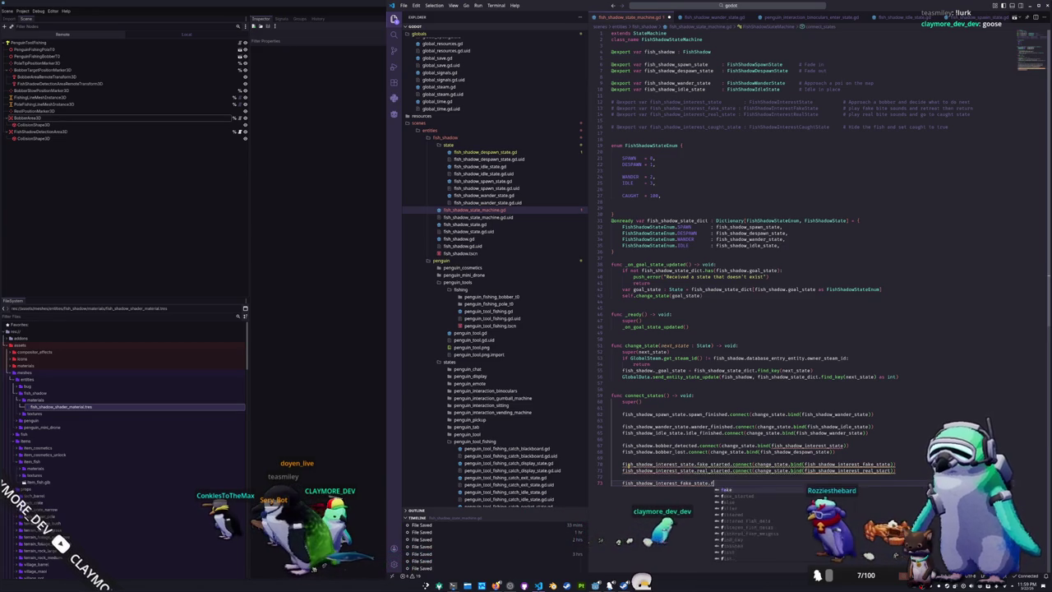
type("ake_finished.c")
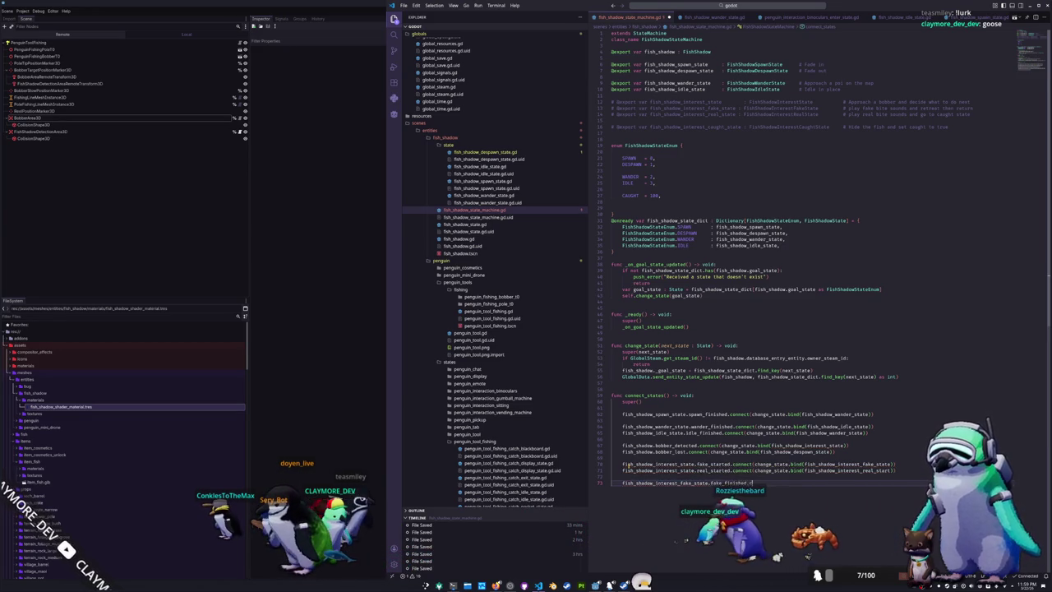
type("onnect(change_")
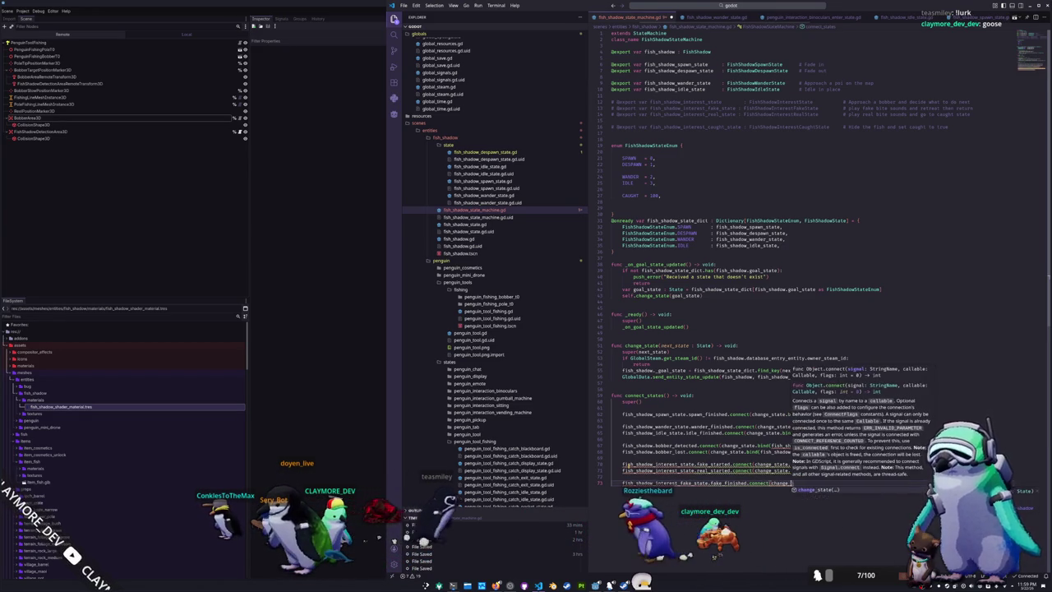
type("state.bind(fish_shadow_")
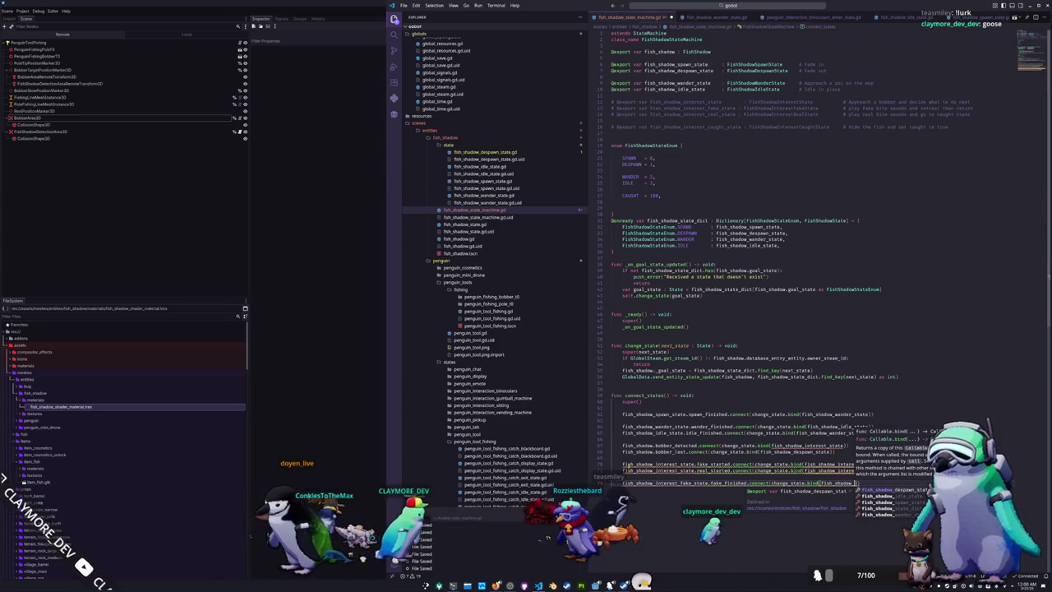
type("interest_sta")
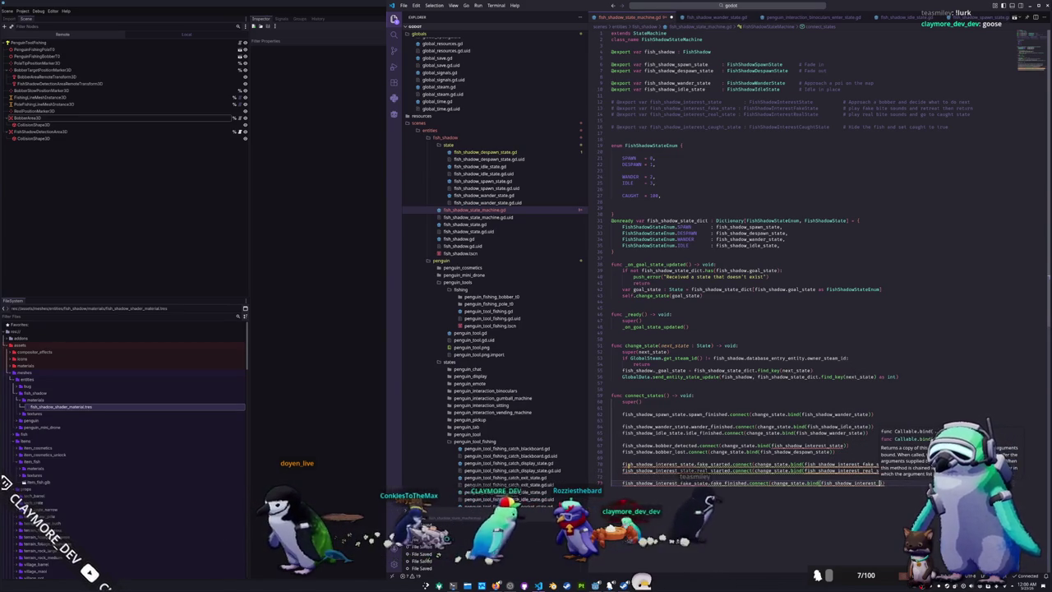
type("te")
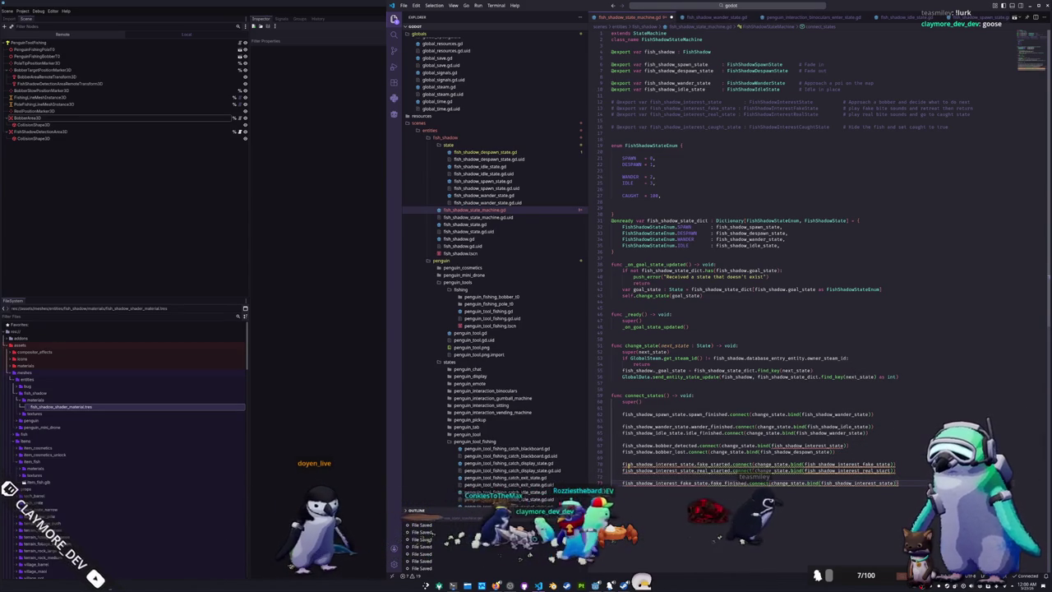
key("Return")
type("fish_shadow_interest_real_state.")
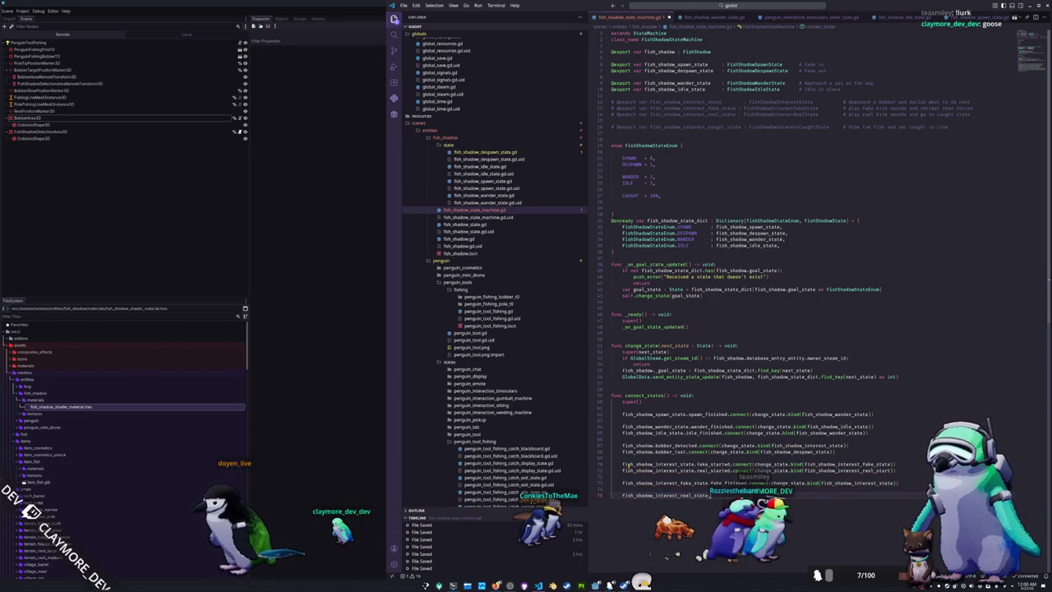
type("real_f")
type(".connect(change_state.bind(fish_shadow_caught_state")
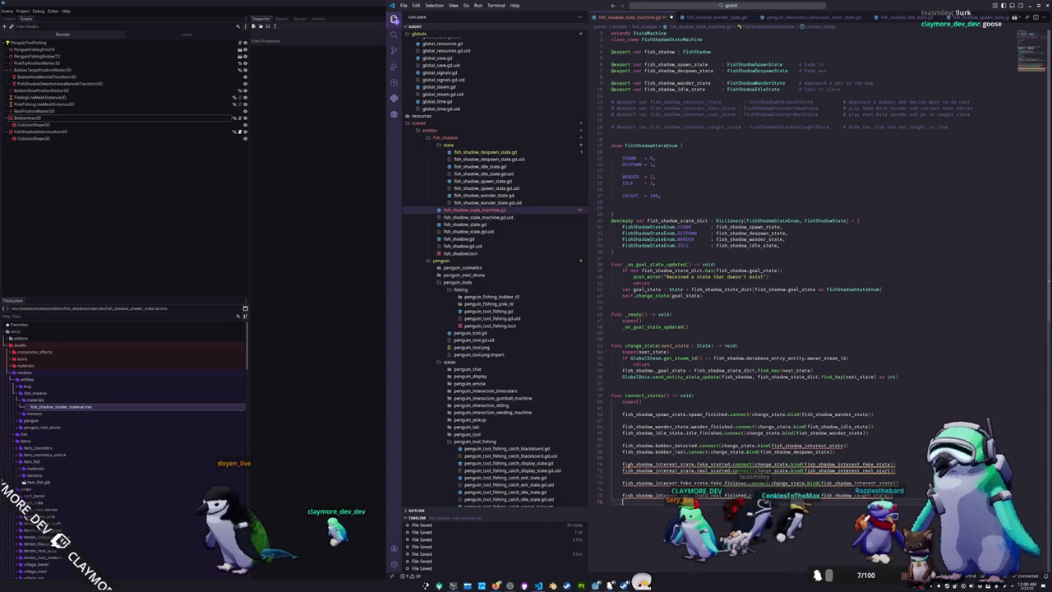
type("fish_shadow_caught_s")
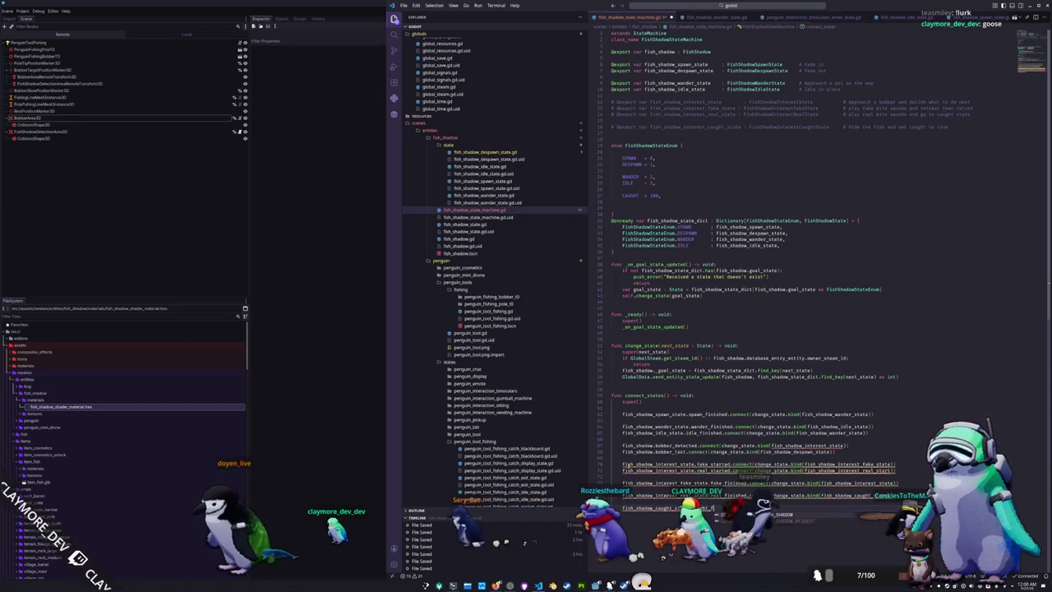
type("ed.connect(change_")
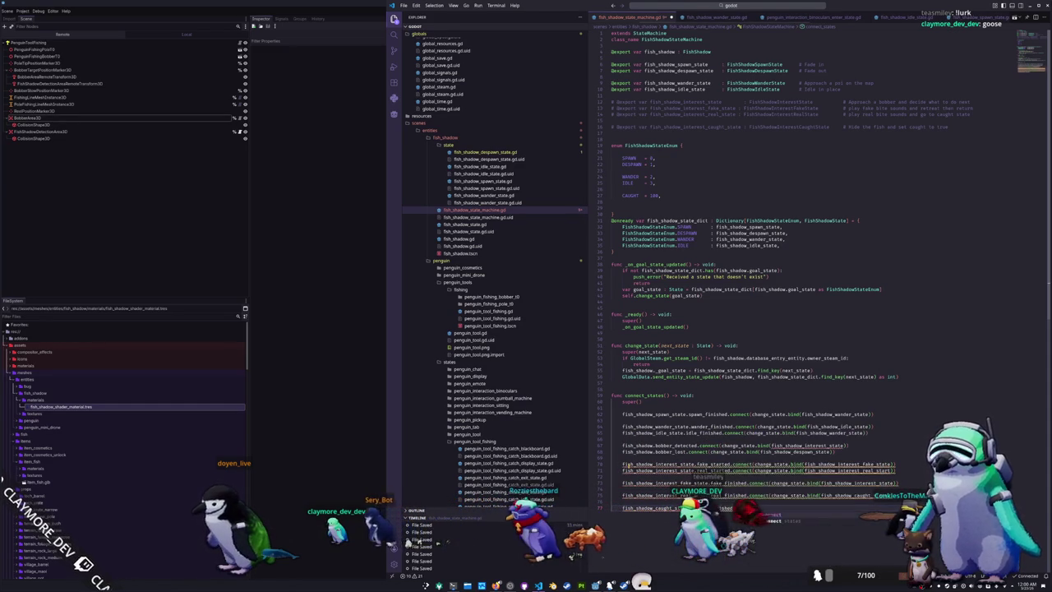
type("state.bind(fish")
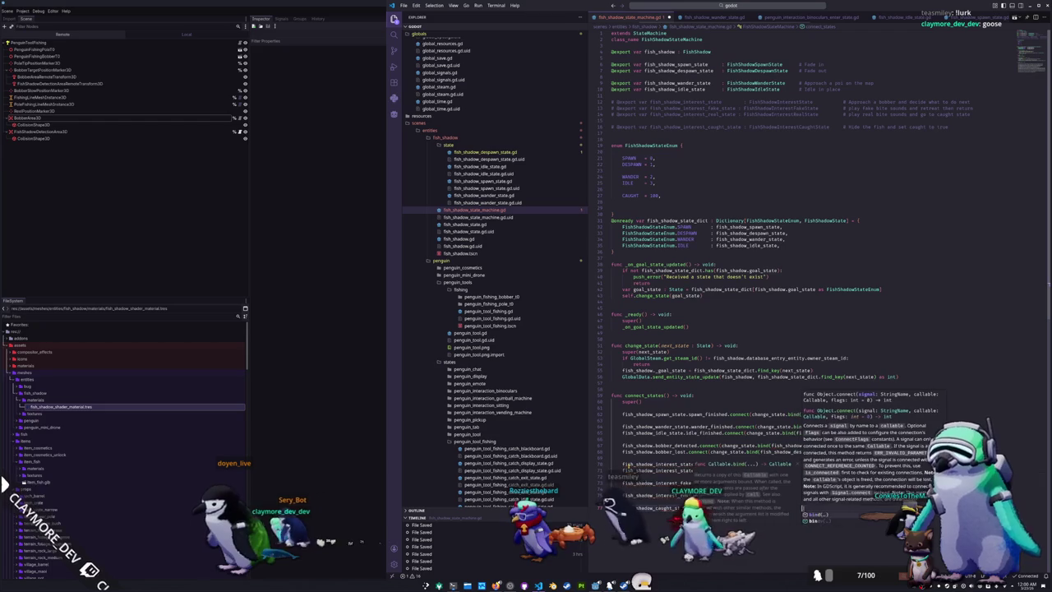
type("_shadow_despawn_state")
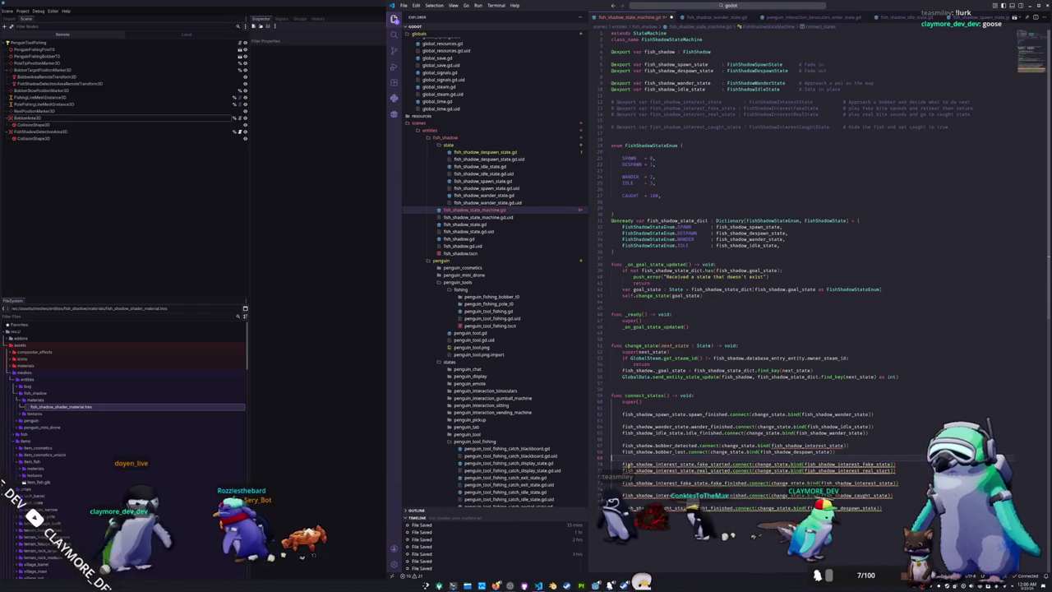
right_click(462, 145)
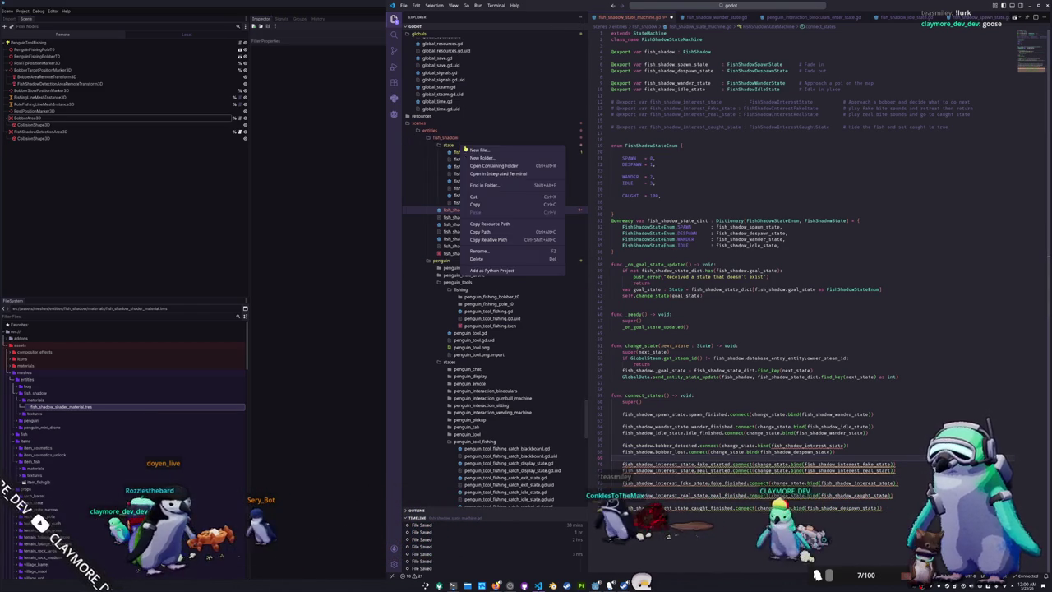
Create a new file fish_shadow_interest_state.gd in the state folder
left_click(471, 150)
type("fish_")
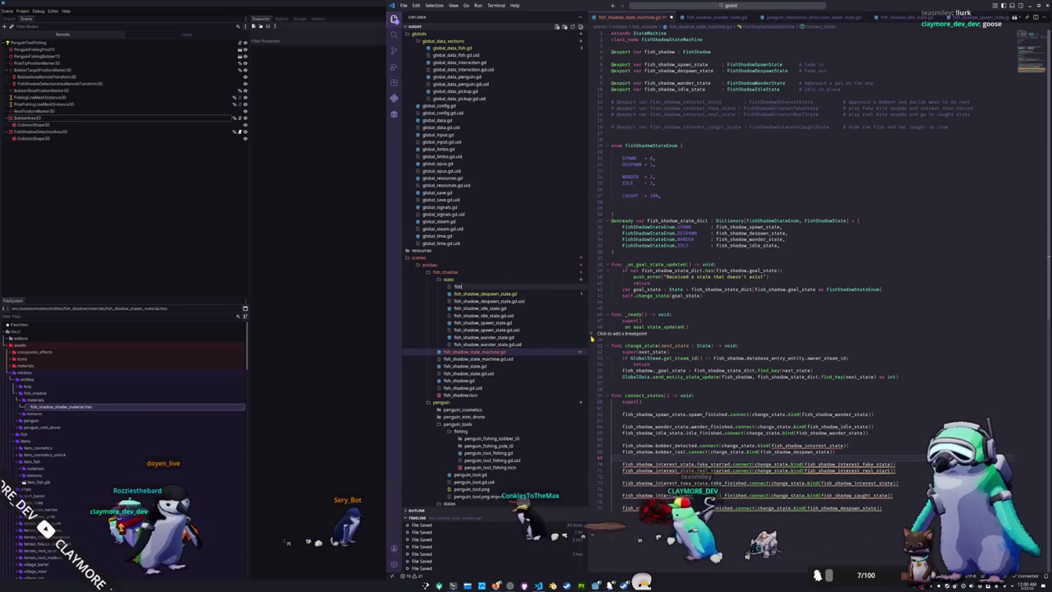
type("shadow_inter")
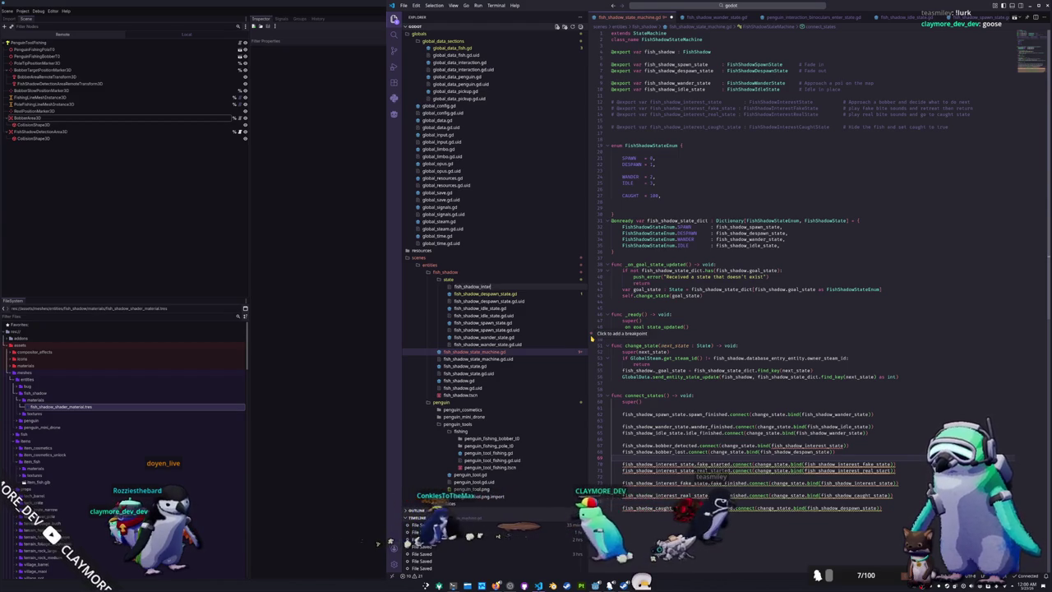
type("est_state.gd")
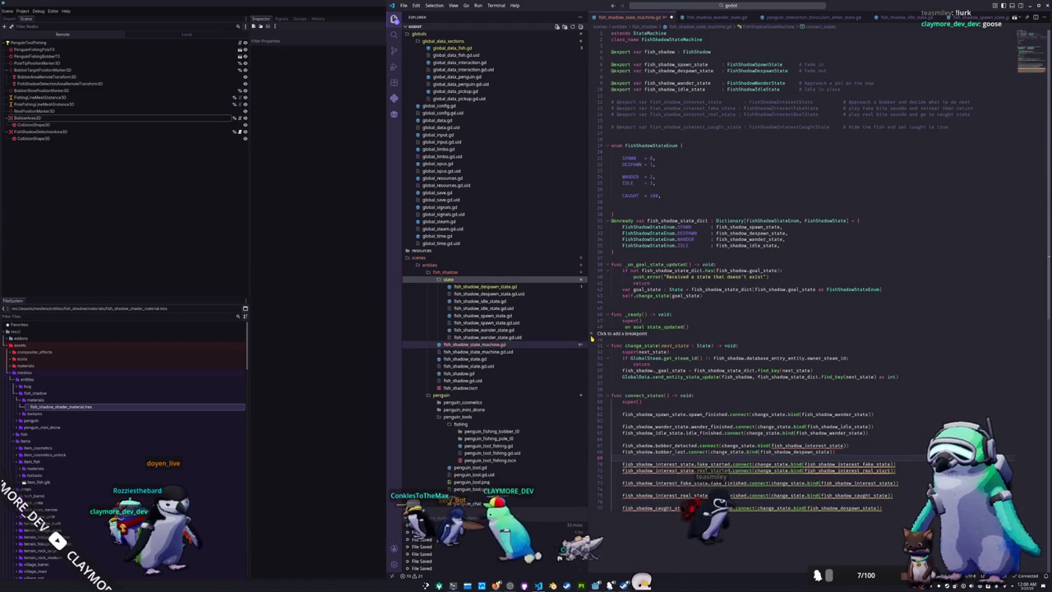
key("Return")
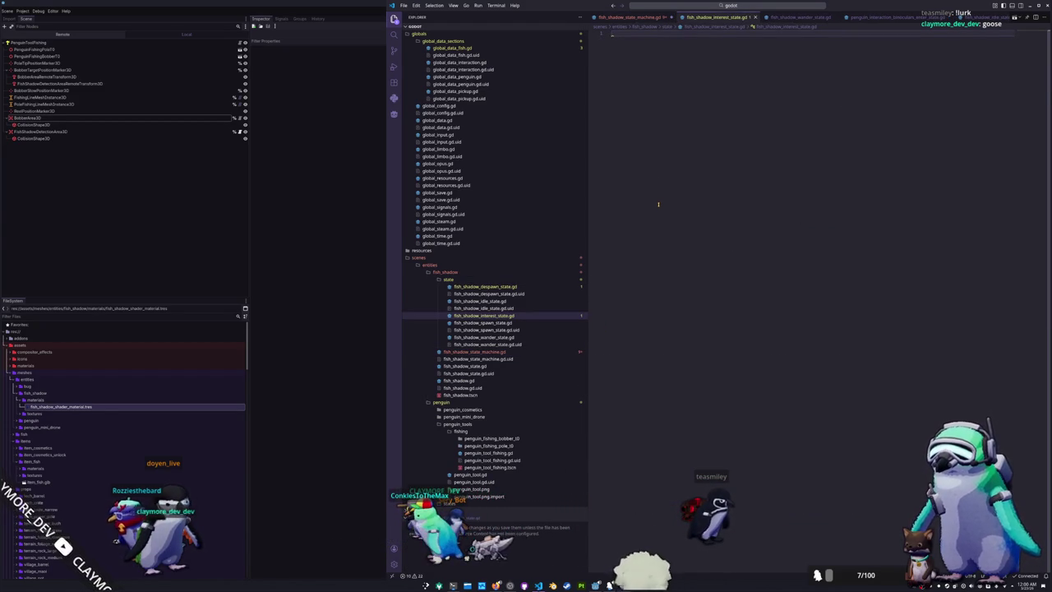
Copy the wander state script's code into fish_shadow_interest_state.gd
left_click(494, 301)
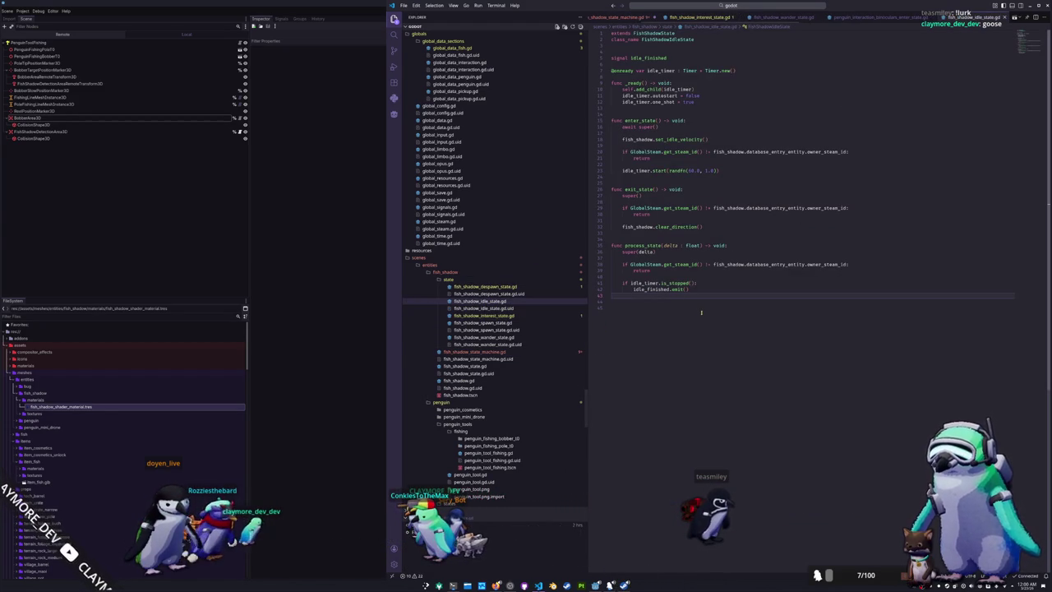
left_click(503, 337)
key("ctrl+a")
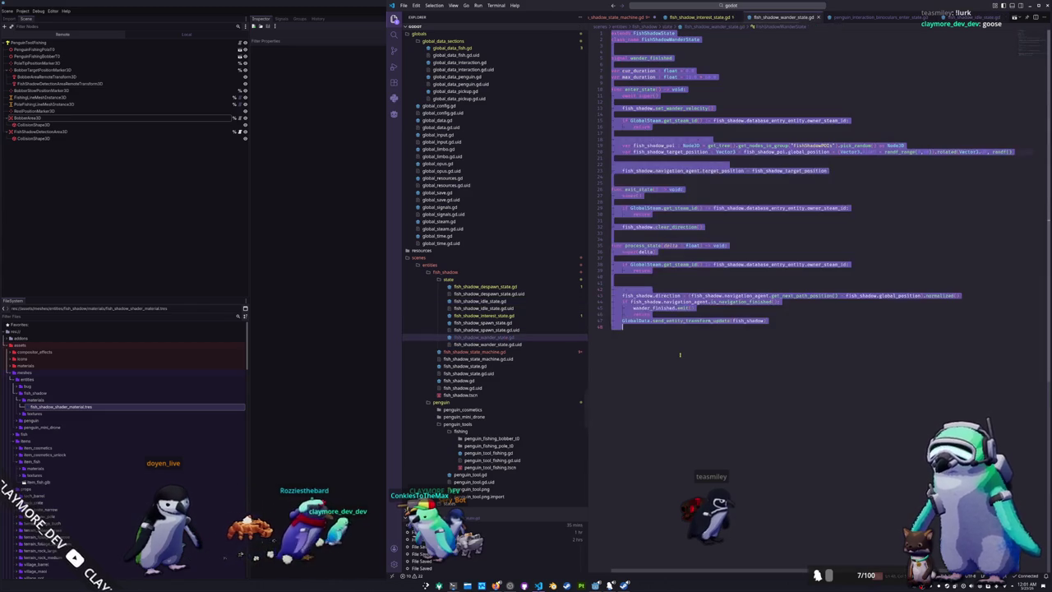
left_click(493, 288)
key("ctrl+a")
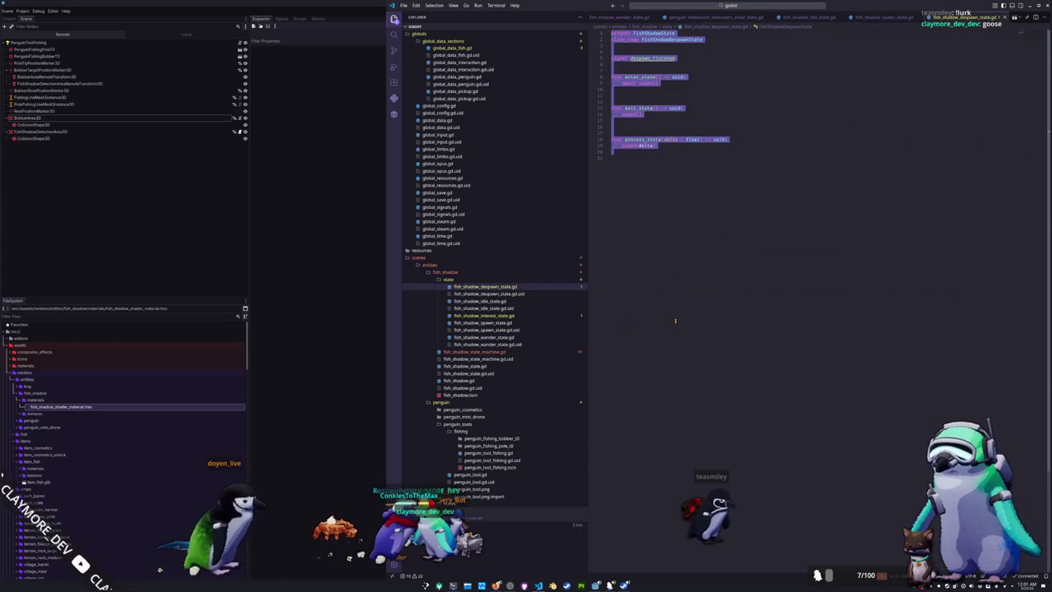
key("ctrl+v")
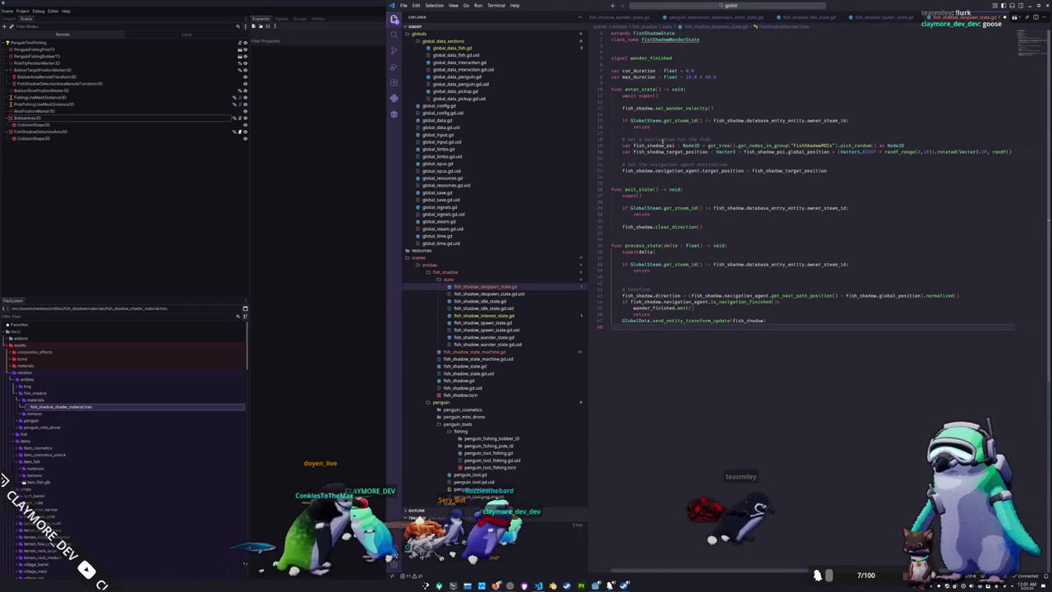
key("ctrl+z")
key("ctrl+v")
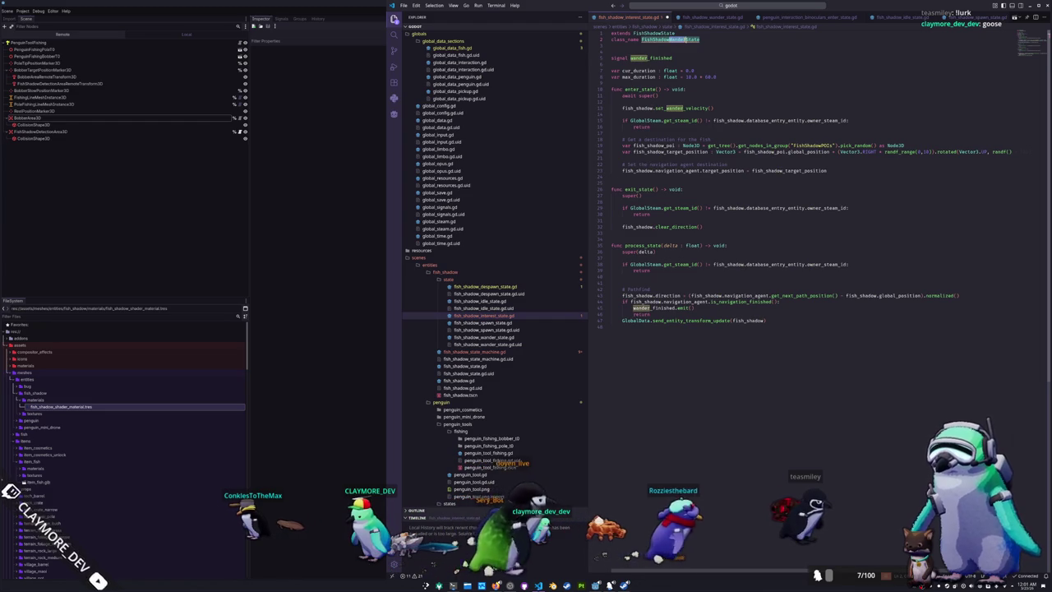
Rename class to FishShadowInterestState, swap wander_finished for fake_started and real_started signals, drop duration variables
type("Intere")
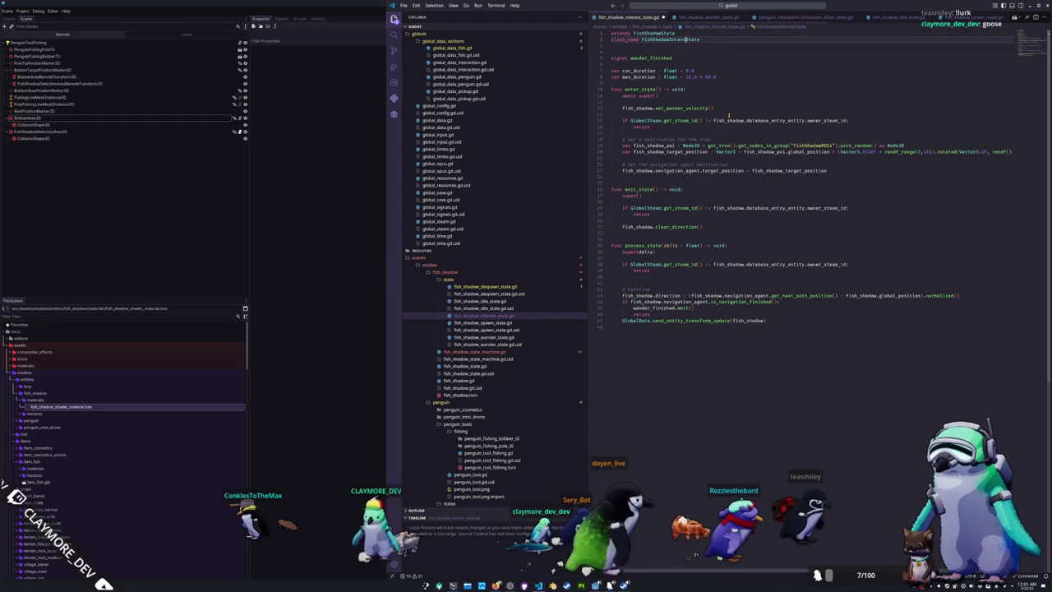
key("Down")
key("Down")
key("ctrl+d")
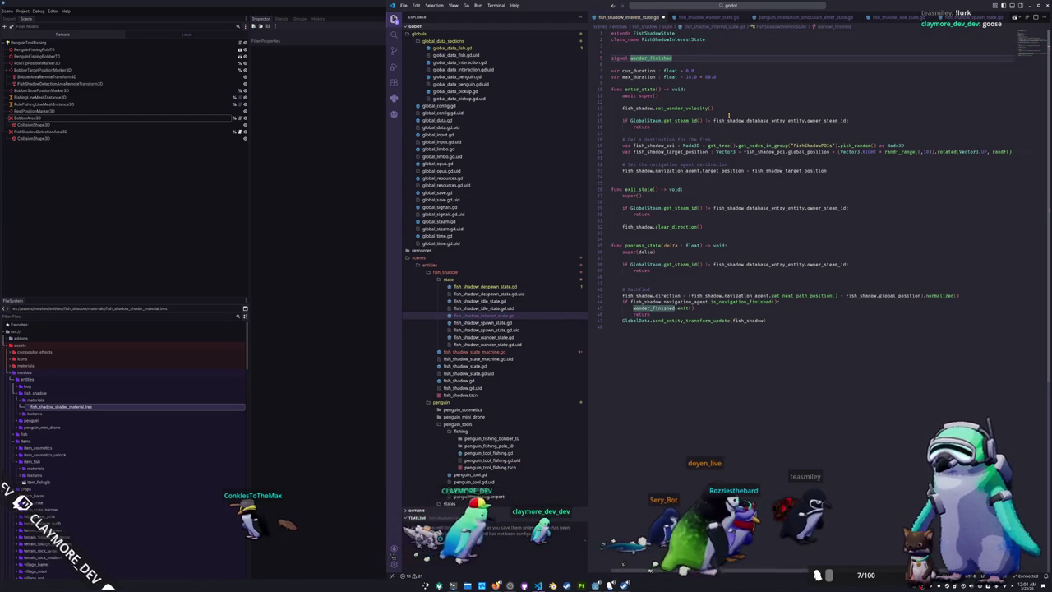
type("fake_start")
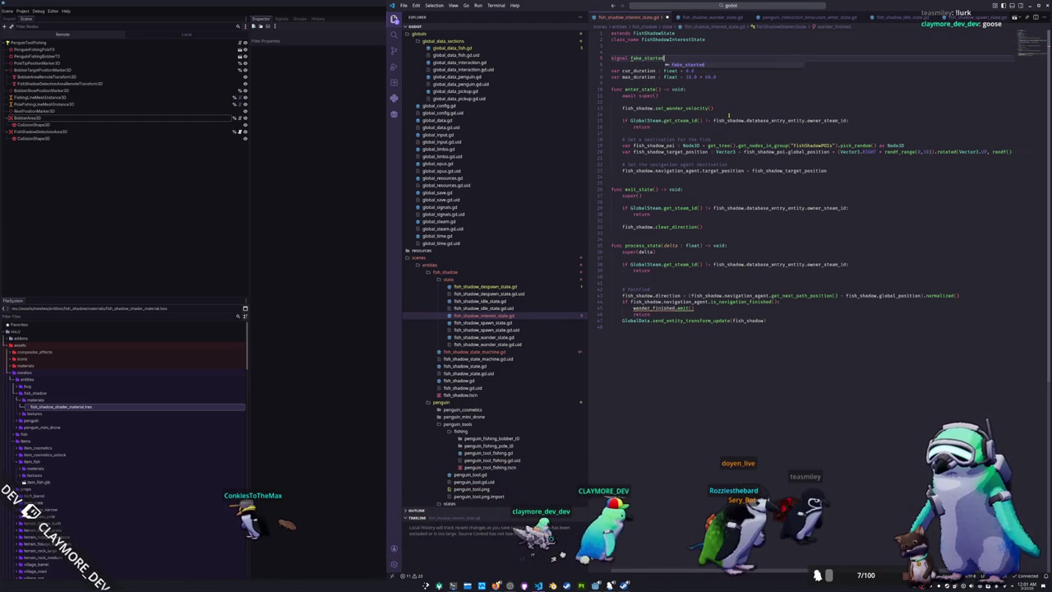
key("Return")
type("signal real")
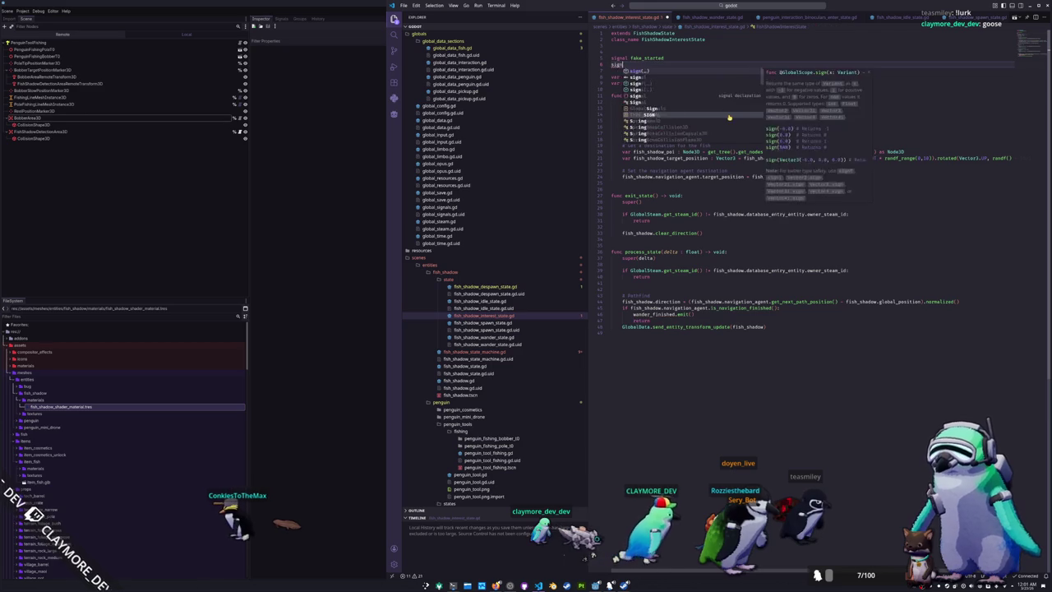
type("_started")
key("Down")
key("Down")
key("Down")
key("Down")
key("shift+Up")
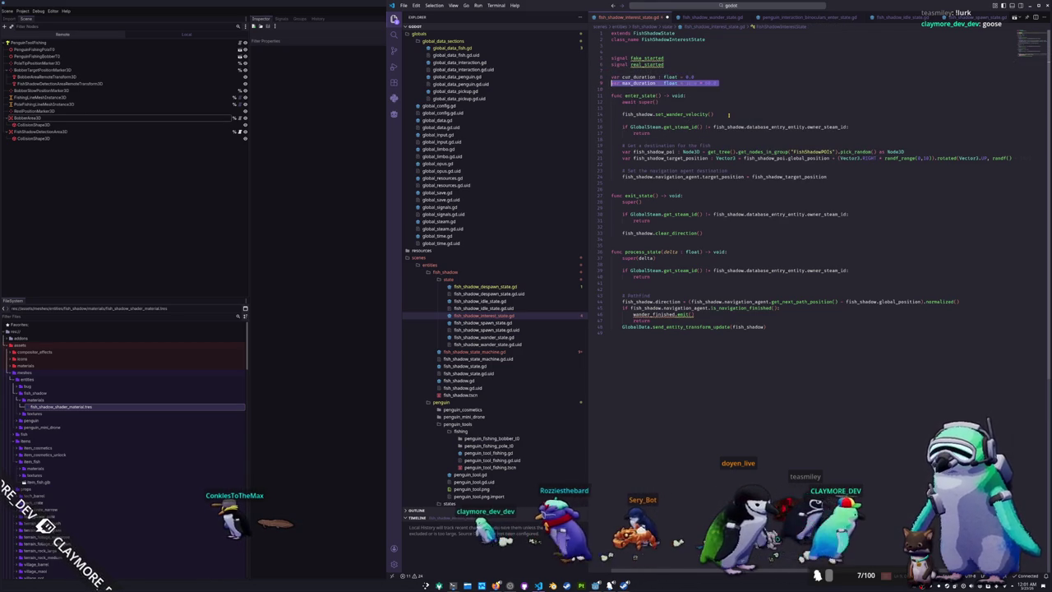
key("BackSpace")
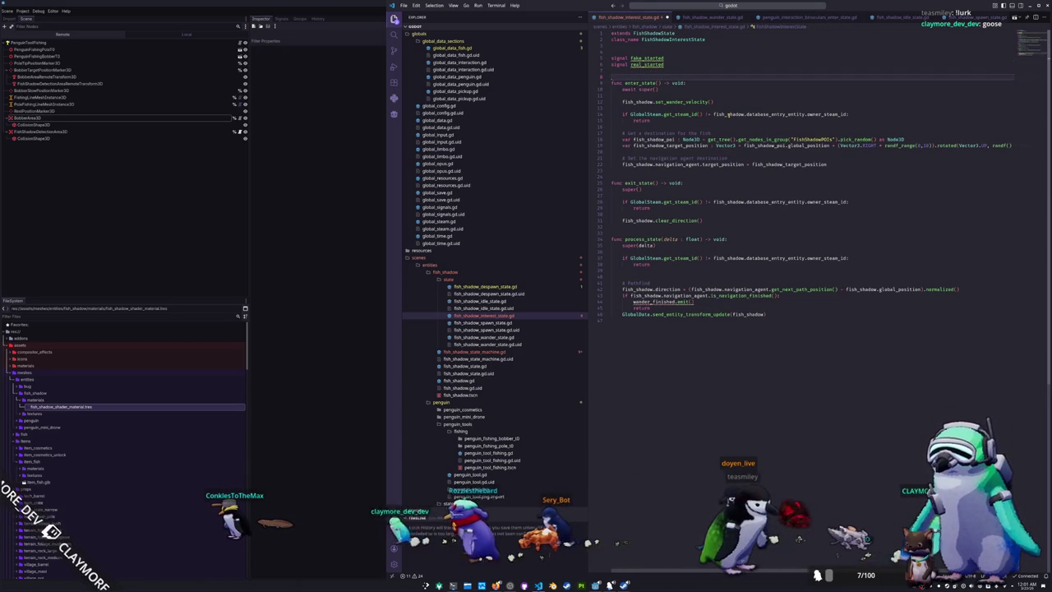
Replace the set_wander_velocity call in enter_state with set_approach_velocity
key("Down")
key("Down")
key("ctrl+d")
type("set_approach_velocity")
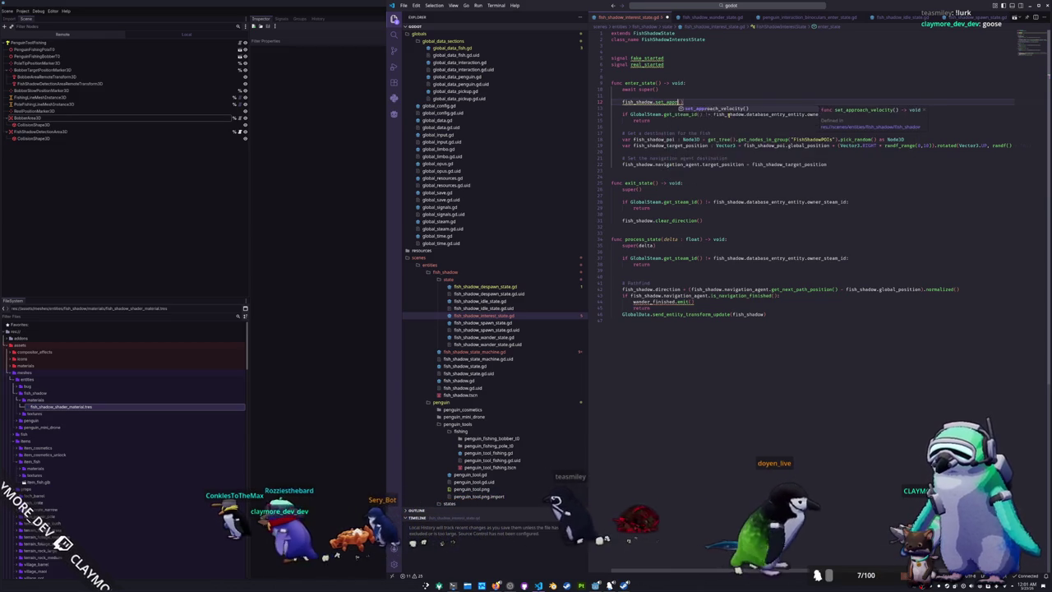
key("Down")
key("Down")
key("Down")
key("Down")
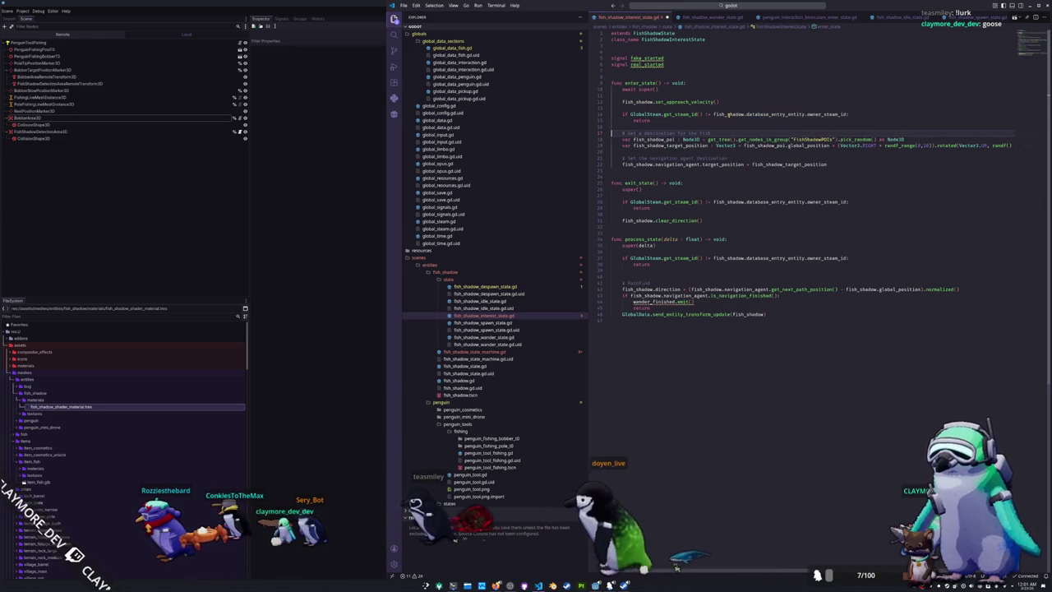
key("Down")
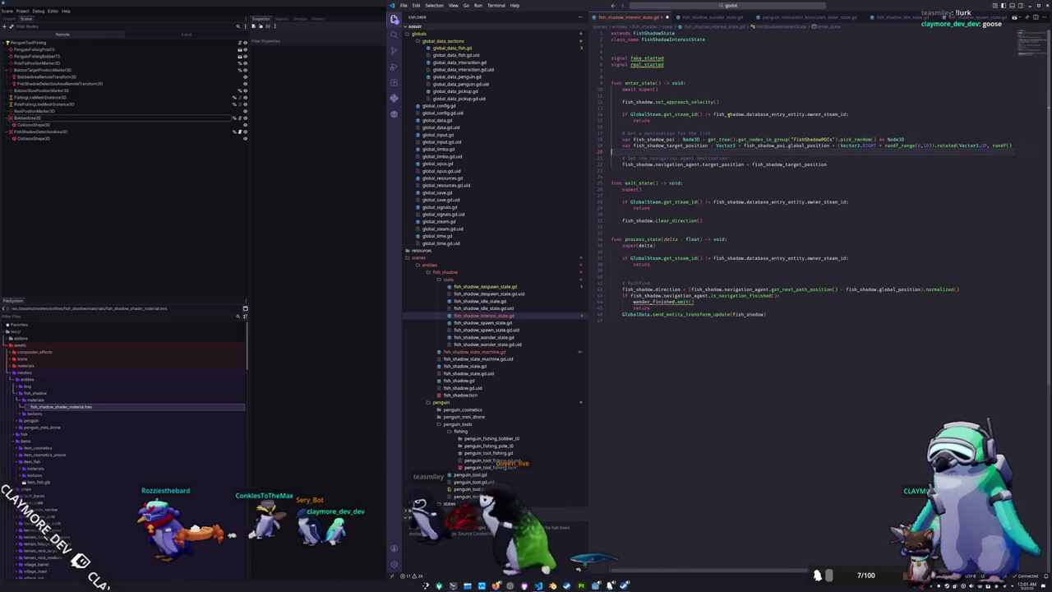
Add 'if not is_instance_valid(fish_shadow.cached_bobber_area): return' above the destination code
key("Return")
key("Return")
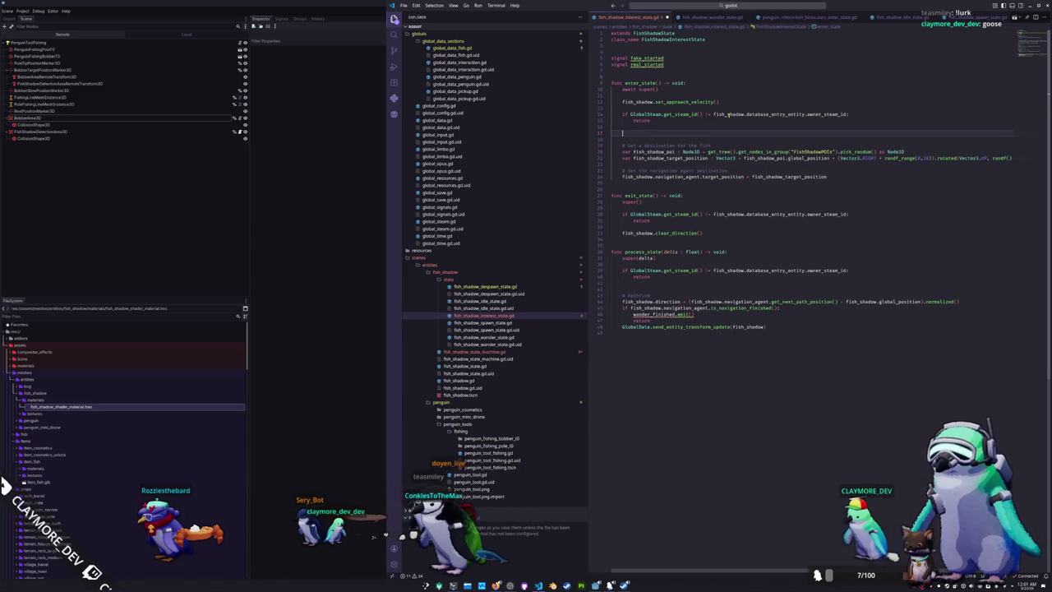
type("if ")
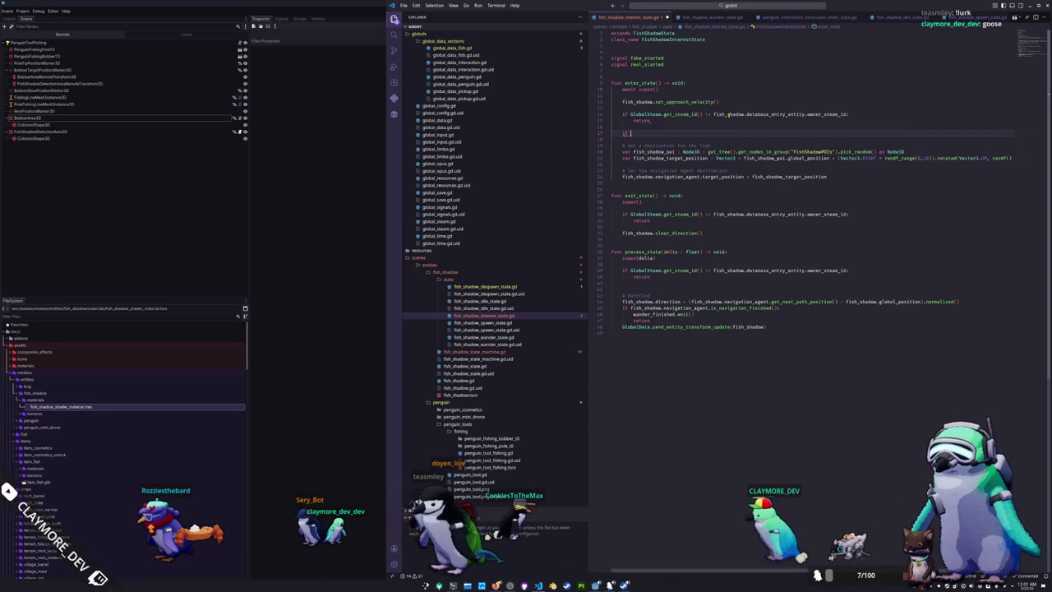
type("Global")
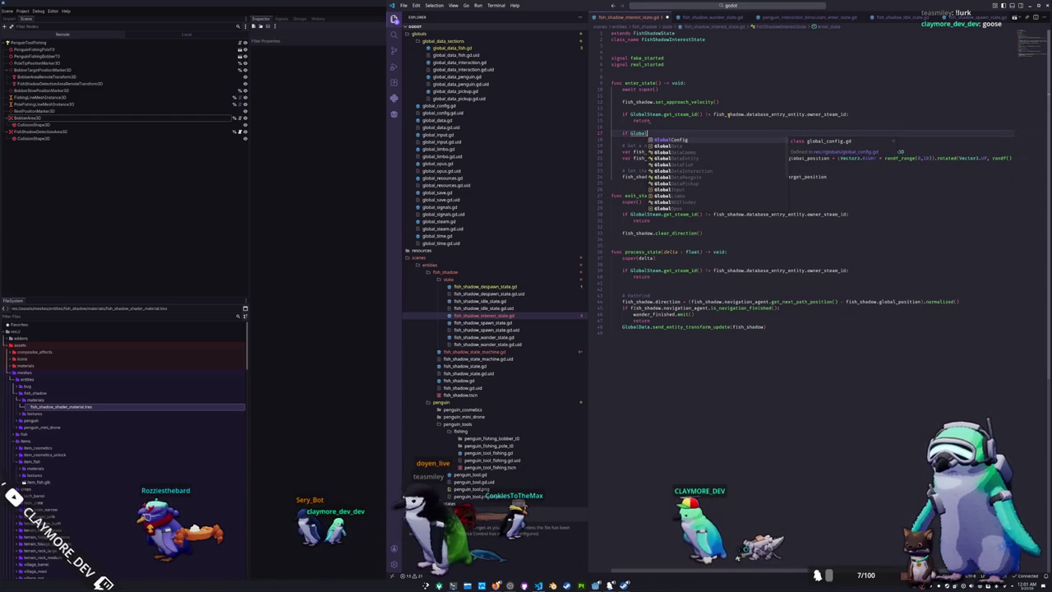
key("BackSpace")
key("BackSpace")
key("BackSpace")
type("fish_sh")
key("ctrl+Left")
type("not is_instance_valid(")
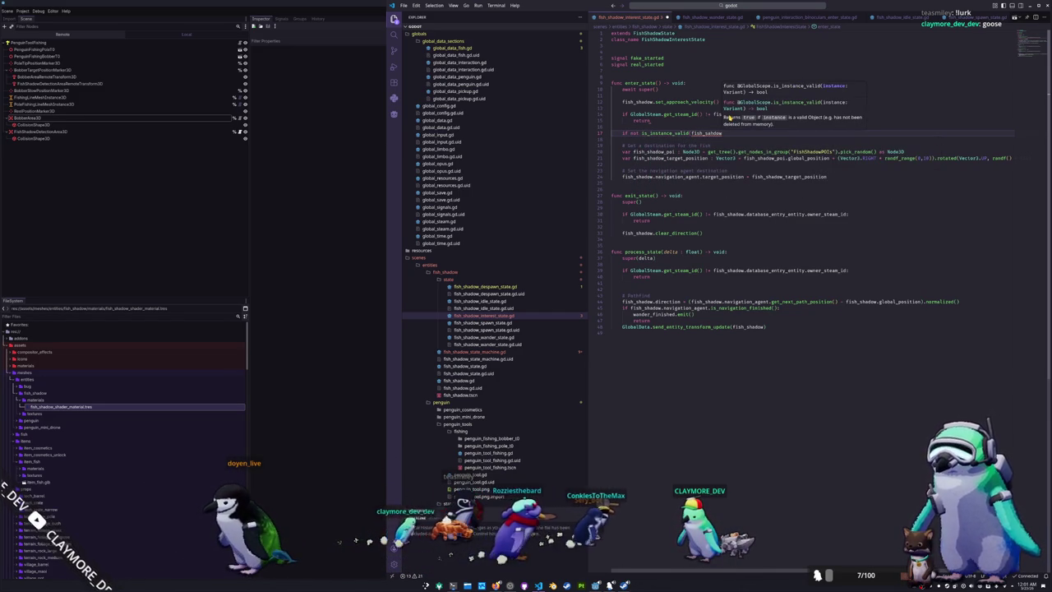
type("fish_shadow")
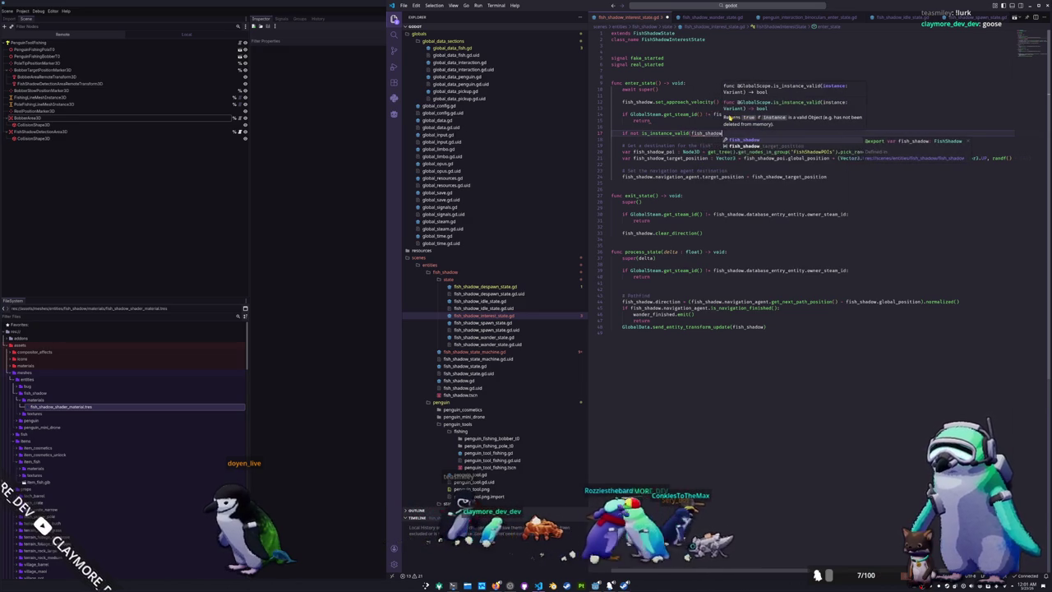
type(".cached")
key("Return")
type("):")
key("Return")
type("return")
key("Escape")
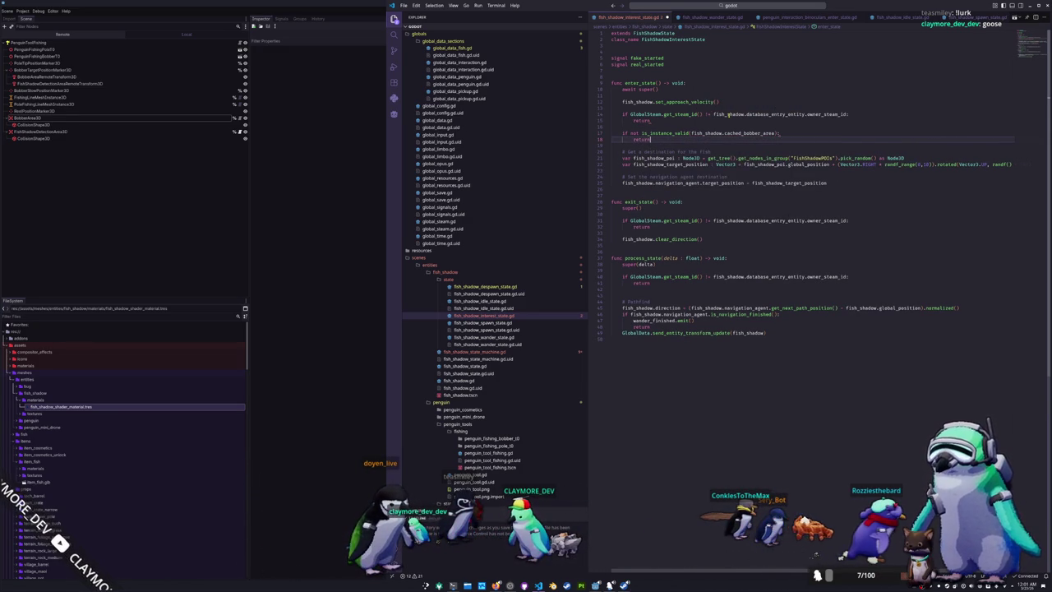
key("Return")
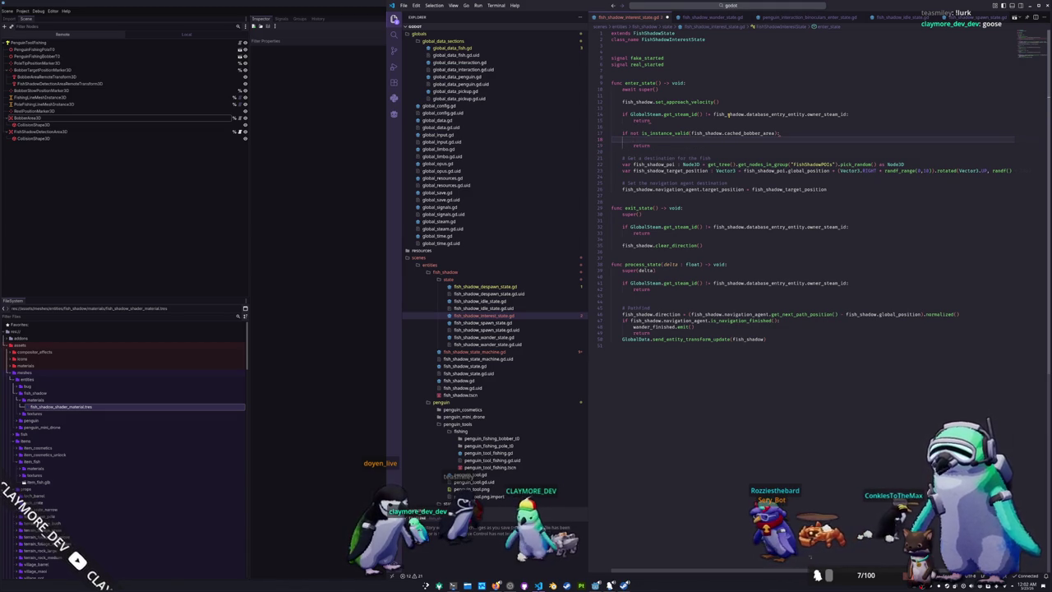
key("Up")
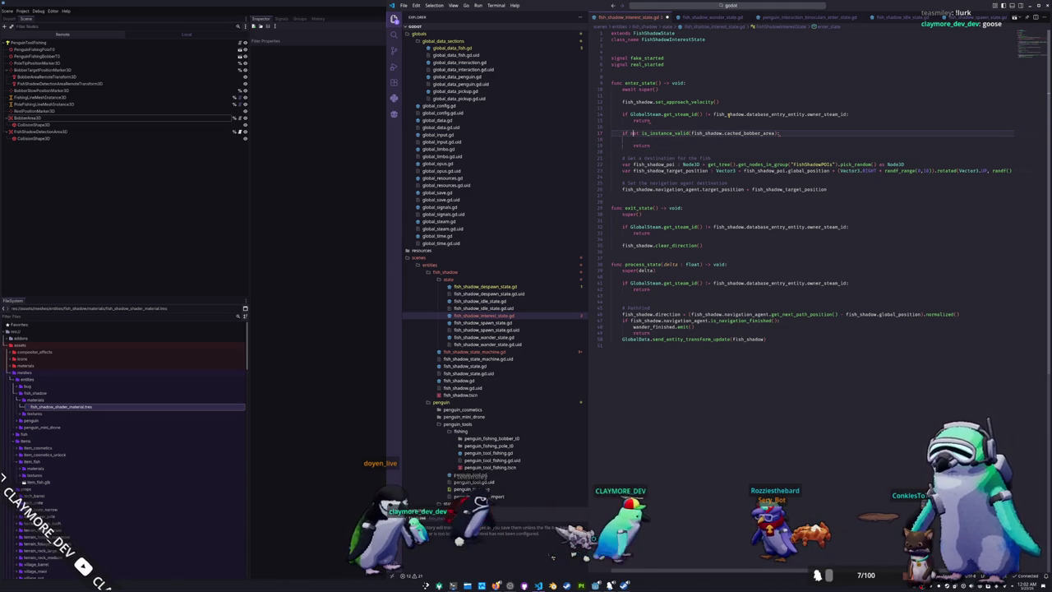
key("Up")
key("Up")
key("Up")
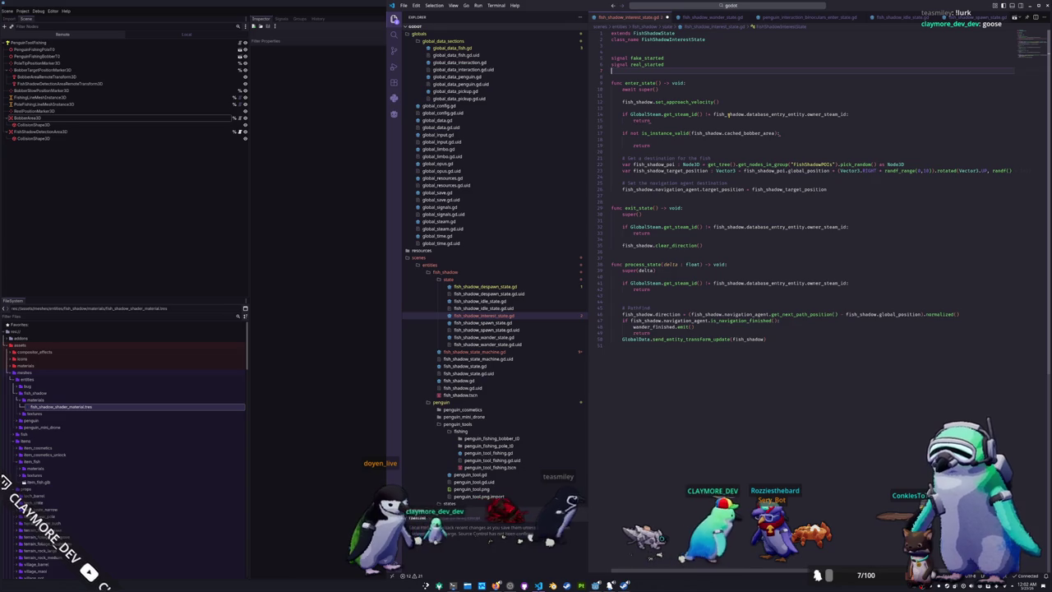
Declare a despawn_started signal and emit it inside the validity guard
key("Return")
type("signal despawn_started")
key("Home")
key("BackSpace")
key("Down")
key("Down")
key("Down")
key("Up")
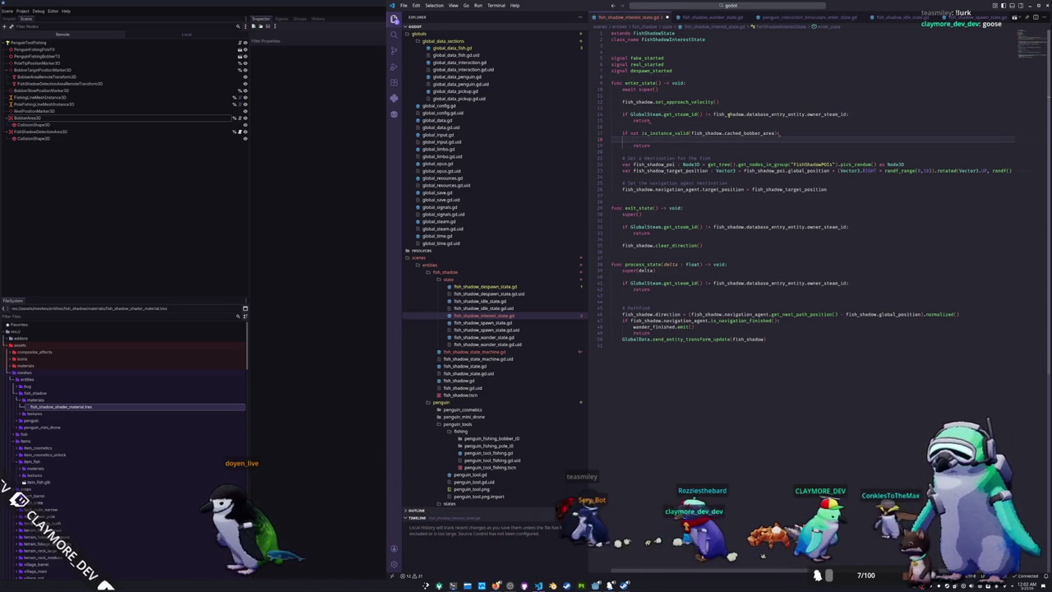
type("despawn_started.emit")
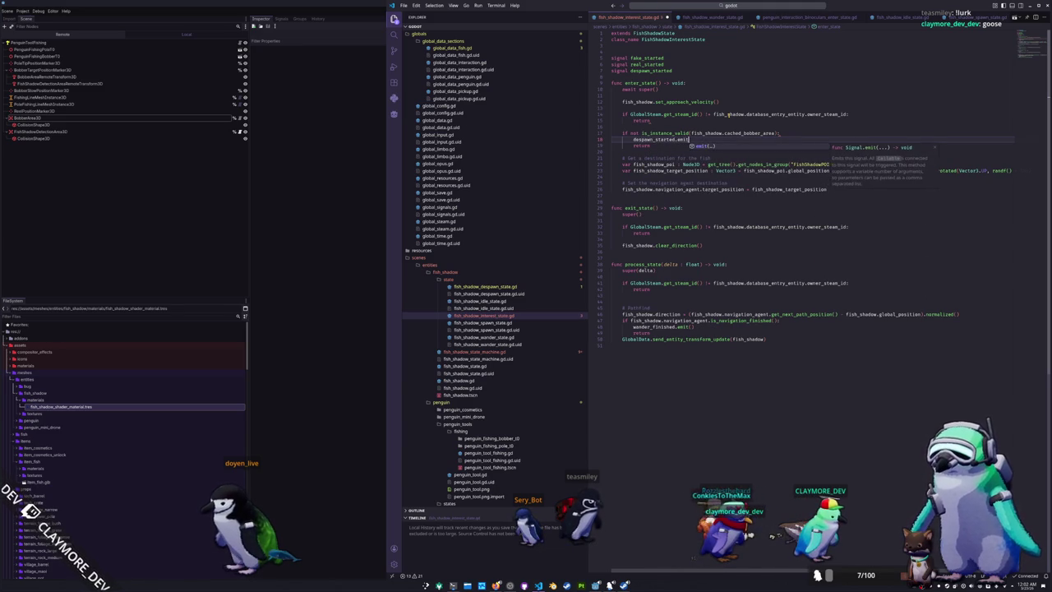
Remove the despawn_started emit line and its signal declaration again
key("Escape")
key("Down")
key("End")
key("shift+Up")
key("shift+Up")
key("shift+Home")
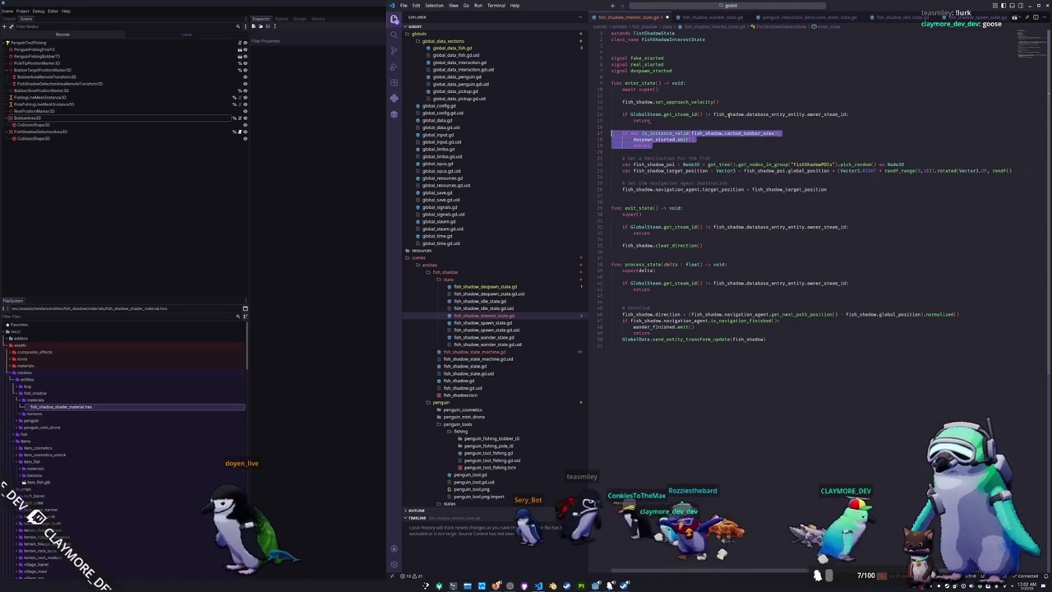
key("Escape")
key("shift+Down")
key("ctrl+shift+k")
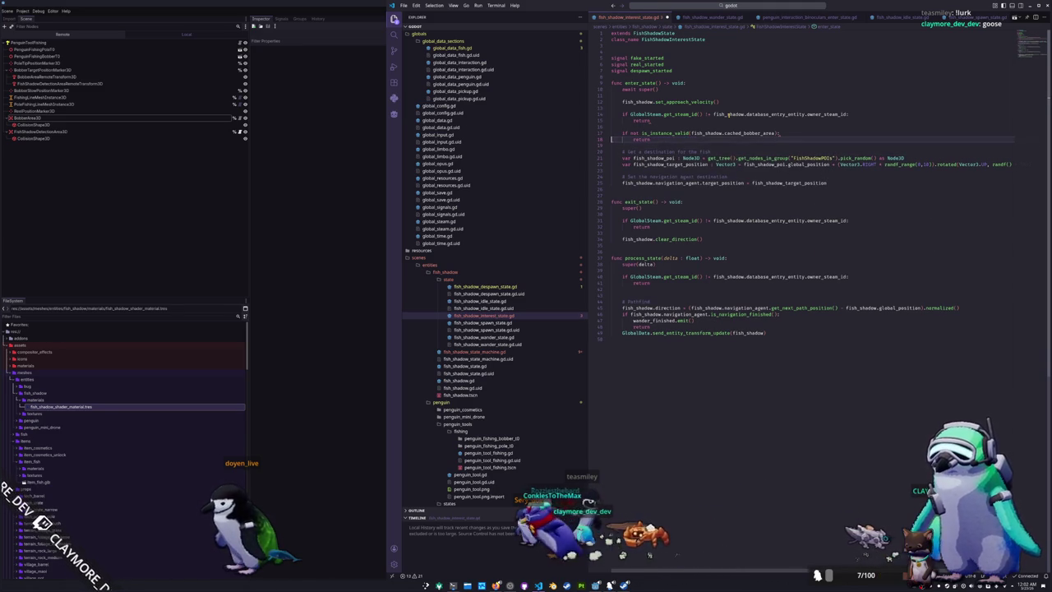
key("Up")
key("Up")
key("Up")
key("Up")
key("Up")
key("Up")
key("ctrl+shift+k")
key("Down")
key("Down")
key("Down")
key("Down")
key("Down")
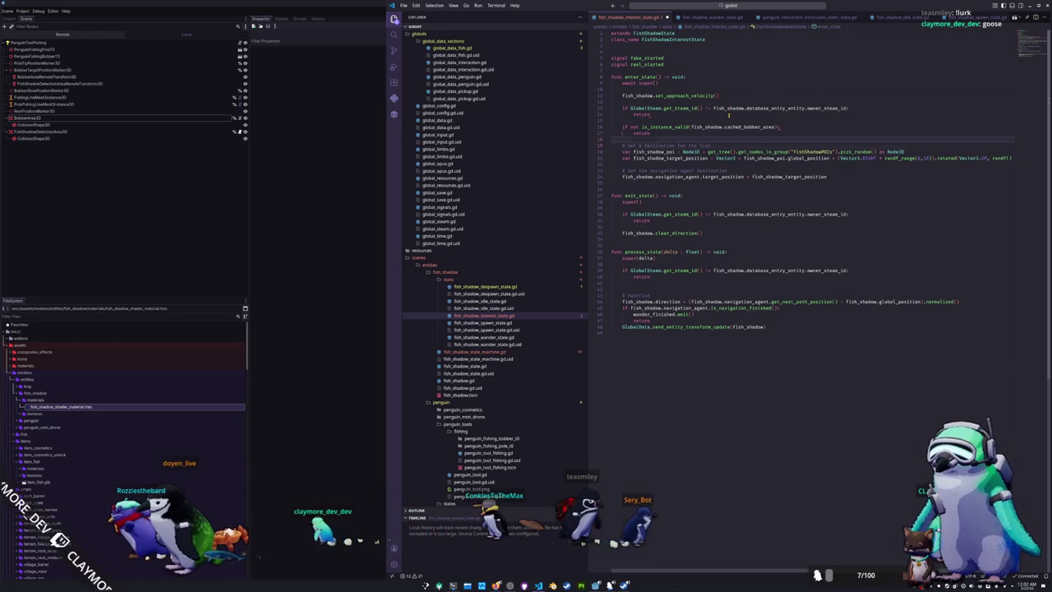
Delete the random destination code and target fish_shadow.cached_bobber_area.global_position instead
key("shift+Up")
key("shift+Up")
key("shift+Up")
key("ctrl+shift+k")
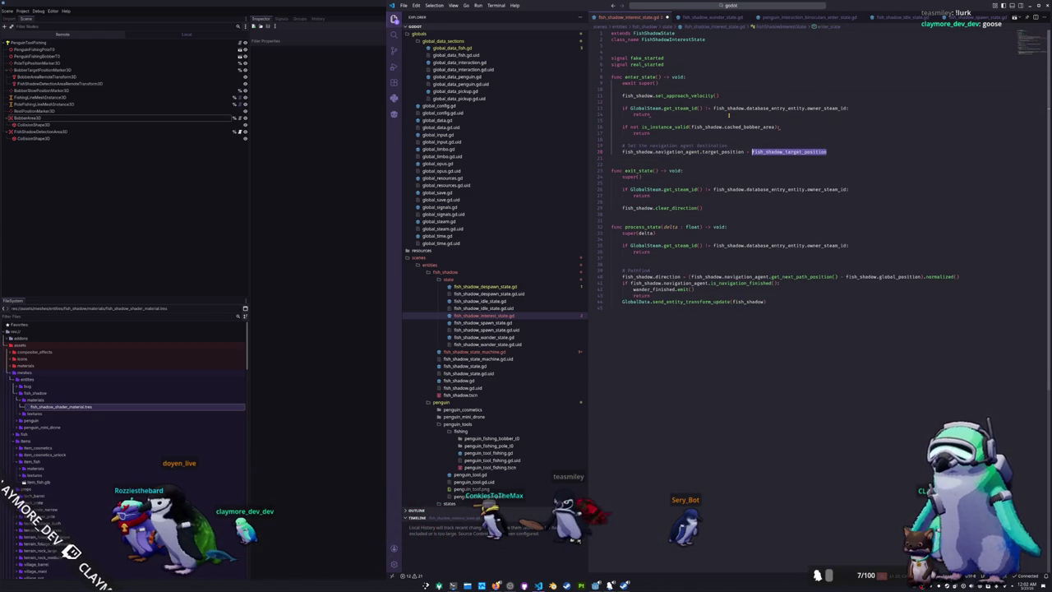
type("fish_shadow")
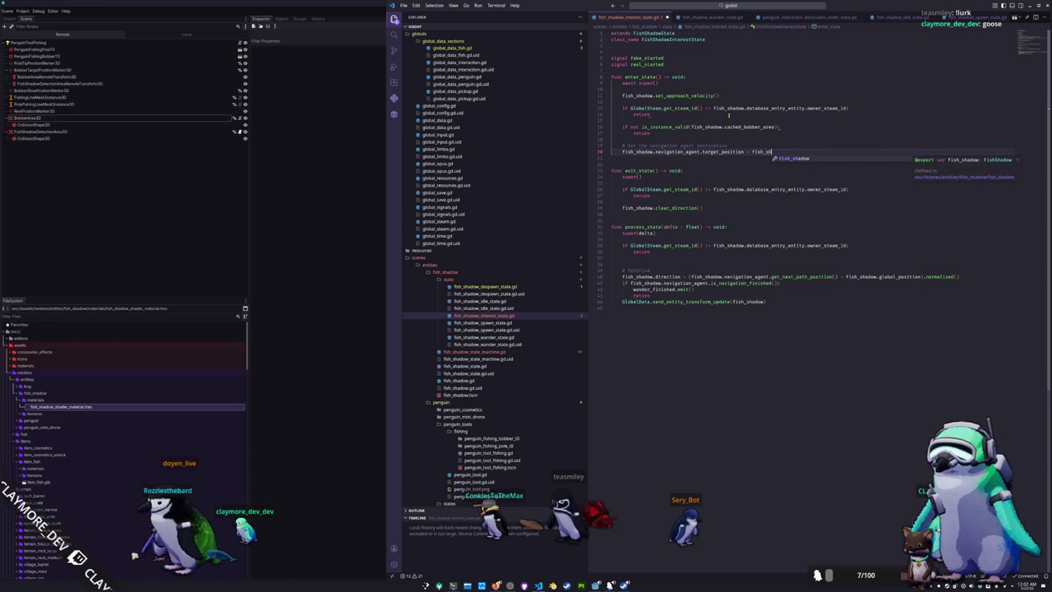
type(".cached_bobber_area.global_position")
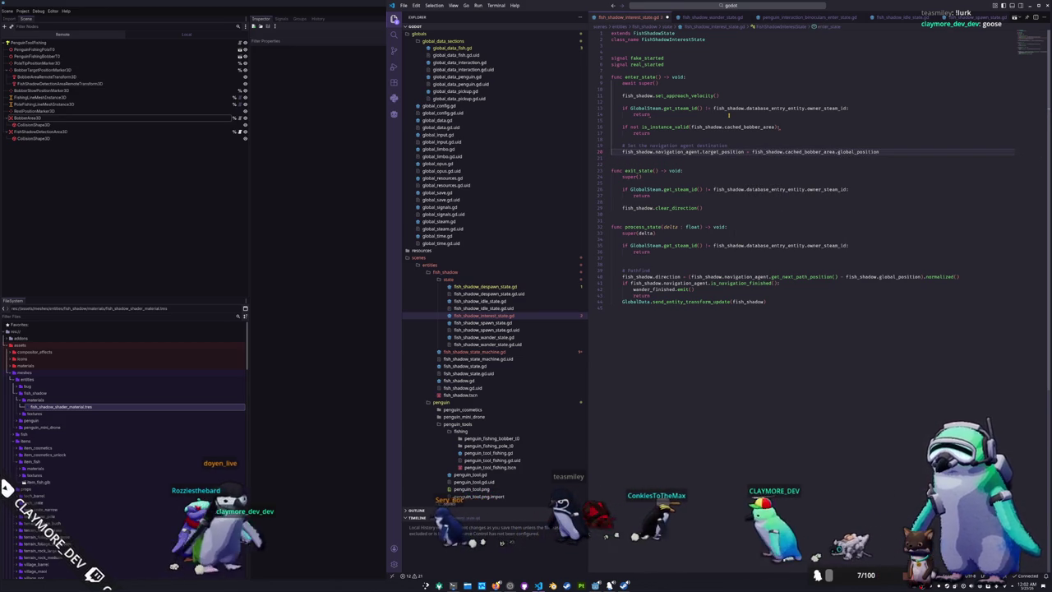
key("Down")
key("Down")
key("Down")
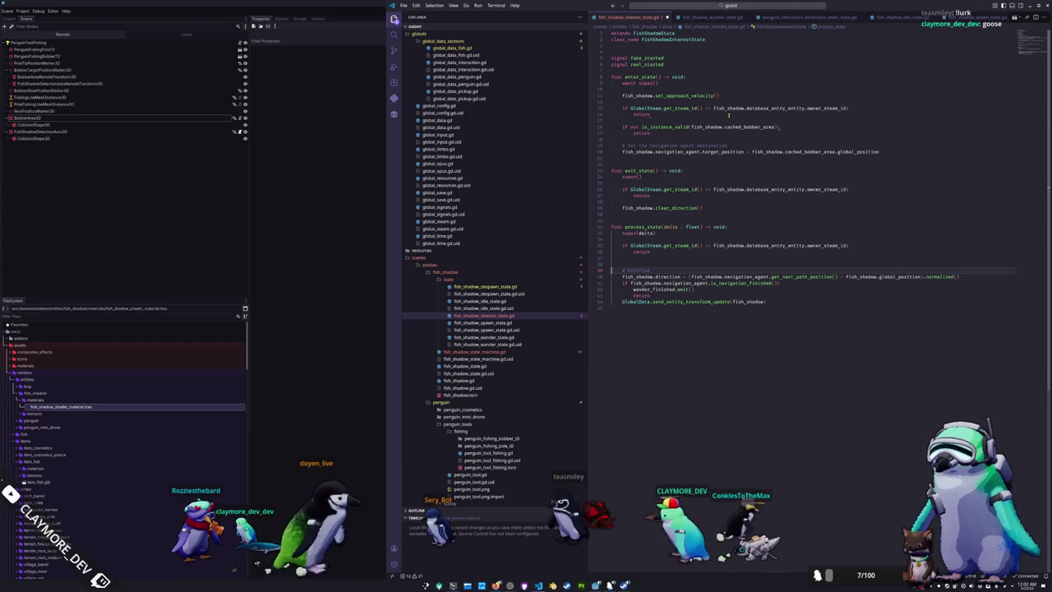
Delete the wander_finished.emit() line from process_state
key("Down")
key("Down")
key("Down")
key("ctrl+shift+Left")
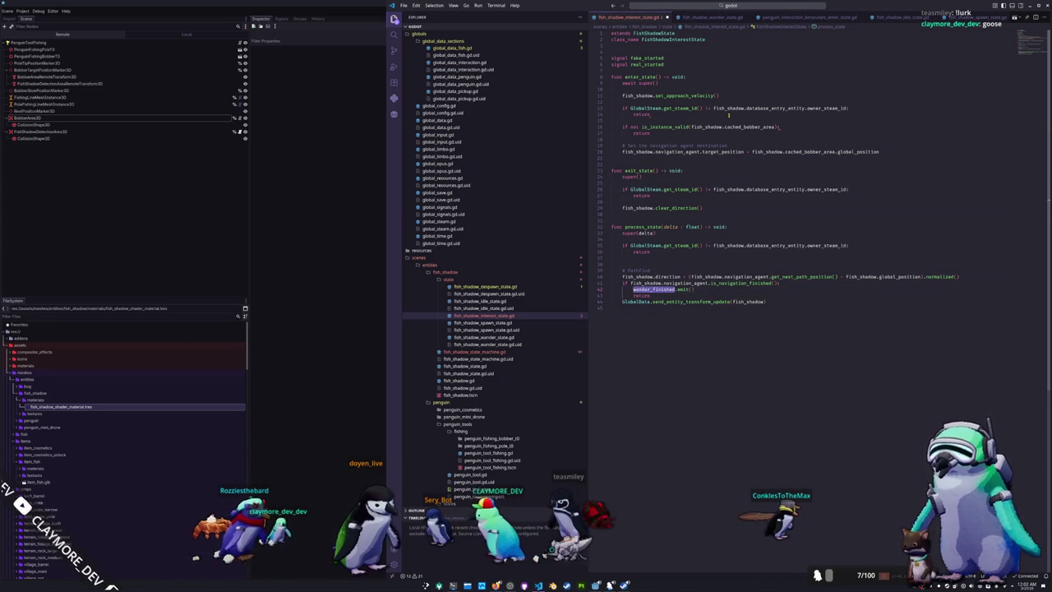
key("Down")
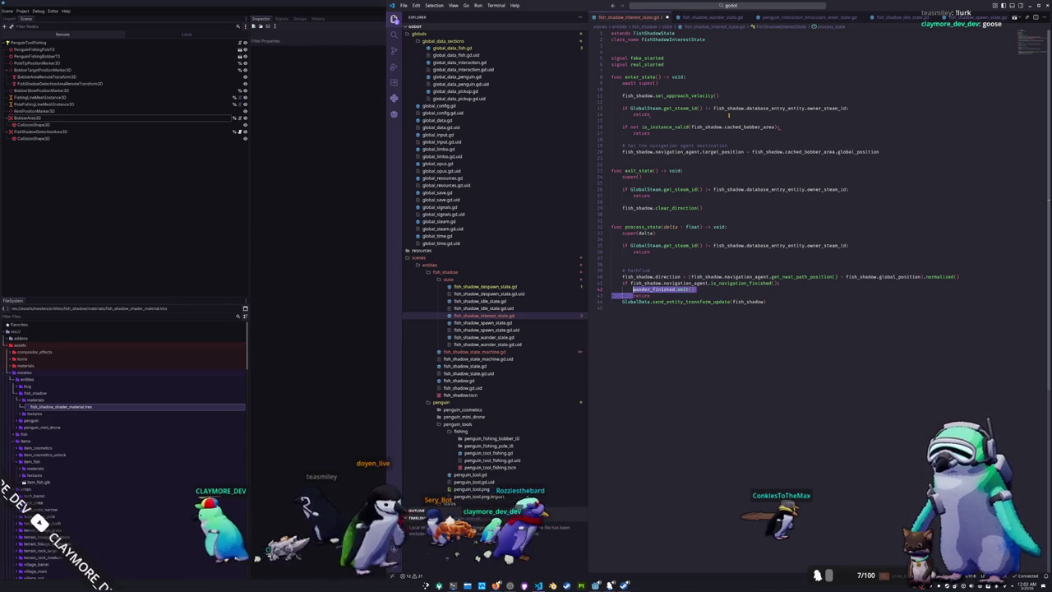
key("Delete")
key("Down")
key("shift+Down")
Move the send_entity_transform_update line above the direction calculation
key("ctrl+x")
key("Up")
key("Up")
key("ctrl+v")
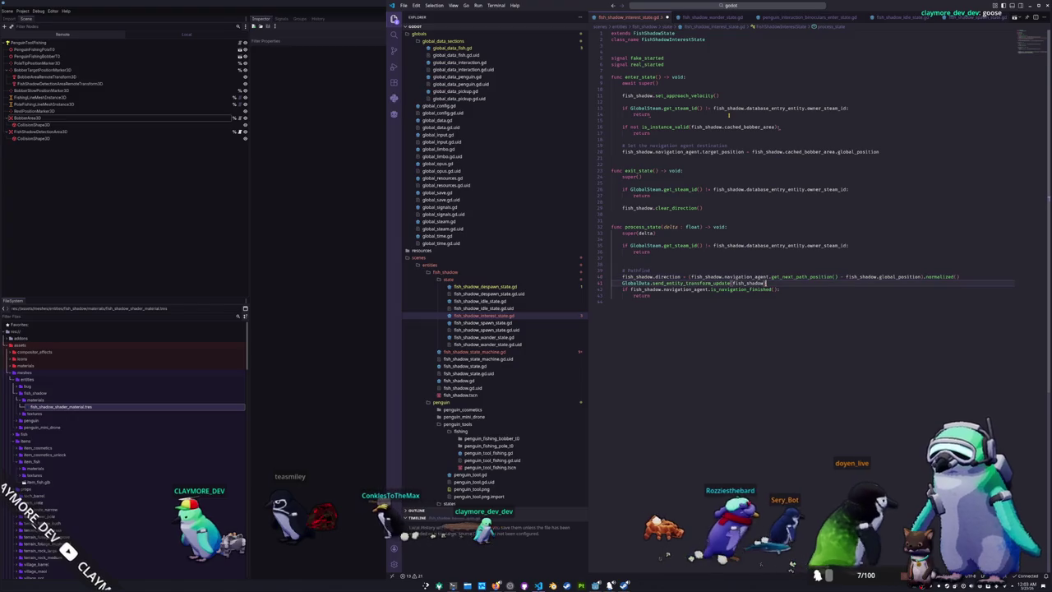
key("Down")
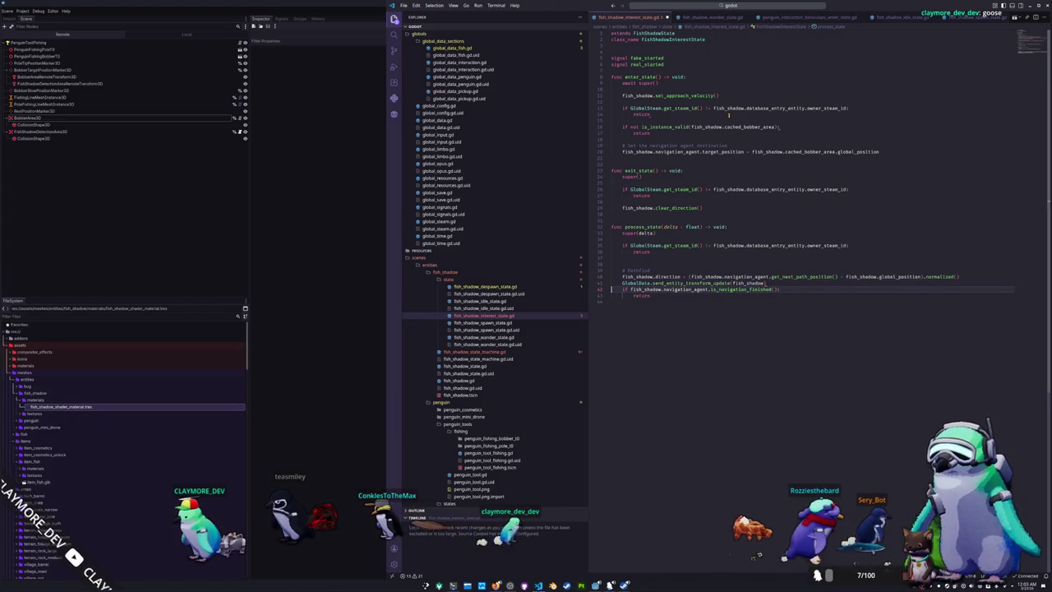
key("Up")
key("Up")
key("alt+Down")
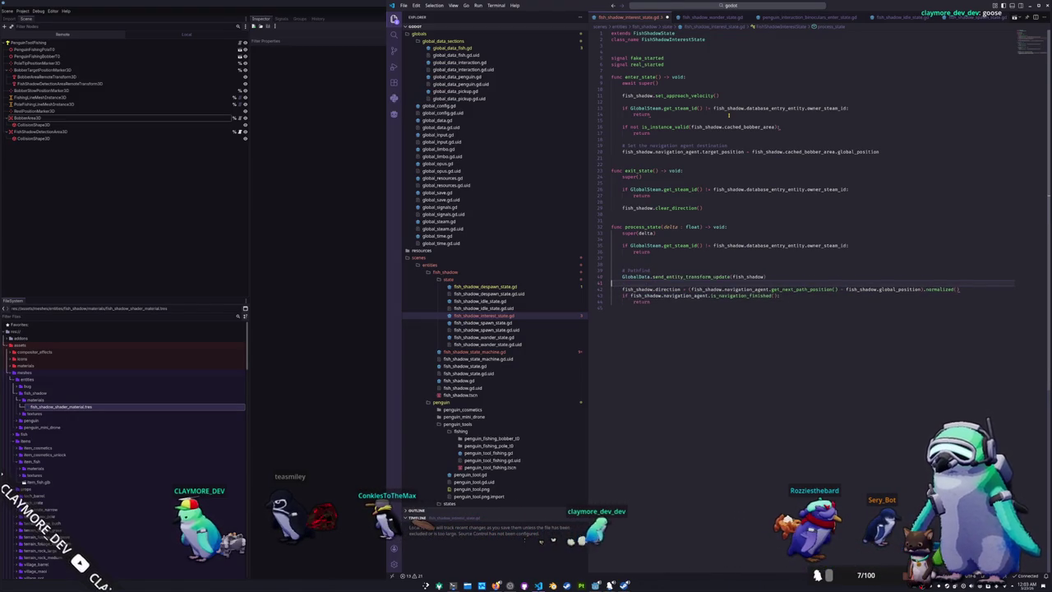
Change the navigation check to 'if not' navigation finished and open a line below the return
key("Down")
key("Down")
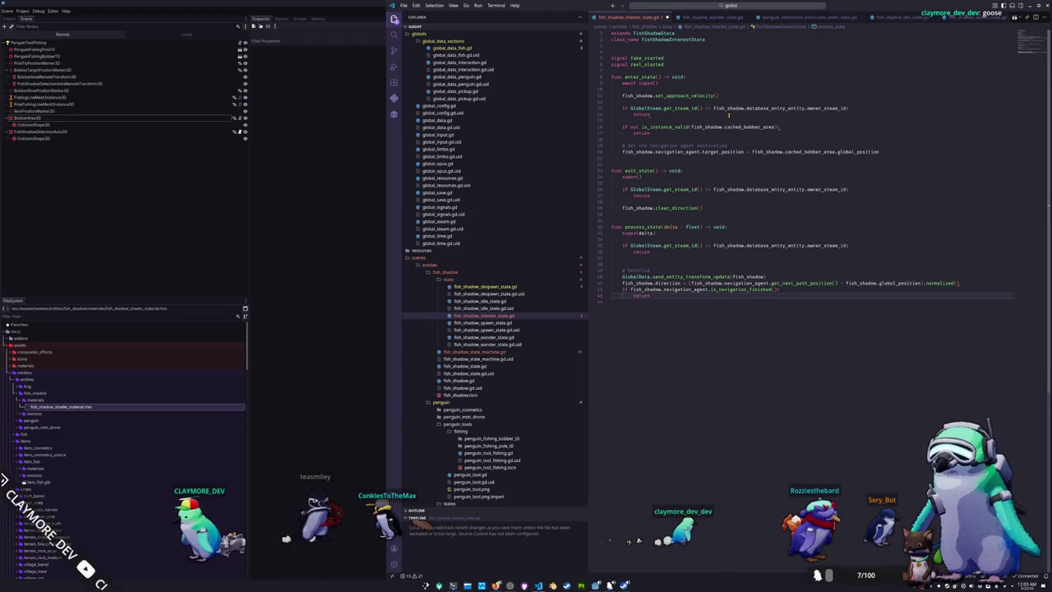
key("Up")
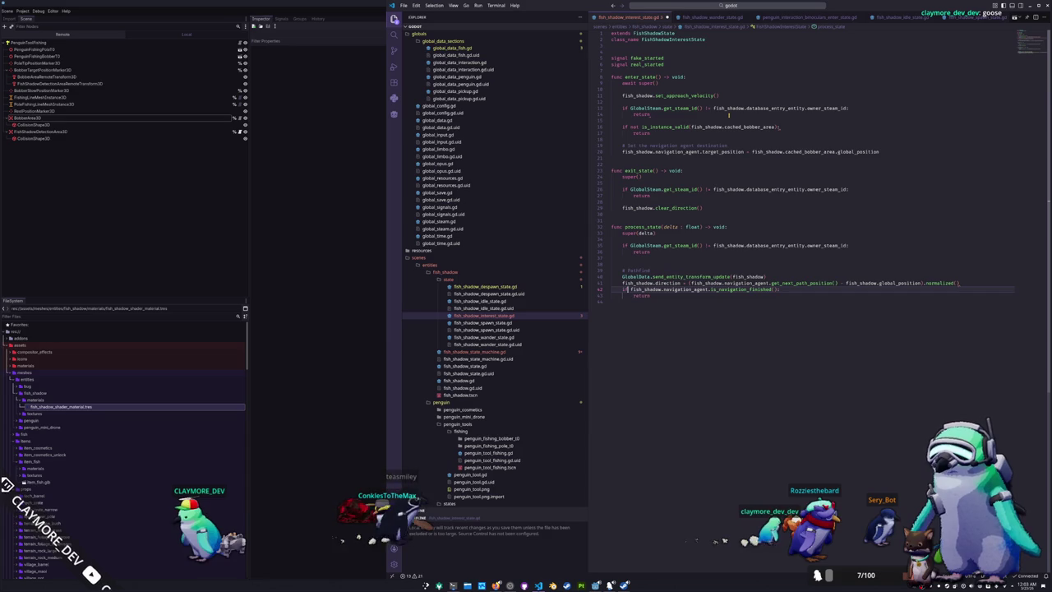
type("not")
key("Down")
key("Return")
key("Return")
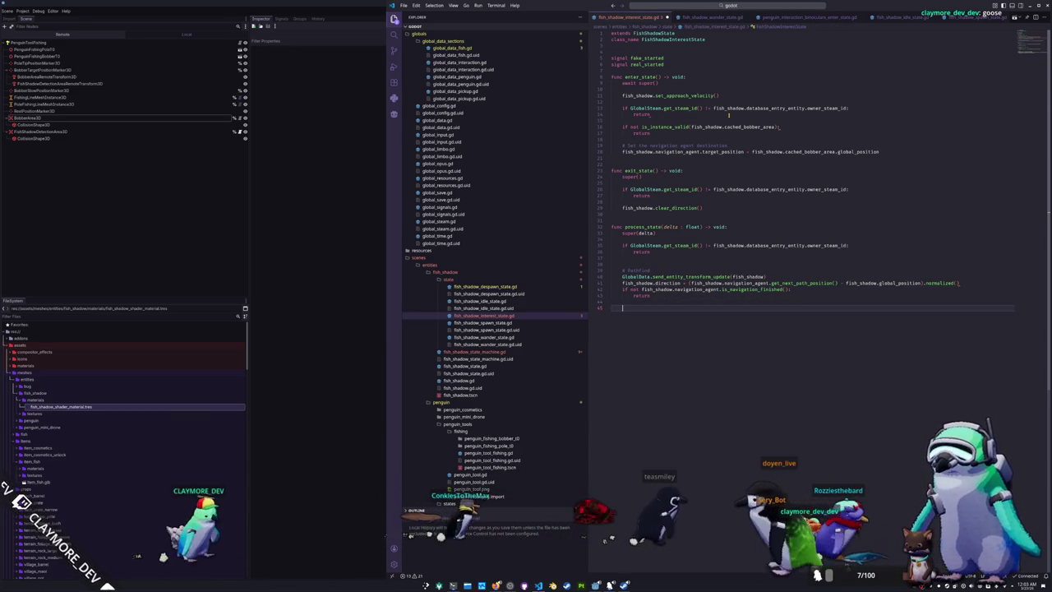
Add a bite comment and declare var bite_chance: float = randf()
type("# Determine if it's a real o")
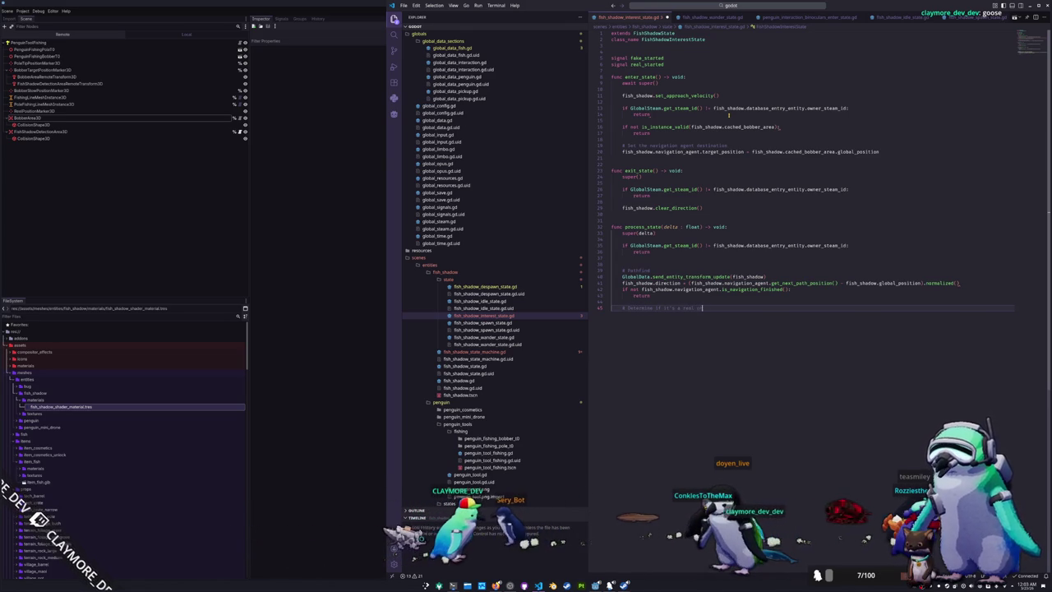
type("ite")
key("Return")
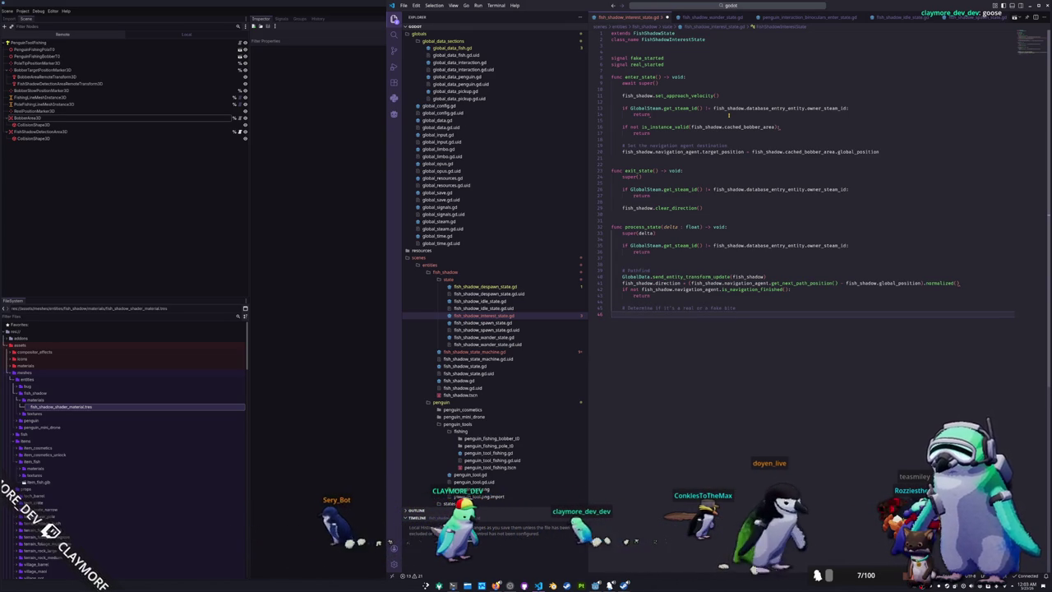
type("var bite_chance")
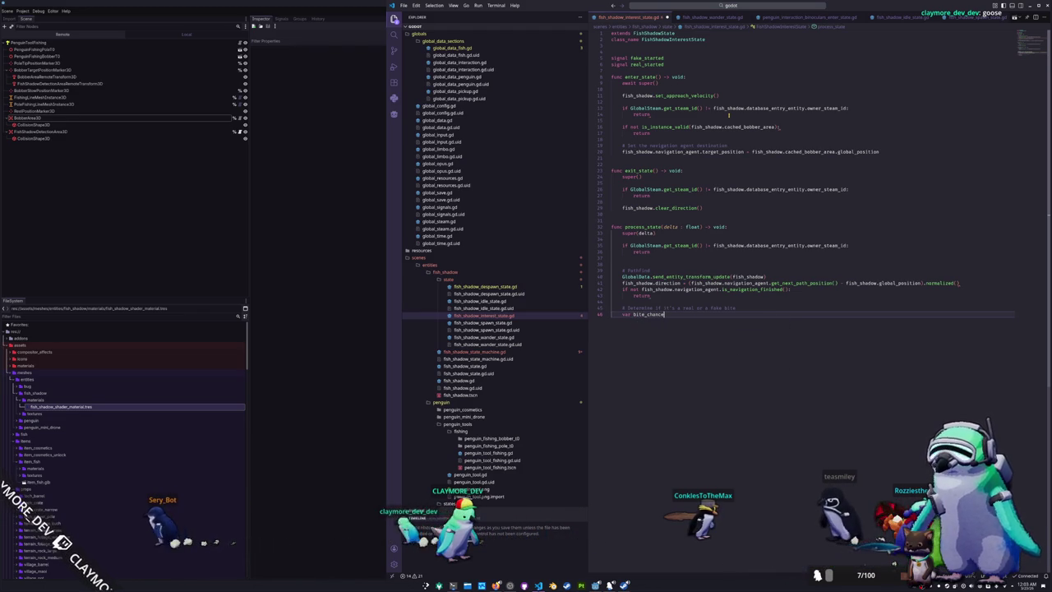
type(" : float = r")
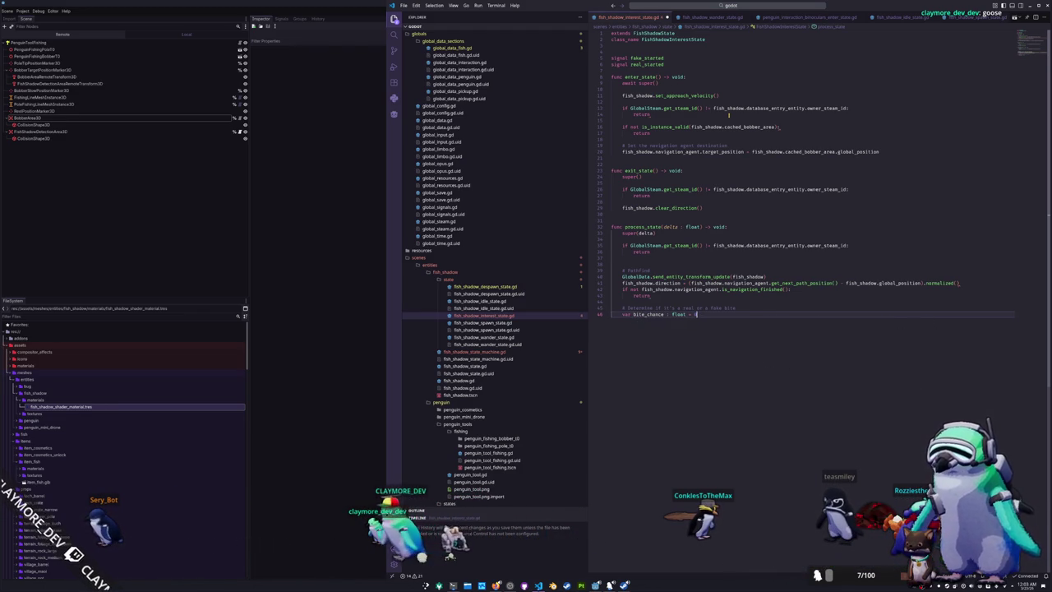
type("andf")
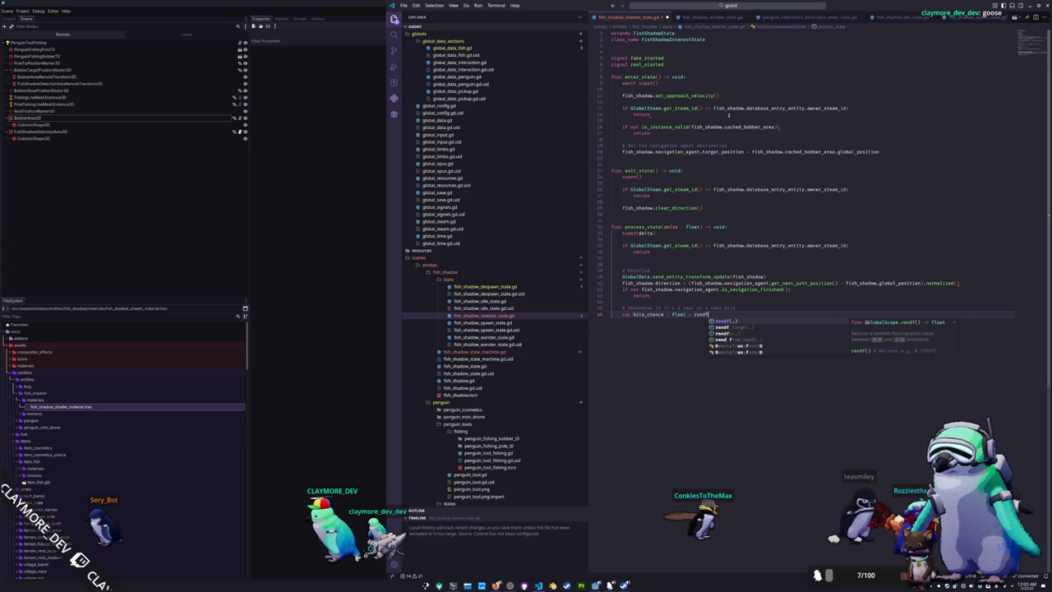
key("Return")
key("Return")
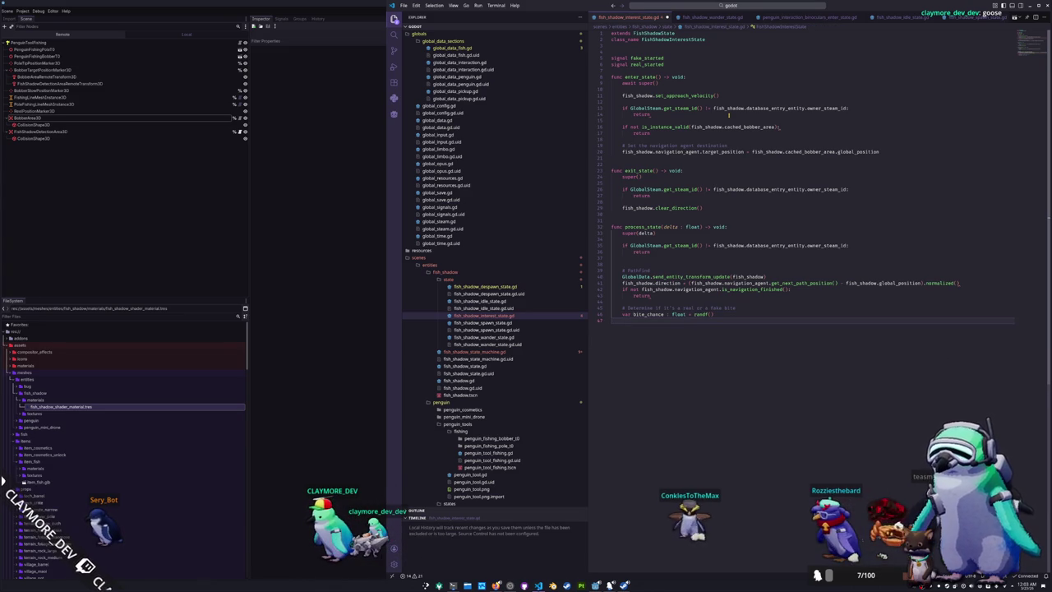
key("Return")
type("# Determine the")
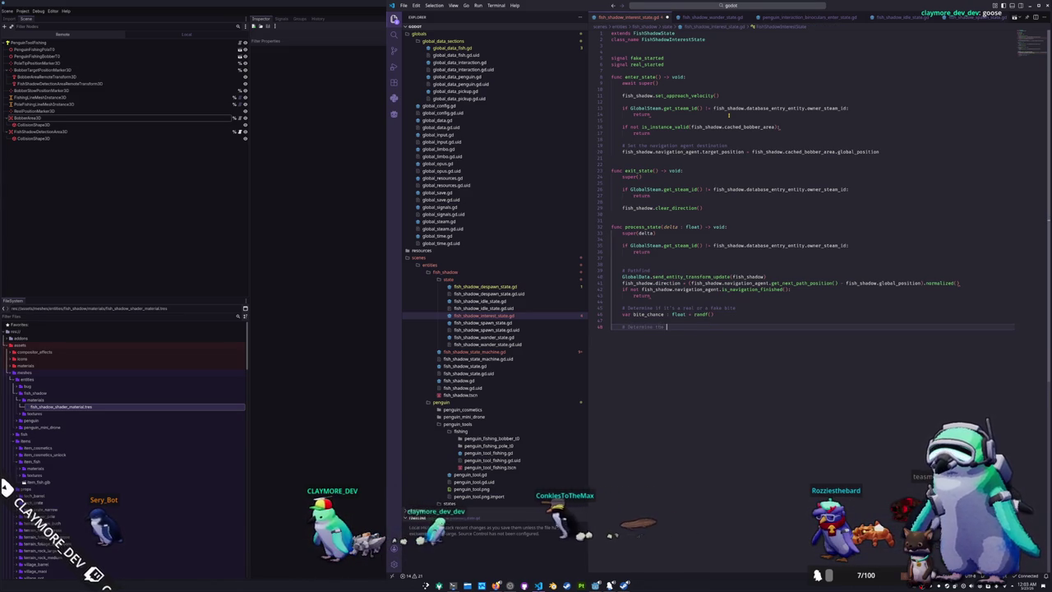
Add a threshold comment with a TODO and declare bite_threshold as a float of 0.25
type("bite thre")
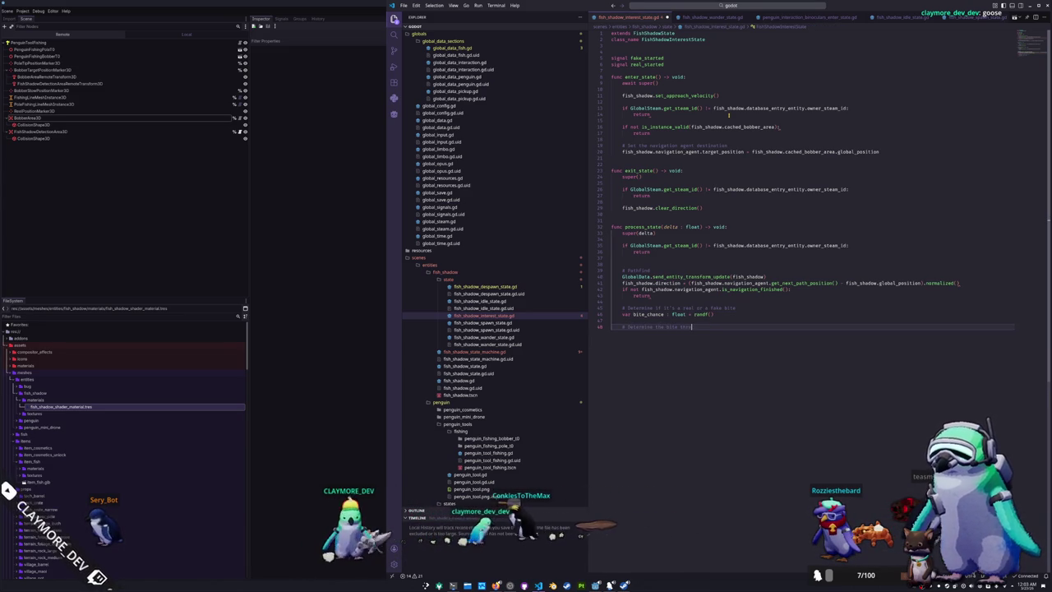
type("e f")
type("ishing r")
type("od stats")
key("ctrl+shift+Return")
type("# TODO:")
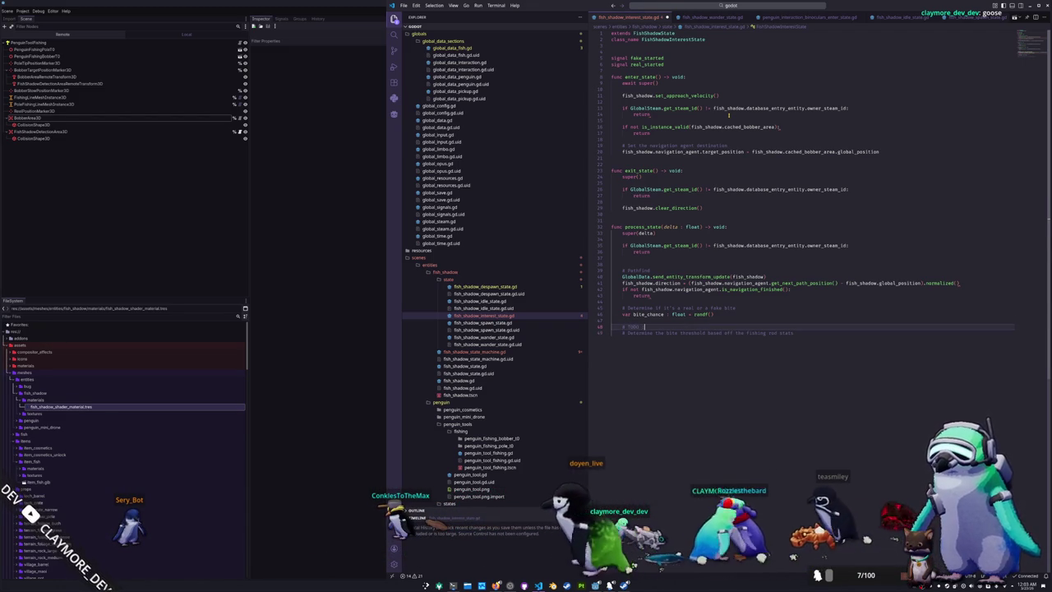
key("Down")
key("End")
type("var ")
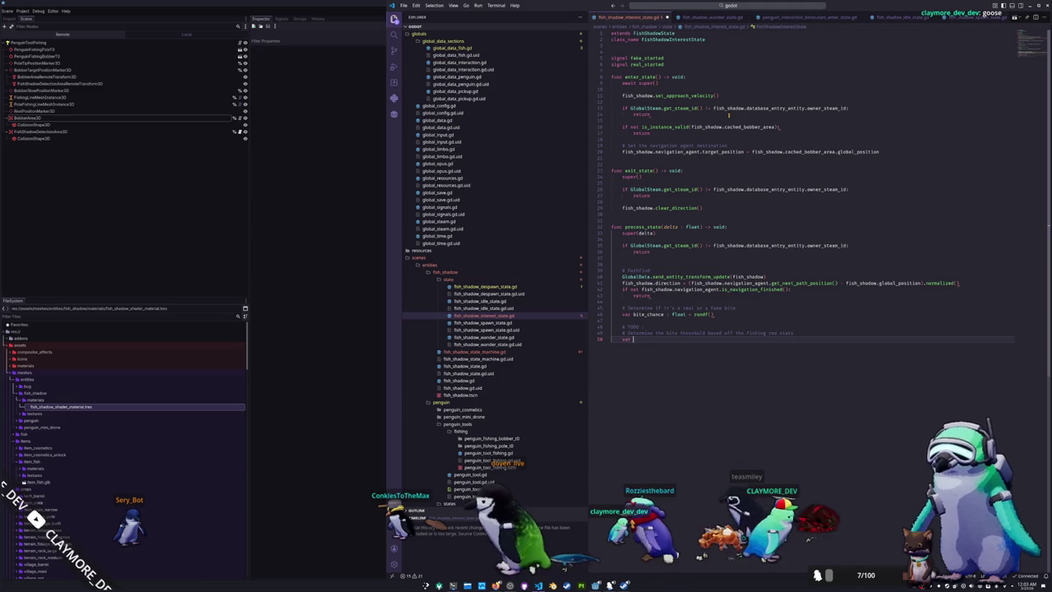
type("bite_threshold : float = 0.25")
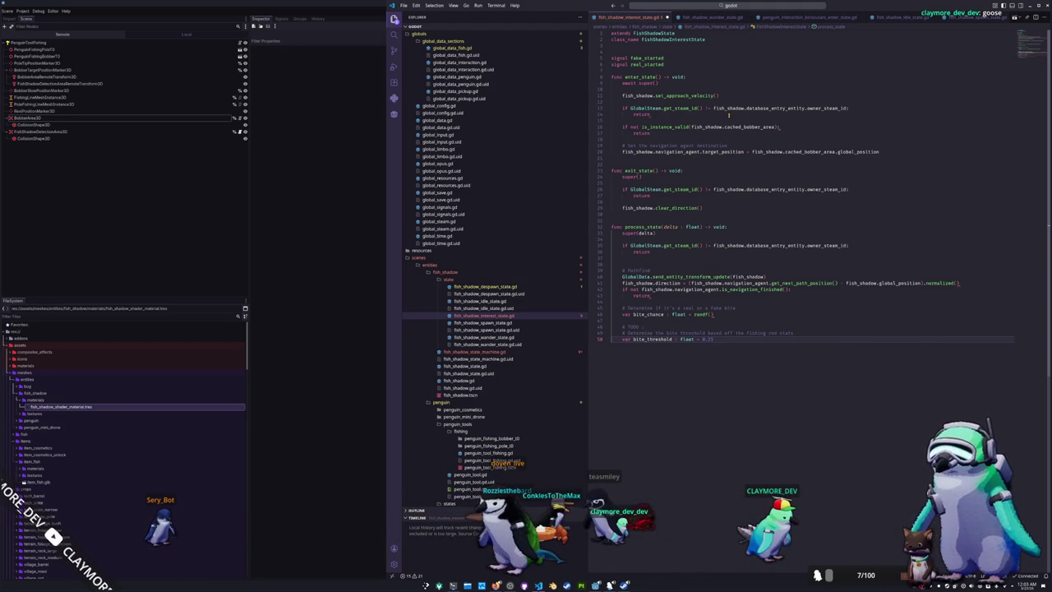
Reload the editor window and convert the file's indentation to tabs
key("ctrl+shift+p")
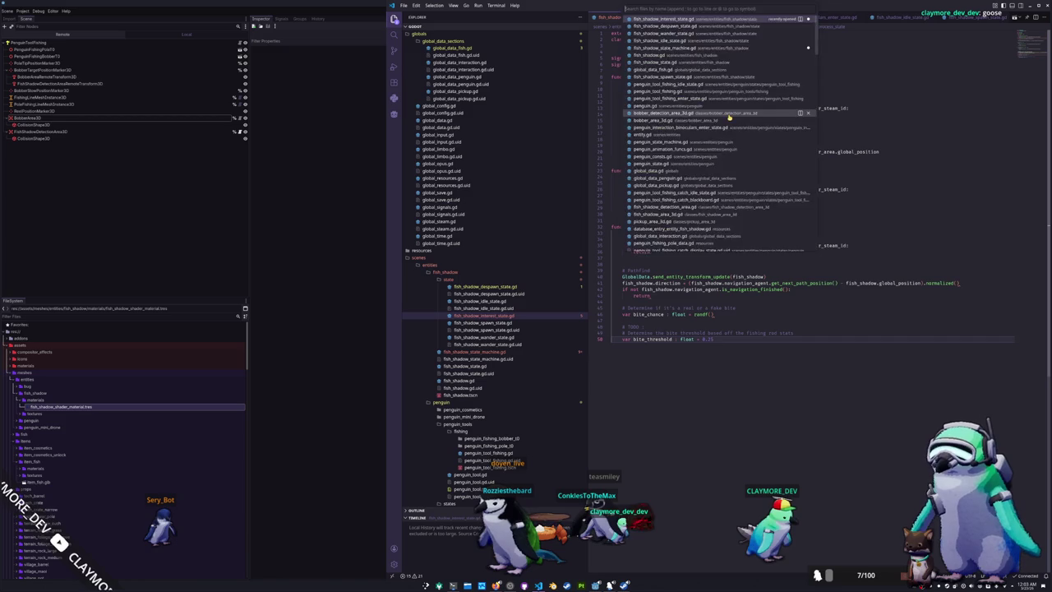
key("Return")
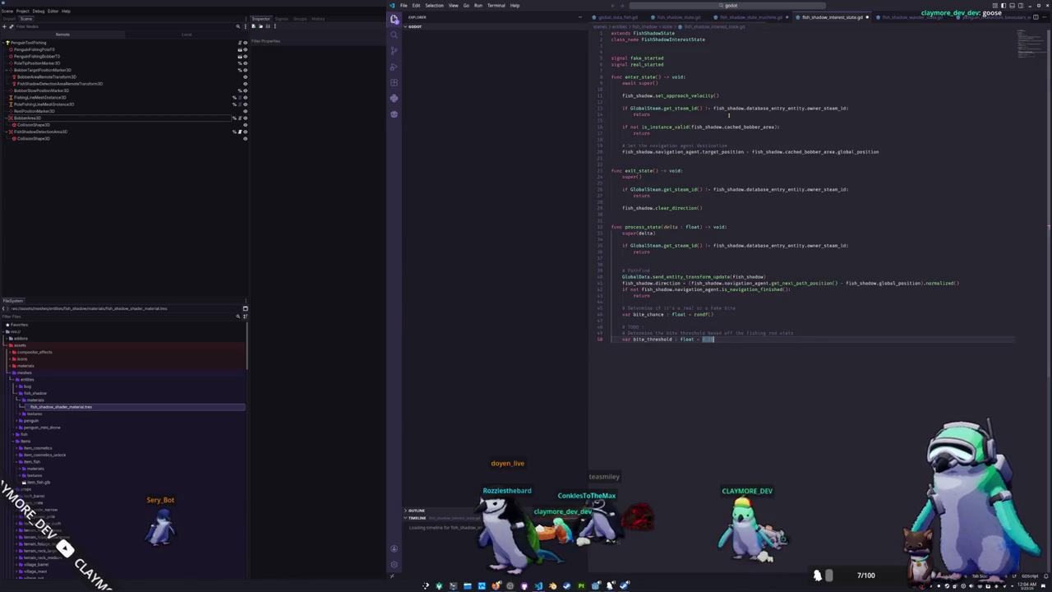
key("ctrl+shift+p")
type("conver")
key("Return")
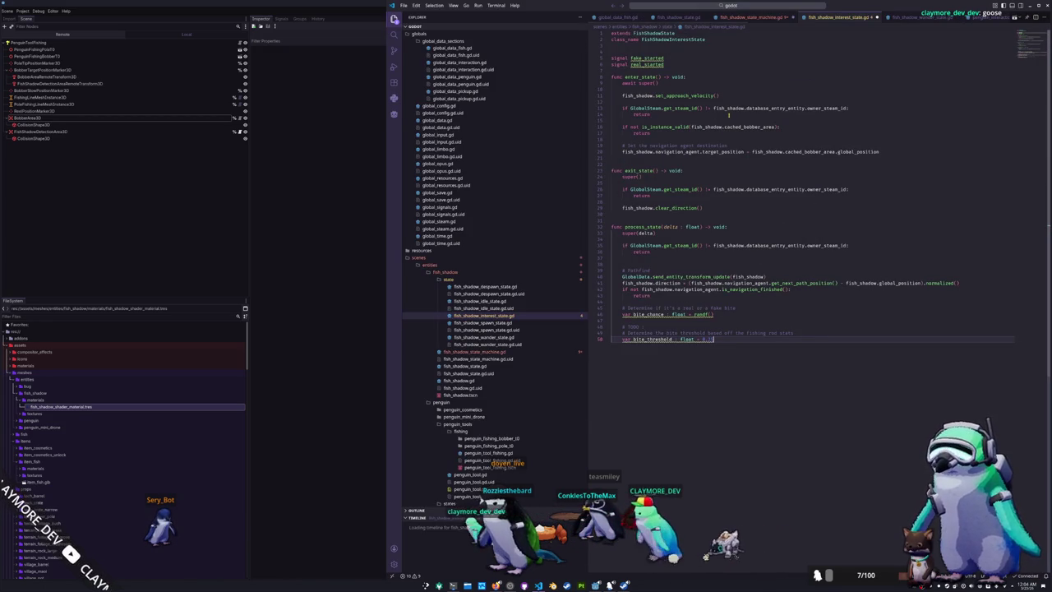
Add 'if bite_threshold > bite_chance:' emitting real_started and returning, otherwise fake_started.emit()
key("Return")
key("Return")
type("if bite_threshold")
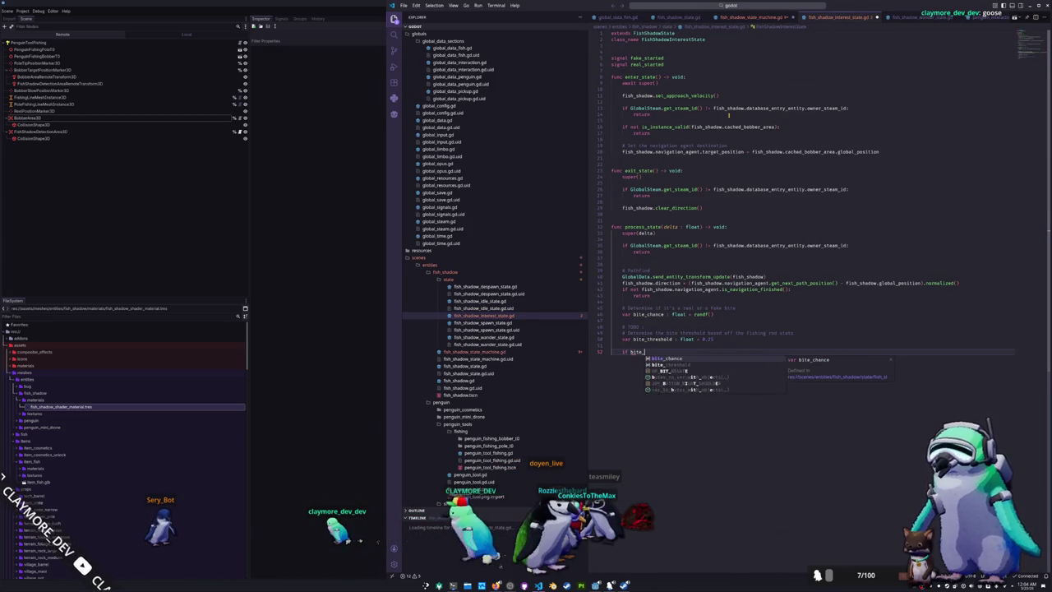
type(" > bite_chance")
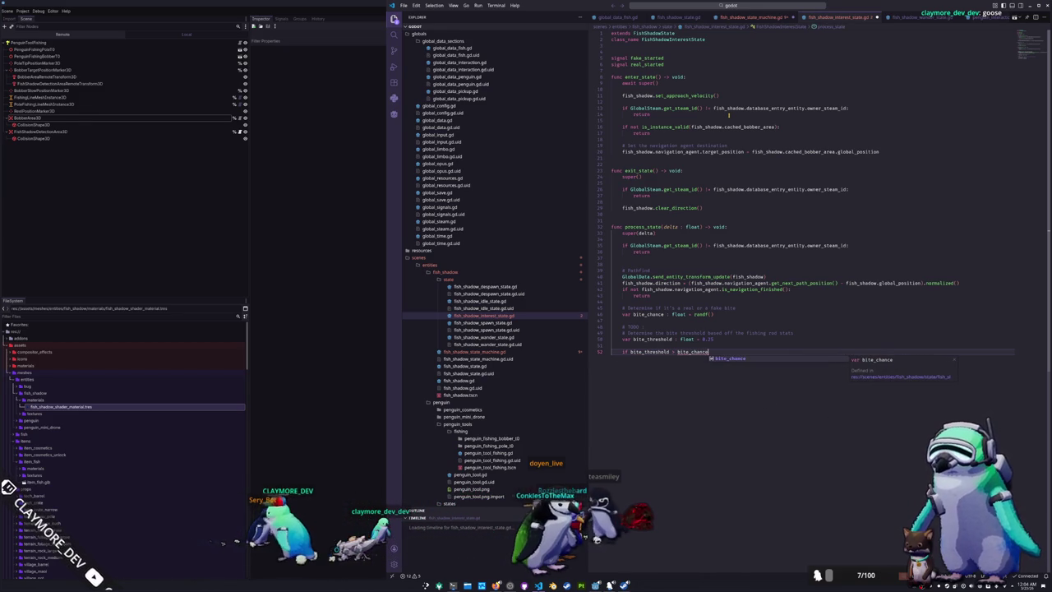
key("Return")
type(":")
key("Return")
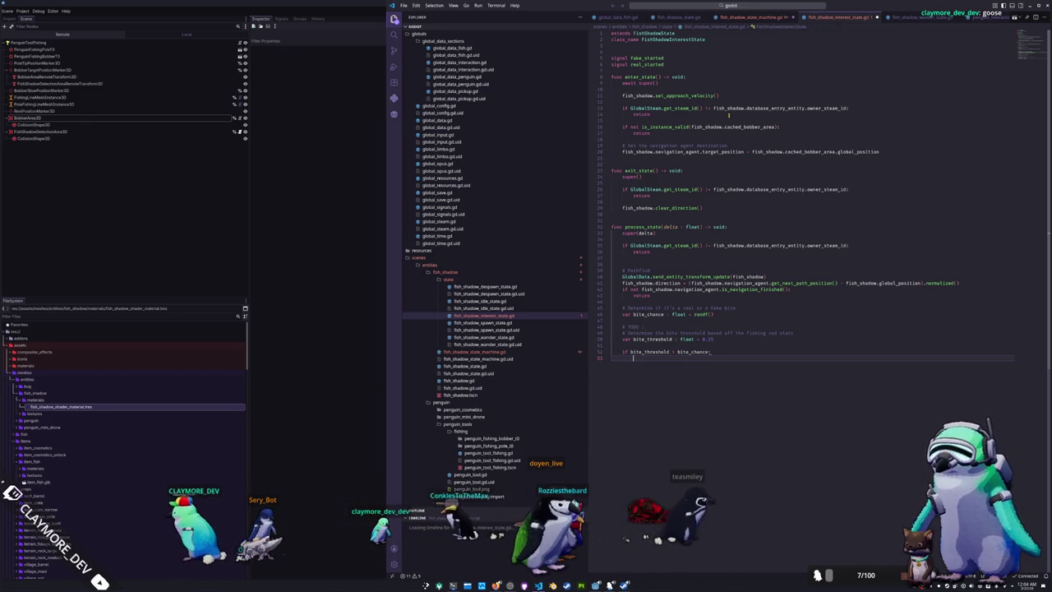
type("fa")
key("BackSpace")
key("BackSpace")
type("real_started.emi")
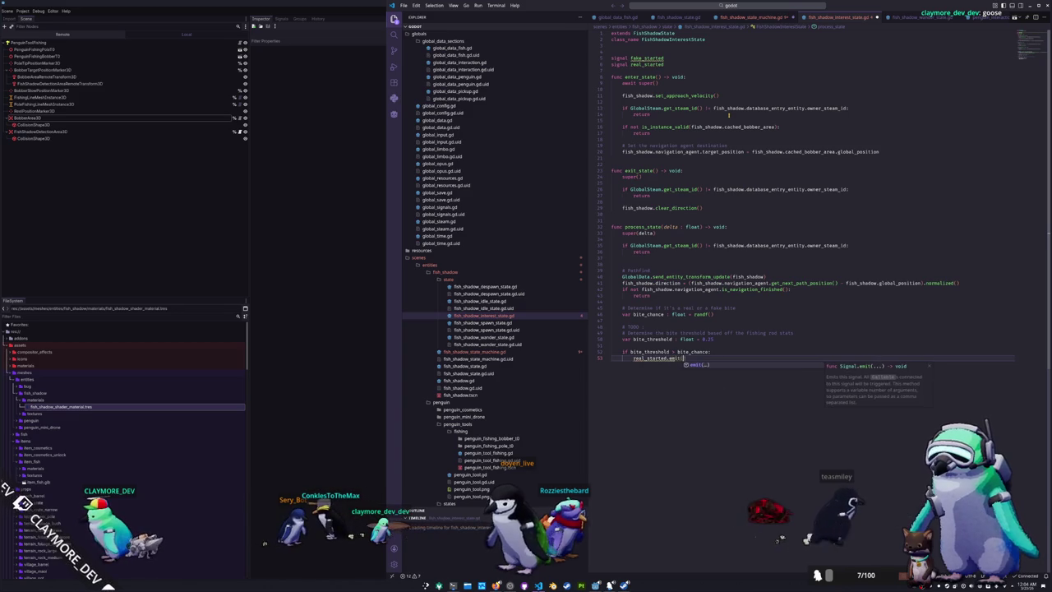
key("Return")
key("Return")
type("return")
key("Return")
type("fake_started.emit()")
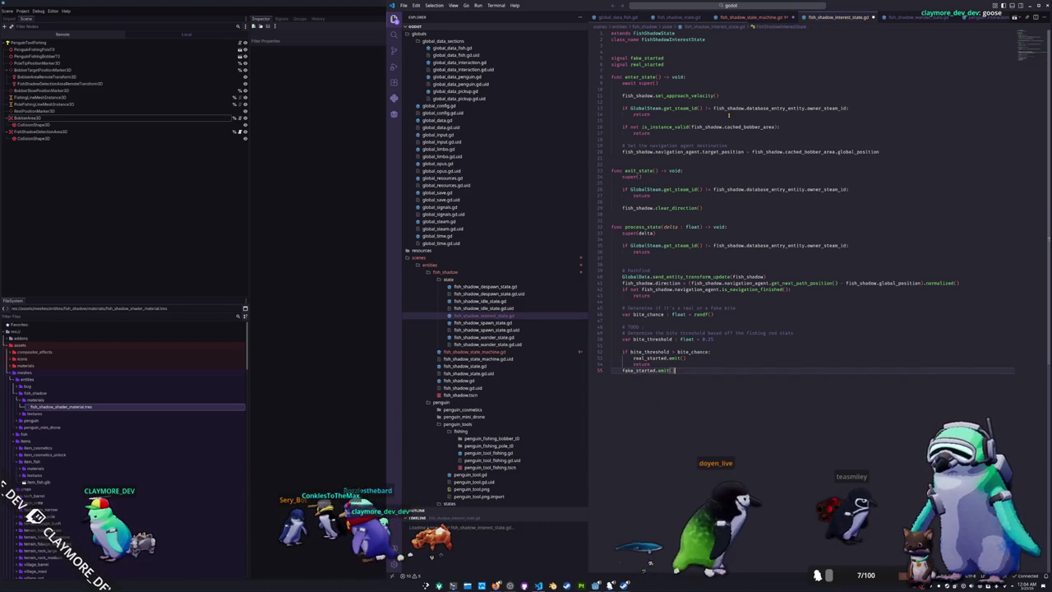
Review the bite_chance, process_state and enter_state code up to the exit_state steam check
key("Up")
key("Up")
key("Up")
key("Up")
key("Up")
key("Up")
key("Down")
key("Down")
key("Down")
key("Up")
key("Up")
key("Up")
key("Up")
key("Up")
key("Up")
key("Down")
key("Down")
key("Down")
key("Down")
key("Down")
key("Down")
key("Up")
key("Up")
key("Up")
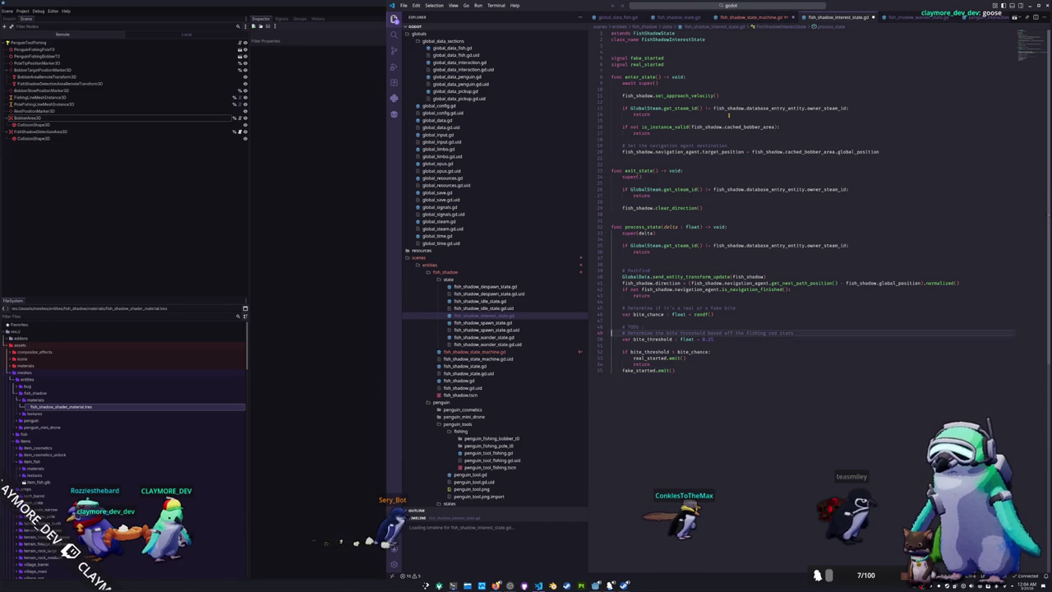
key("Up")
key("Up")
key("Up")
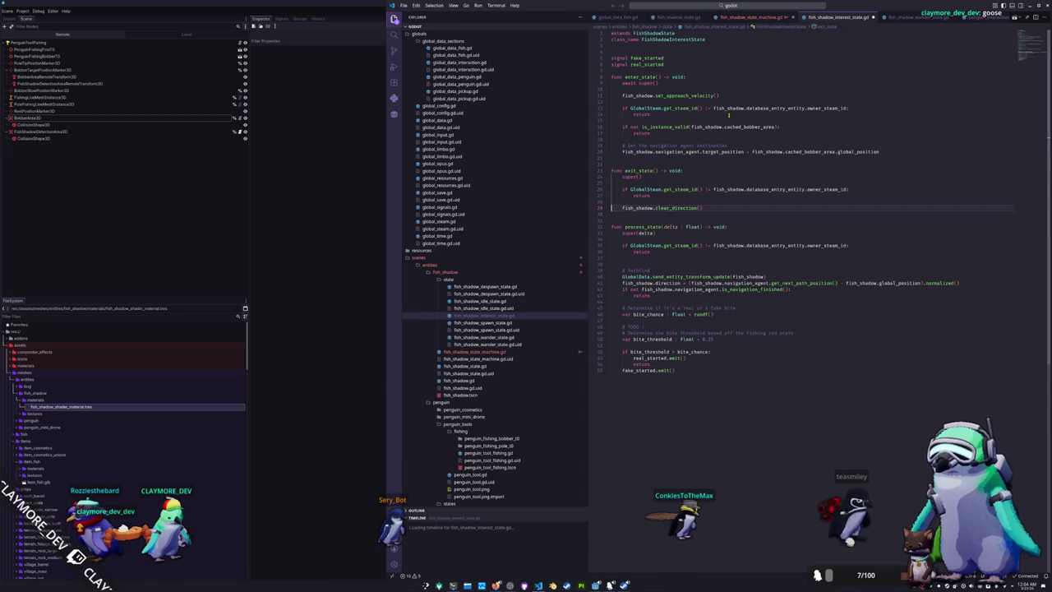
key("Up")
key("Up")
key("Up")
key("Down")
key("Down")
key("Down")
key("Down")
key("Down")
key("Down")
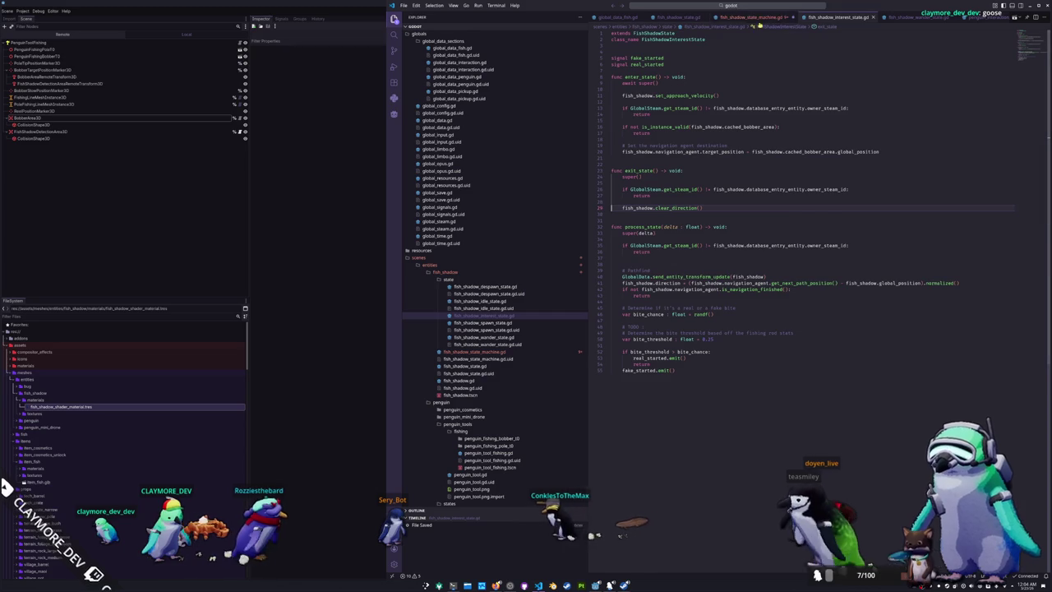
In the state machine script, uncomment the interest state export and add INTEREST to the enum
left_click(758, 18)
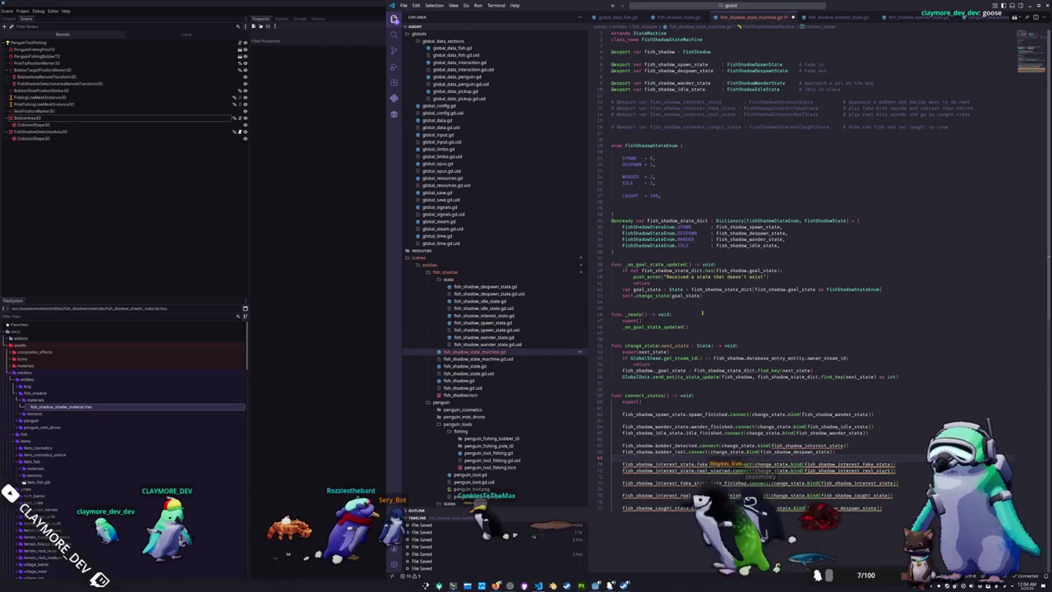
key("ctrl+slash")
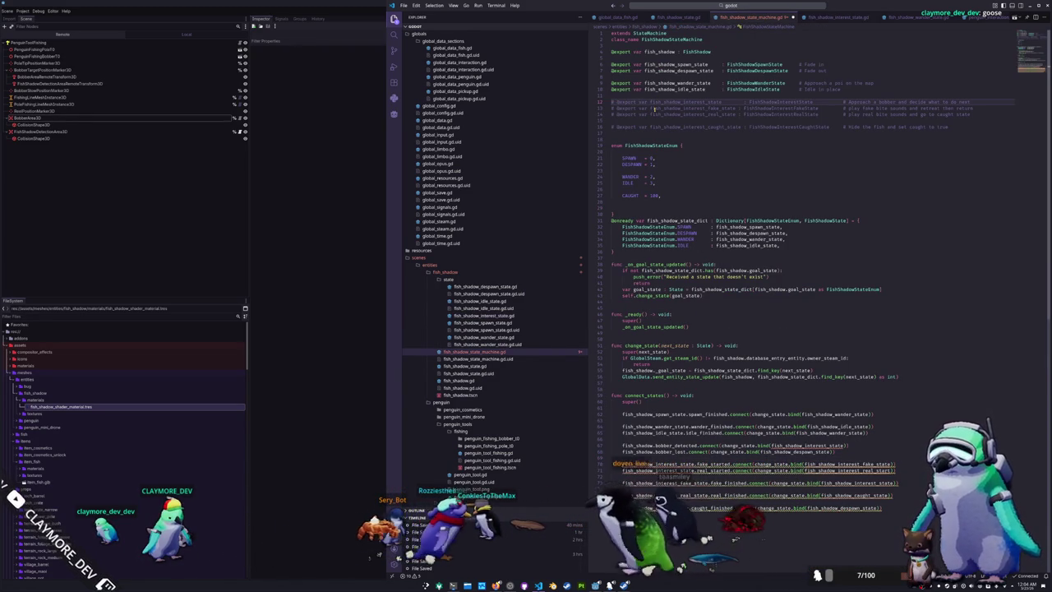
key("Down")
key("Down")
key("Down")
key("Return")
type("INTE")
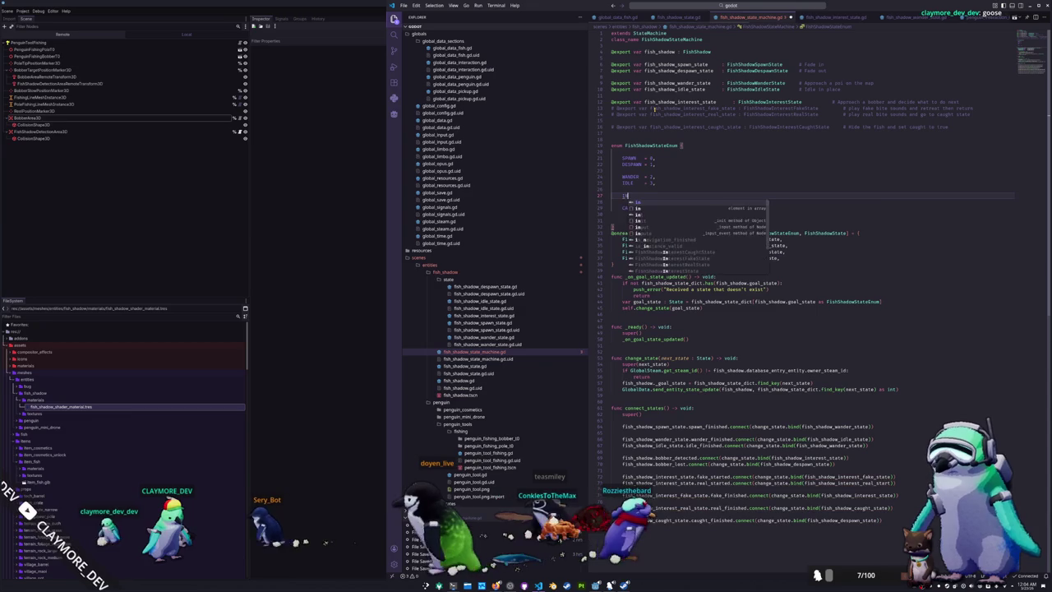
type("REST = 4,")
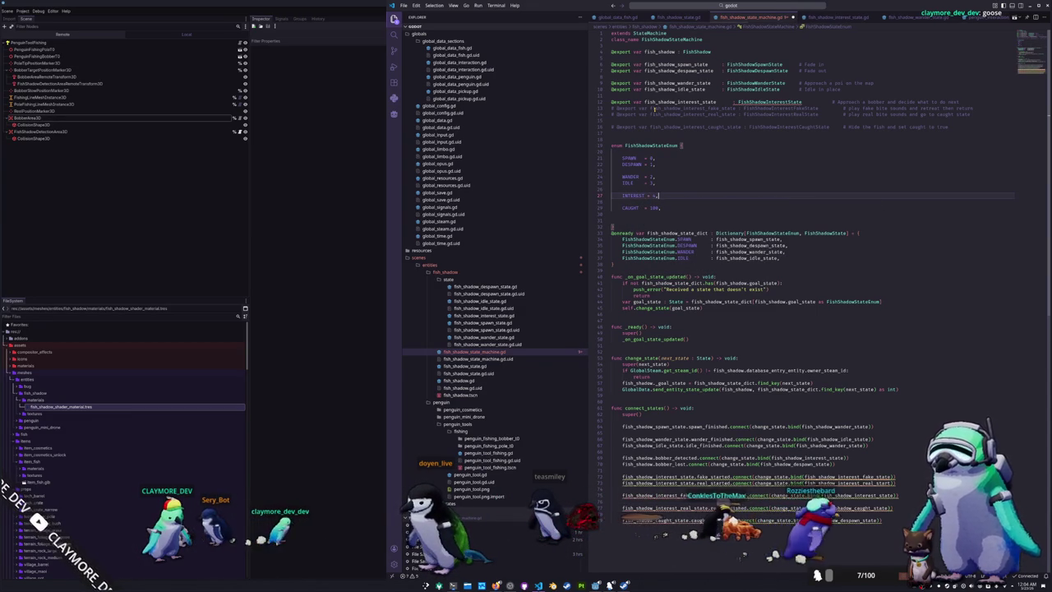
Duplicate the IDLE dictionary entry and change its key to INTEREST
key("Down")
key("Down")
key("Down")
key("End")
key("shift+Up")
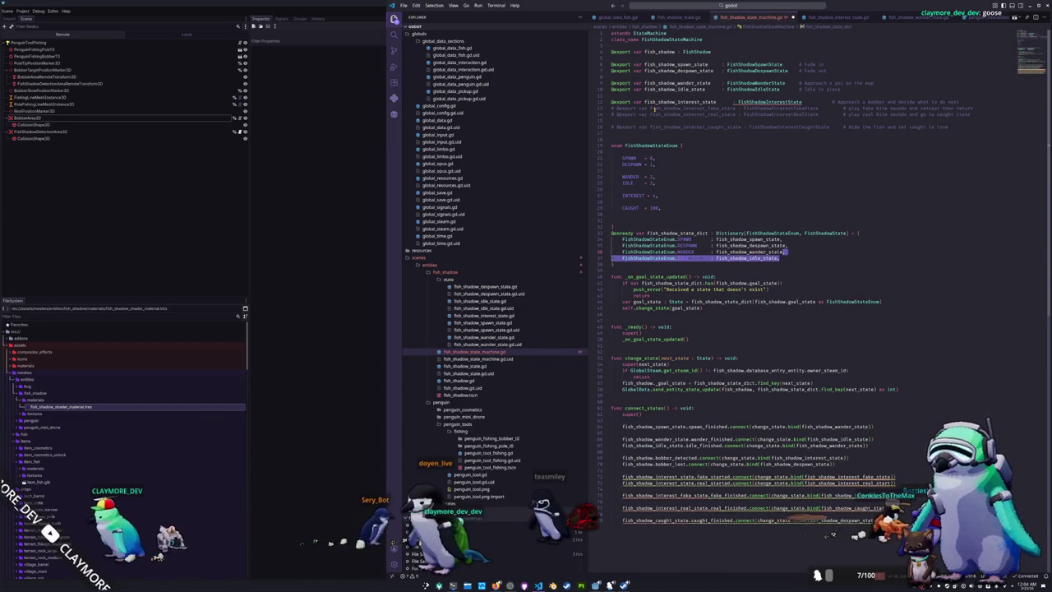
key("shift+Down")
key("shift+alt+Down")
key("ctrl+Left")
key("ctrl+Left")
key("ctrl+Left")
key("ctrl+shift+Left")
type("INTER")
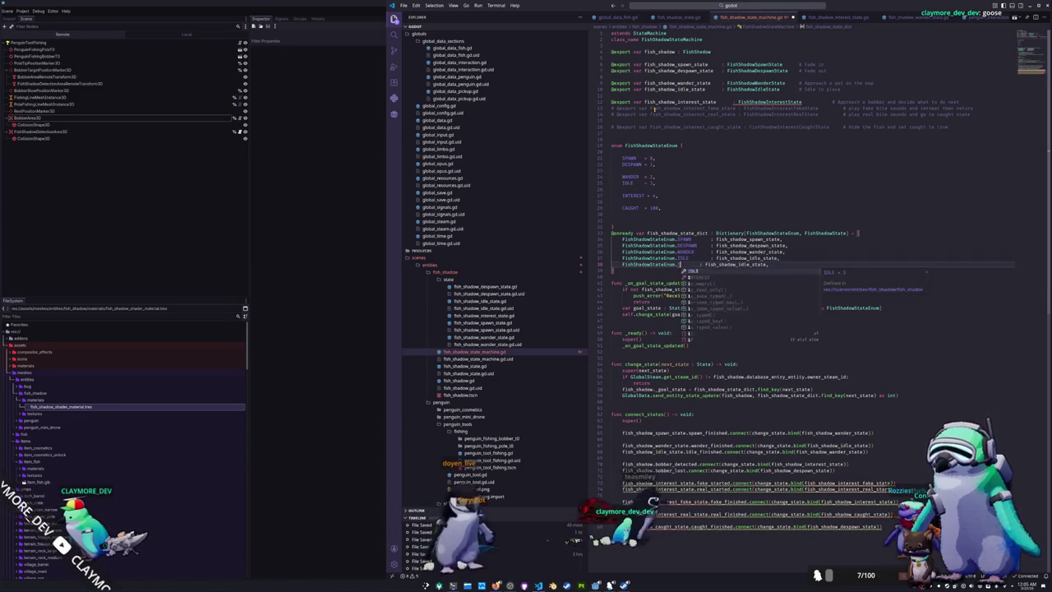
key("Tab")
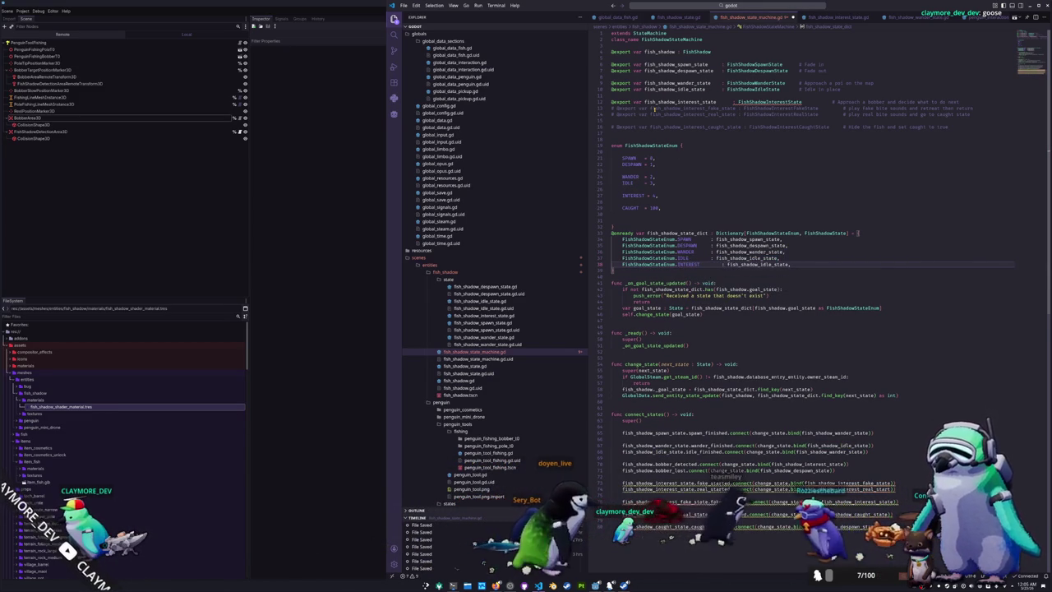
Point the INTEREST entry at fish_shadow_interest_state instead of the idle state
key("End")
key("Left")
key("ctrl+shift+Left")
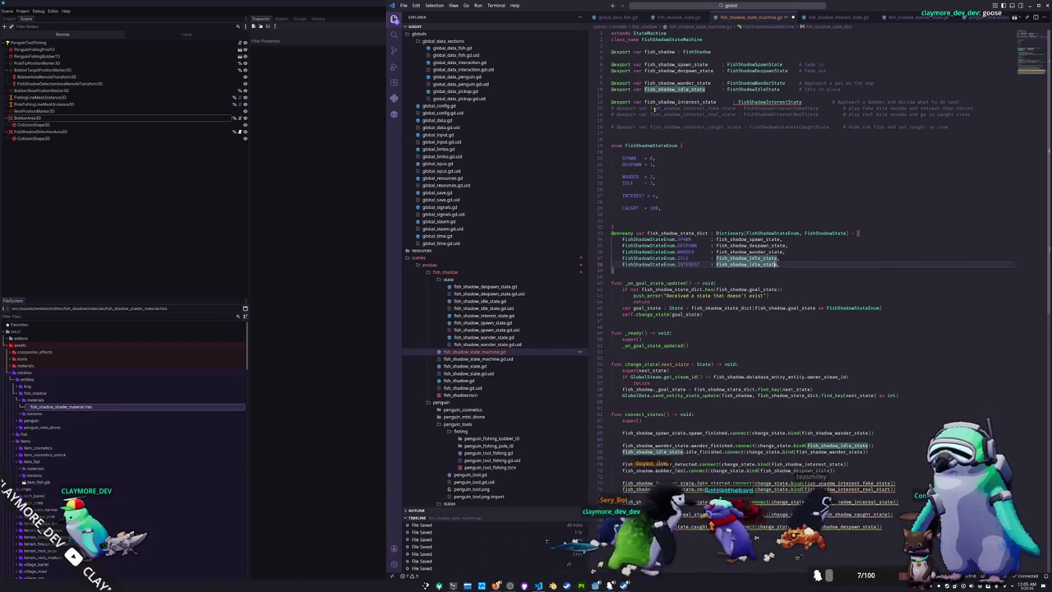
key("Right")
key("Left")
key("Left")
key("Left")
key("BackSpace")
key("BackSpace")
key("BackSpace")
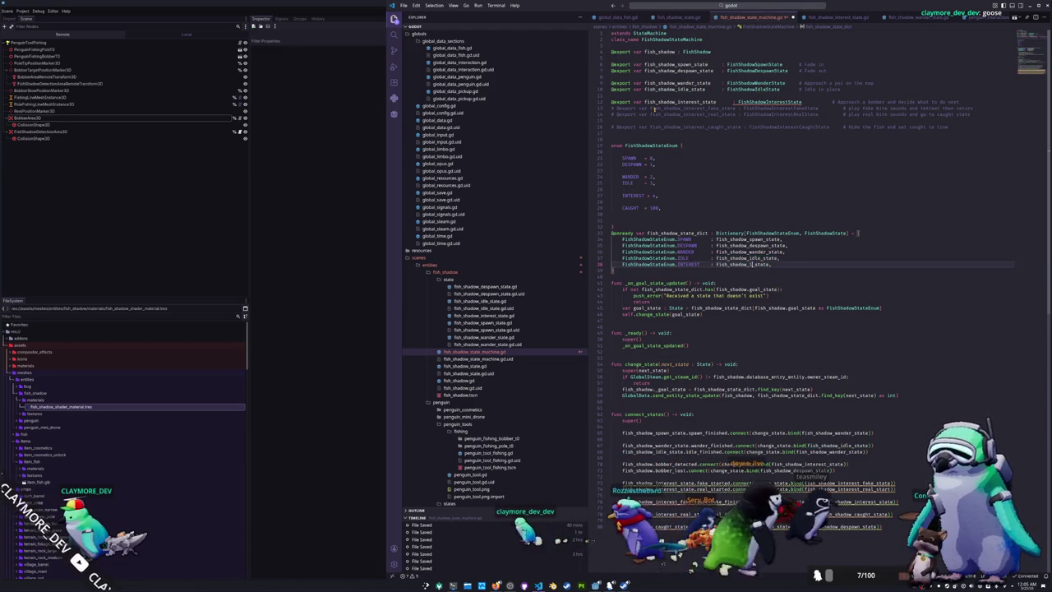
type("interest_")
key("End")
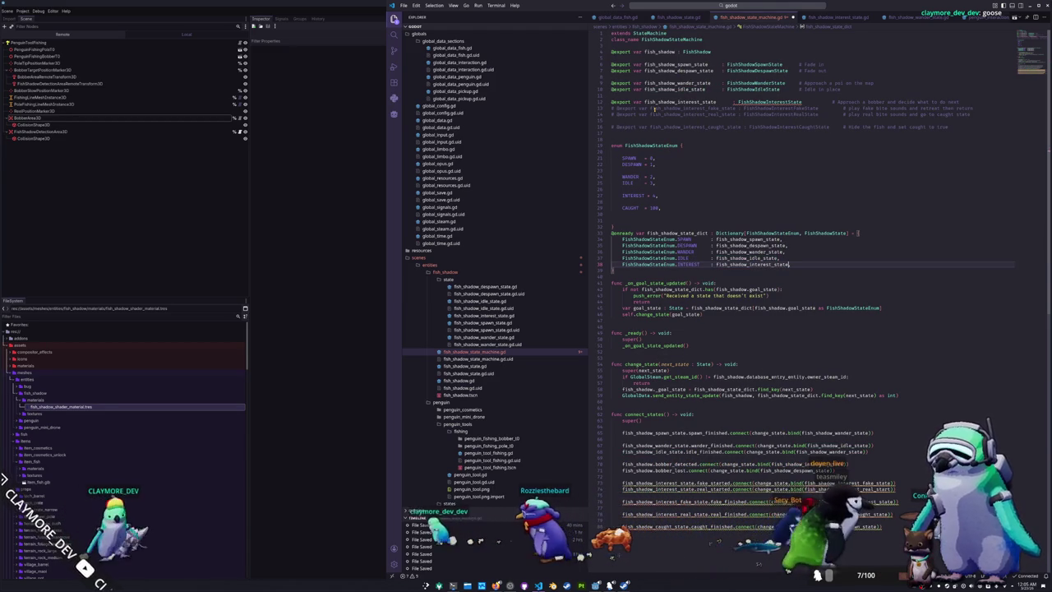
Select the fake/real interest-state connect lines to comment them out
key("Down")
key("Down")
key("Down")
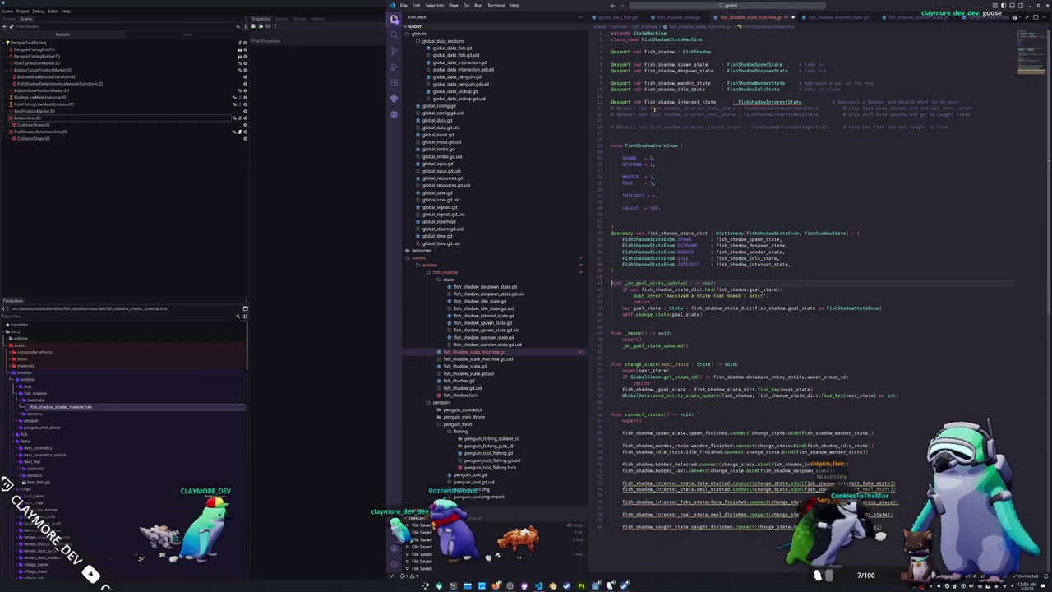
key("Down")
key("Down")
key("Down")
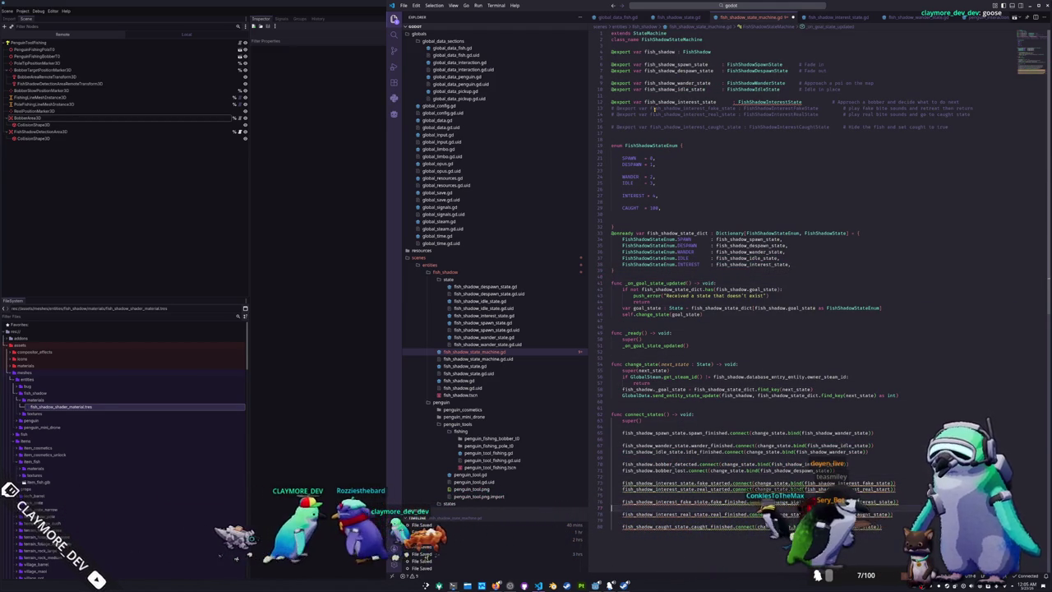
key("Up")
key("Up")
key("Up")
key("shift+Down")
key("shift+Down")
key("shift+Down")
key("shift+End")
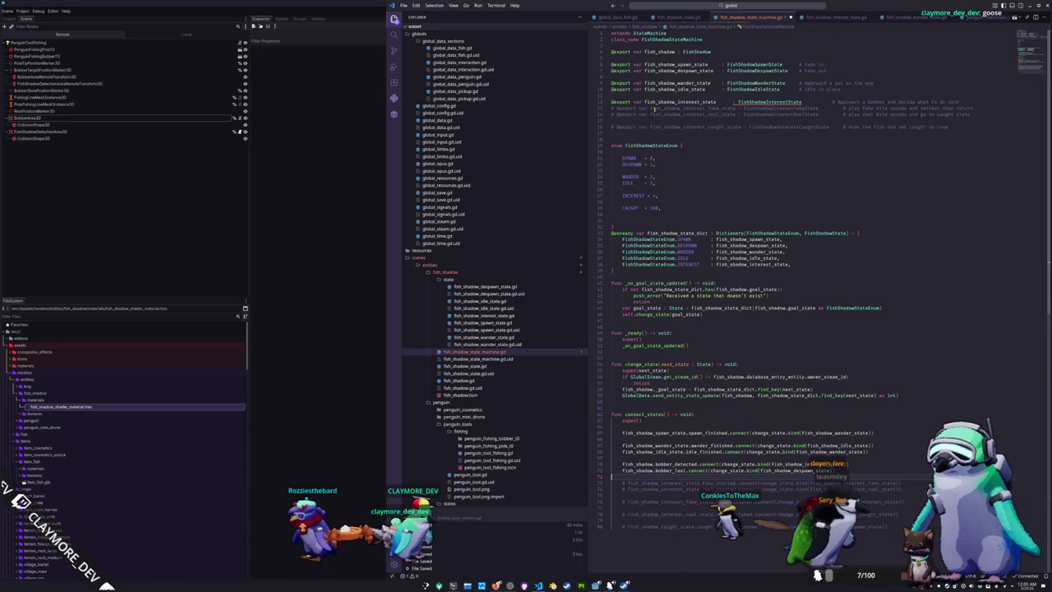
Realign the type annotations of the interest-state export lines 14–15
left_click(769, 101)
left_click(365, 278)
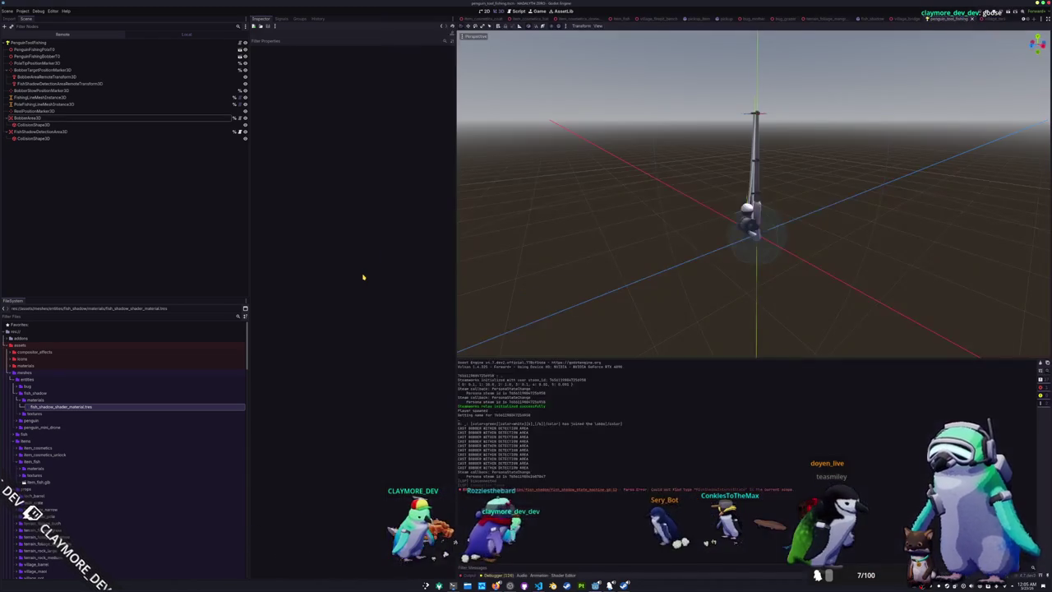
left_click(467, 266)
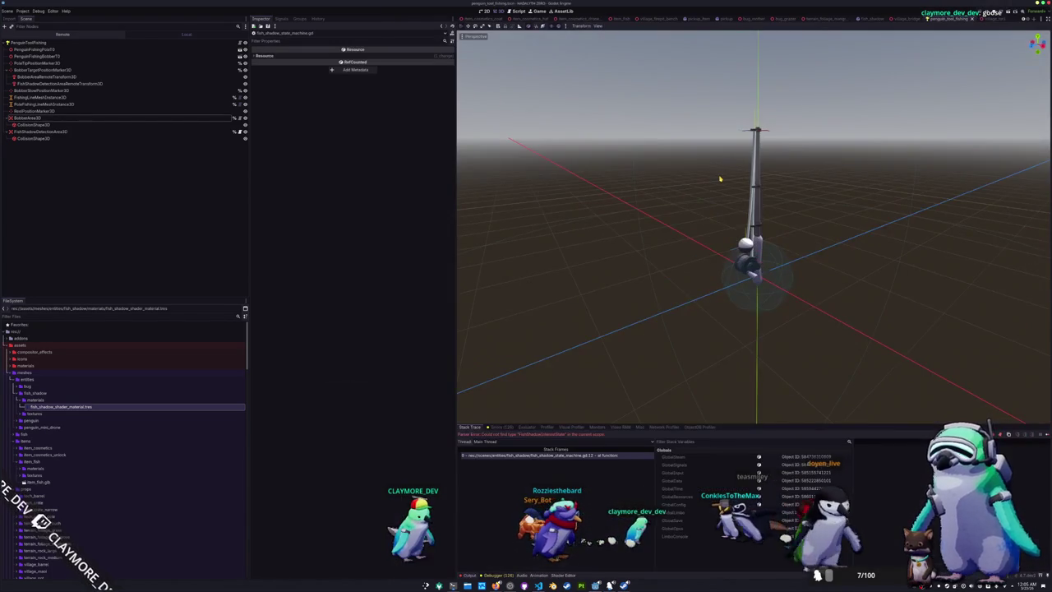
left_click(762, 140)
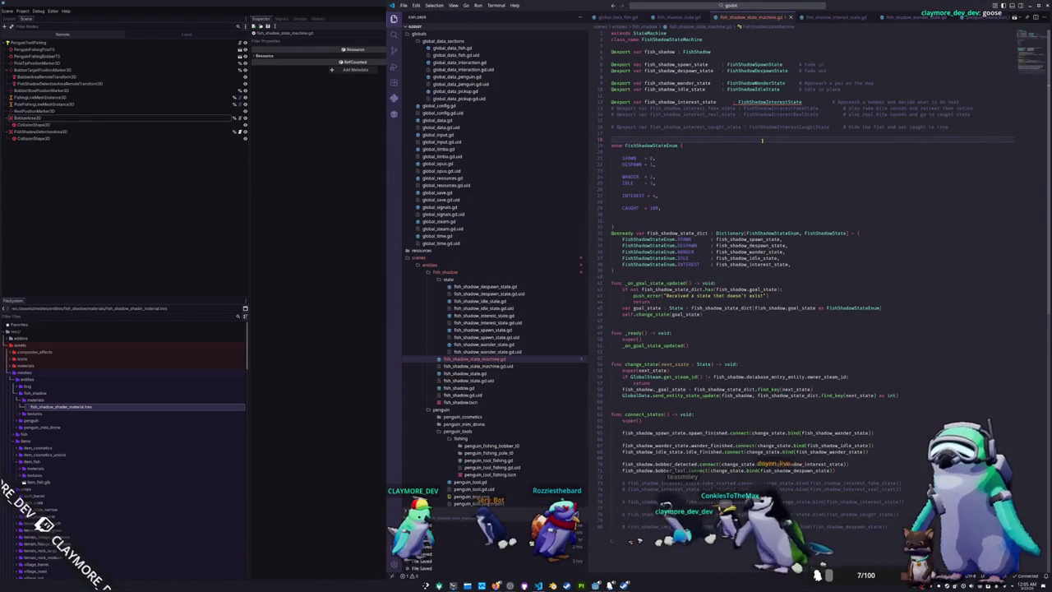
key("ctrl+z")
key("ctrl+z")
key("ctrl+z")
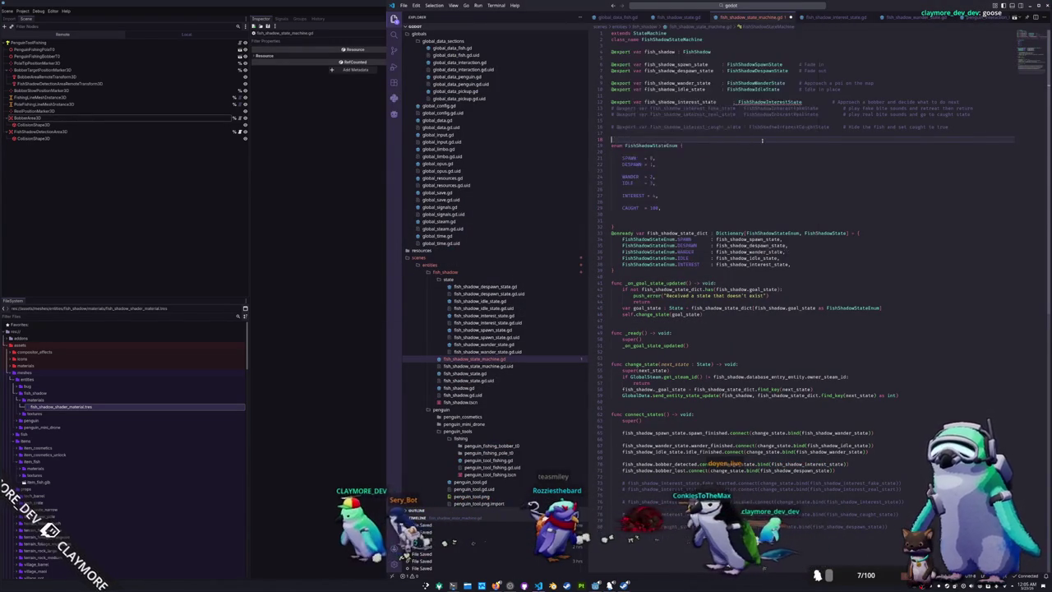
key("ctrl+z")
key("ctrl+z")
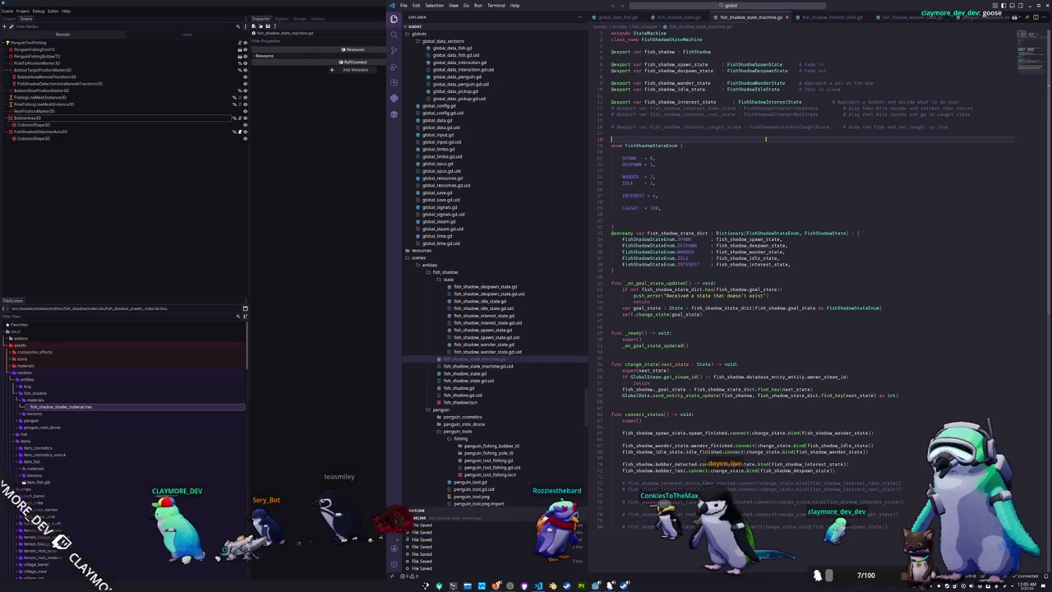
Open fish_shadow_interest_state.gd, then show the fish_shadow scene in Godot
left_click(509, 317)
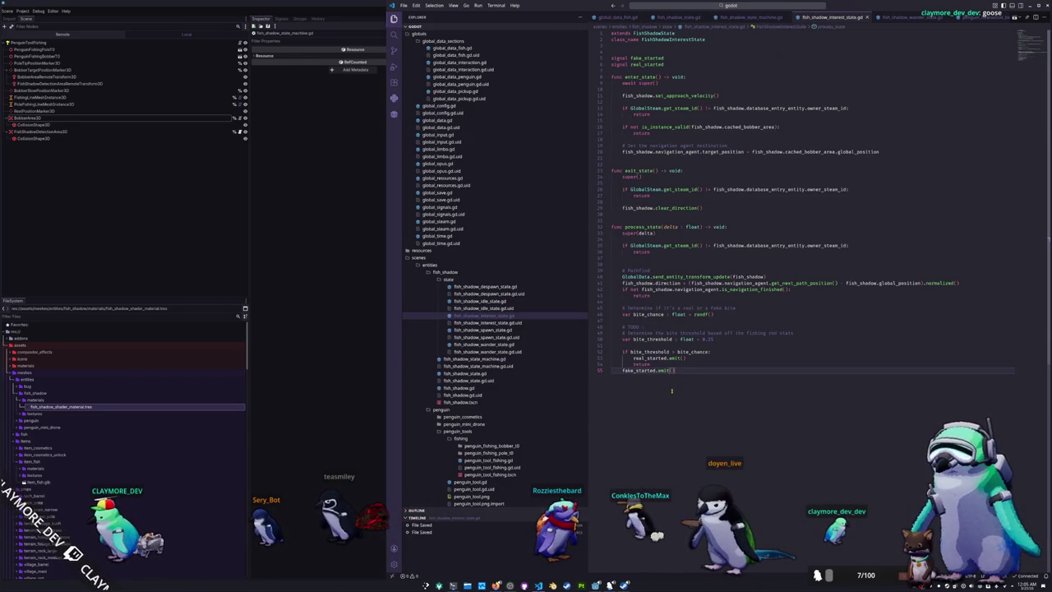
left_click(346, 287)
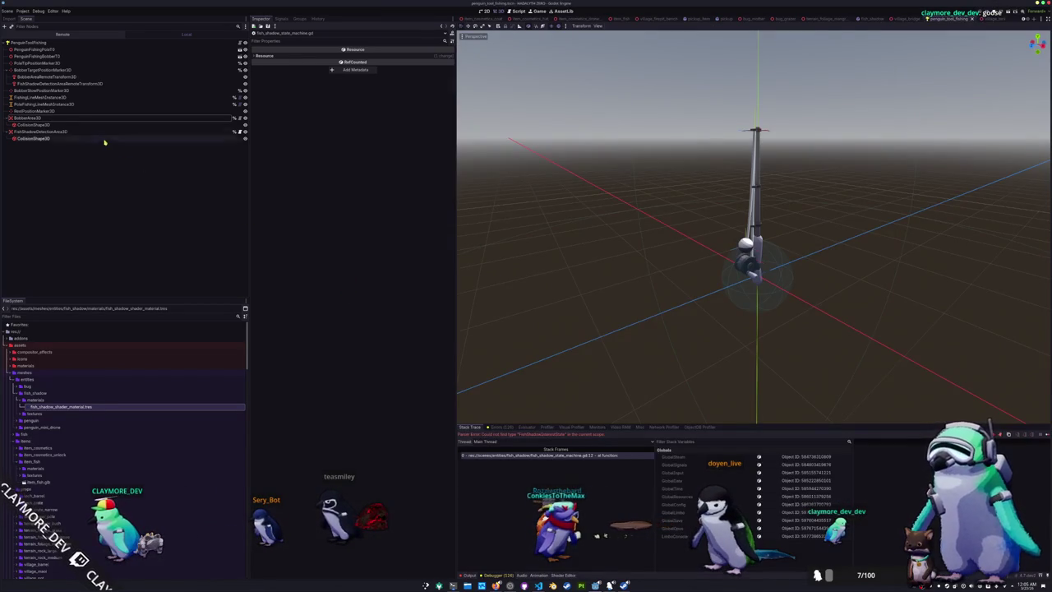
left_click(868, 19)
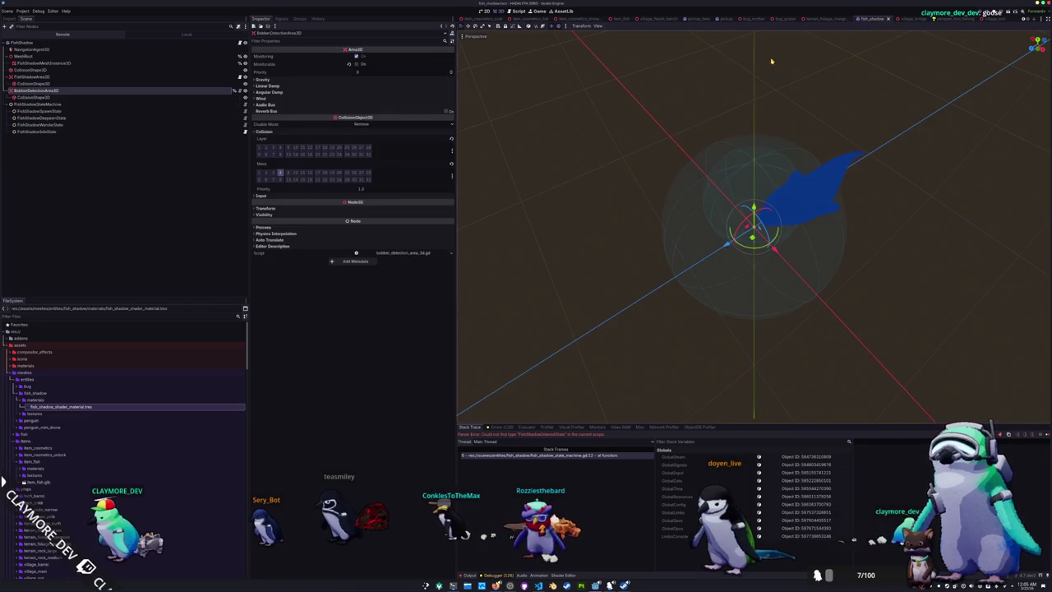
Add a FishShadowInterestState child node under FishShadowStateMachine
right_click(30, 105)
left_click(56, 116)
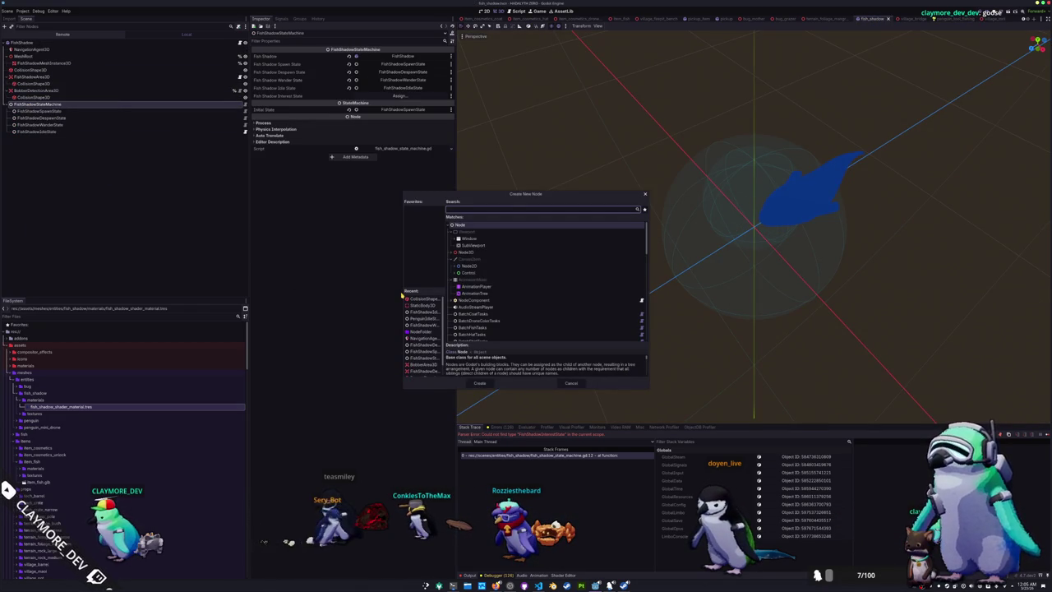
type("interest")
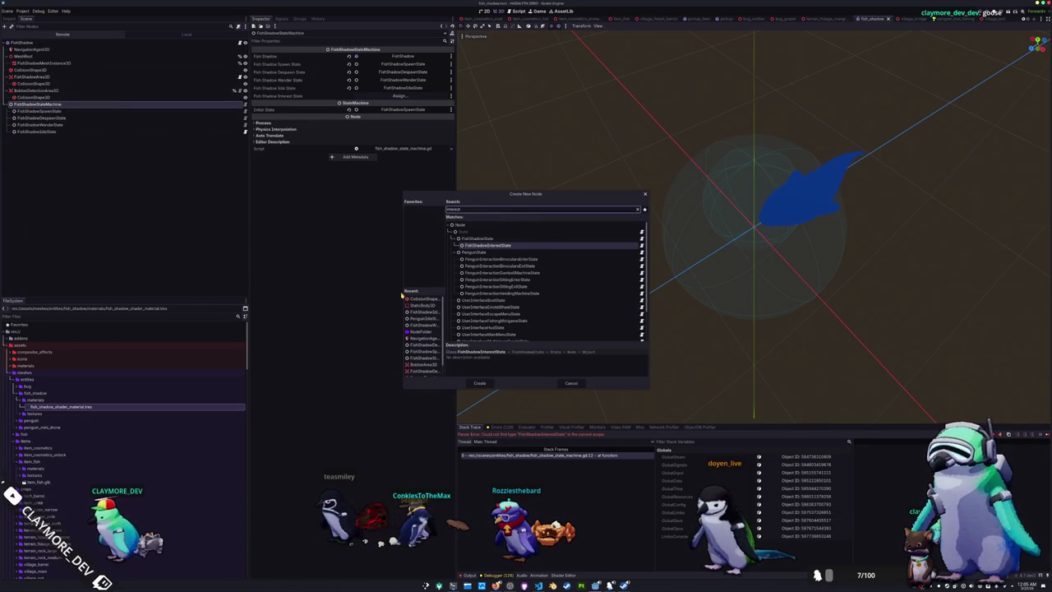
key("Return")
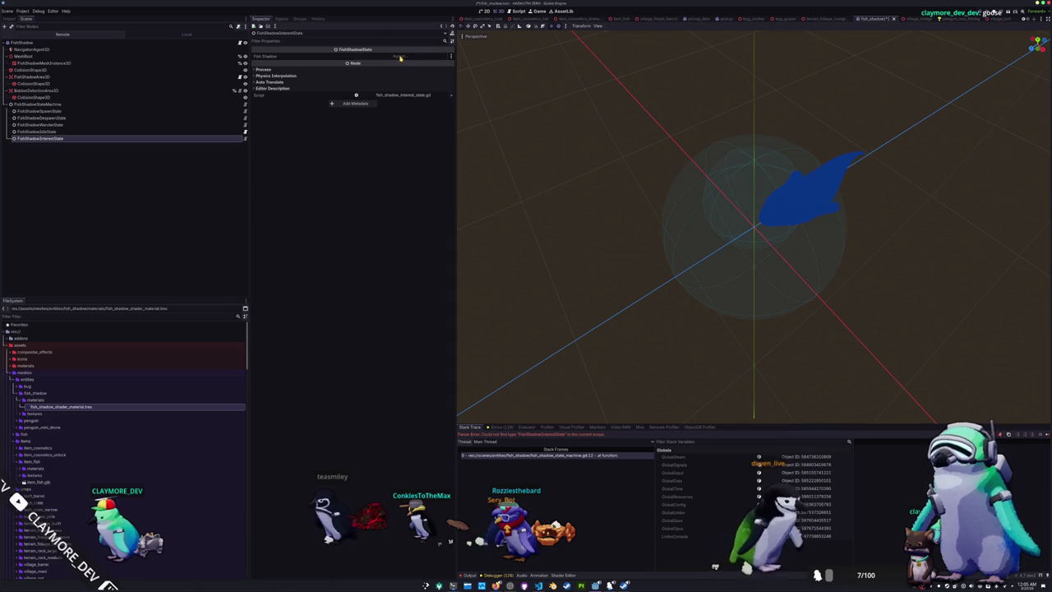
Point the new state's Fish Shadow to FishShadow, make it the machine's Interest State, and relaunch the game
left_click(399, 56)
double_click(506, 218)
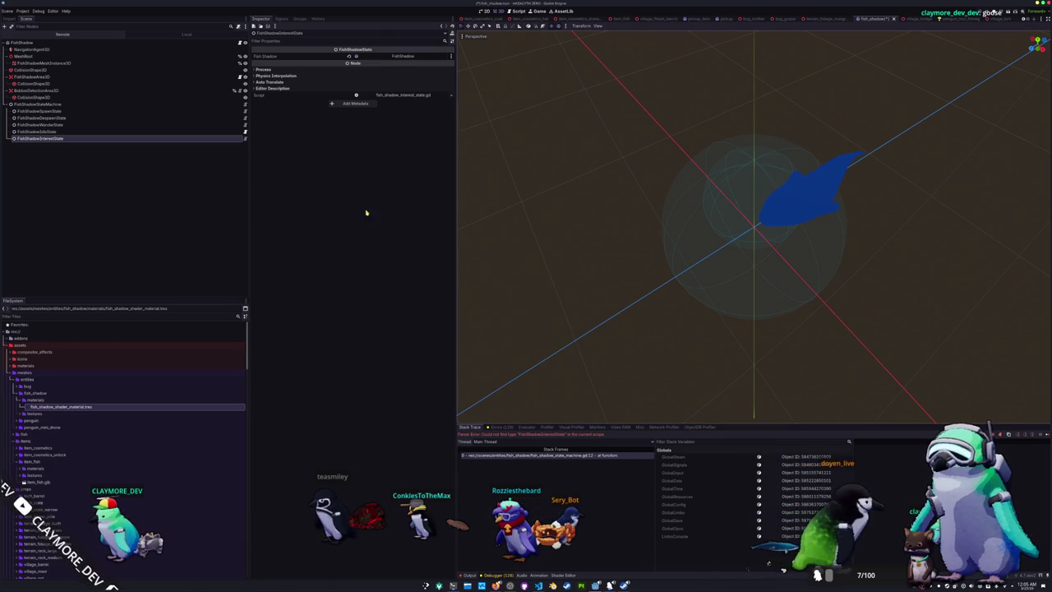
left_click(98, 104)
left_click(392, 95)
double_click(503, 229)
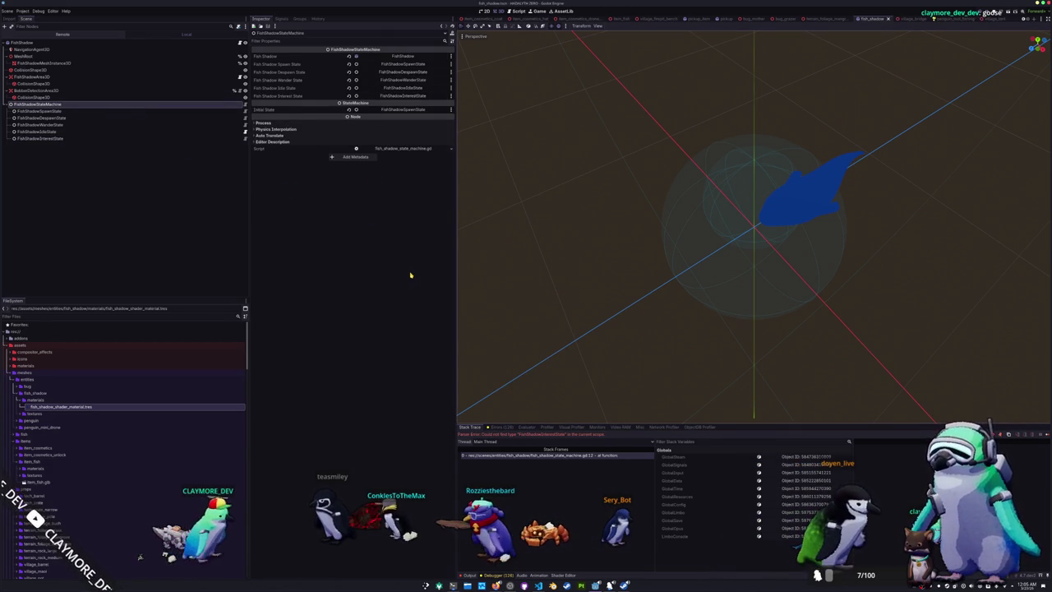
key("F8")
key("F5")
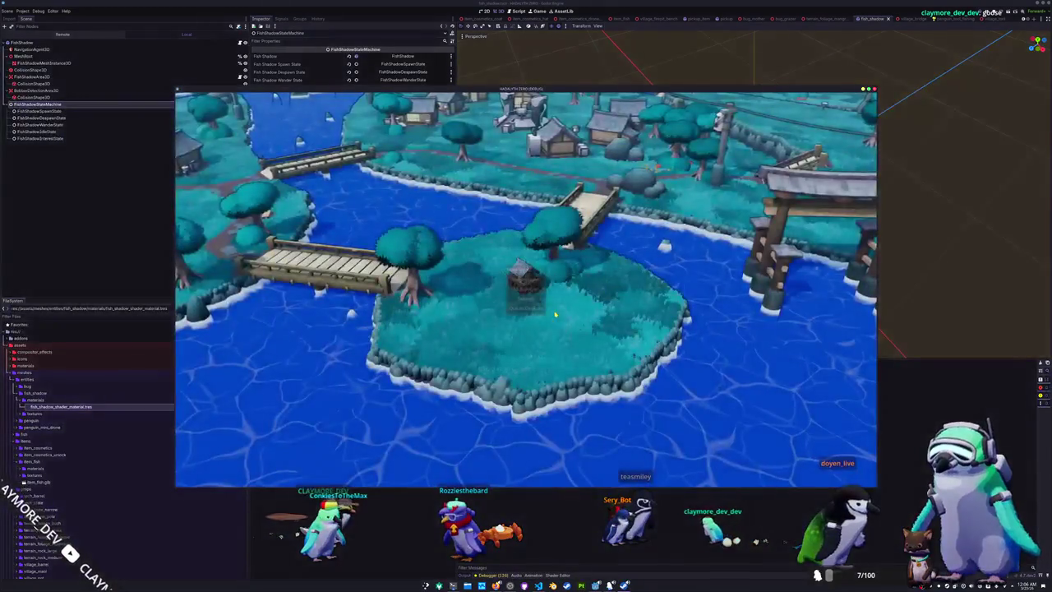
Start a singleplayer session and walk the penguin down through the village toward the water
left_click(537, 280)
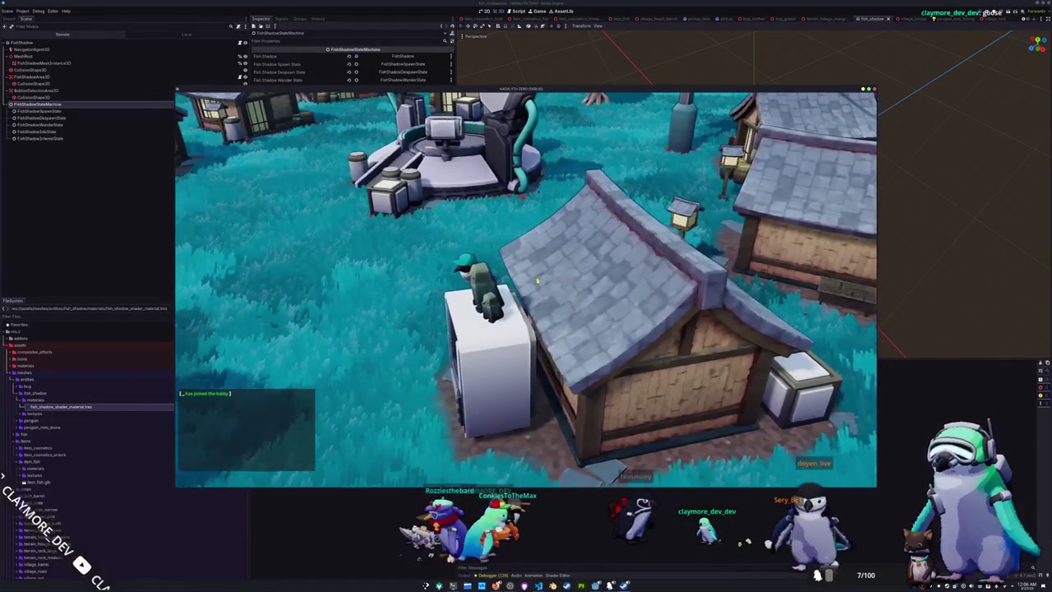
key("s")
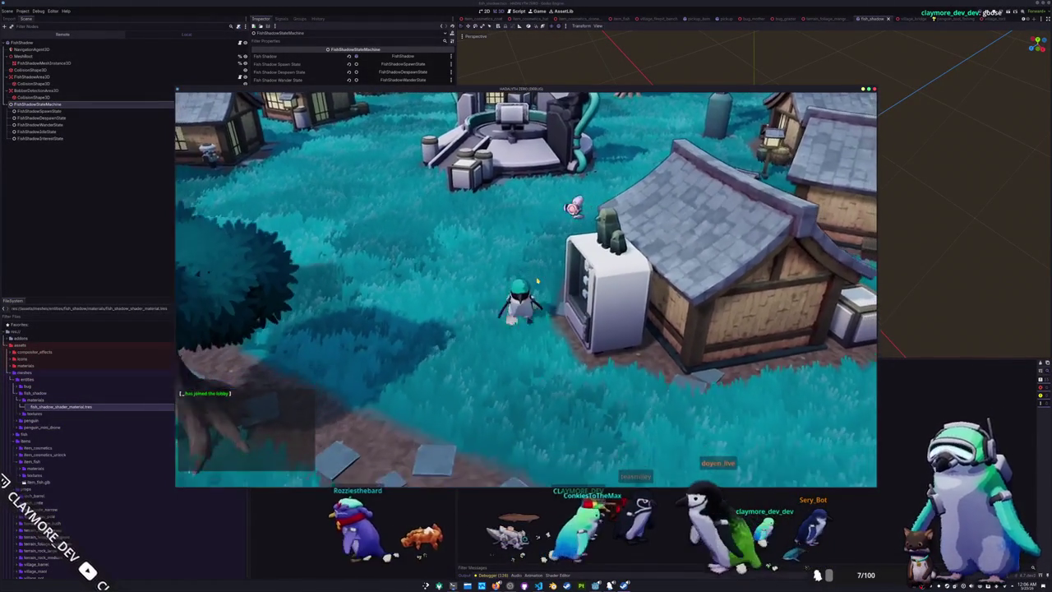
key("s")
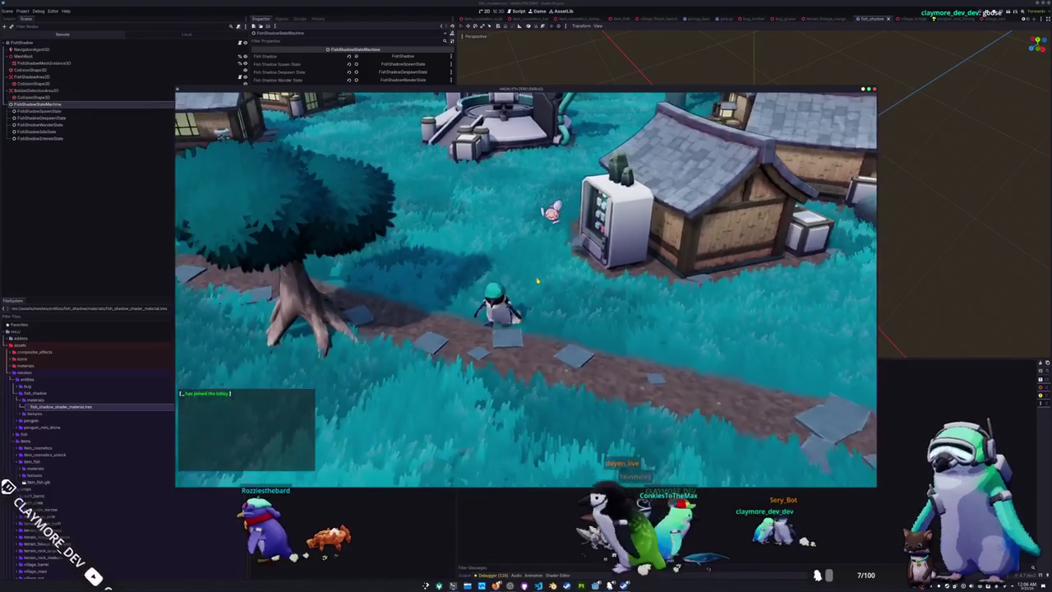
key("s")
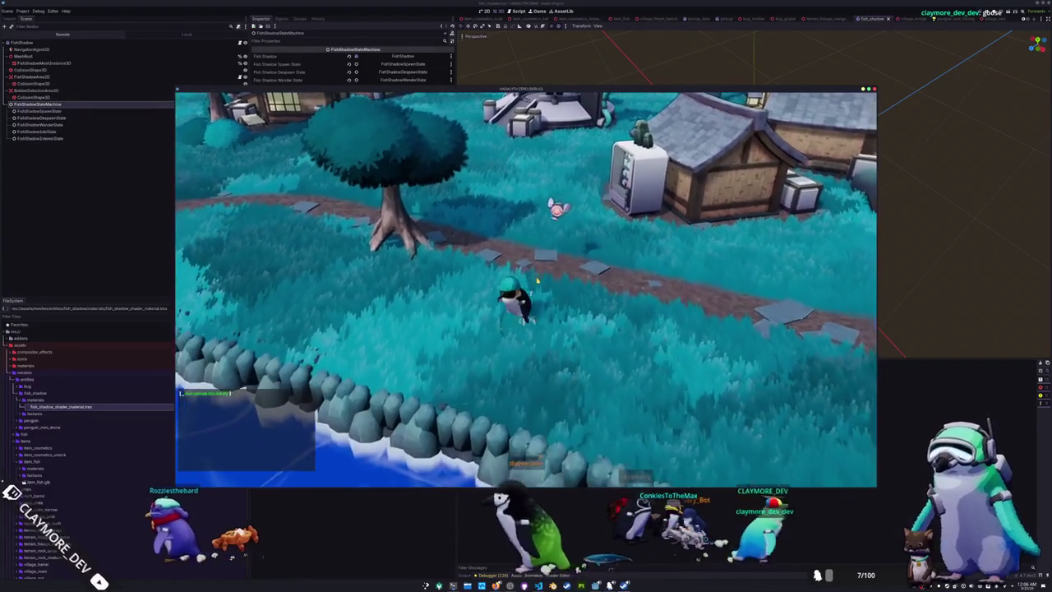
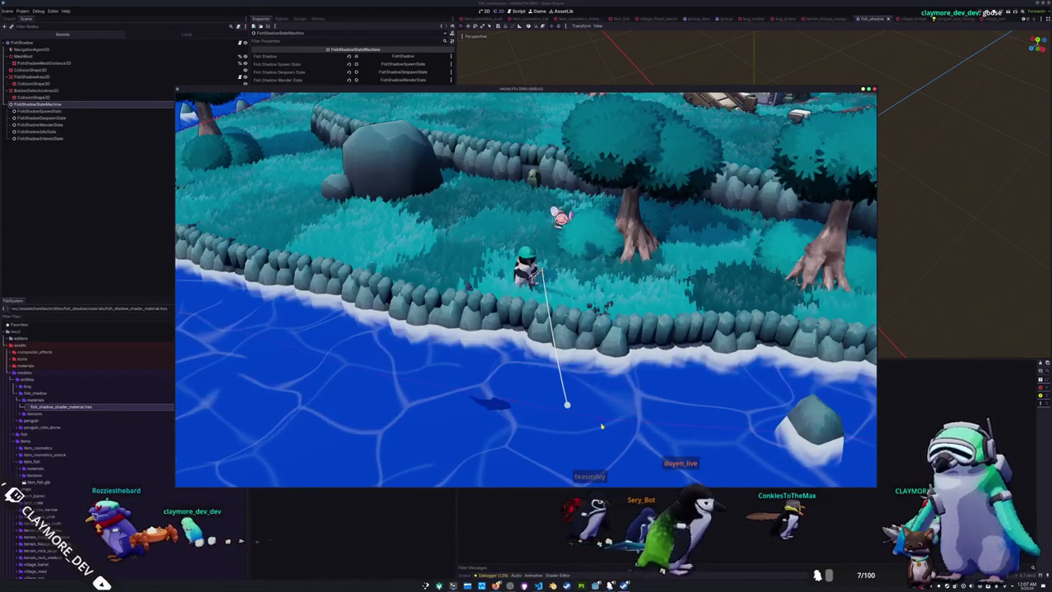
Move the running game window left to reveal the 3D viewport, then bring the interest-state script forward
mouse_move(463, 103)
left_mouse_down()
mouse_move(872, 112)
mouse_move(276, 24)
mouse_move(218, 4)
mouse_move(234, 45)
left_mouse_up()
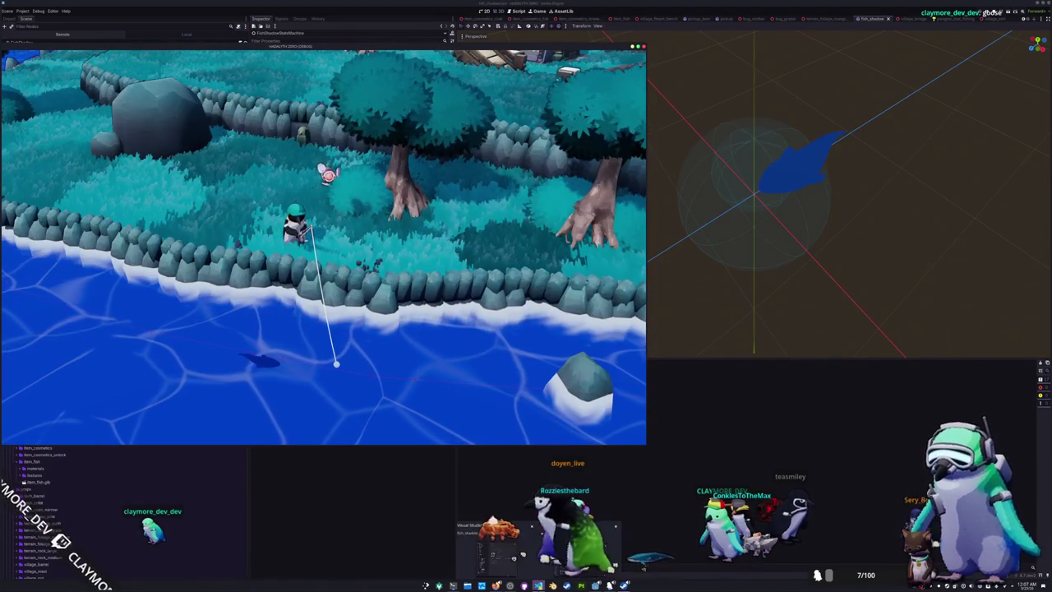
left_click(539, 586)
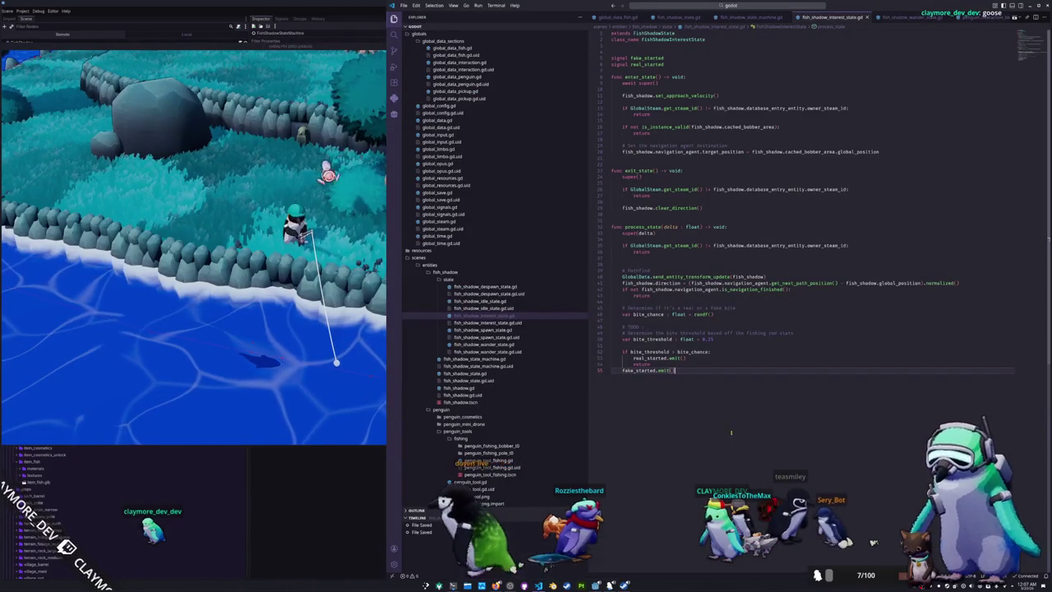
Paste the target_position assignment into process_state below the steam-id check, then delete it again
left_click(640, 300)
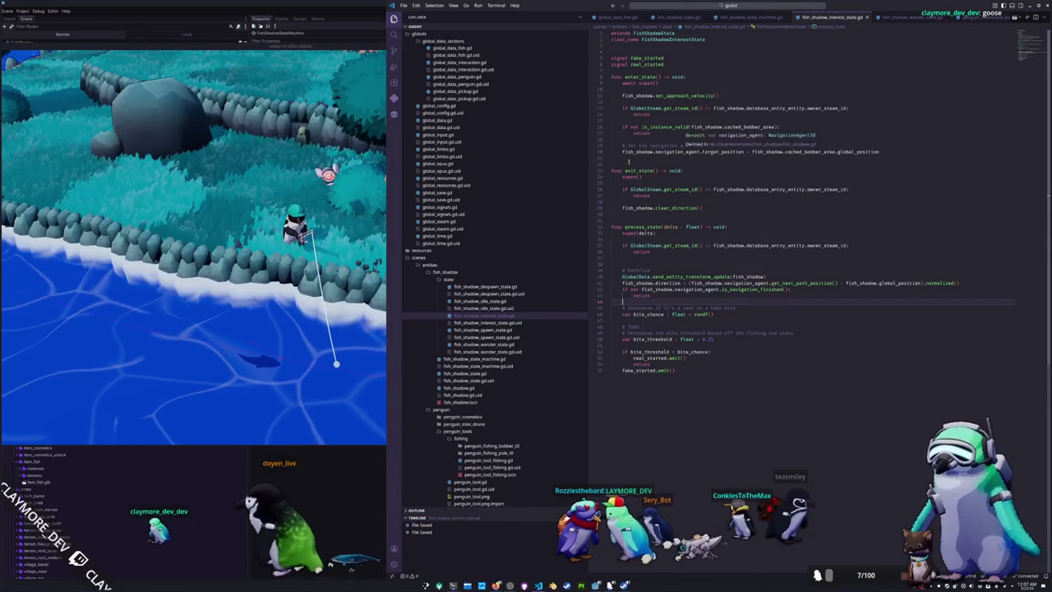
triple_click(656, 152)
key("ctrl+c")
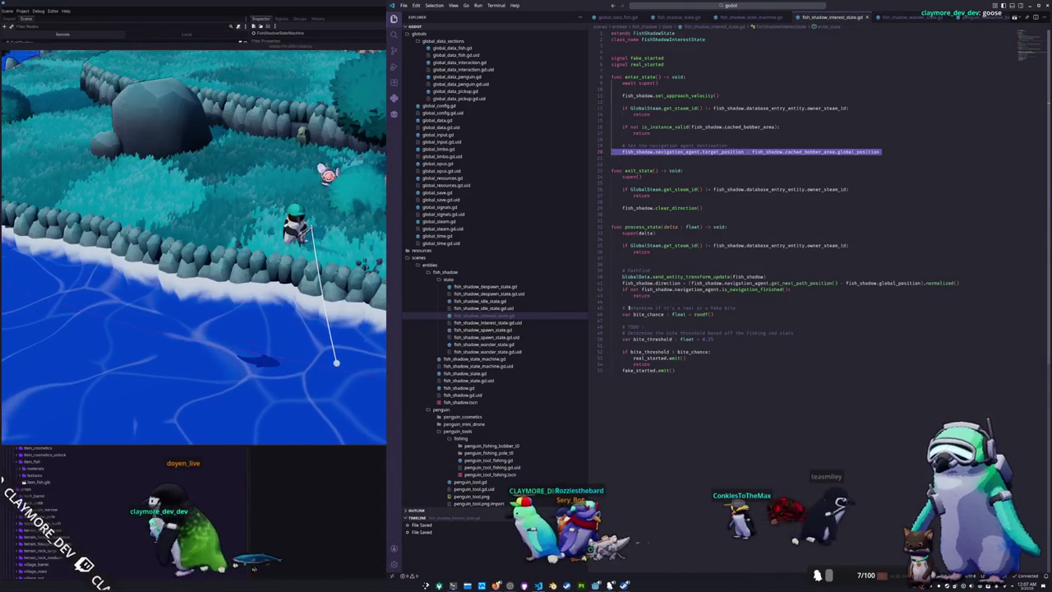
left_click(626, 302)
key("ctrl+v")
key("alt+Up")
key("alt+Up")
key("alt+Up")
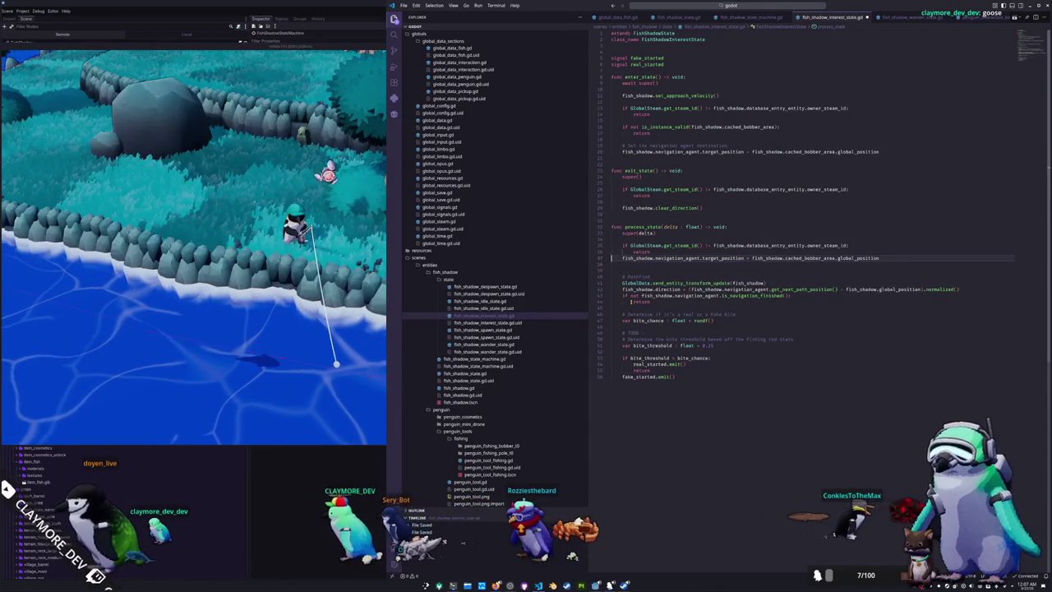
key("Return")
left_click(624, 270)
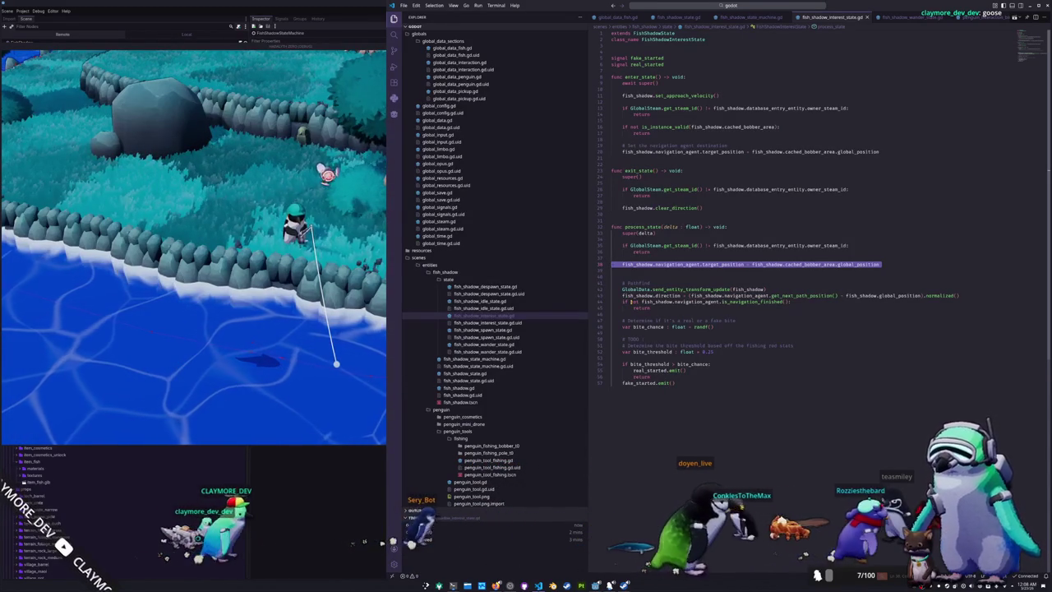
key("ctrl+shift+k")
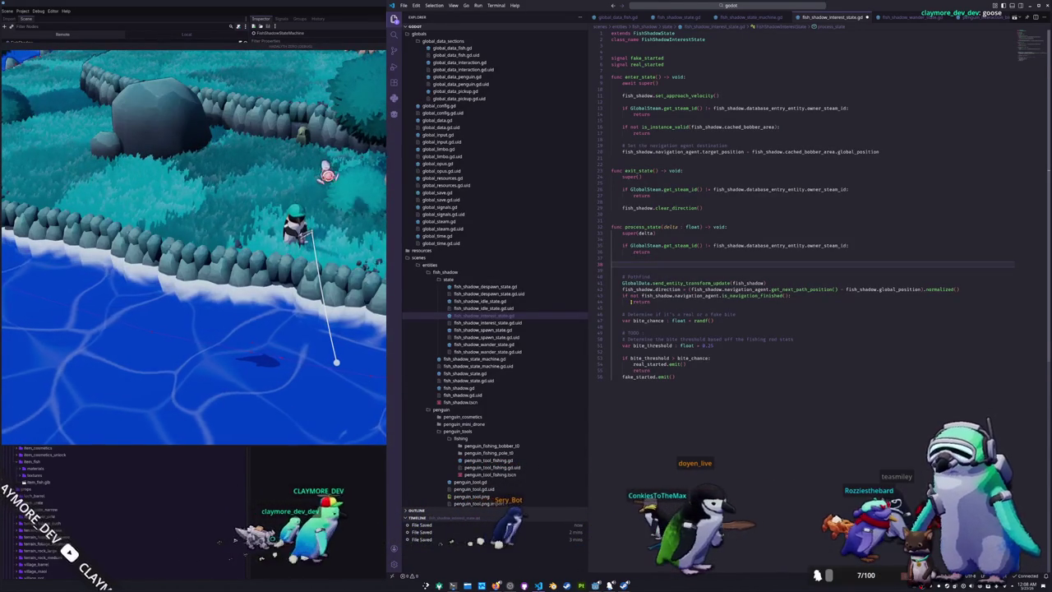
Remove the leftover line and comment out enter_state's bobber-area check and navigation target lines
key("BackSpace")
key("BackSpace")
key("Up")
key("Up")
key("Up")
key("shift+Up")
key("shift+Up")
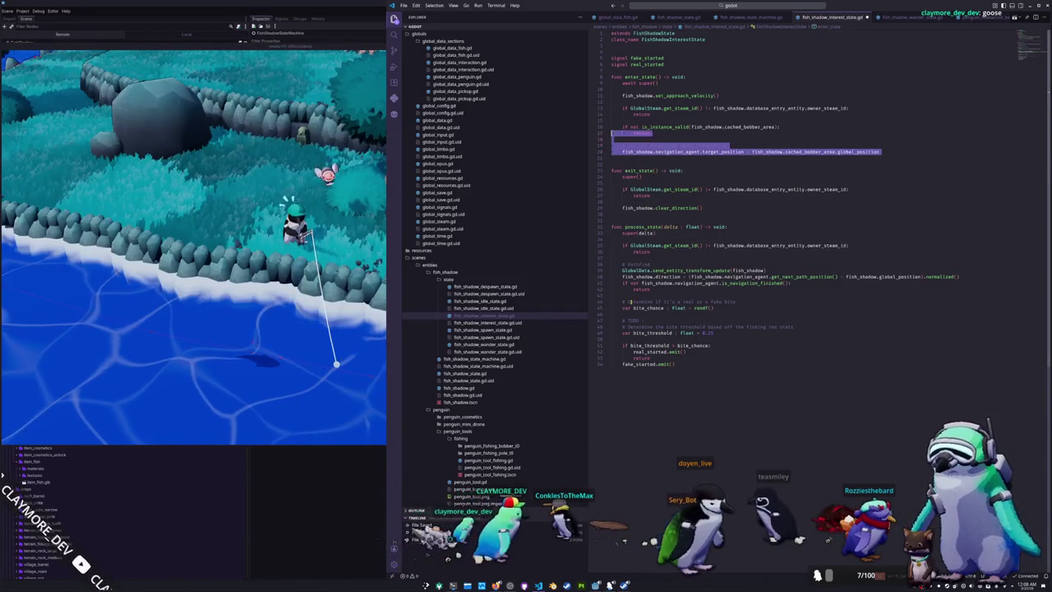
key("ctrl+slash")
Make the direction line use fish_shadow's global_position instead of get_next_path_position()
key("Down")
key("Down")
key("Down")
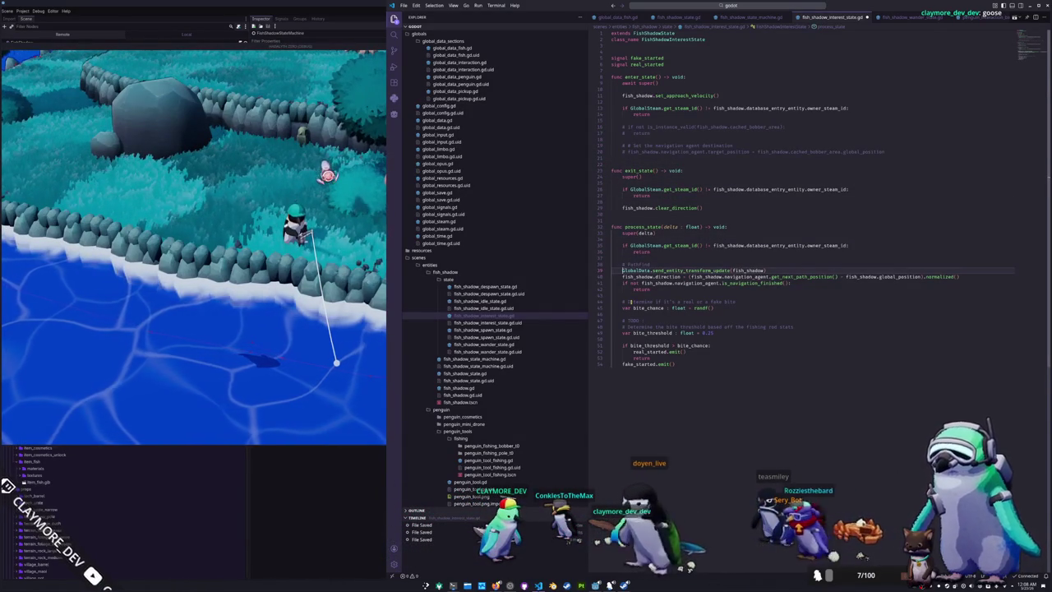
key("Down")
key("ctrl+shift+Right")
key("Left")
key("Return")
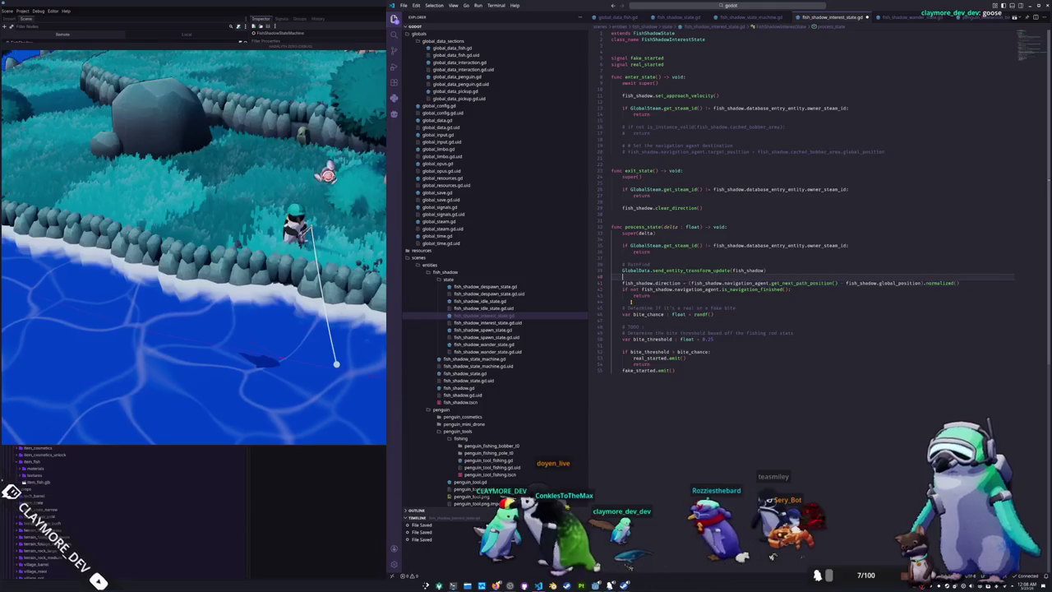
key("BackSpace")
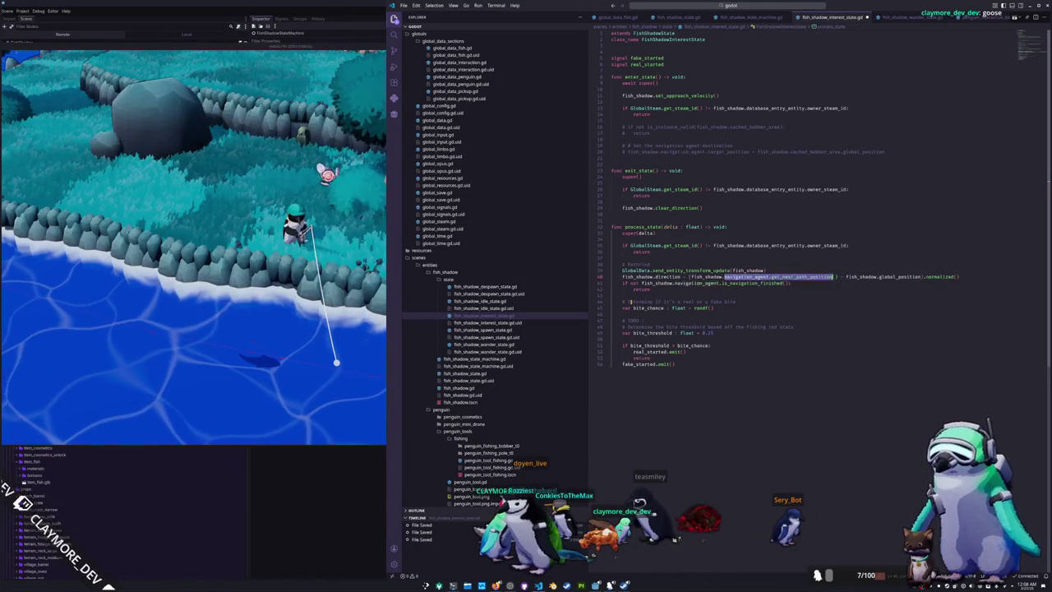
type("global_pos")
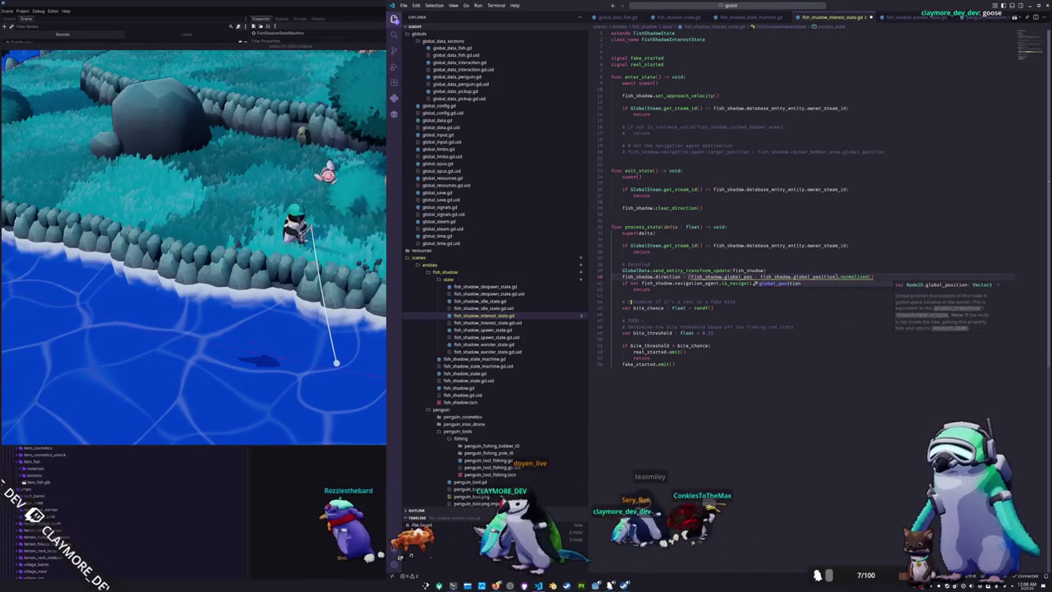
key("Return")
Replace the navigation-finished condition on line 41 with fish_shadow.global_position
key("ctrl+Left")
key("ctrl+Left")
key("ctrl+Left")
key("ctrl+Left")
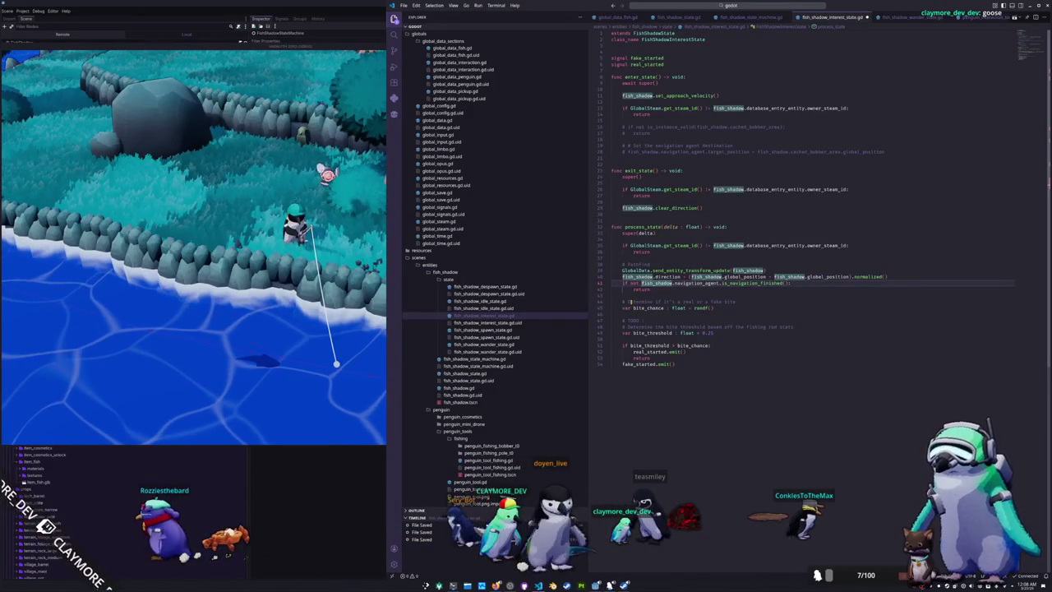
key("shift+End")
key("shift+Left")
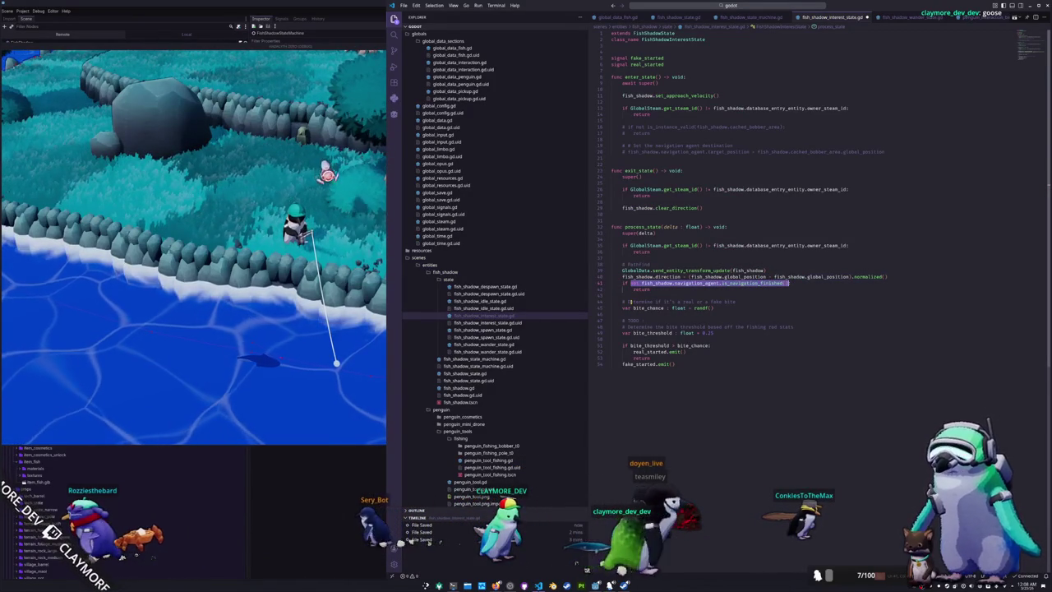
type("fish_")
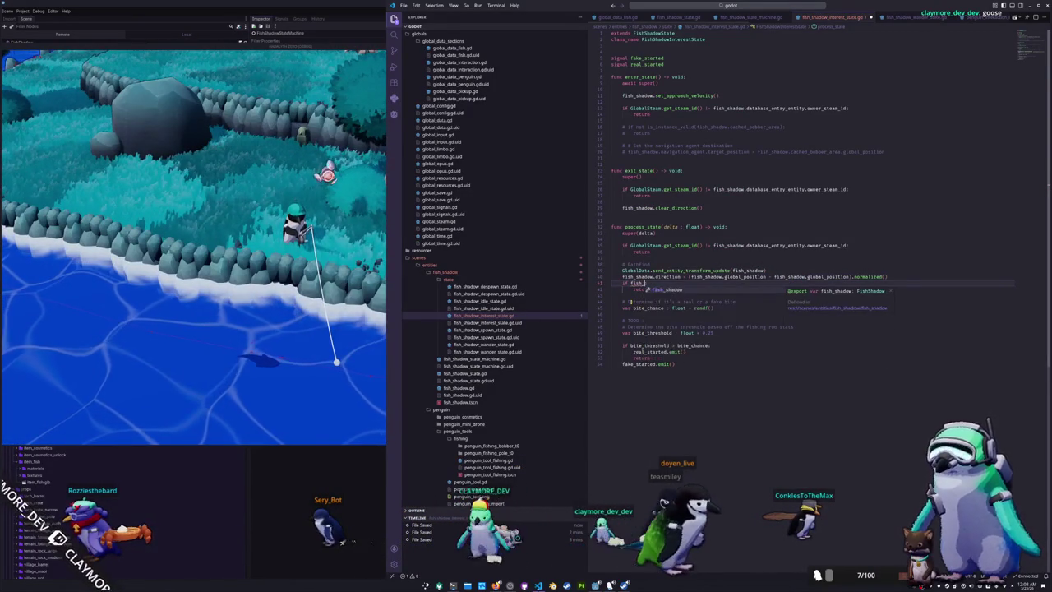
type("shadow.")
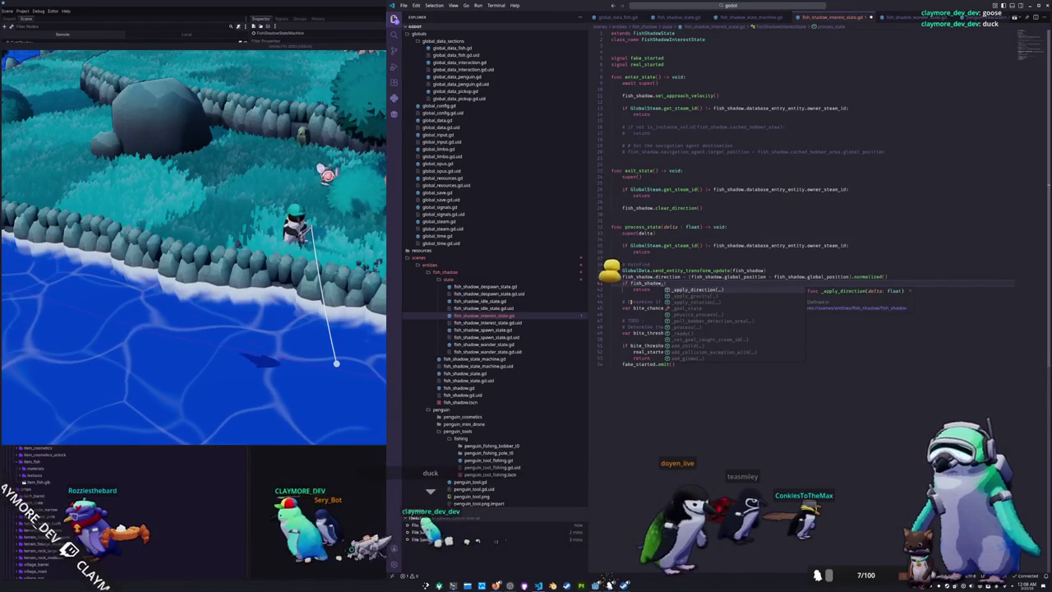
type("global_position")
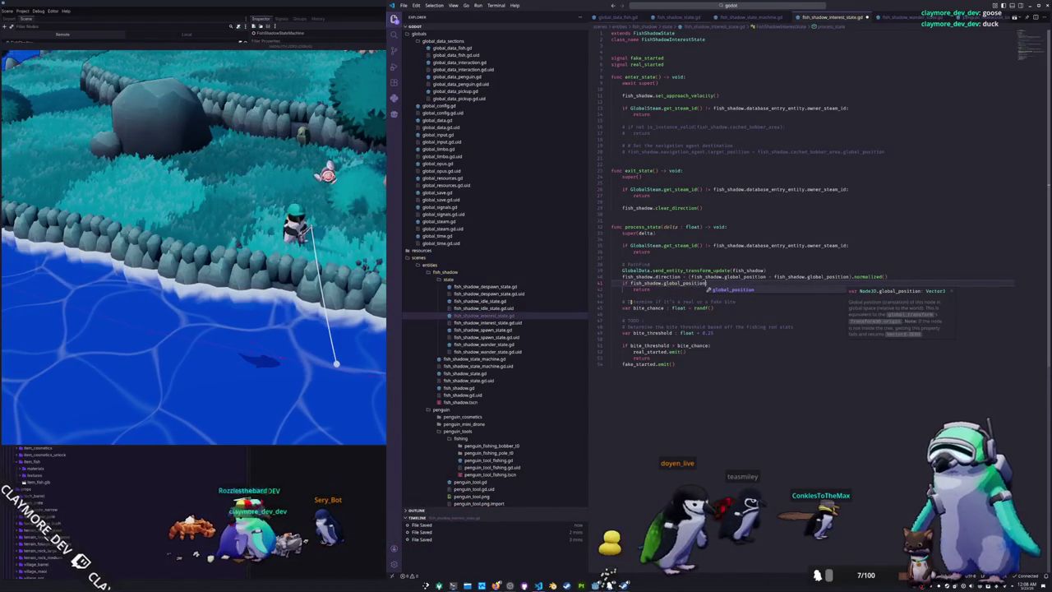
Complete the condition's fish_shadow term and insert .cached_bobber_area into the direction formula's bobber term
key("Tab")
type("fish_sh")
key("Tab")
type(".")
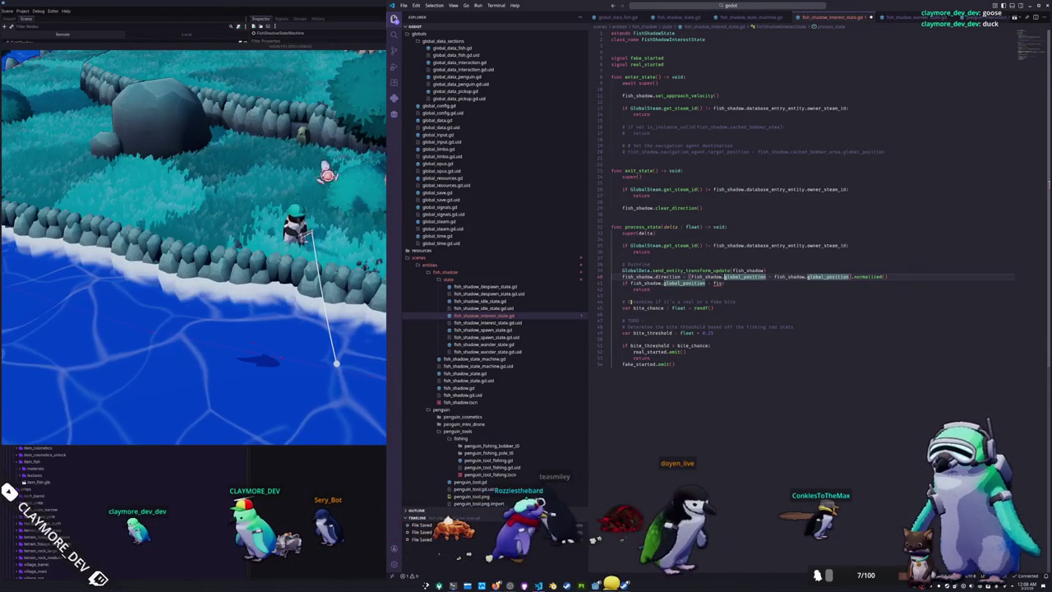
left_click(634, 276)
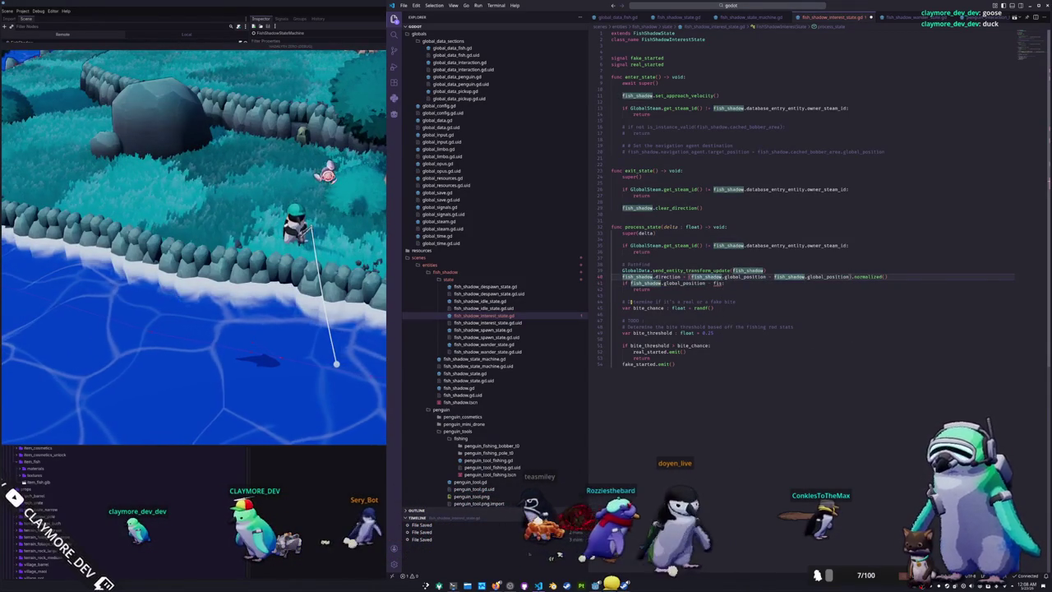
type(".cached")
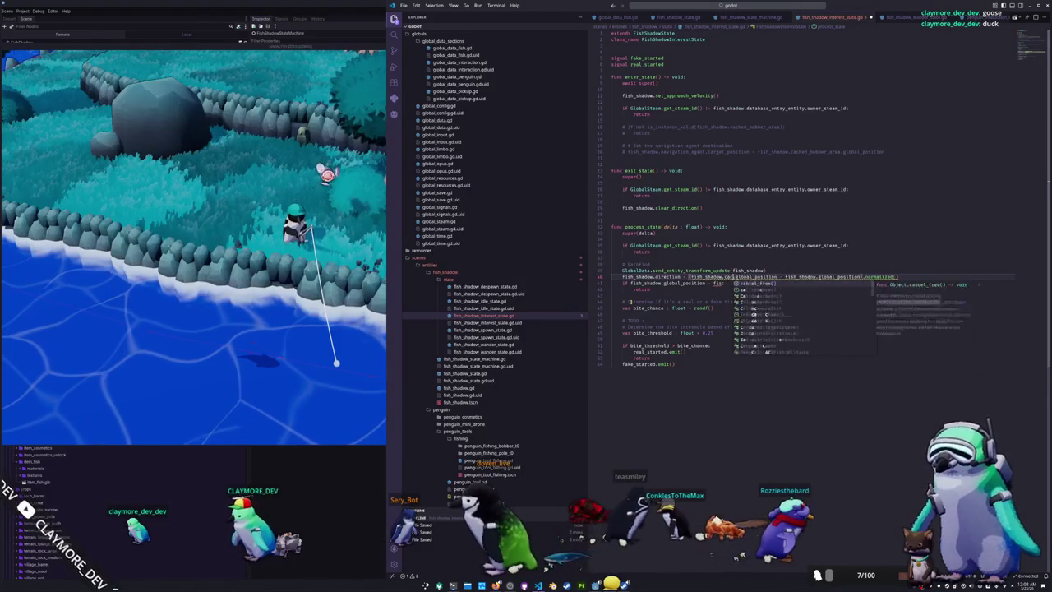
type("_bobber_area.")
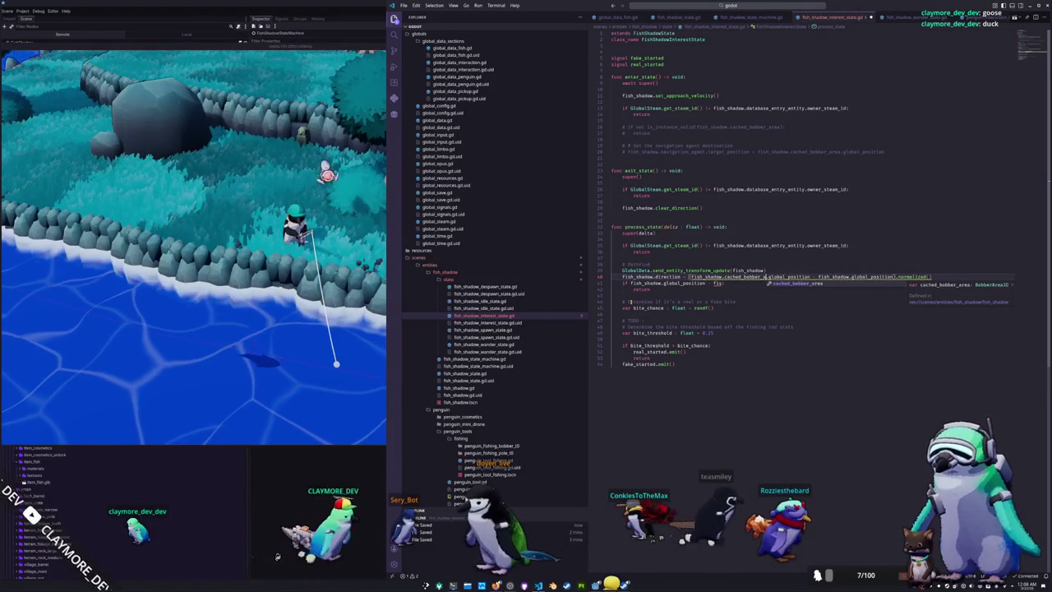
Reuse the bobber-minus-fish-shadow expression in the if-condition, using length instead of normalized
key("shift+alt+Right")
key("shift+alt+Right")
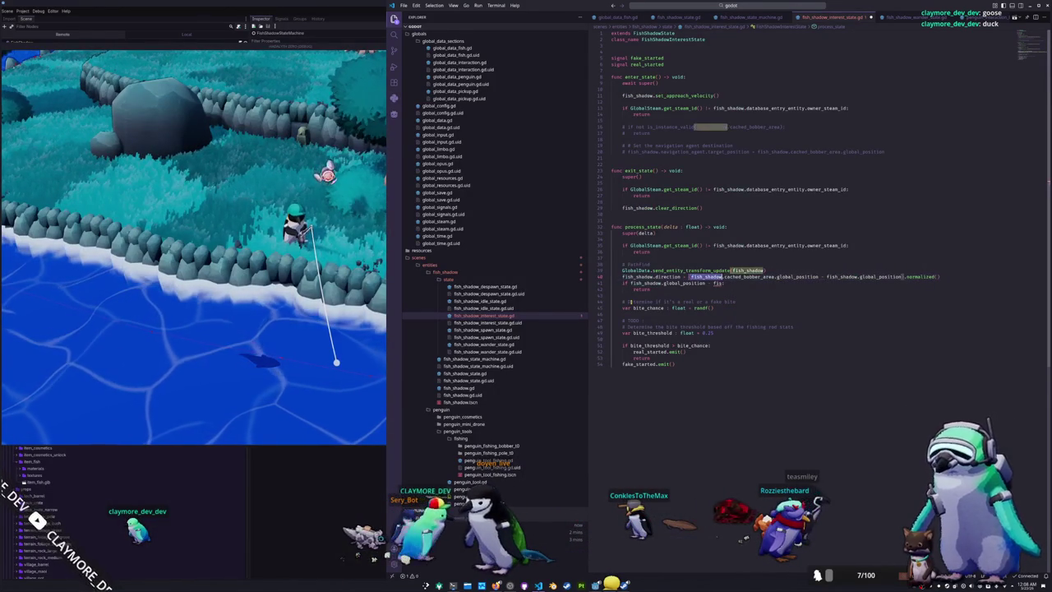
key("shift+alt+Right")
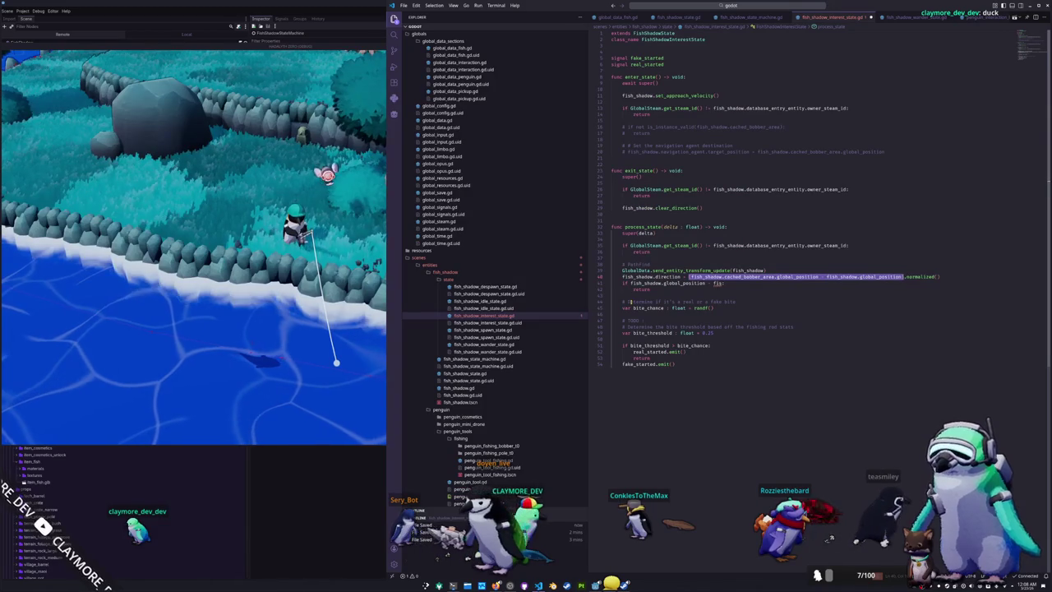
key("Down")
key("shift+alt+Right")
key("shift+alt+Right")
key("shift+alt+Right")
type("(fish_shadow.cached_bobber_area.global_position - fish_shadow.global_position).normalized()")
key("ctrl+shift+Left")
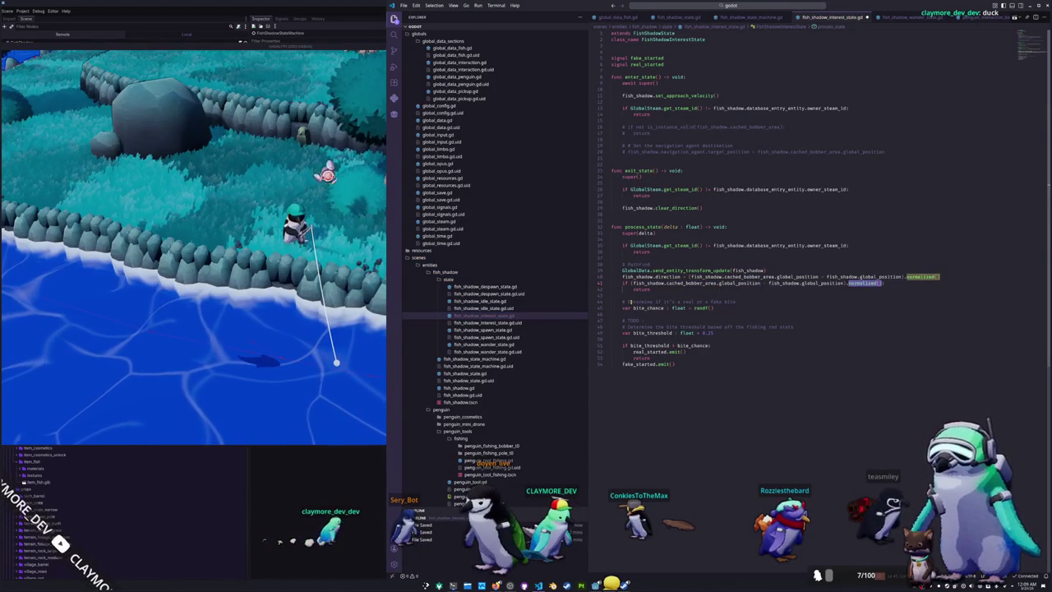
type("length")
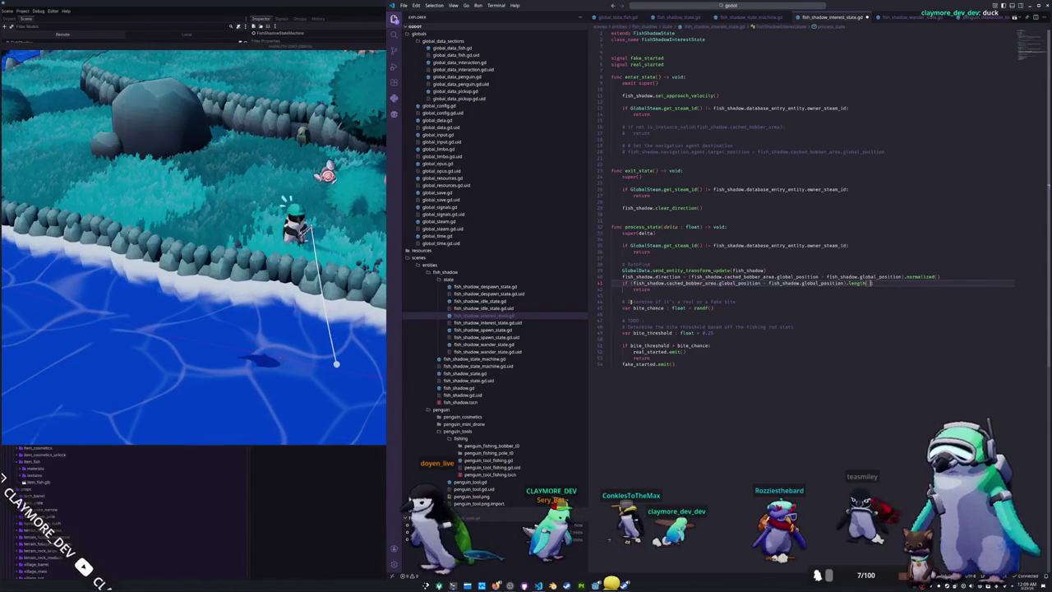
left_click(613, 289)
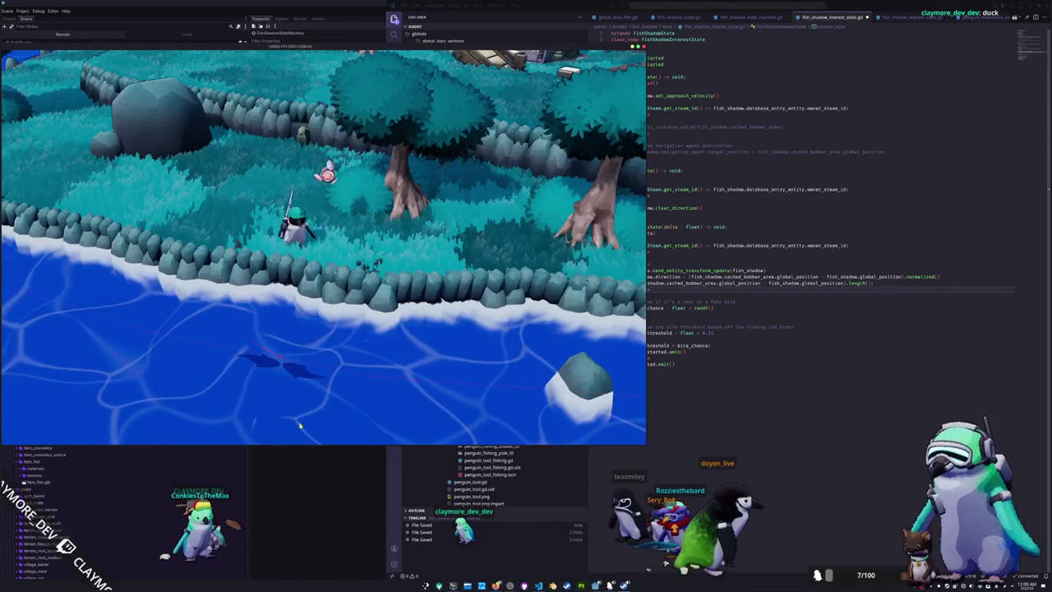
Walk the penguin right along the shore, then back left
key("d")
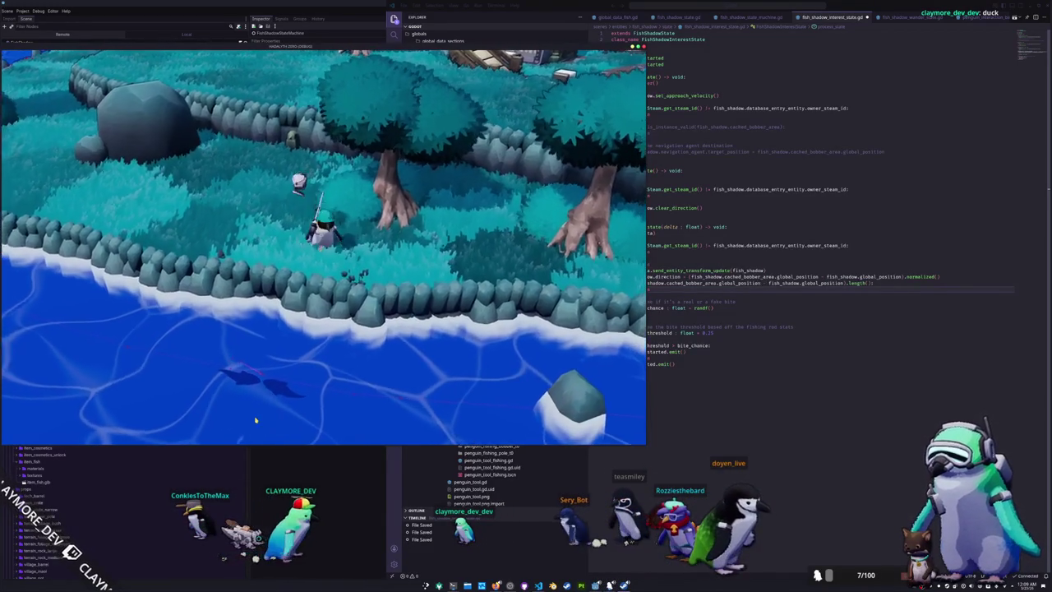
key("d")
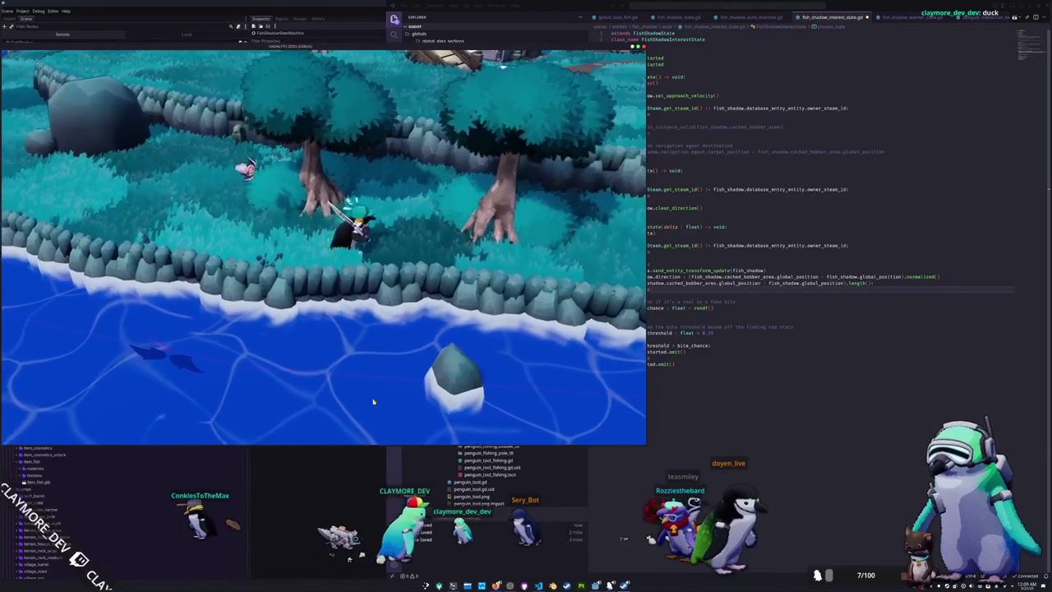
key("d")
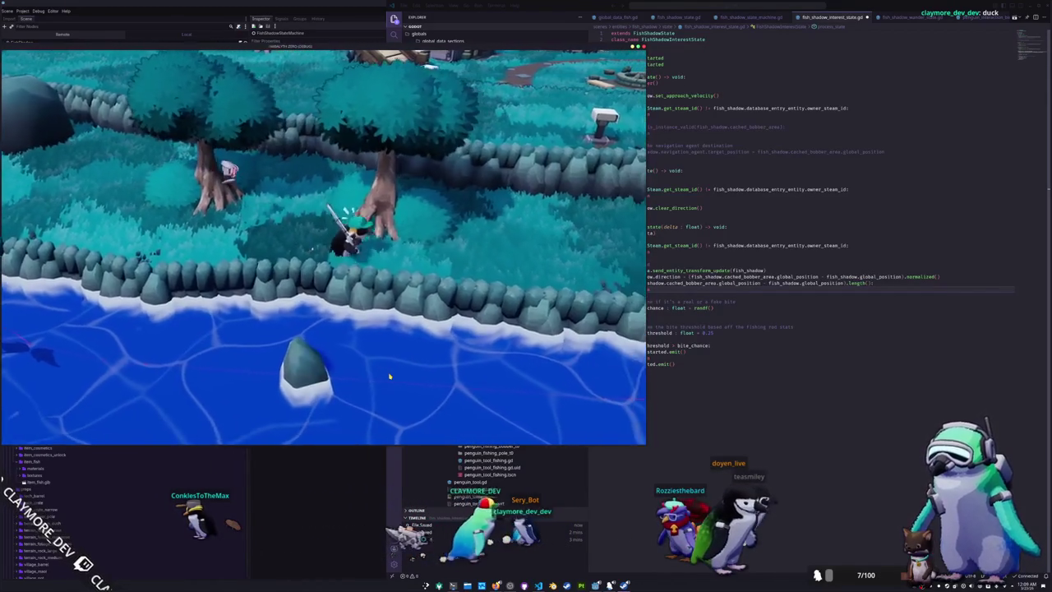
key("d")
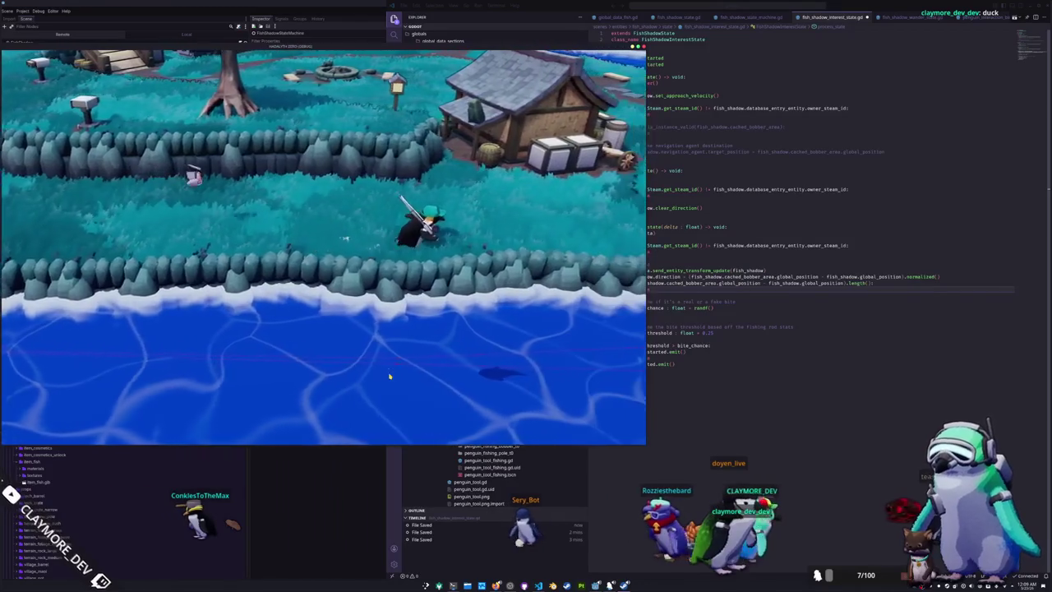
key("a")
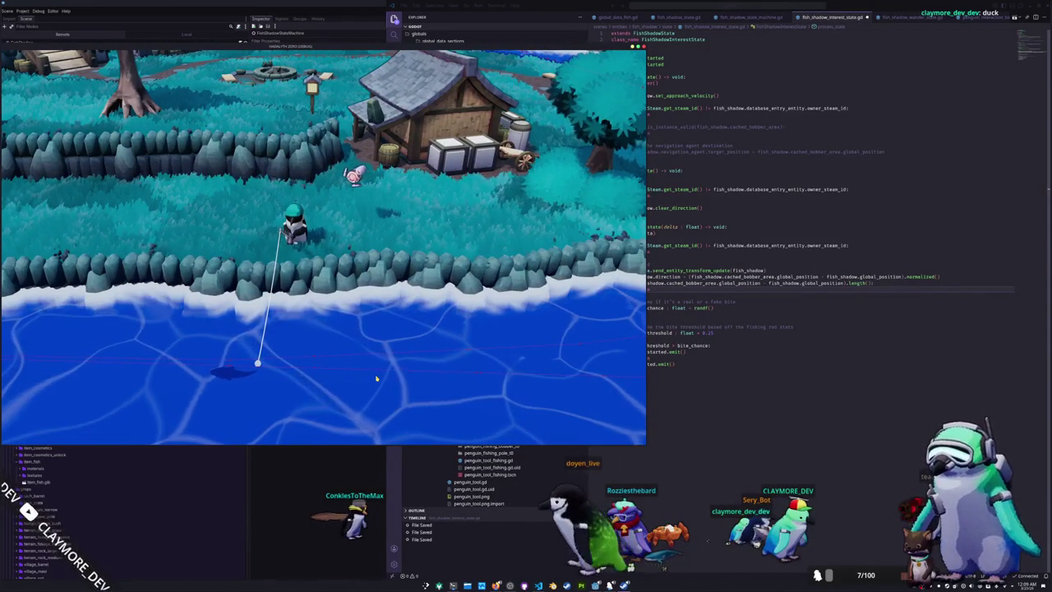
Reel in the line, walk left, recast near the fish shadow, and return to the script
left_click(228, 393)
key("a")
key("a")
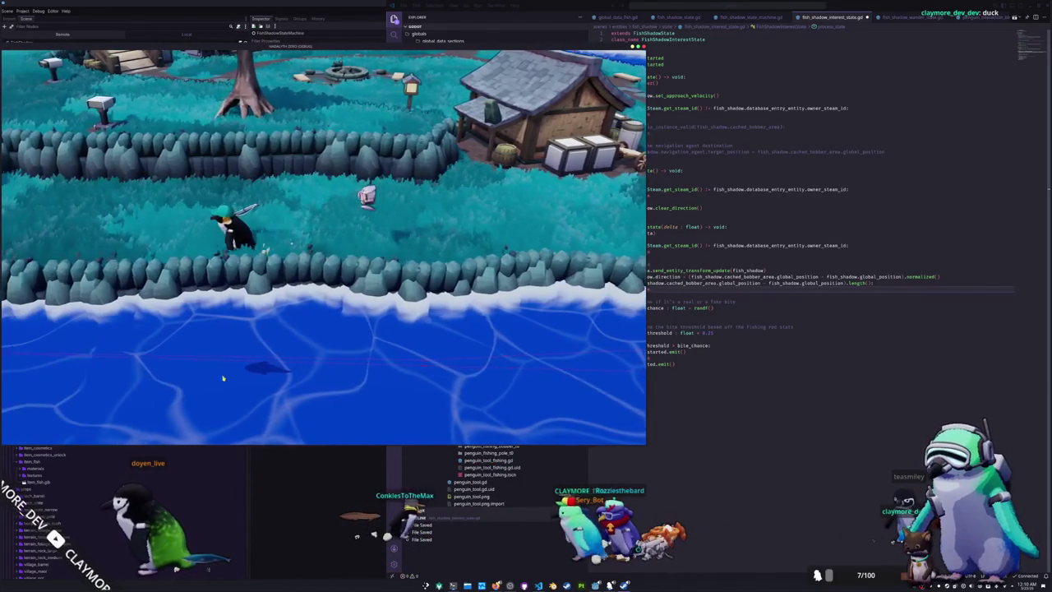
key("a")
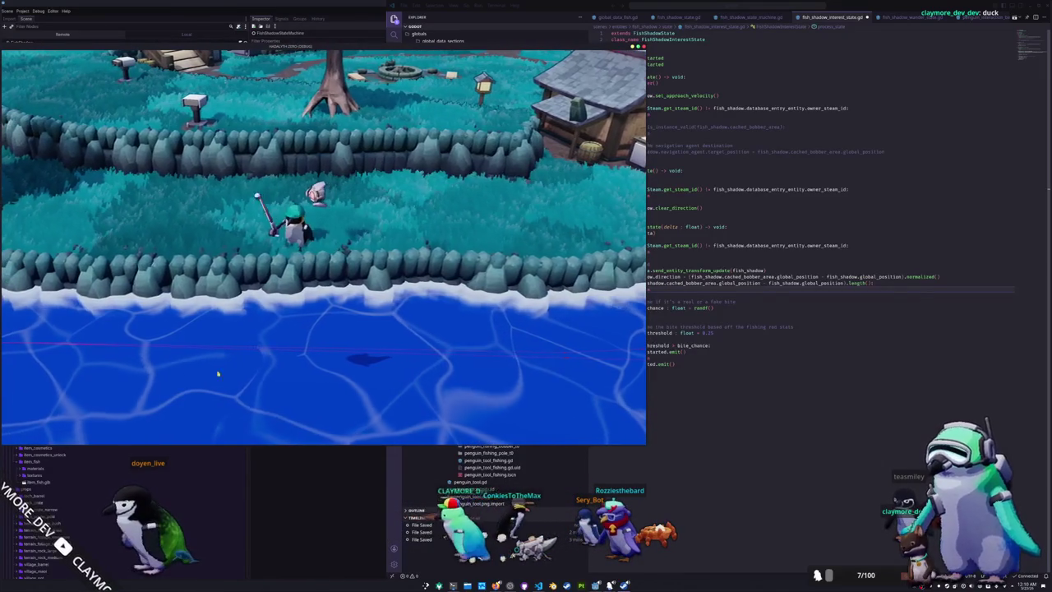
left_click(275, 366)
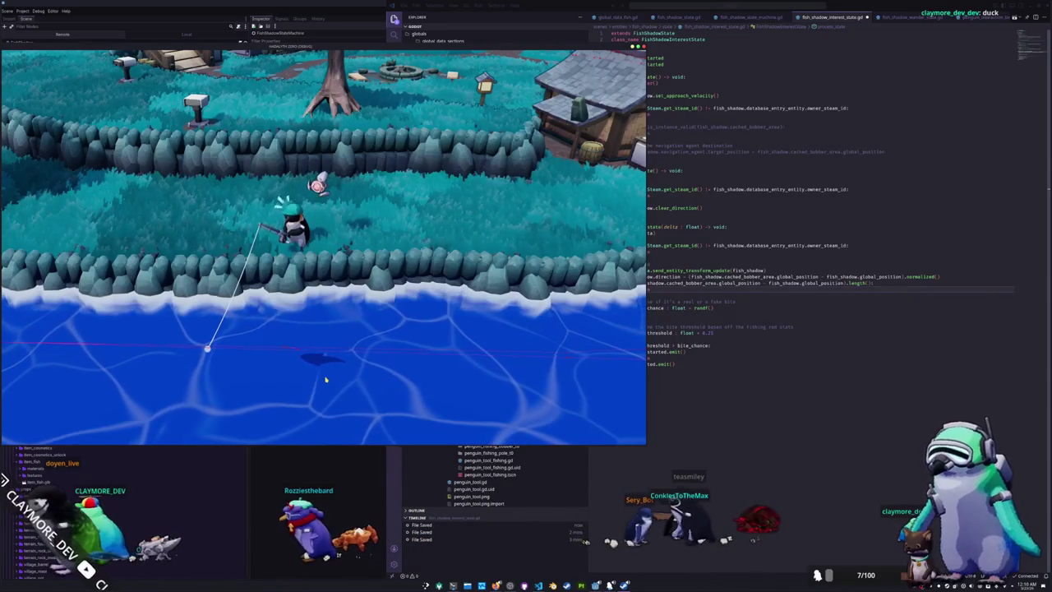
left_click(689, 289)
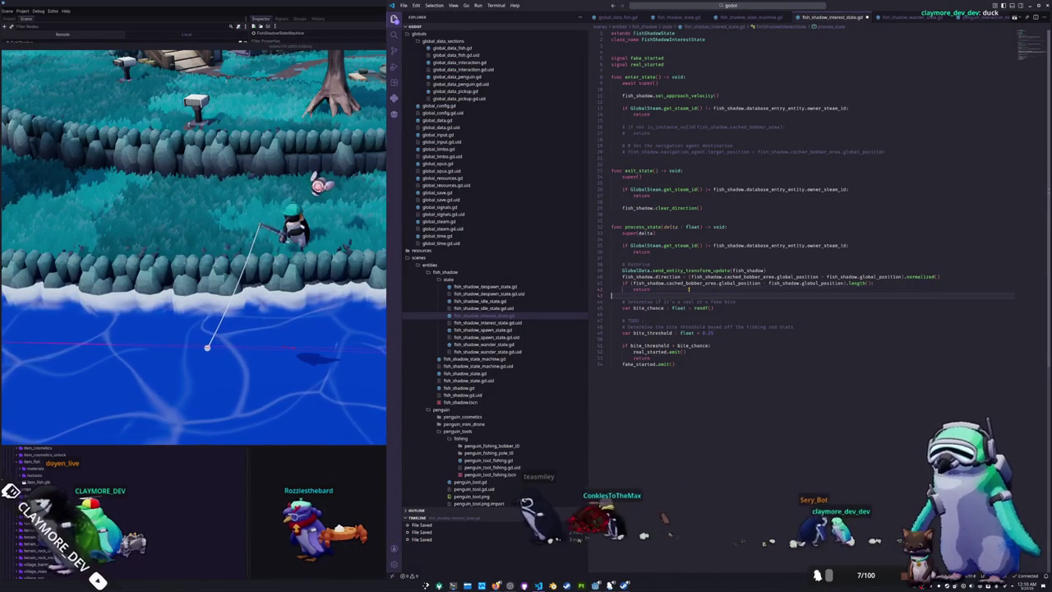
Replace the return on line 42 with fish_shadow.clear_direction(), then switch to the Godot editor
key("Up")
key("ctrl+Right")
key("ctrl+Right")
key("ctrl+Right")
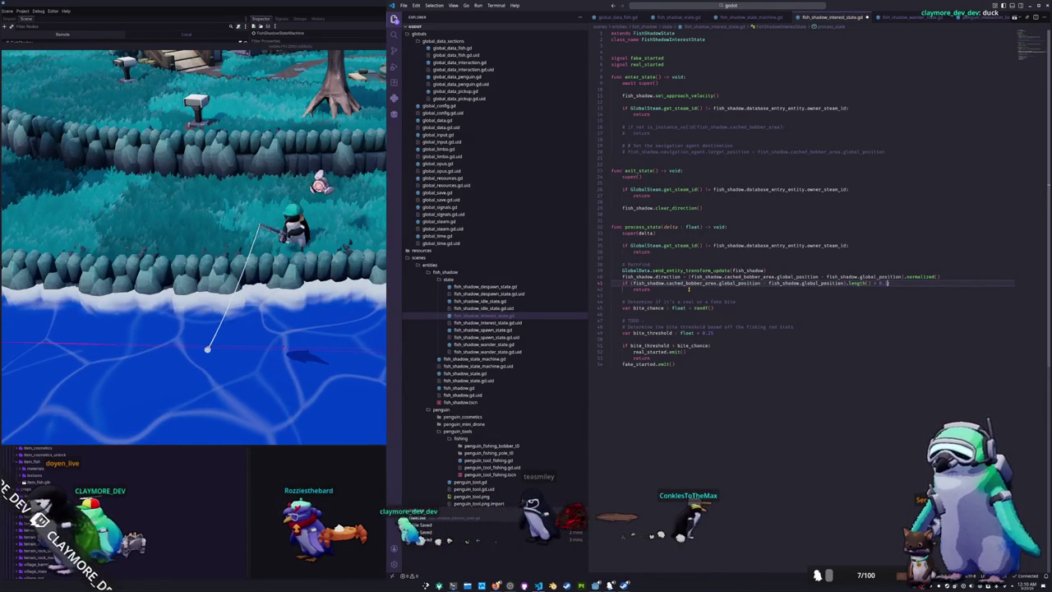
double_click(689, 289)
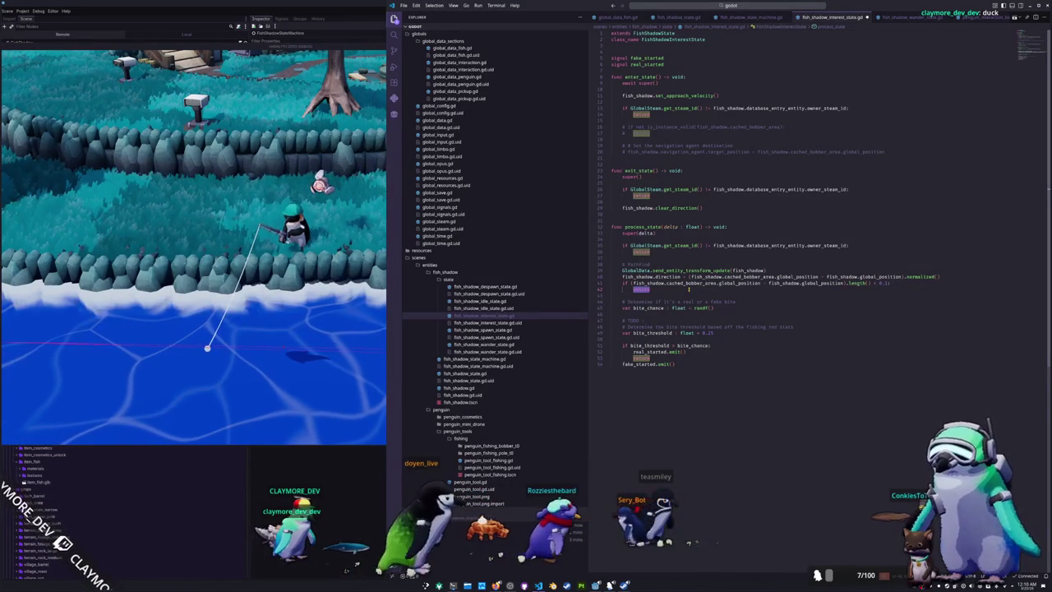
type("fish_shadow.clear_direction()")
key("Down")
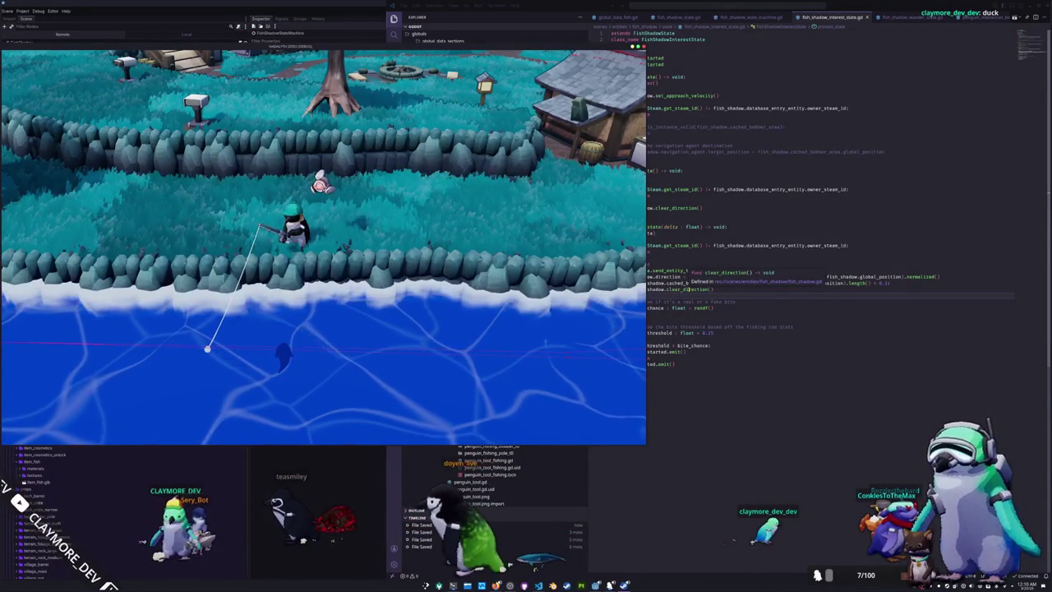
key("alt+Tab")
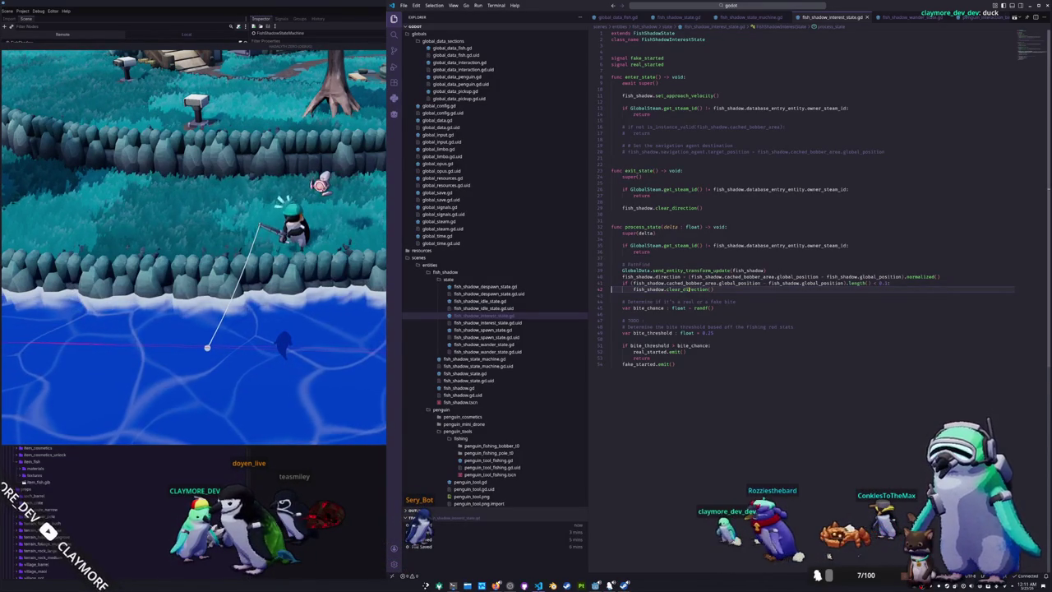
key("alt+Tab")
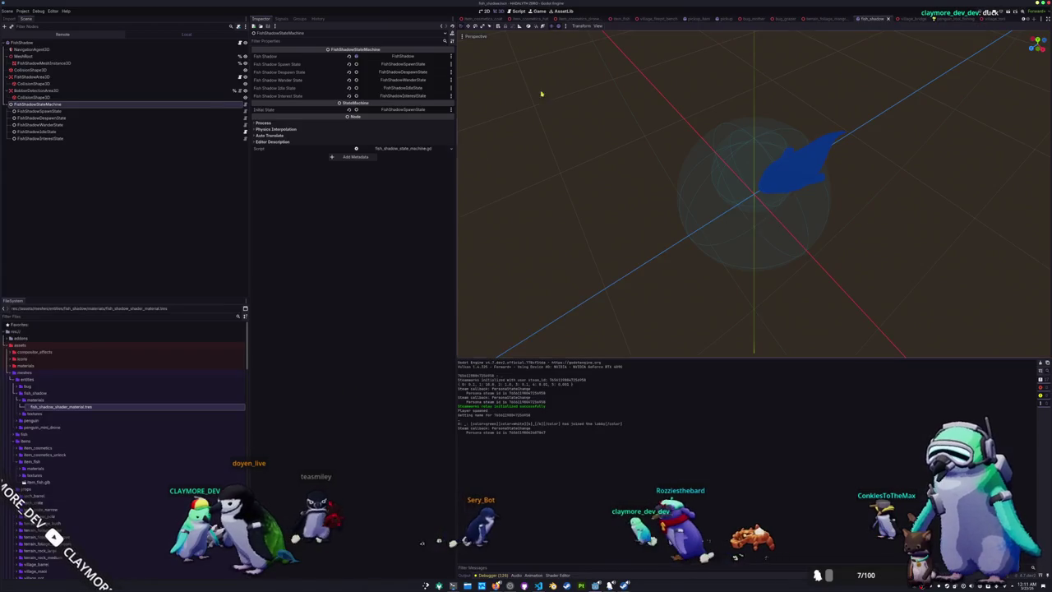
In penguin_tool_fishing, inspect the remote transform, marker, pole and bobber nodes
key("ctrl+Tab")
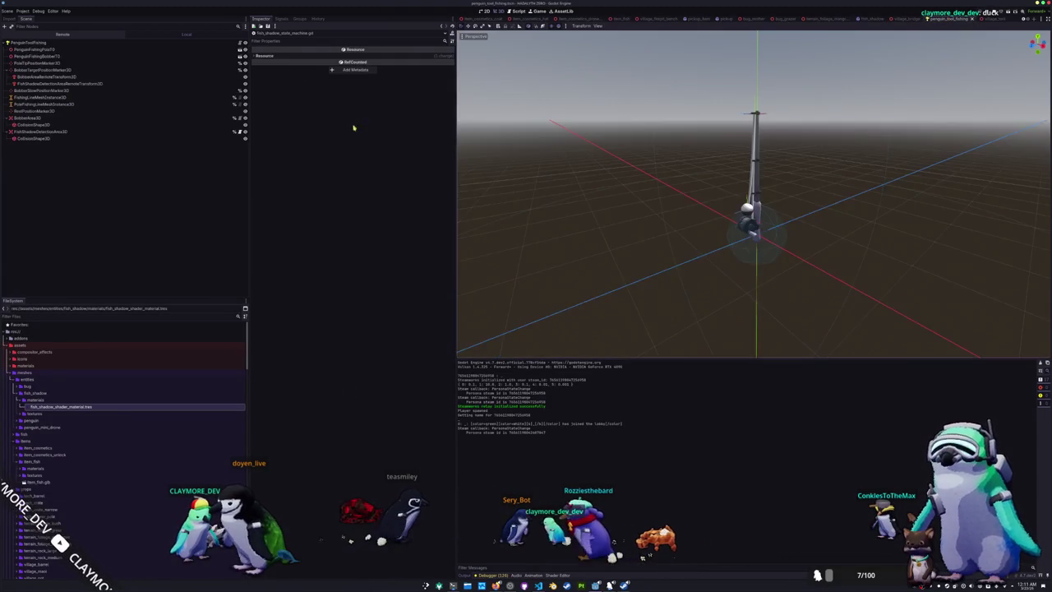
left_click(64, 76)
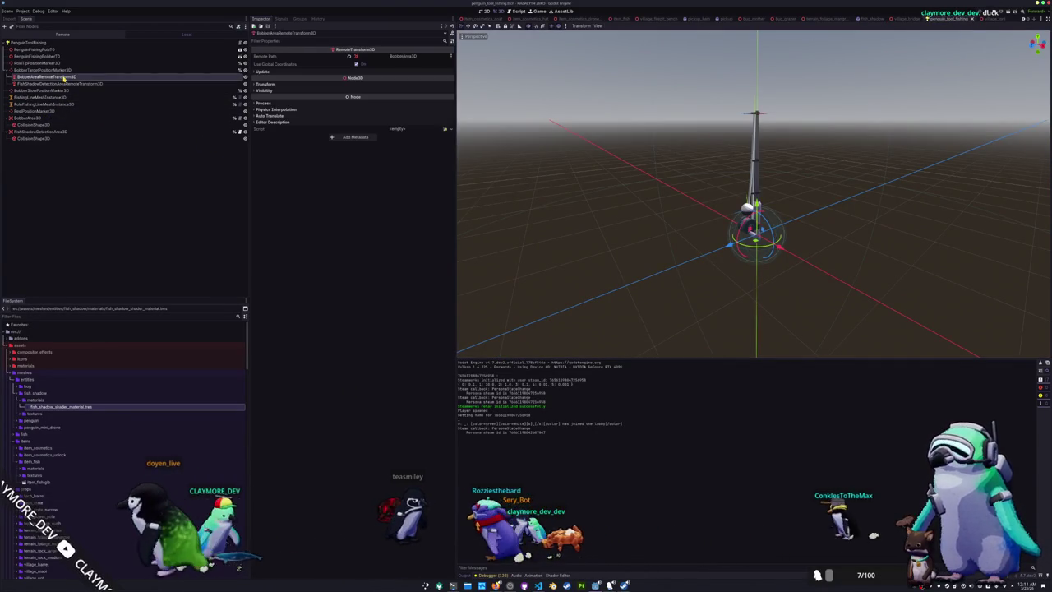
left_click(263, 71)
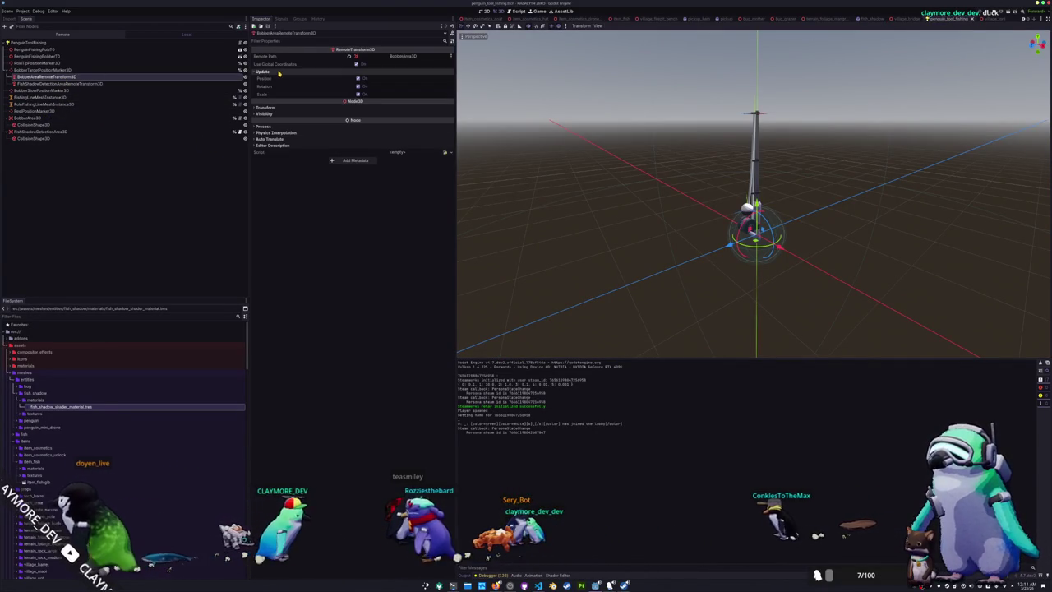
left_click(46, 70)
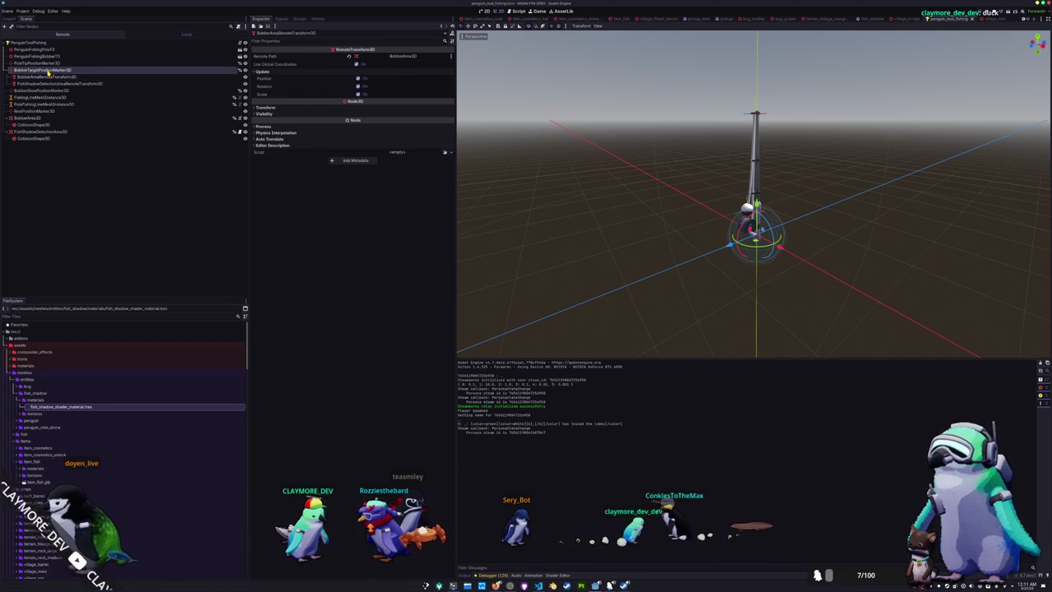
scroll(484, 148, "up", 3)
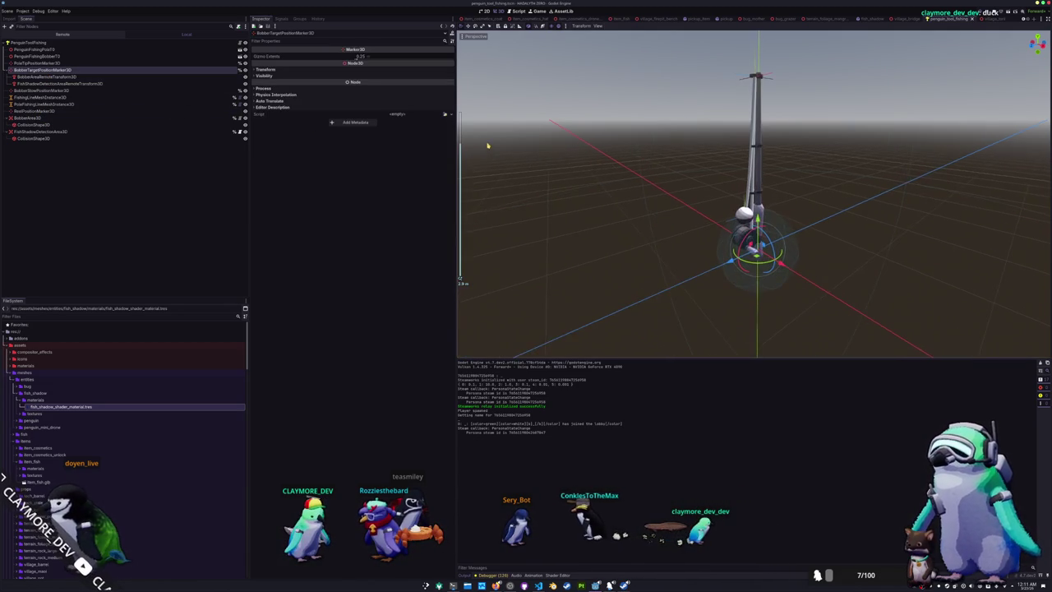
left_click(36, 111)
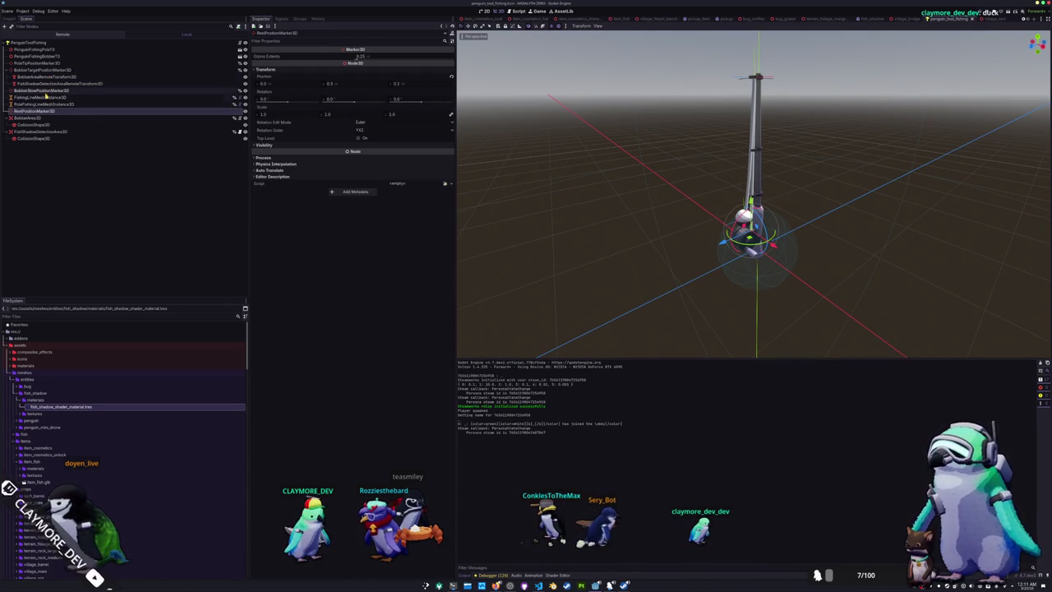
left_click(47, 91)
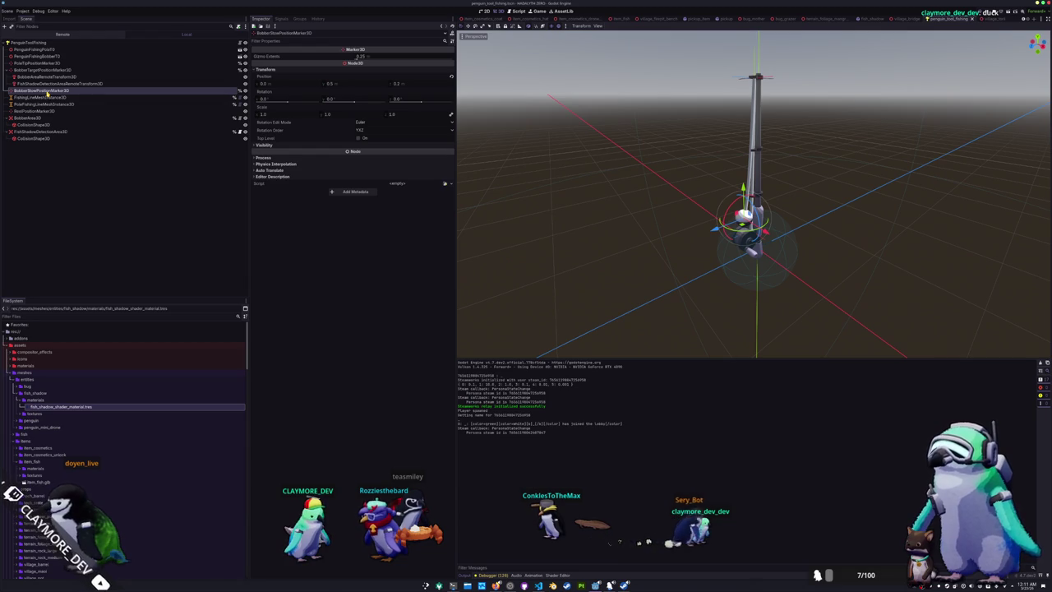
left_click(60, 64)
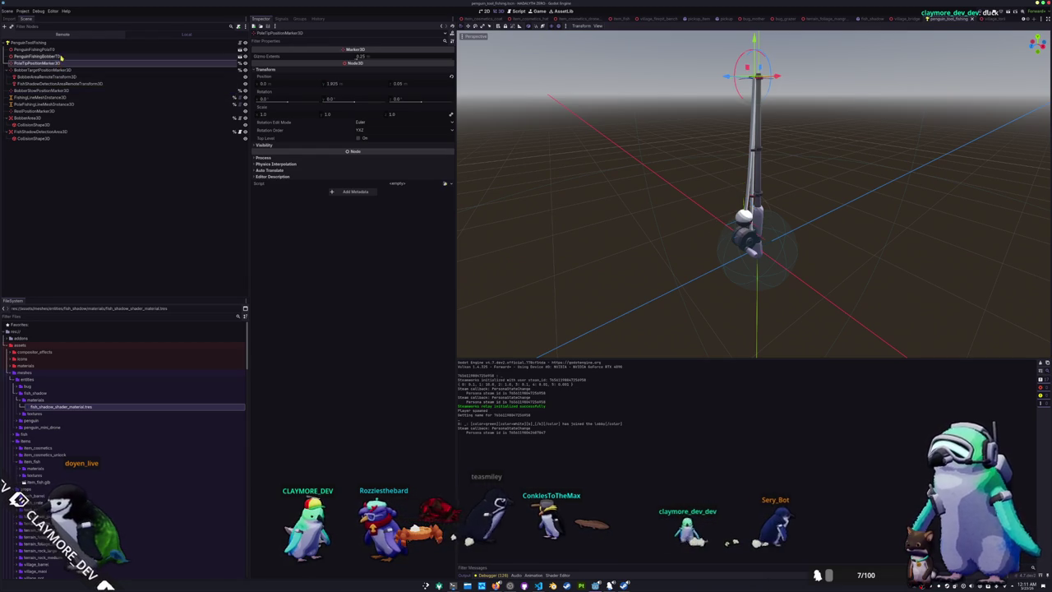
left_click(60, 56)
left_click(63, 51)
left_click(59, 55)
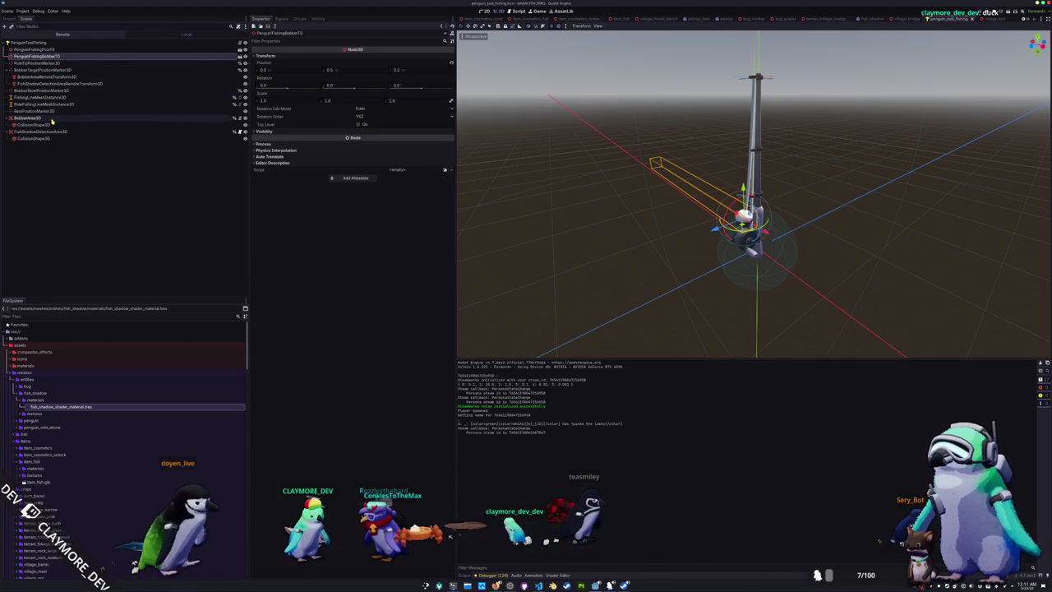
Move BobberAreaRemoteTransform3D and FishShadowDetectionAreaRemoteTransform3D under PenguinFishingBobberT0
left_click(41, 76)
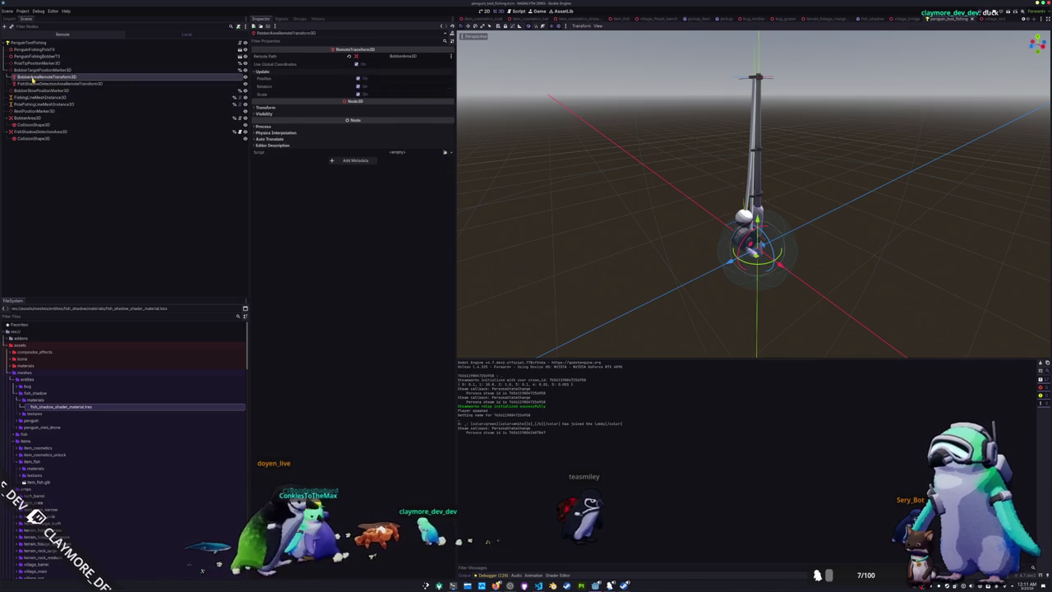
left_click(41, 83, "ctrl")
left_click_drag(41, 83, 46, 60)
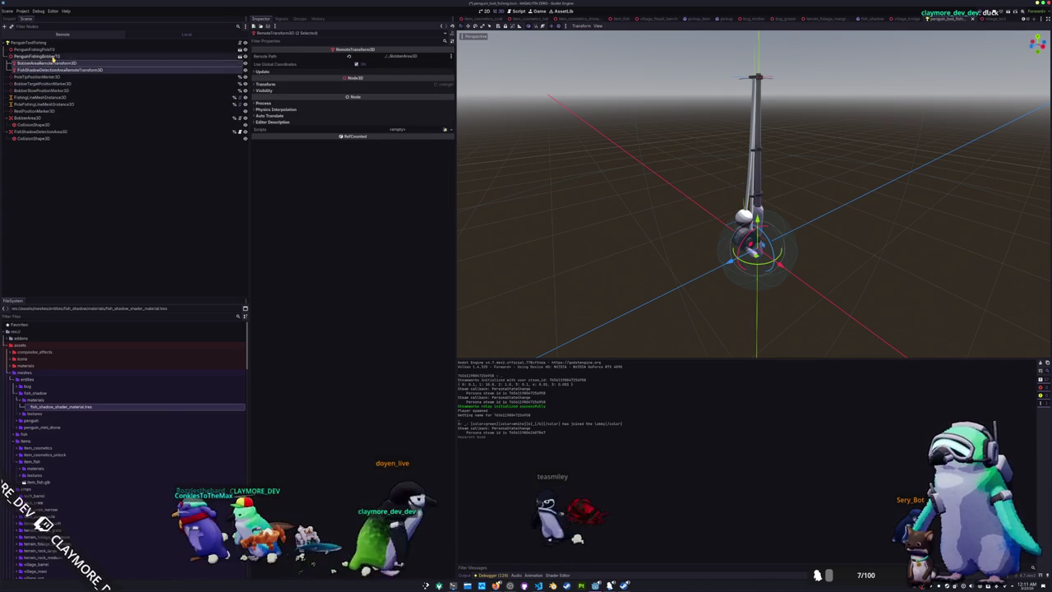
left_click(97, 184)
Reset both remote transforms' Position to zero
left_click(92, 69)
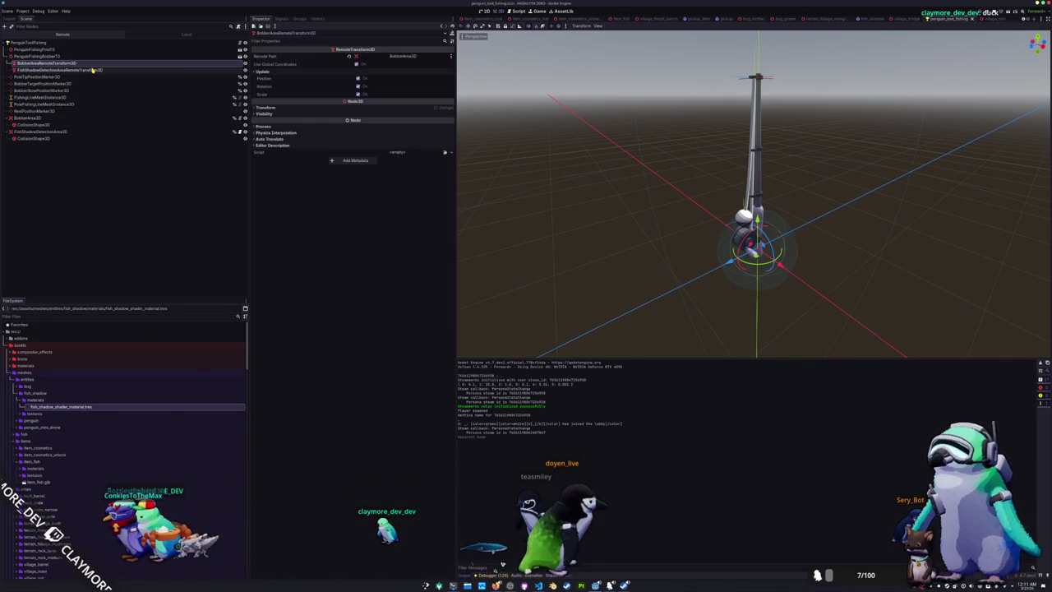
left_click(97, 62)
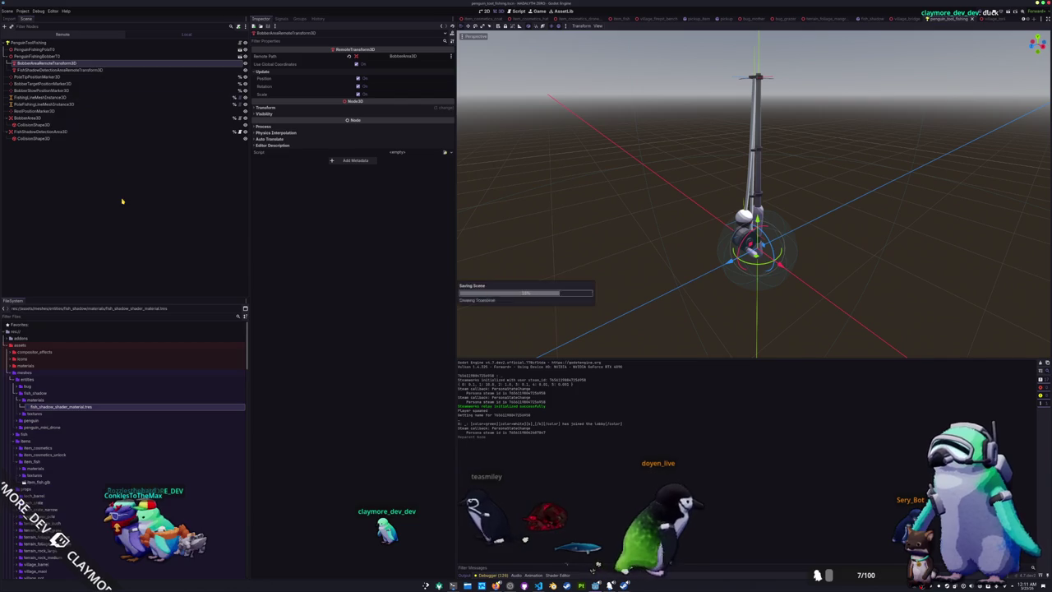
left_click(266, 107)
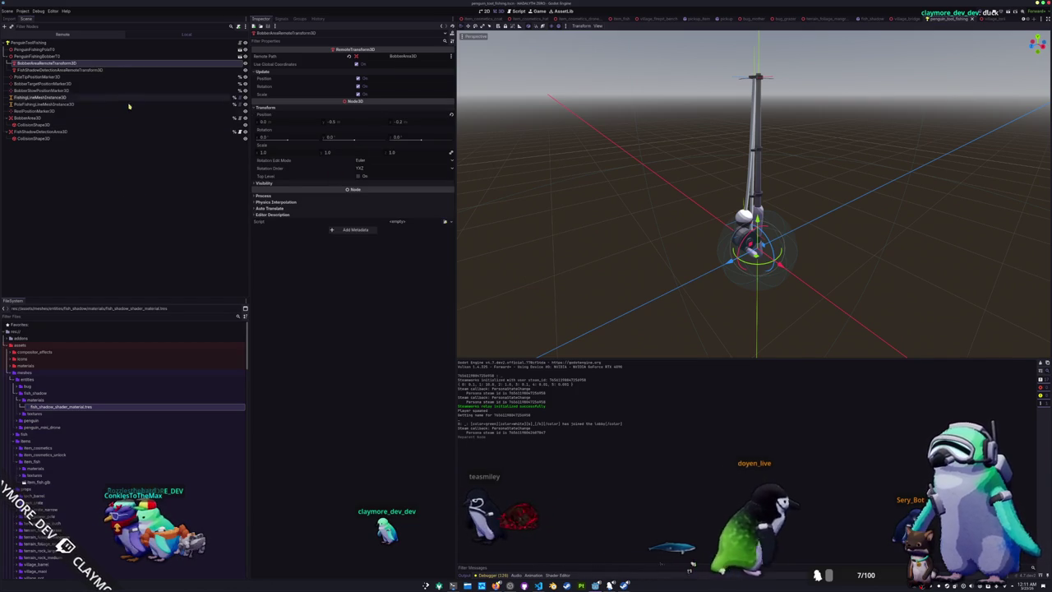
left_click(92, 69, "ctrl")
left_click(311, 86)
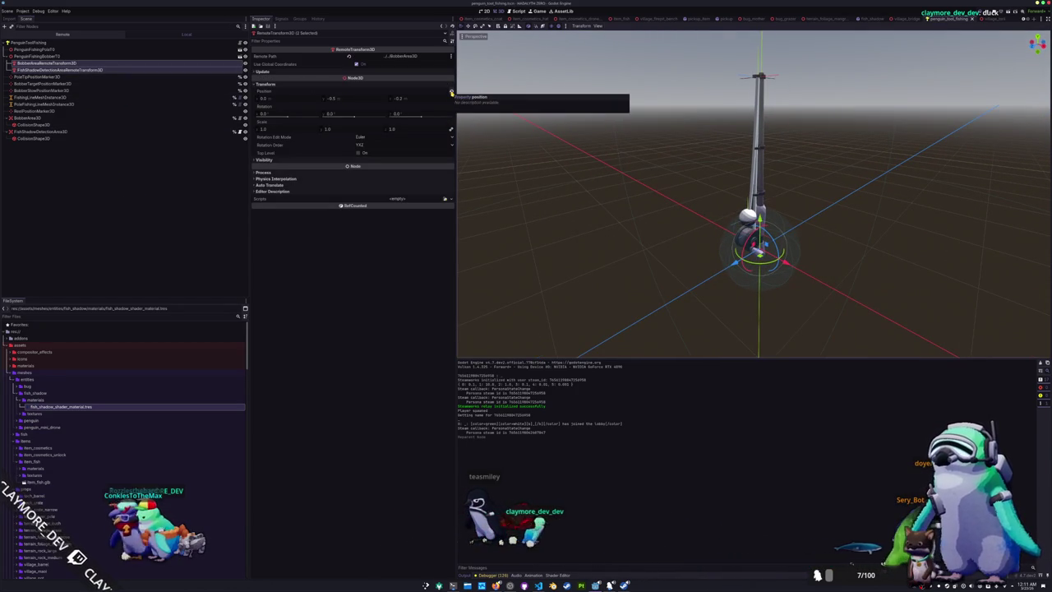
left_click(452, 93)
scroll(547, 139, "up", 3)
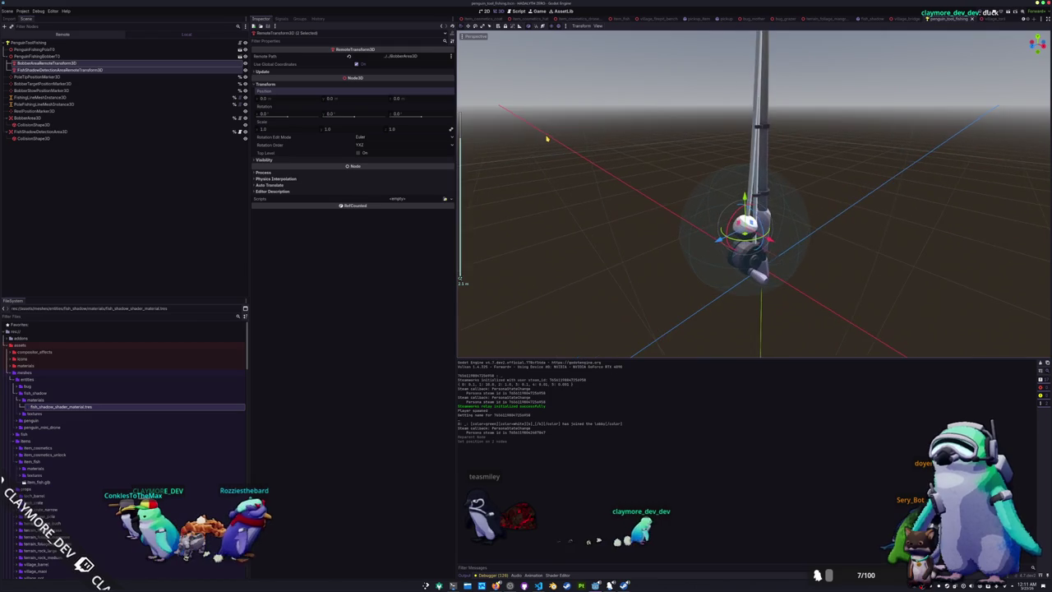
left_click(142, 187)
scroll(551, 156, "down", 5)
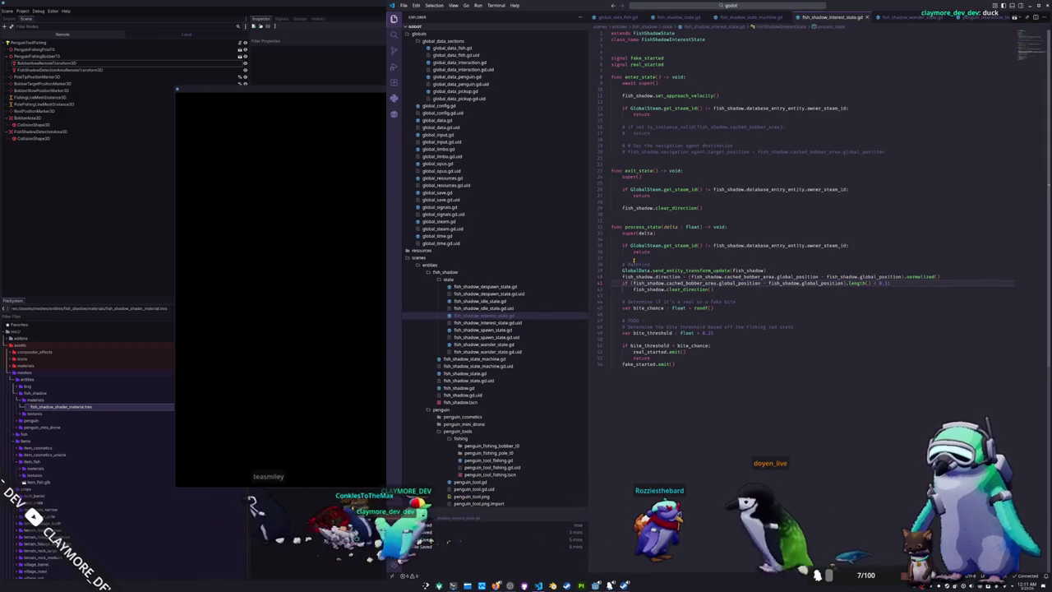
Add 'var direction: Vector3 =' holding the bobber-to-fish-shadow offset above the direction assignment
key("Return")
key("Return")
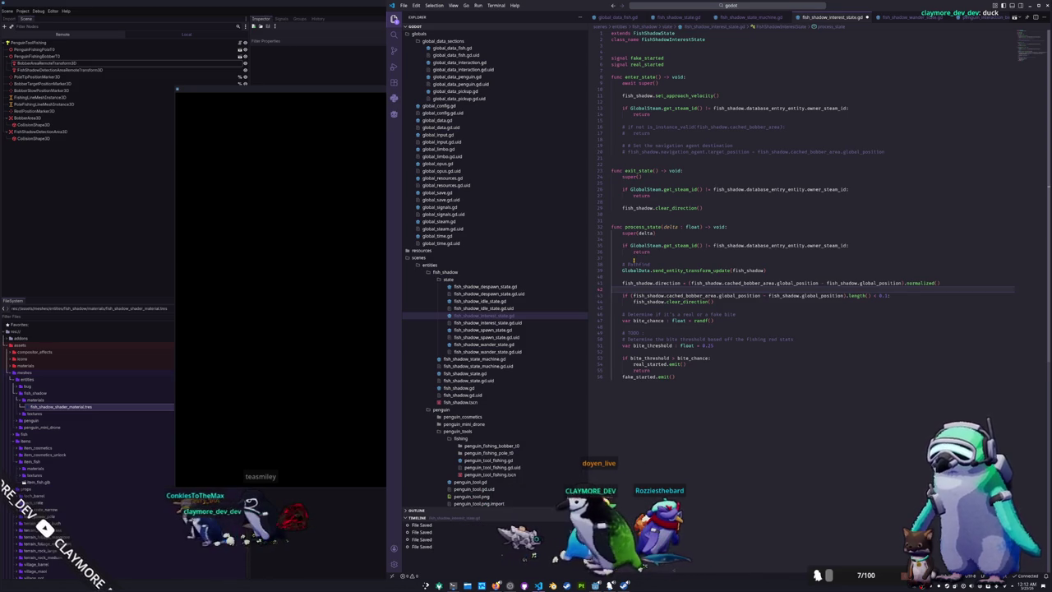
key("Up")
key("ctrl+shift+Right")
key("ctrl+shift+Right")
key("ctrl+shift+Right")
key("ctrl+c")
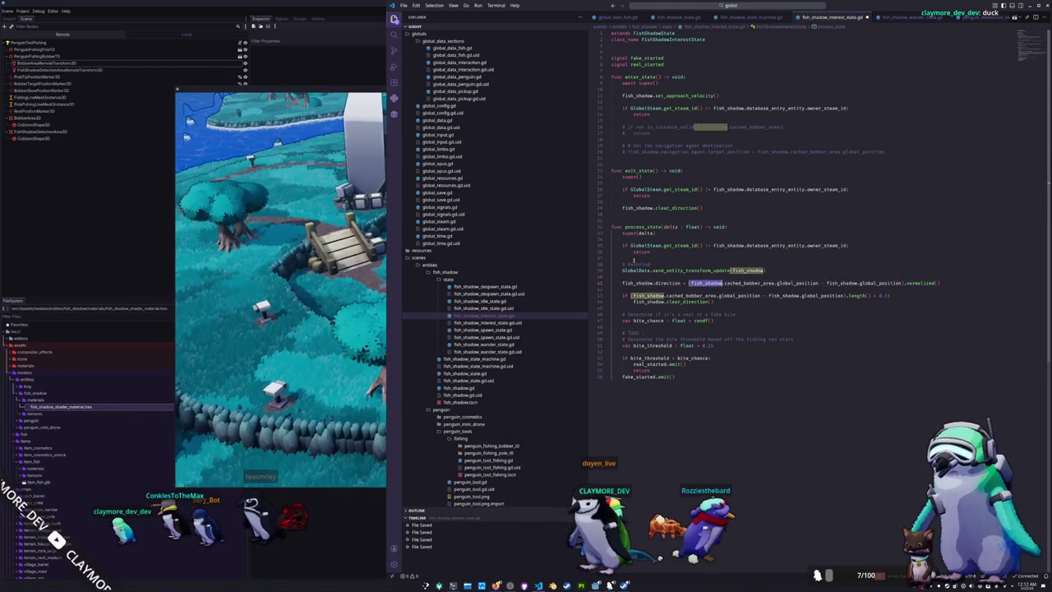
key("Escape")
key("ctrl+shift+Return")
type("va")
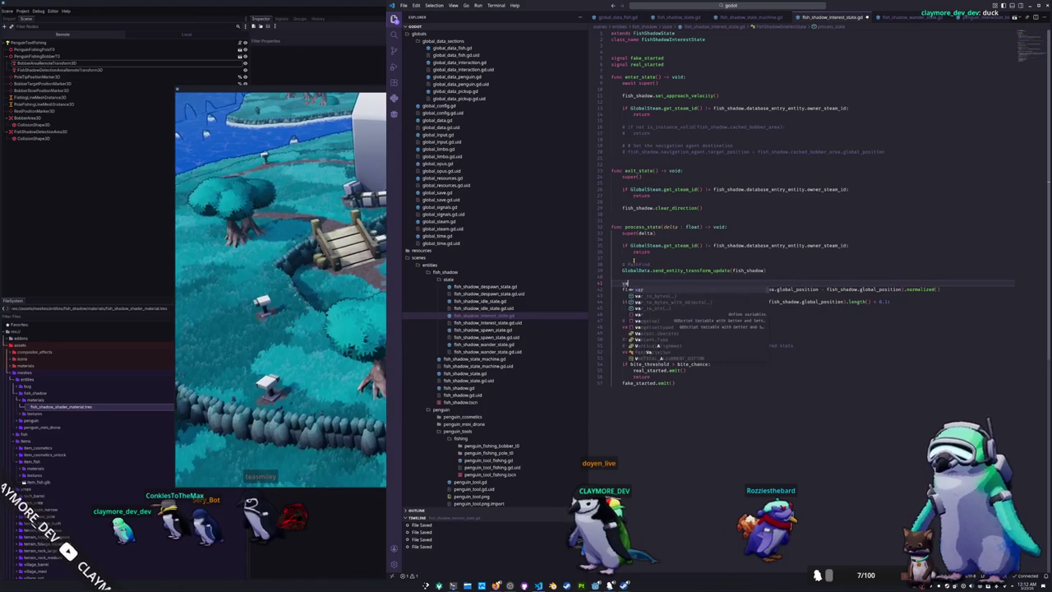
type("r direction: Vector3 =")
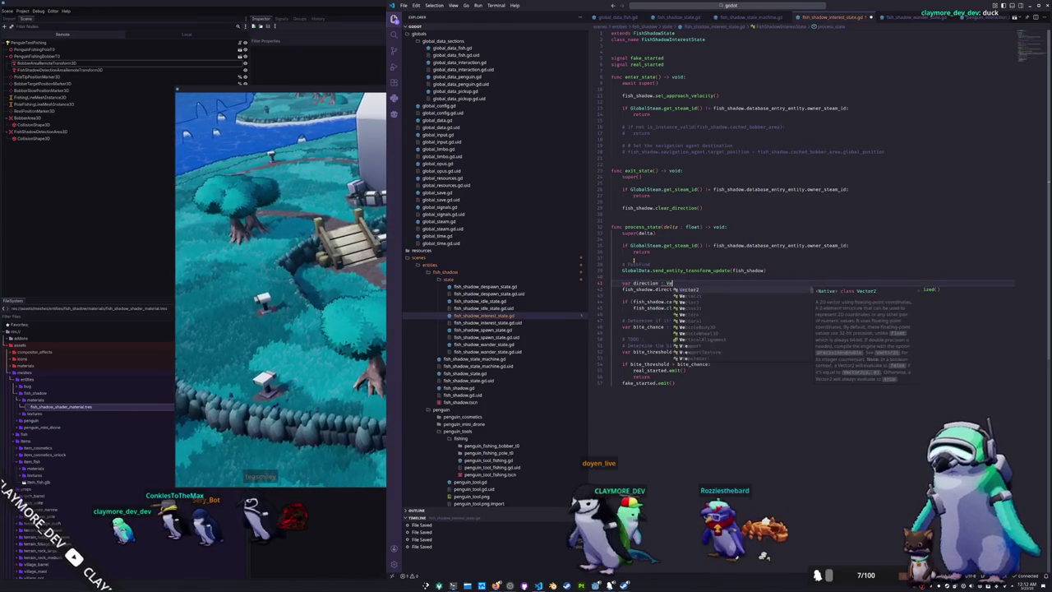
key("ctrl+v")
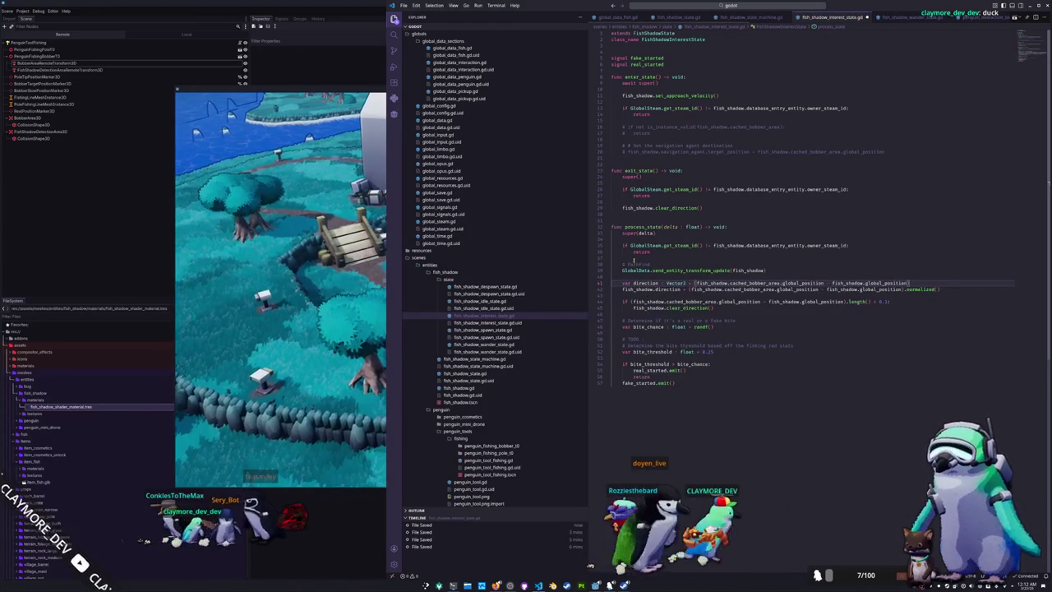
key("ctrl+Left")
key("ctrl+Left")
key("ctrl+Left")
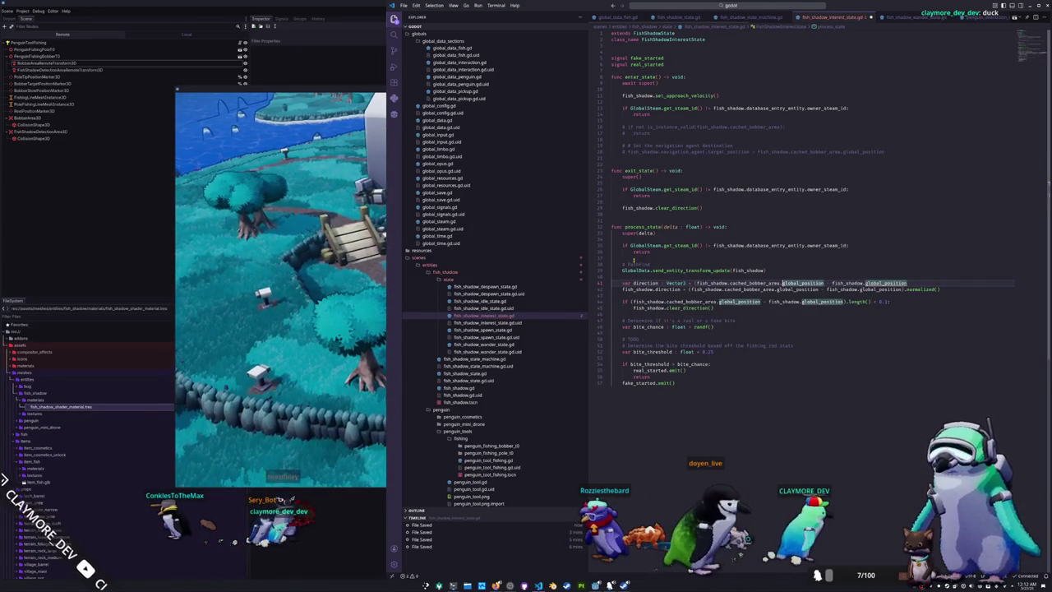
key("BackSpace")
key("ctrl+Right")
key("ctrl+Right")
key("ctrl+Right")
Add 'var length : float = direction.length()' and set fish_shadow.direction to direction / length
key("End")
key("Return")
type("var length : float = ")
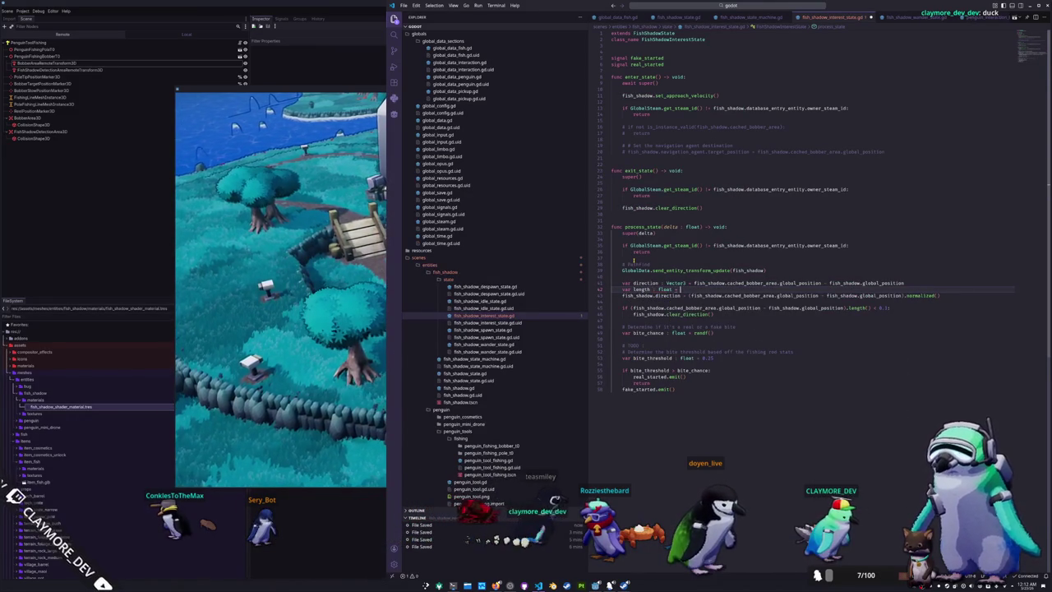
type("direction.length(")
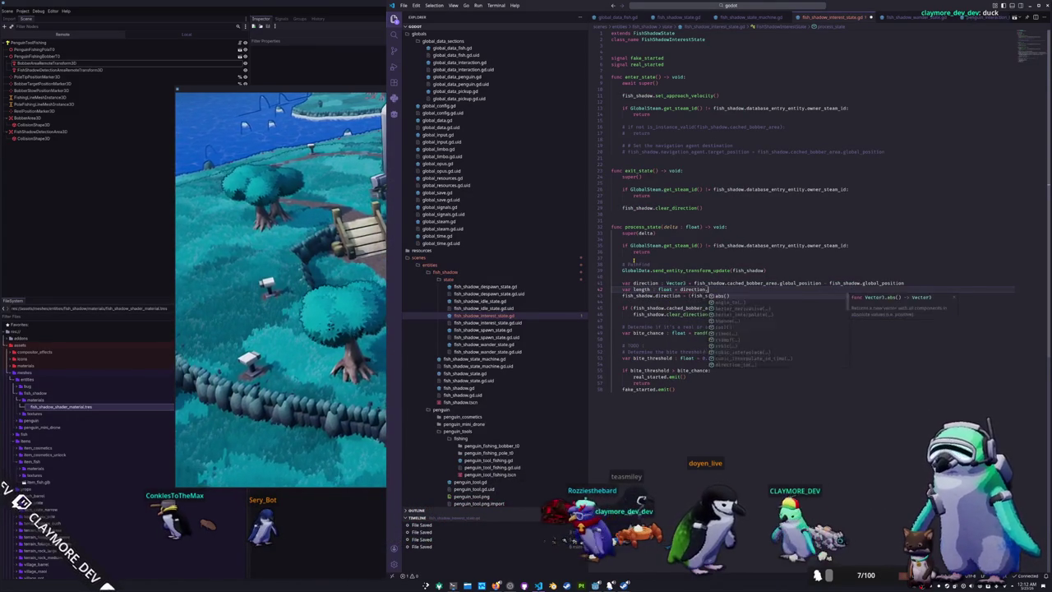
key("Escape")
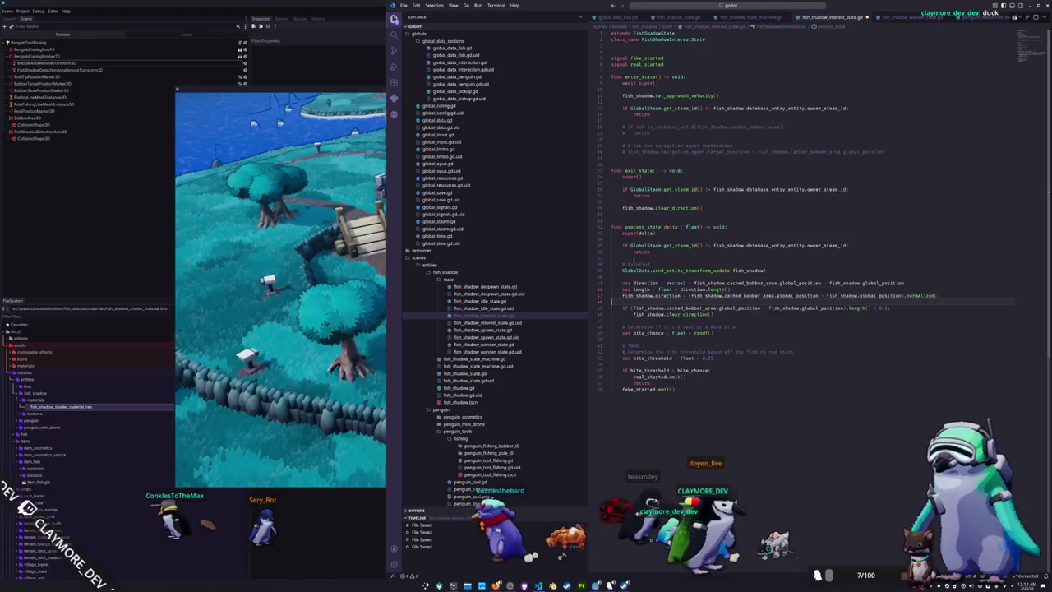
key("Down")
key("End")
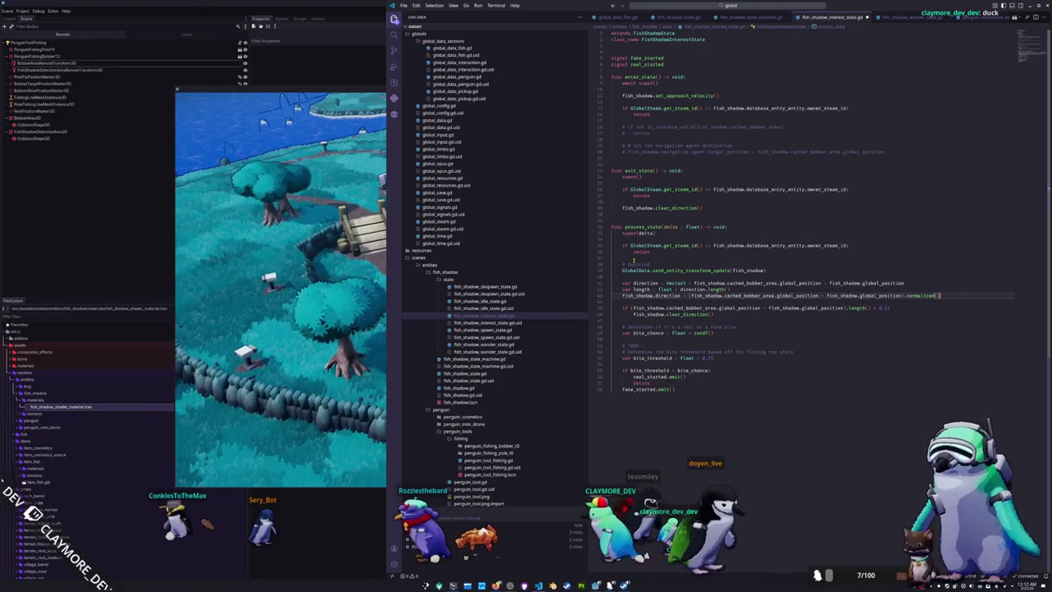
key("ctrl+shift+Left")
key("ctrl+shift+Left")
key("ctrl+shift+Left")
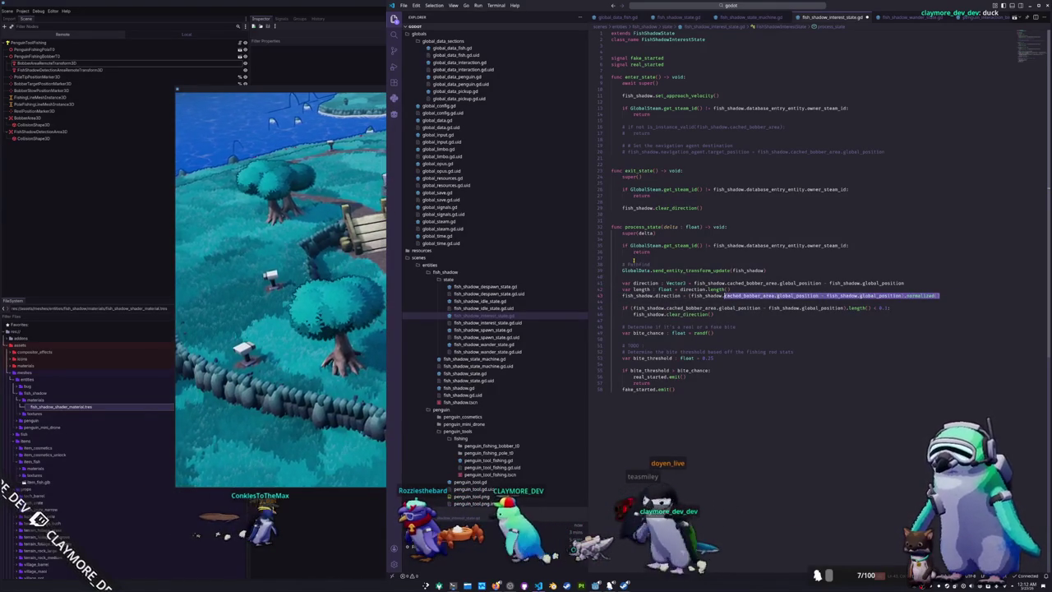
type("direction = direction")
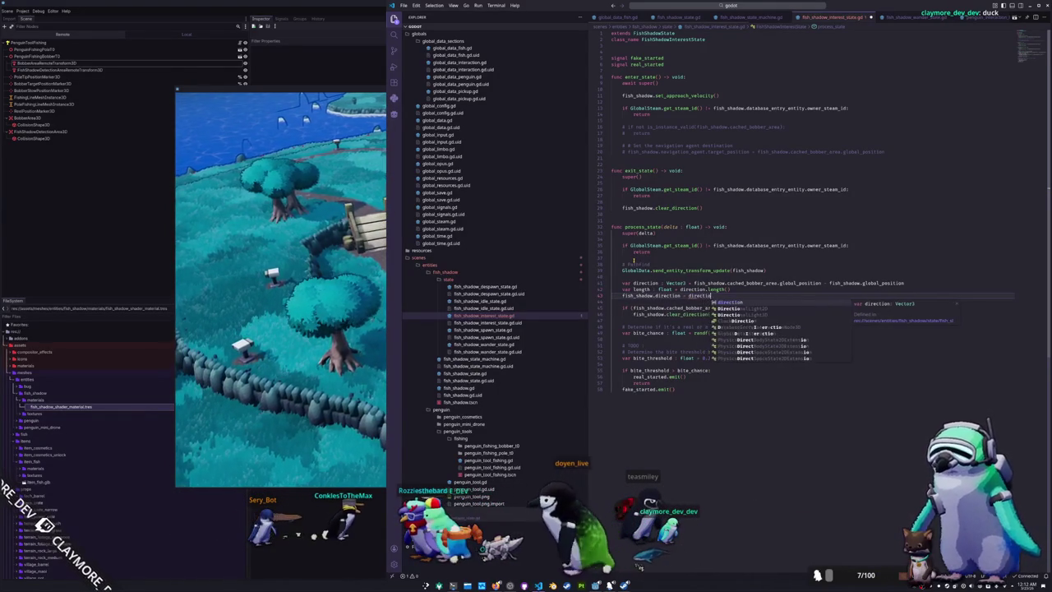
type(" / length")
key("Down")
key("Down")
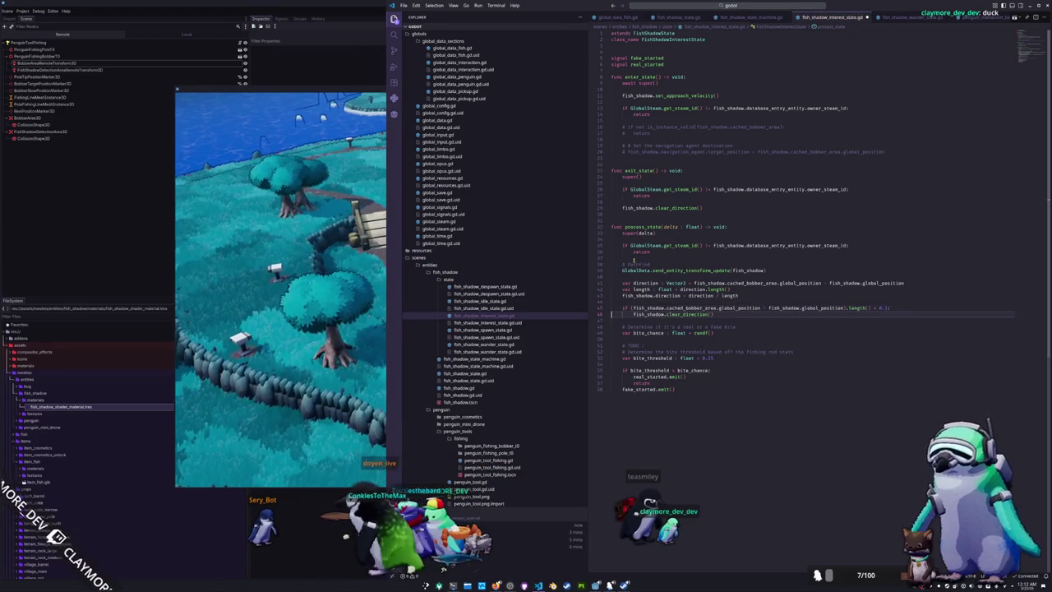
Change the condition to 'if length < 0.1:' and tidy the surrounding lines
key("Home")
key("Right")
key("Right")
key("Right")
key("ctrl+shift+Right")
key("ctrl+shift+Right")
key("ctrl+shift+Right")
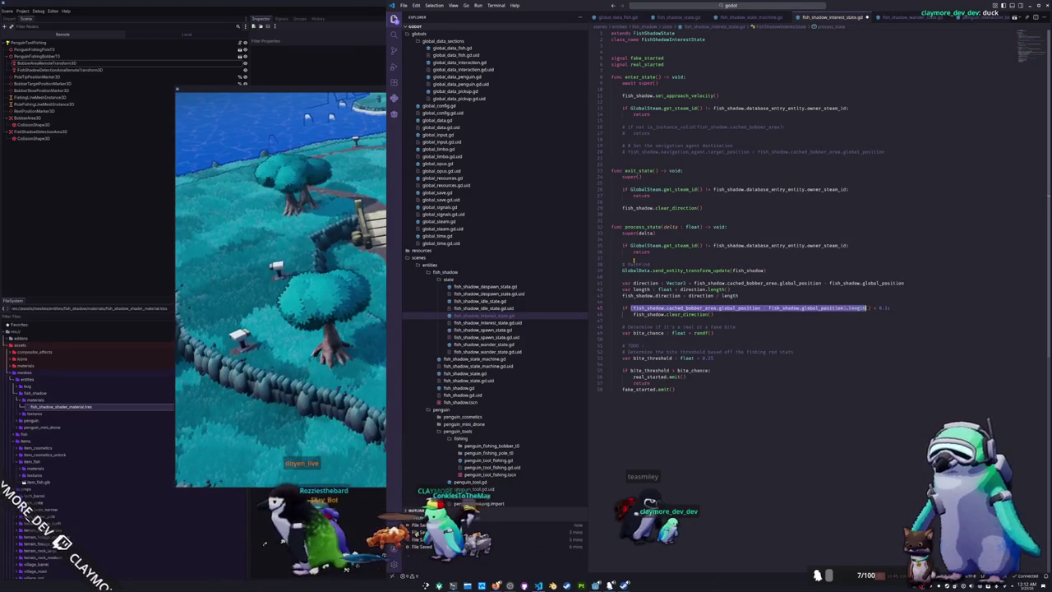
type("length")
key("Home")
key("Home")
key("BackSpace")
key("Down")
key("Down")
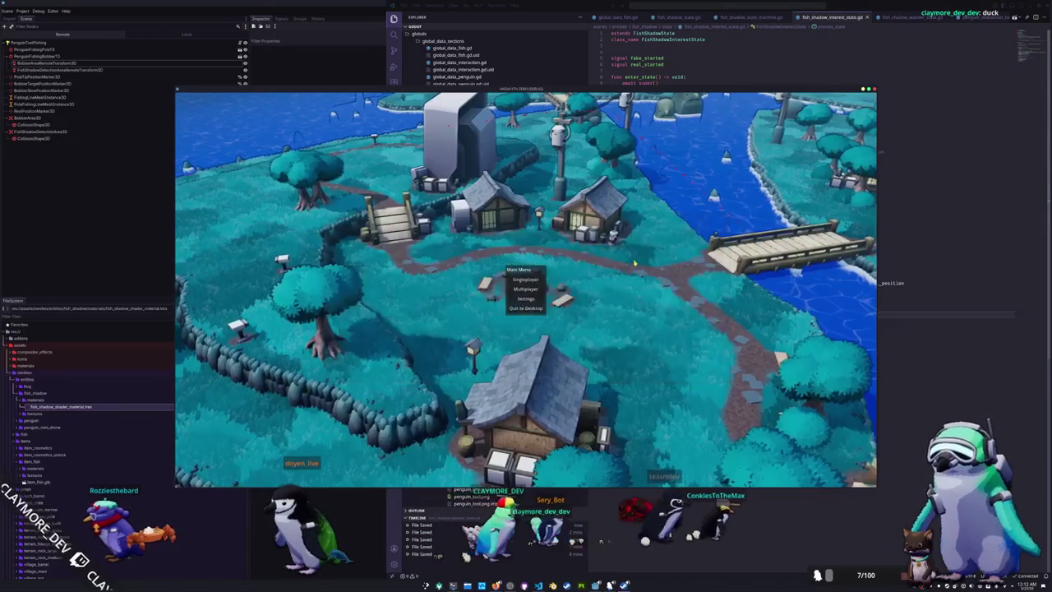
Move the length check above the direction assignment, adjust the comparison, add an else branch, and launch the game
key("alt+Tab")
left_click(610, 302)
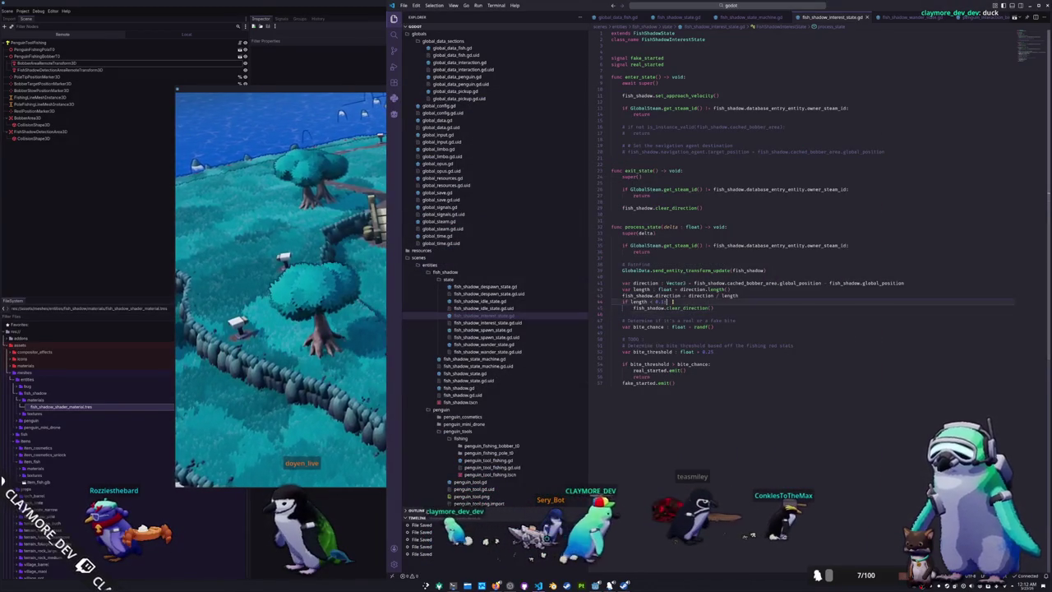
key("alt+Up")
key("Return")
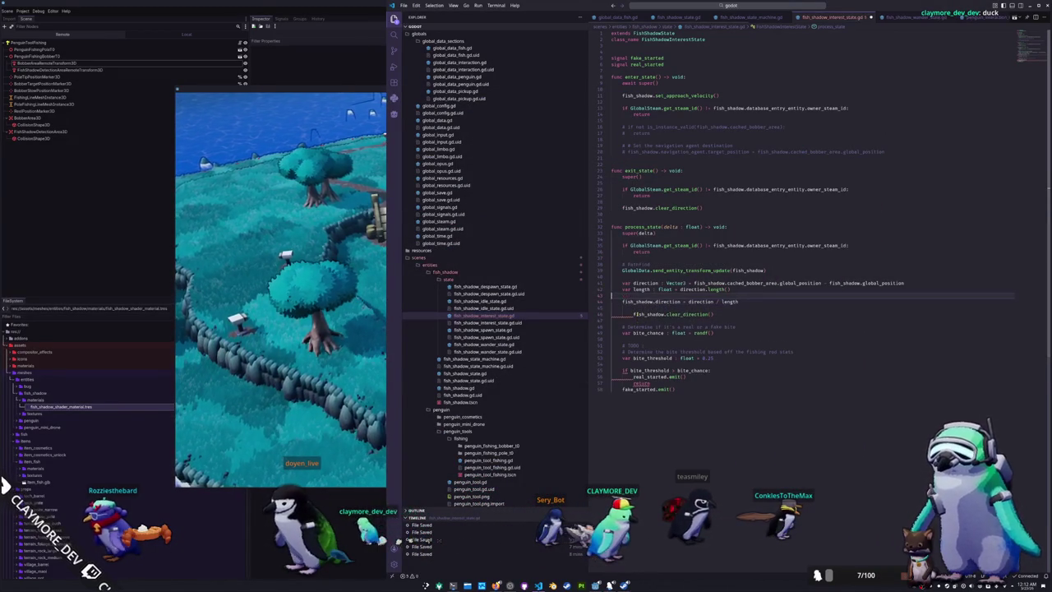
key("BackSpace")
type("if length > 0.1:")
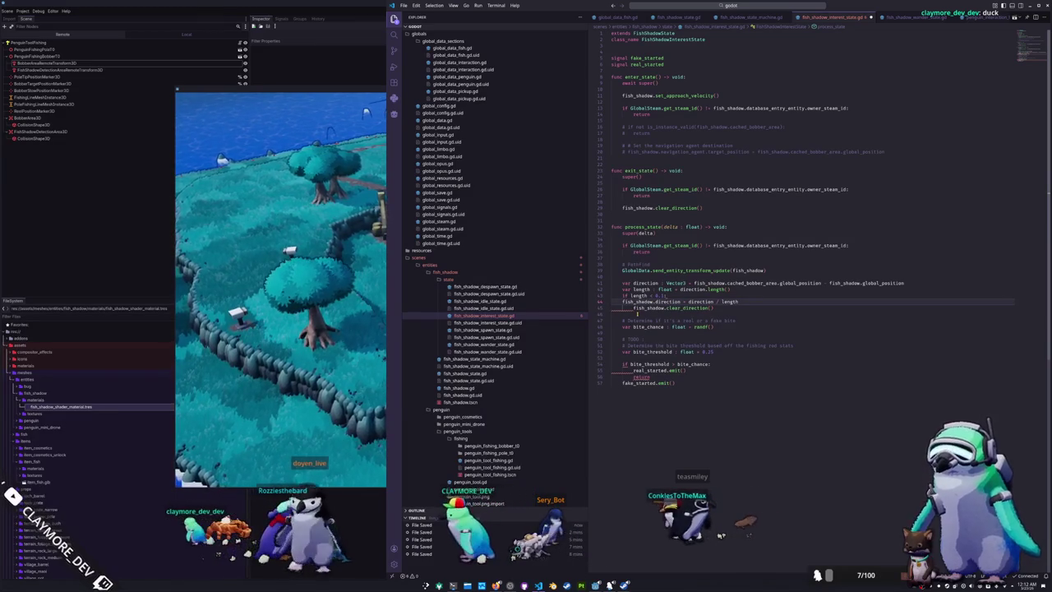
key("Up")
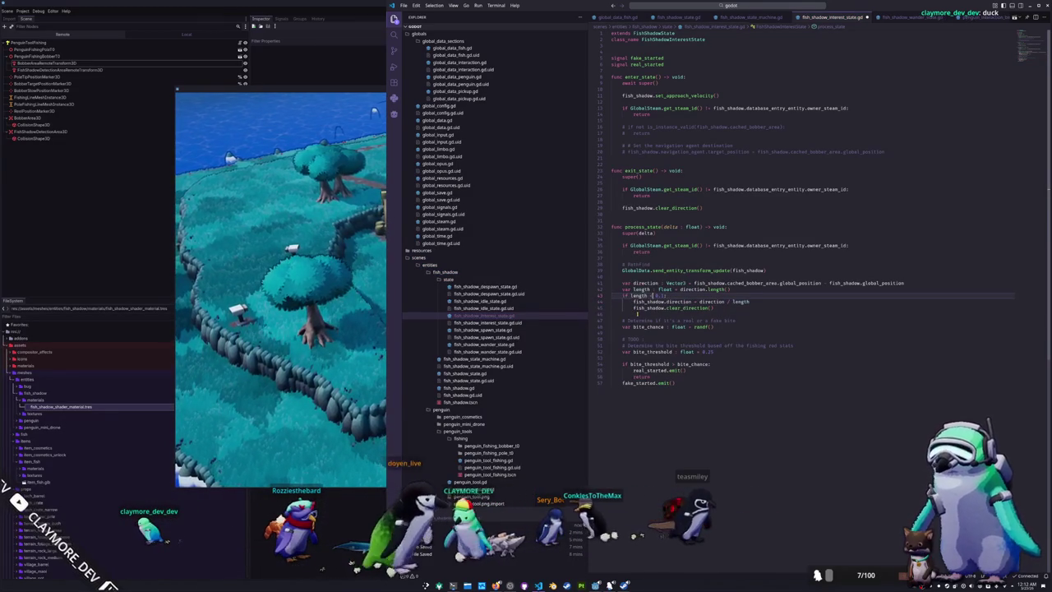
type("= 0.1:")
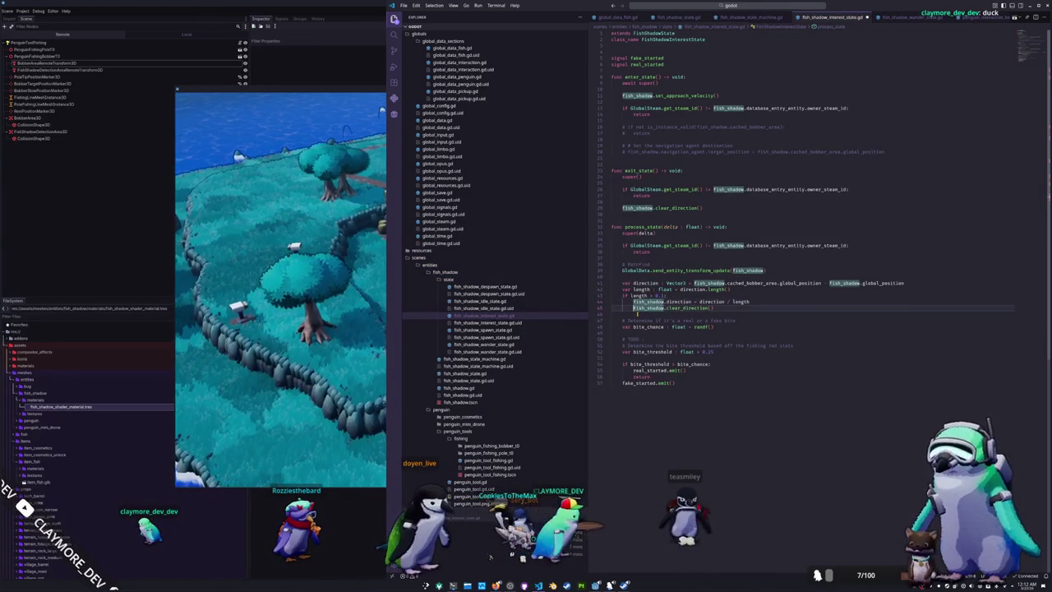
key("Return")
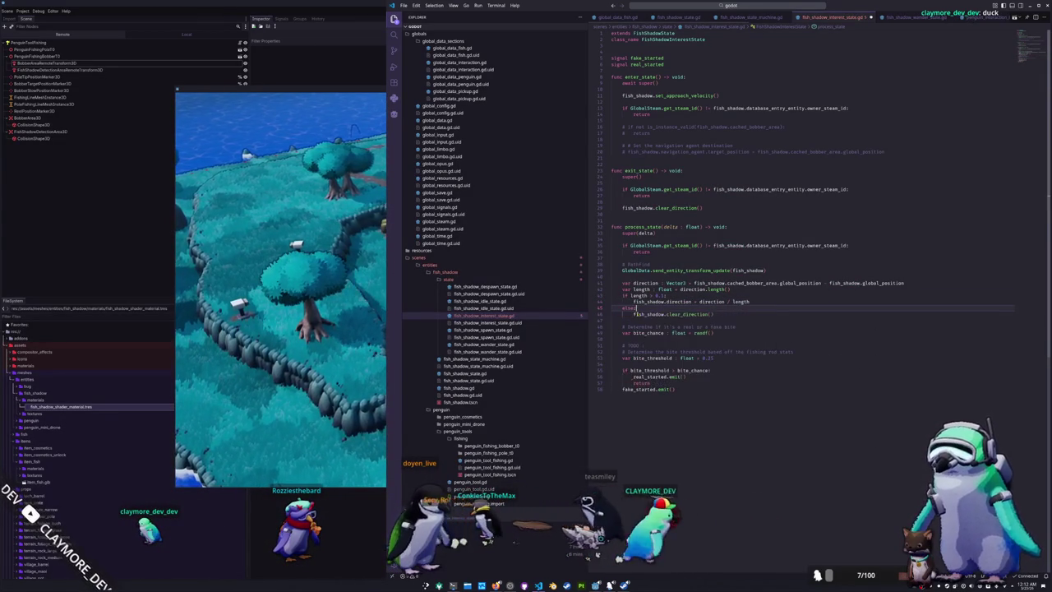
key("F5")
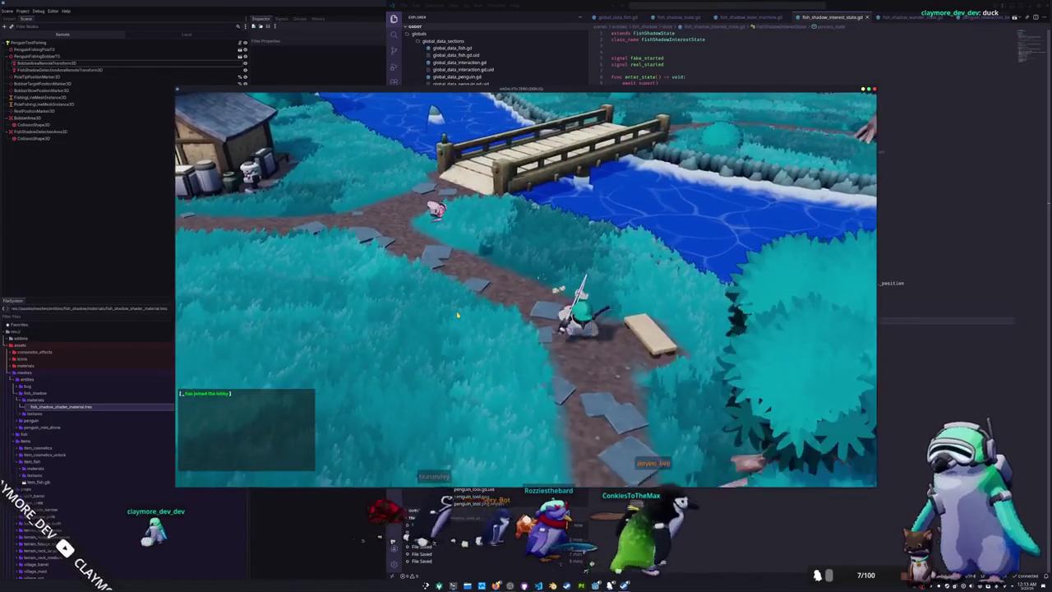
Walk the penguin toward the bridge and along the shore, then return to VS Code
key("w")
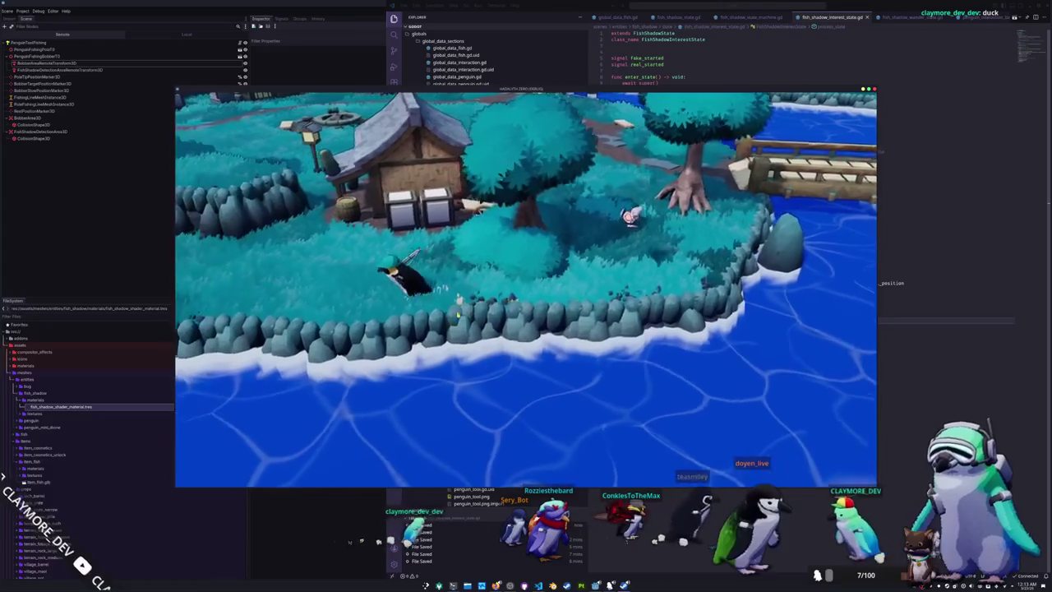
key("a")
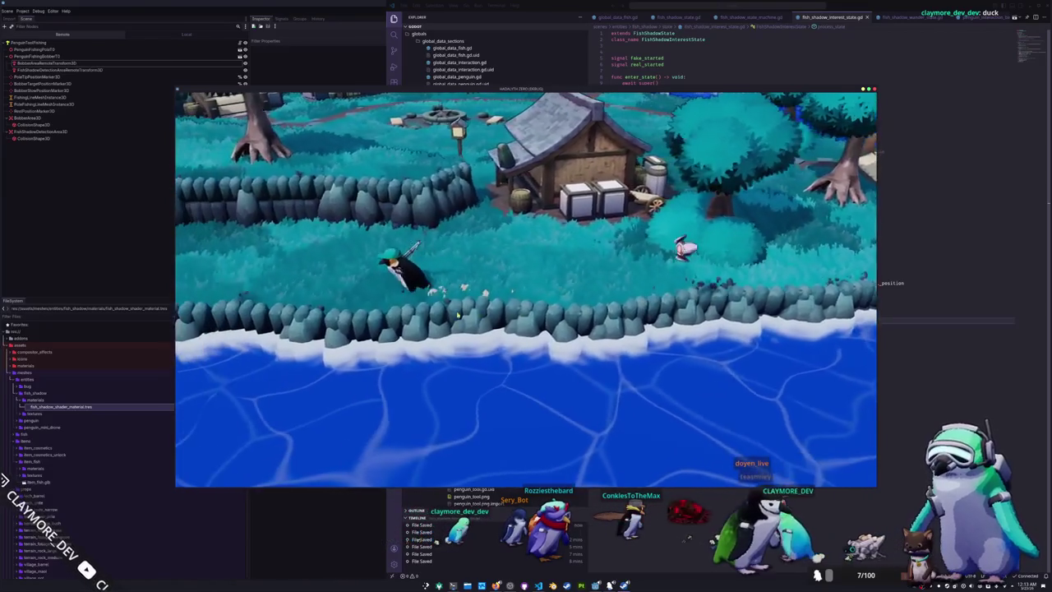
key("a")
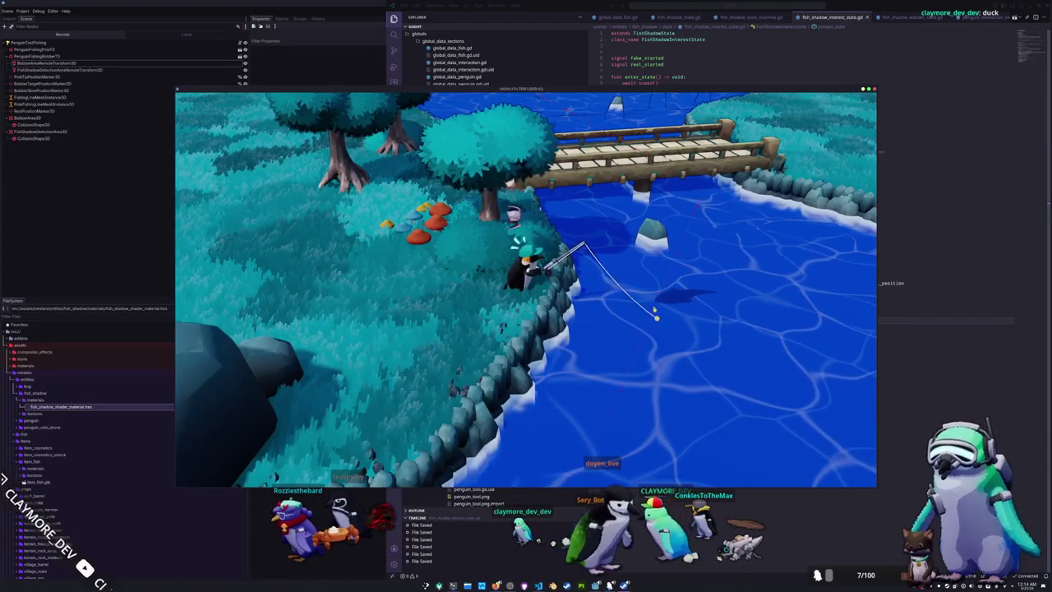
key("alt+Tab")
Review the cached_bobber_area and global_position references on line 41, then return to Godot
left_click(747, 321)
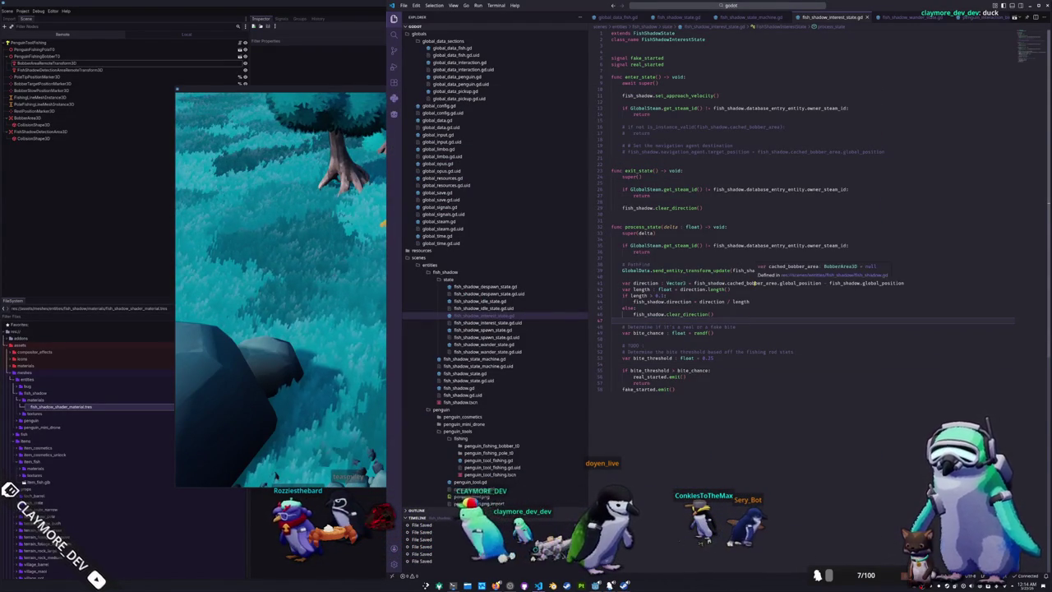
left_click(754, 282)
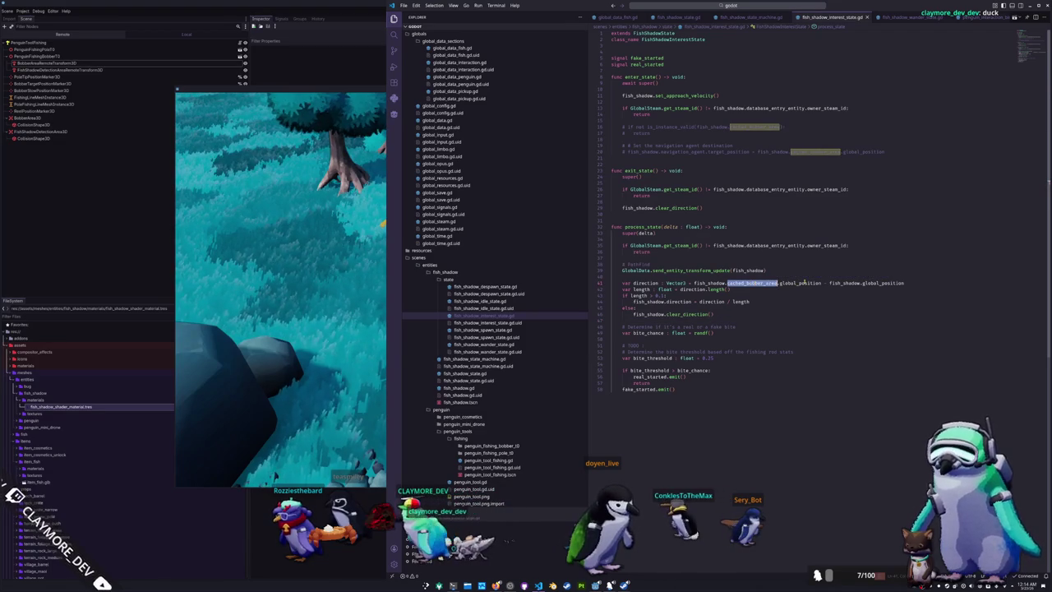
left_click(803, 283)
mouse_move(800, 285)
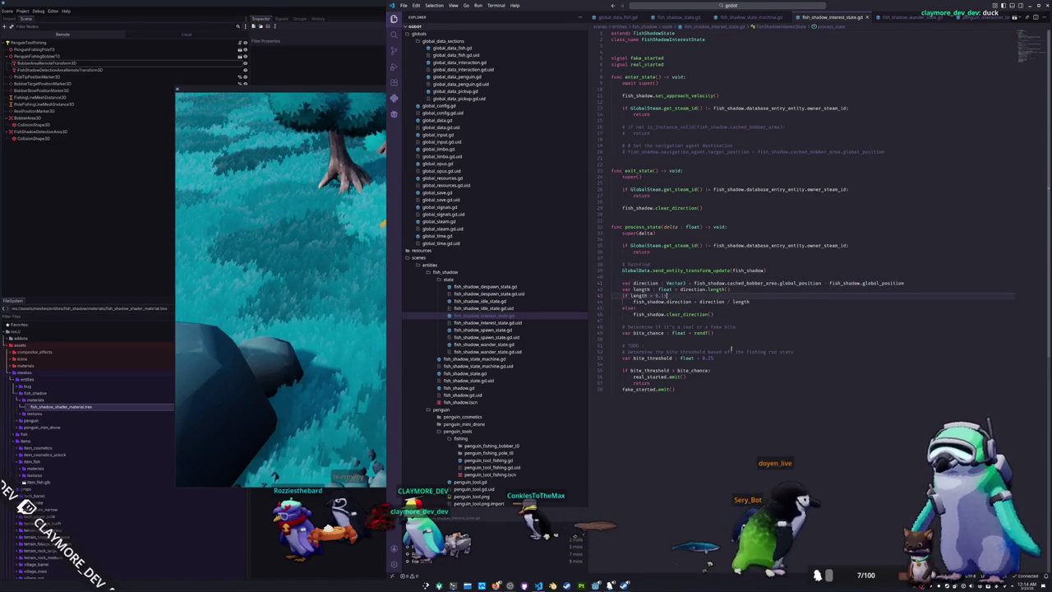
key("alt+Tab")
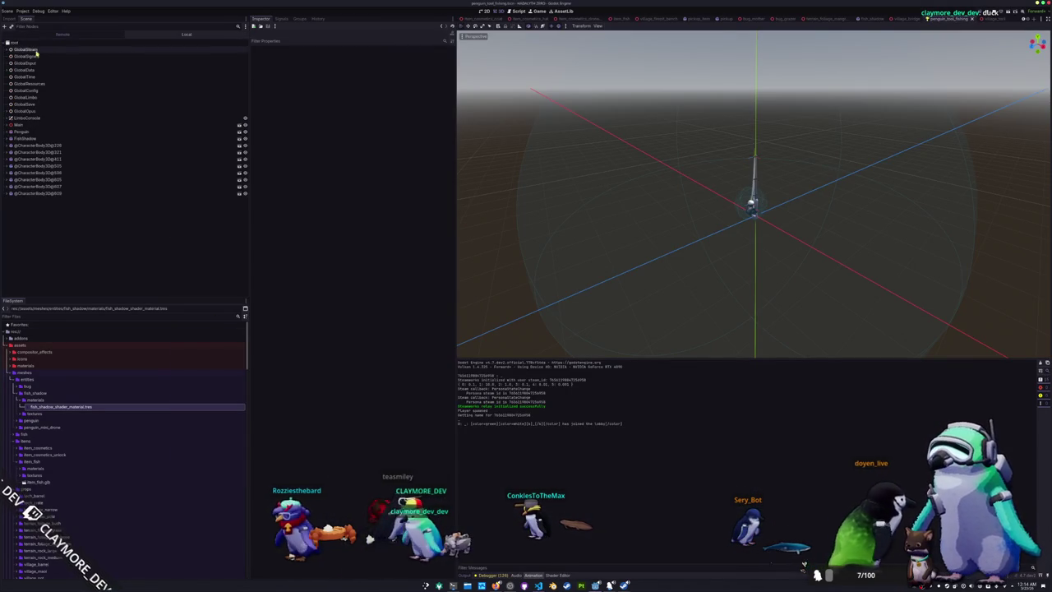
Check the running game's view and camera override options, then return to the 3D view
mouse_move(309, 283)
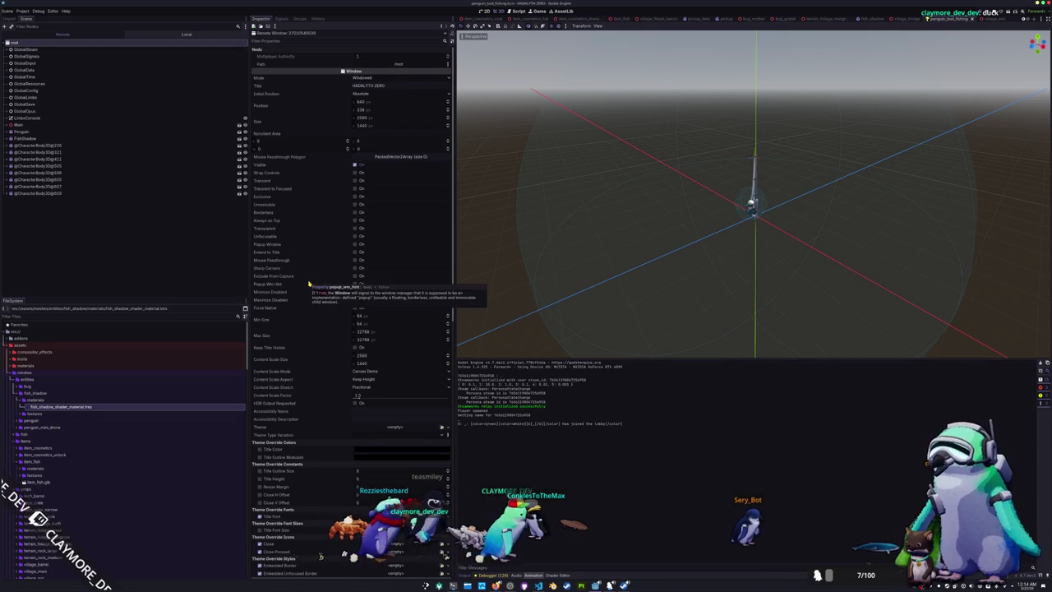
scroll(310, 283, "down", 12)
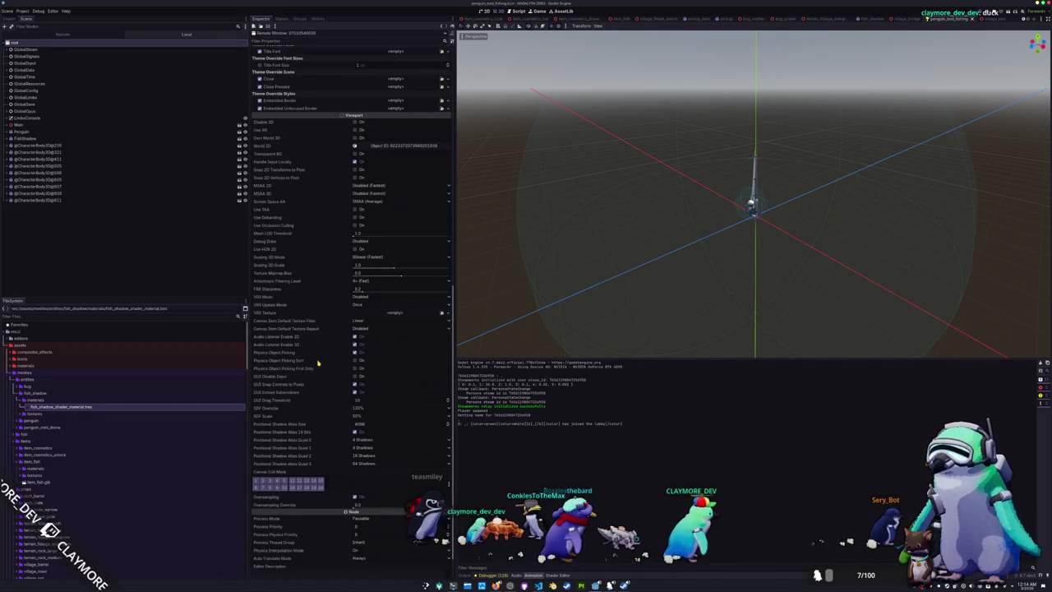
scroll(319, 363, "down", 1)
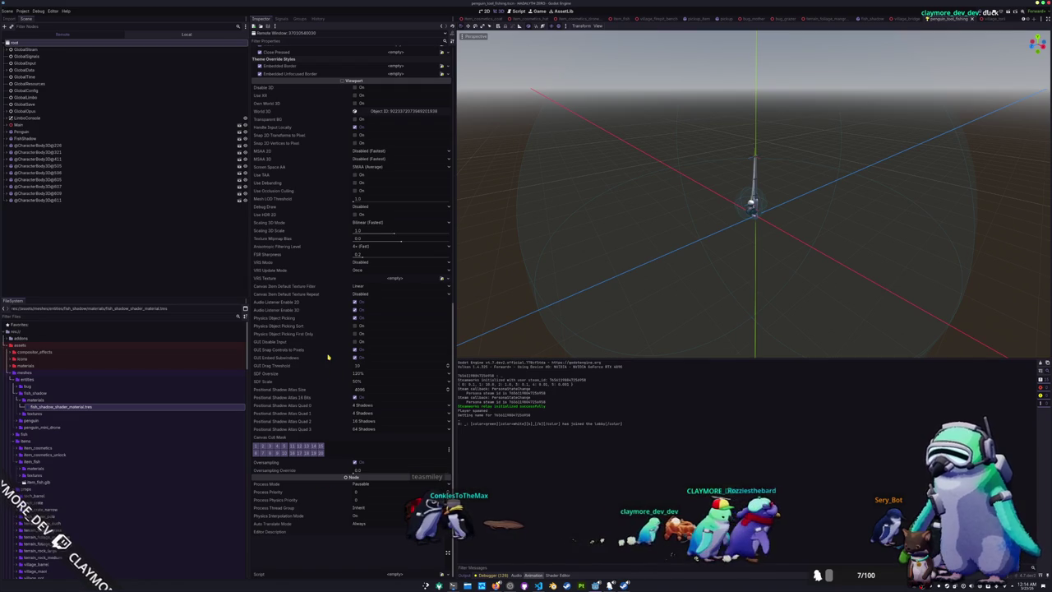
scroll(320, 305, "up", 2)
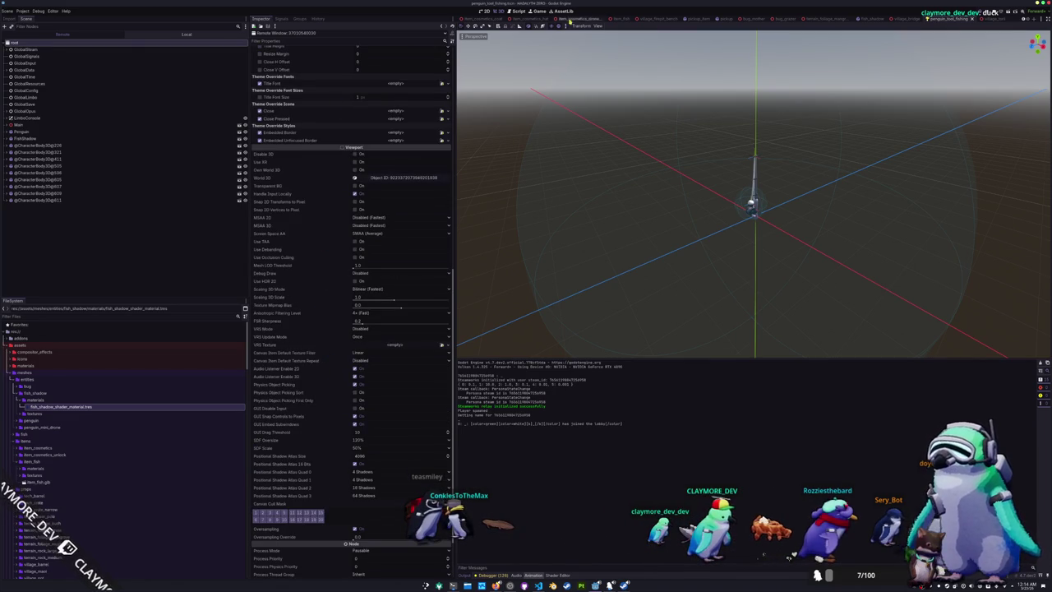
left_click(537, 12)
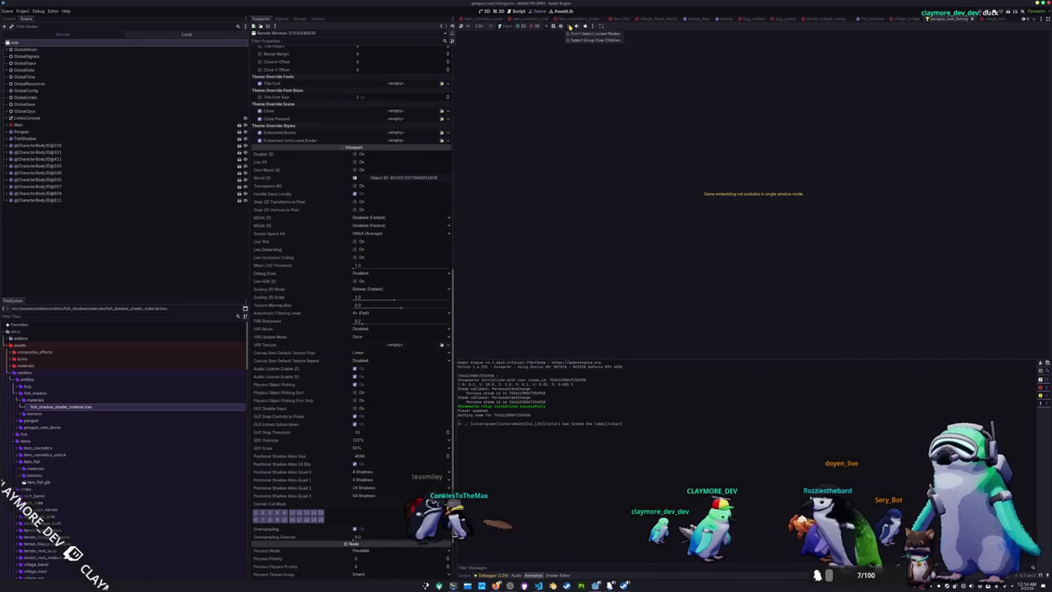
left_click(594, 27)
left_click(543, 28)
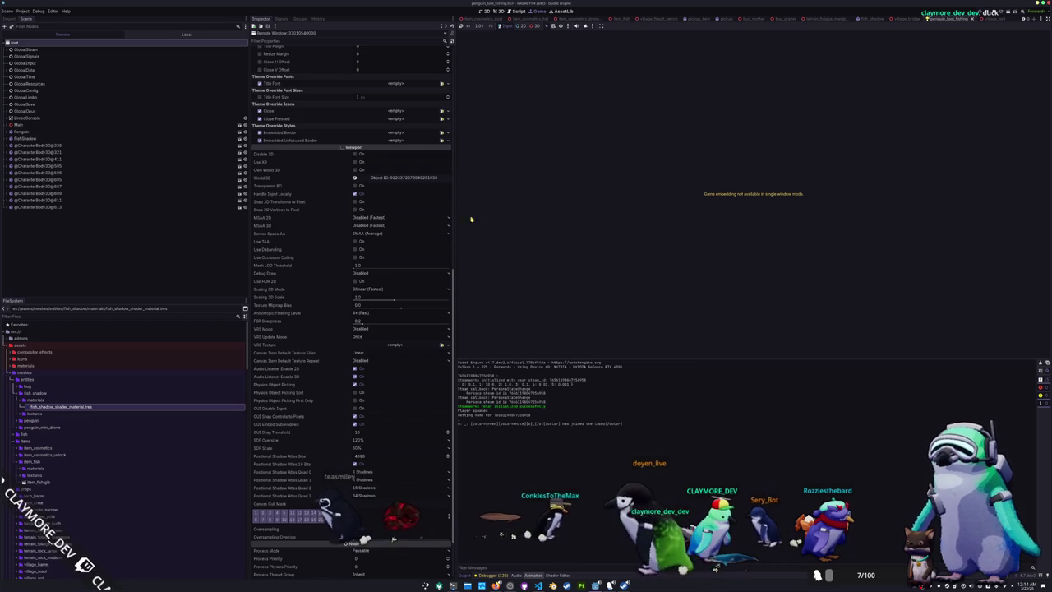
left_click(499, 11)
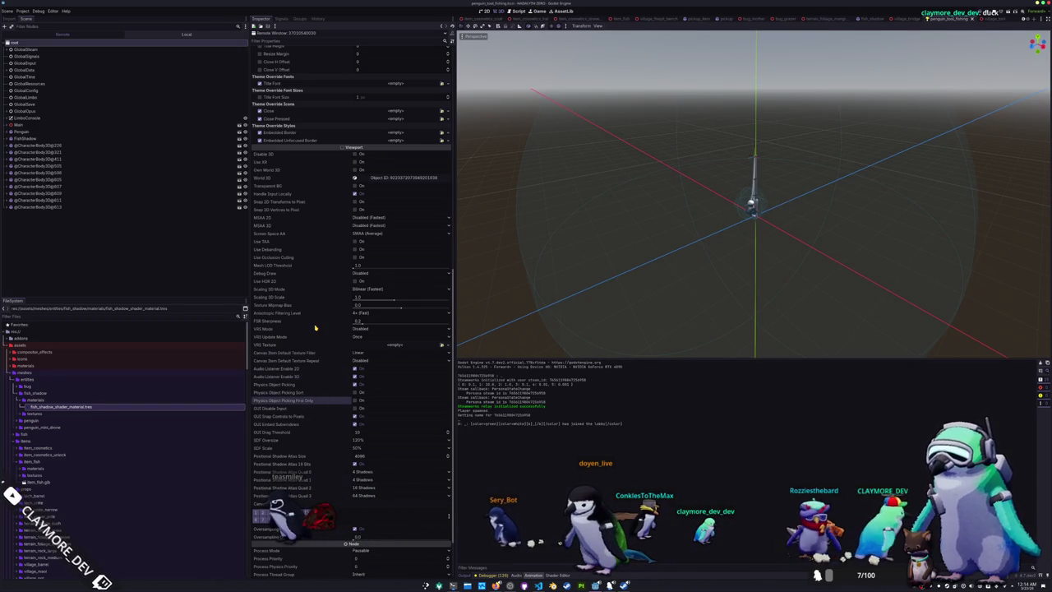
Browse the debug draw modes, toggle visible collision shapes in Debug, and stop the game
scroll(315, 328, "up", 2)
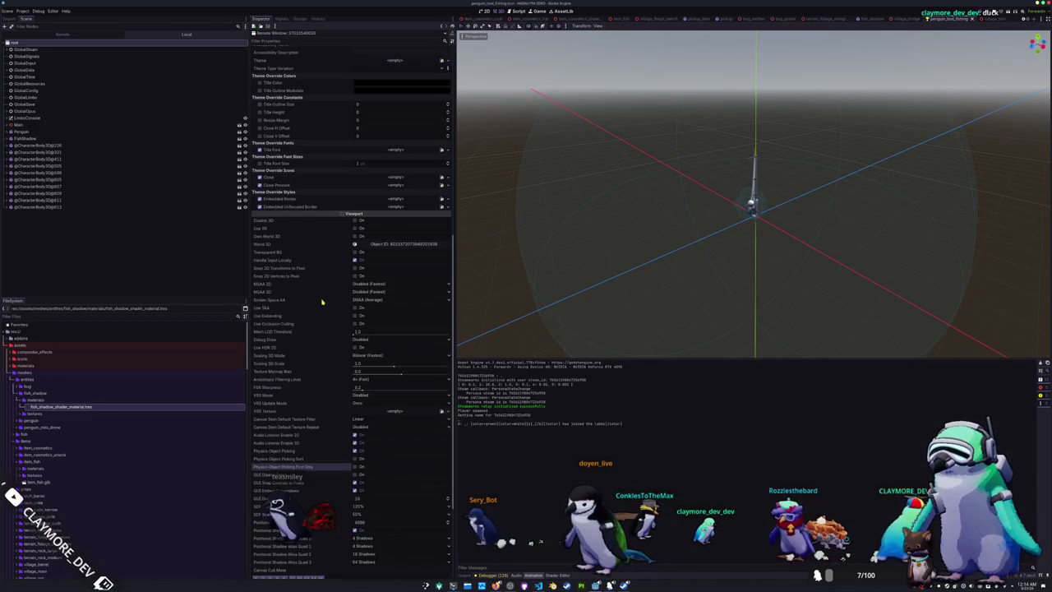
left_click(357, 340)
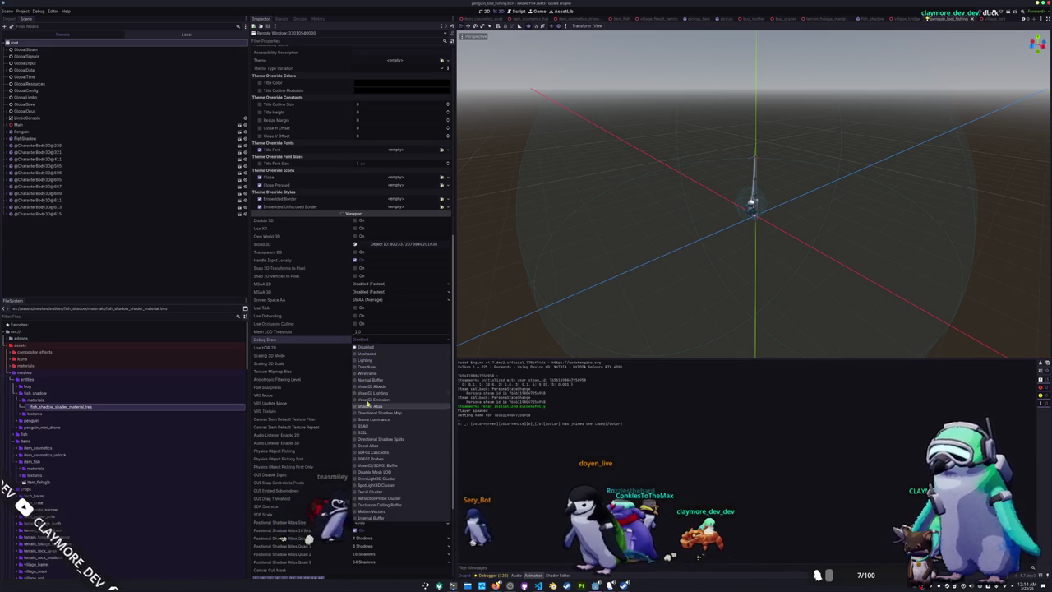
left_click(317, 378)
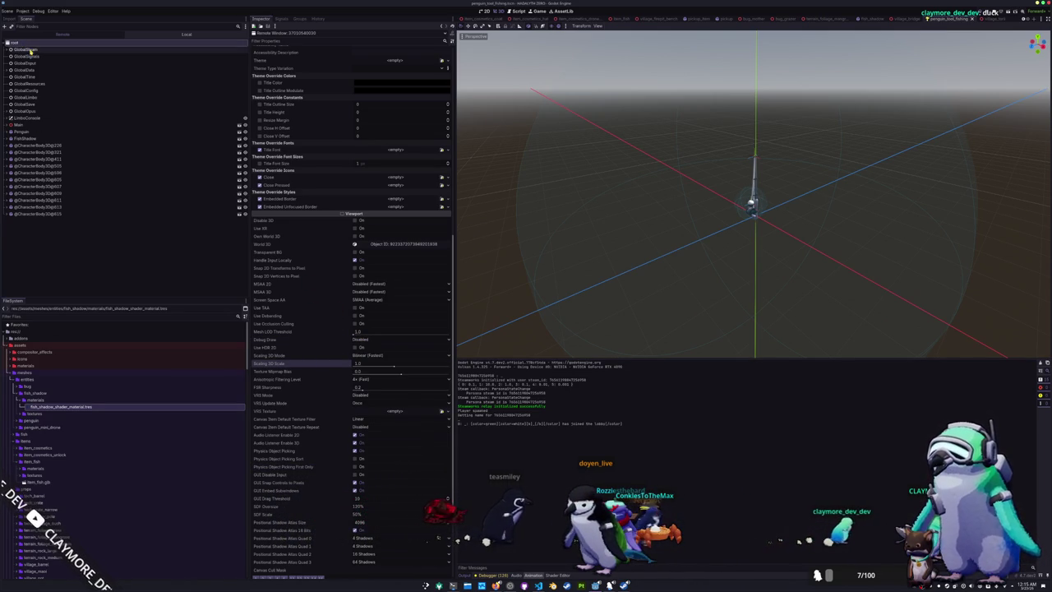
left_click(34, 12)
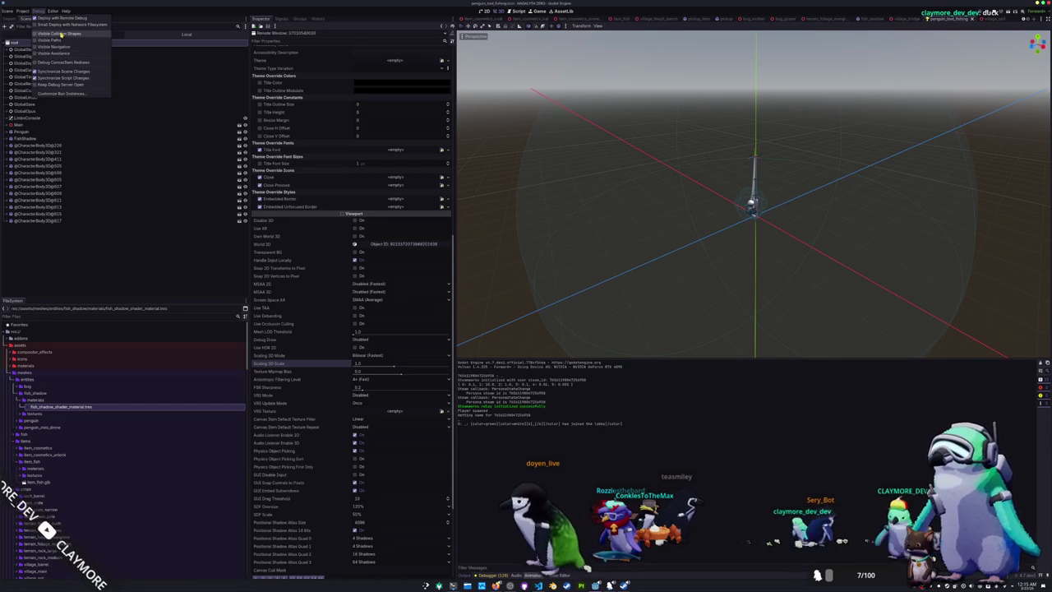
left_click(80, 254)
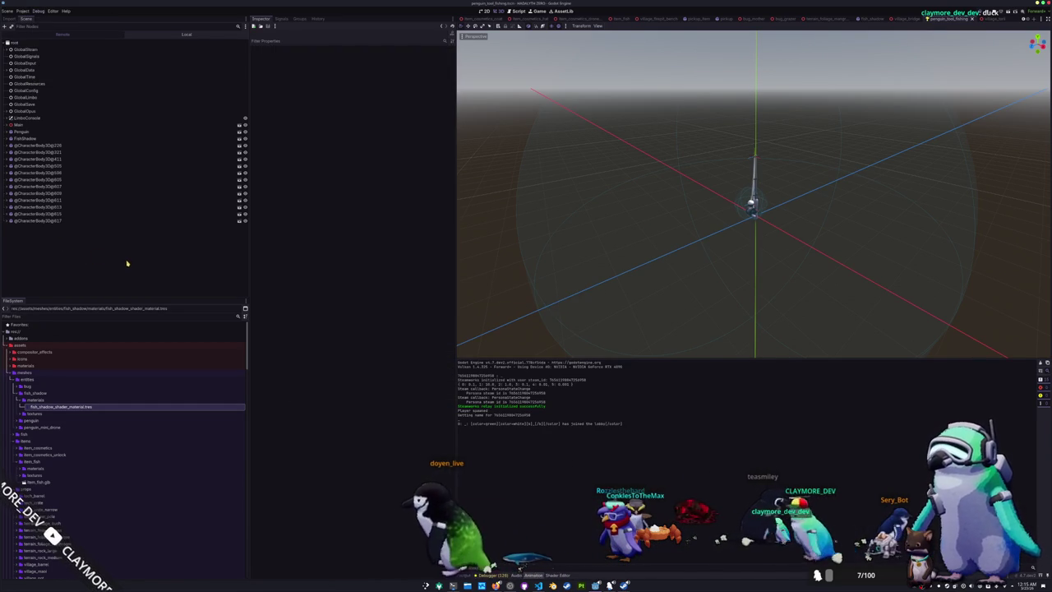
key("F8")
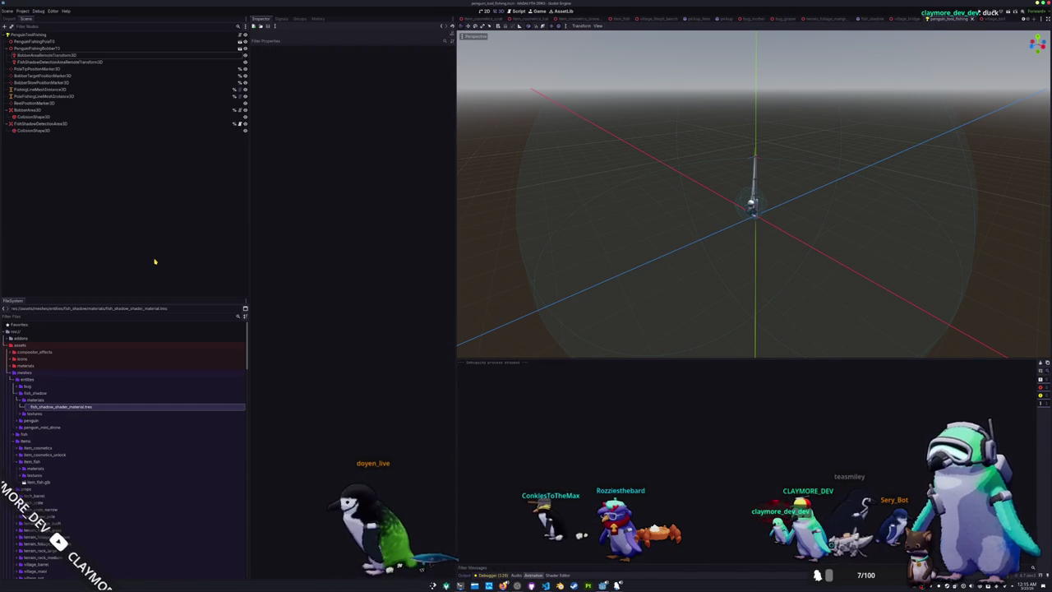
Select FishShadowDetectionAreaRemoteTransform3D and run the project with F5
left_click(47, 62)
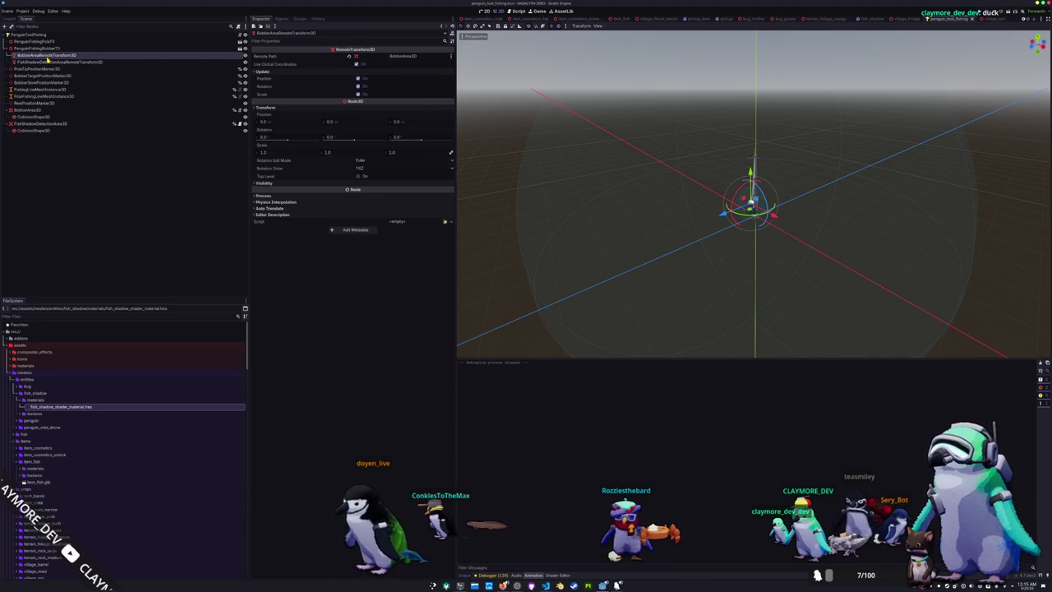
key("F5")
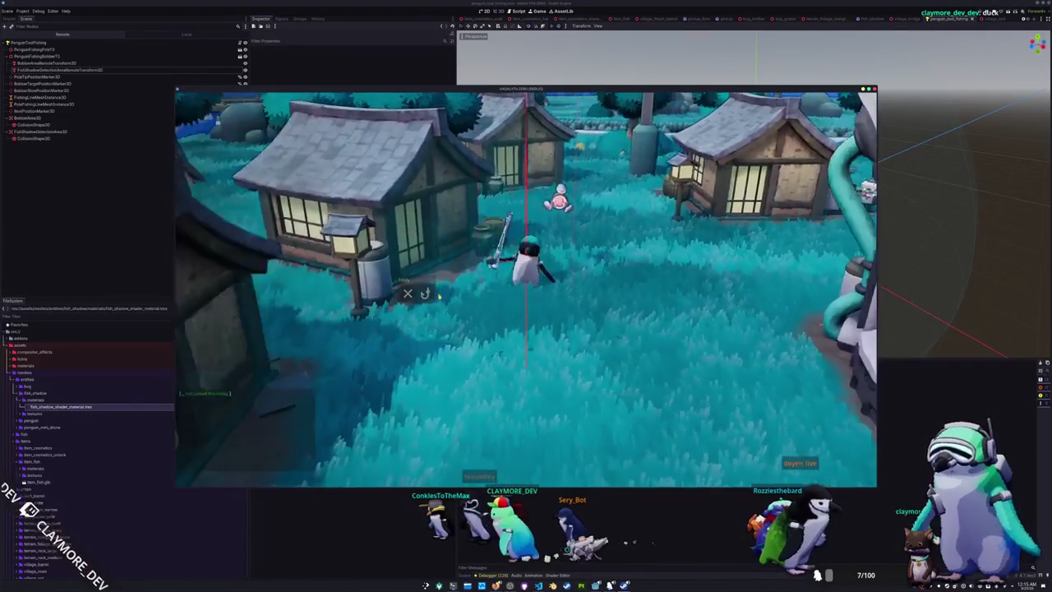
Walk the penguin to the shore, cast the line, stop the game, and select BobberAreaRemoteTransform3D
key("a")
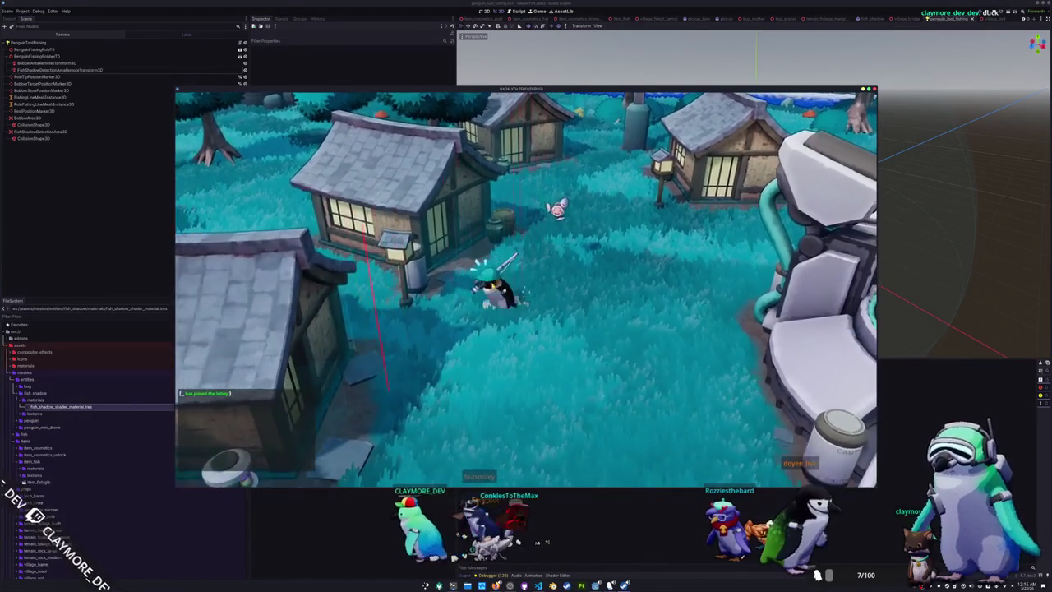
key("a")
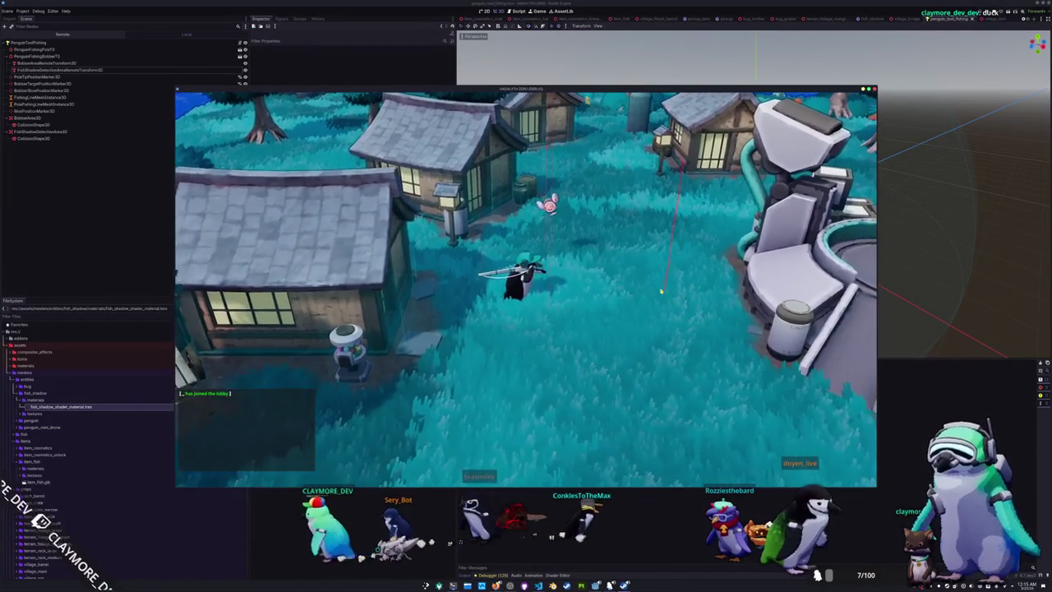
left_click(661, 291)
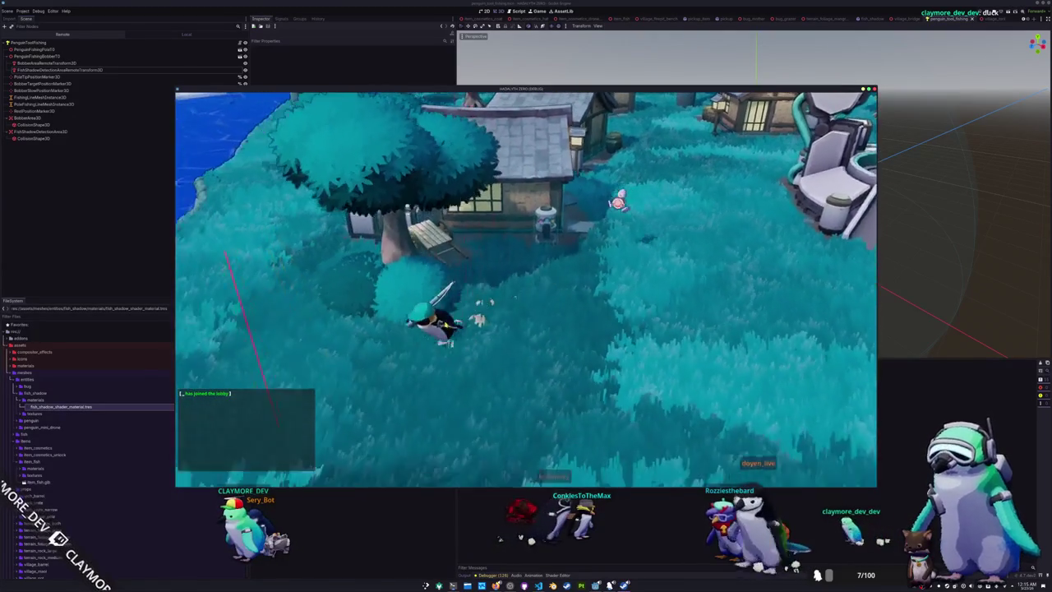
key("a")
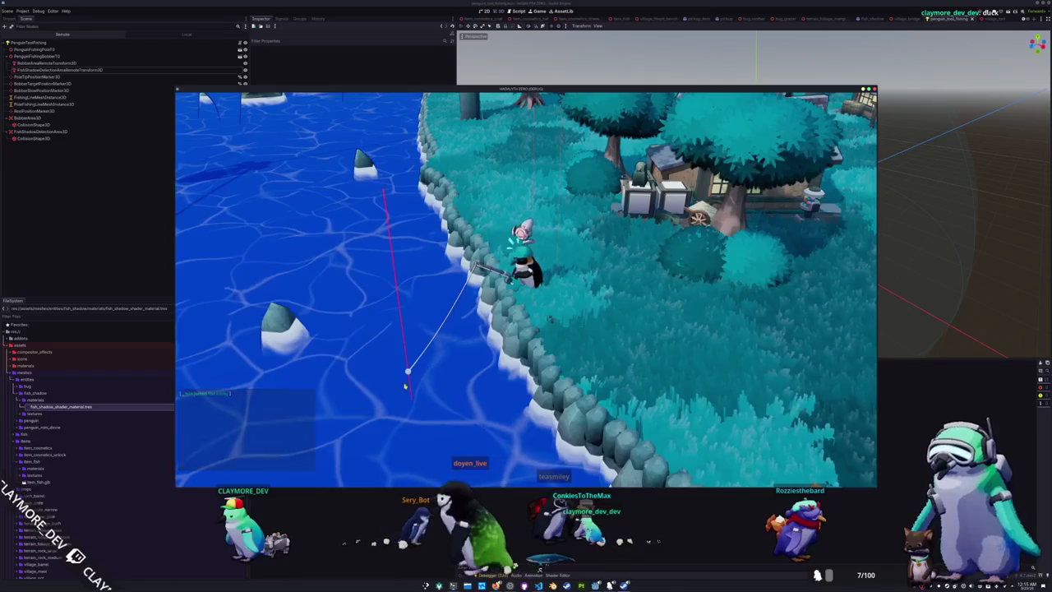
key("F8")
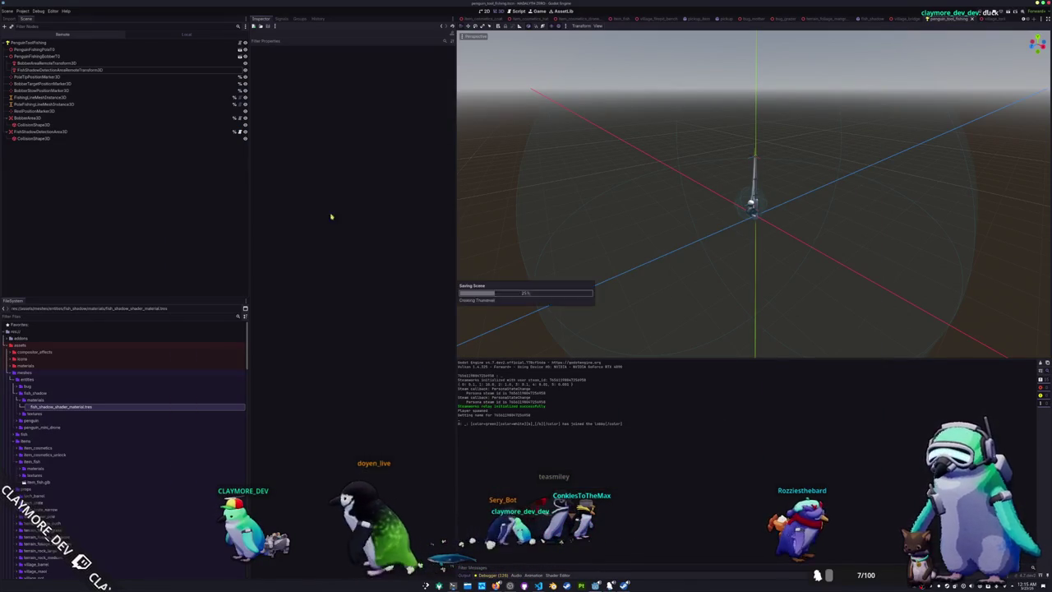
left_click(195, 63)
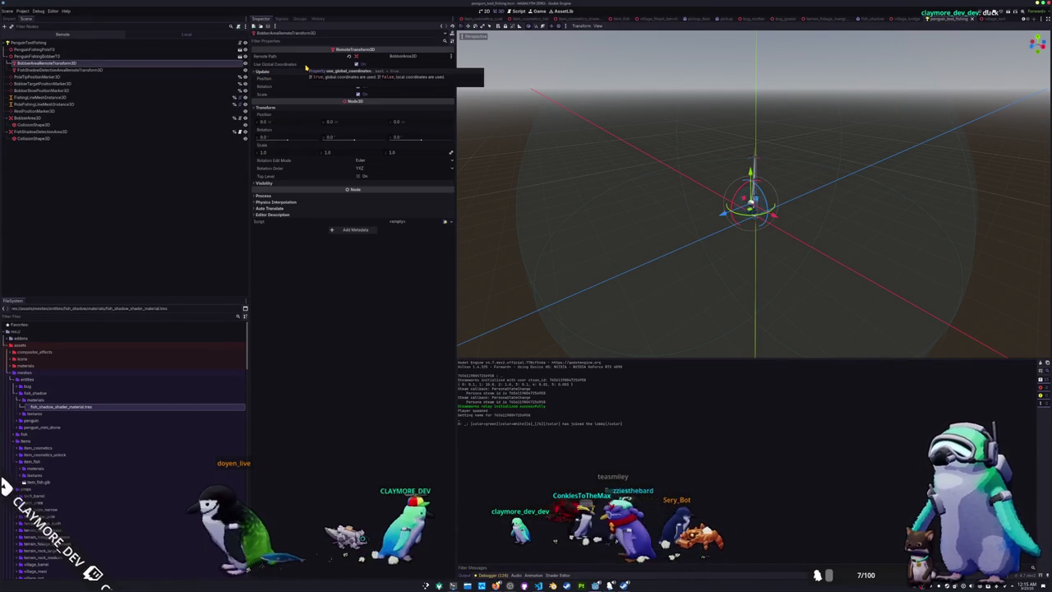
Reset FishShadowDetectionArea3D's Transform position to 0, 0, 0
left_click(94, 69)
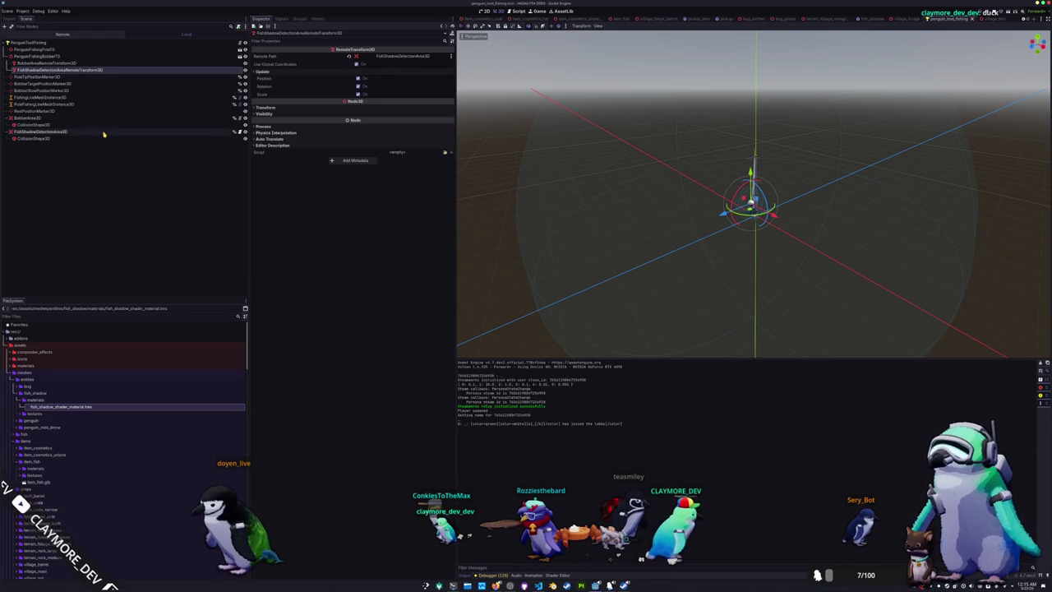
left_click(104, 133)
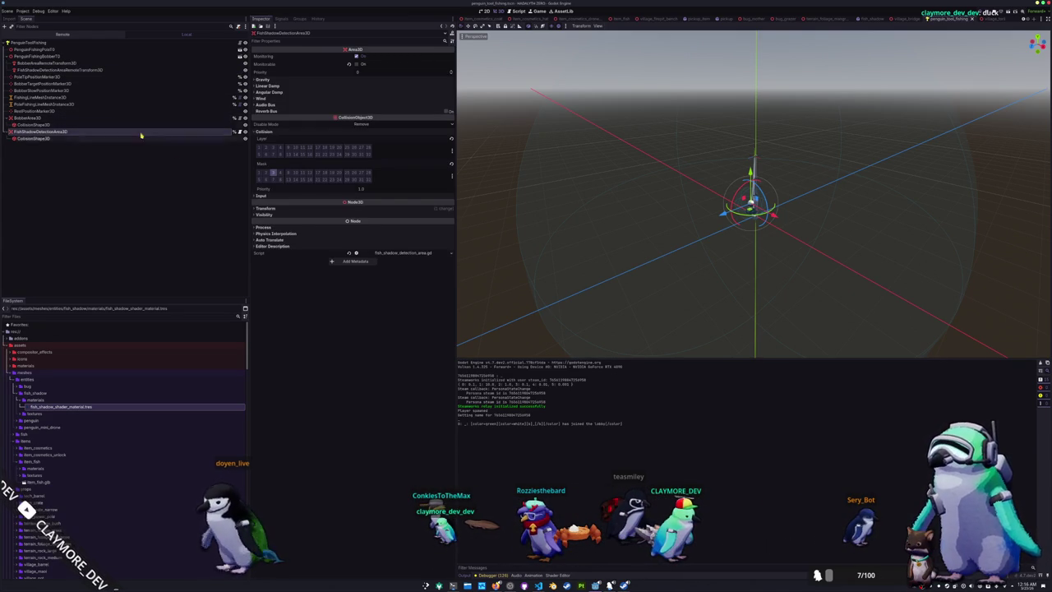
left_click(267, 208)
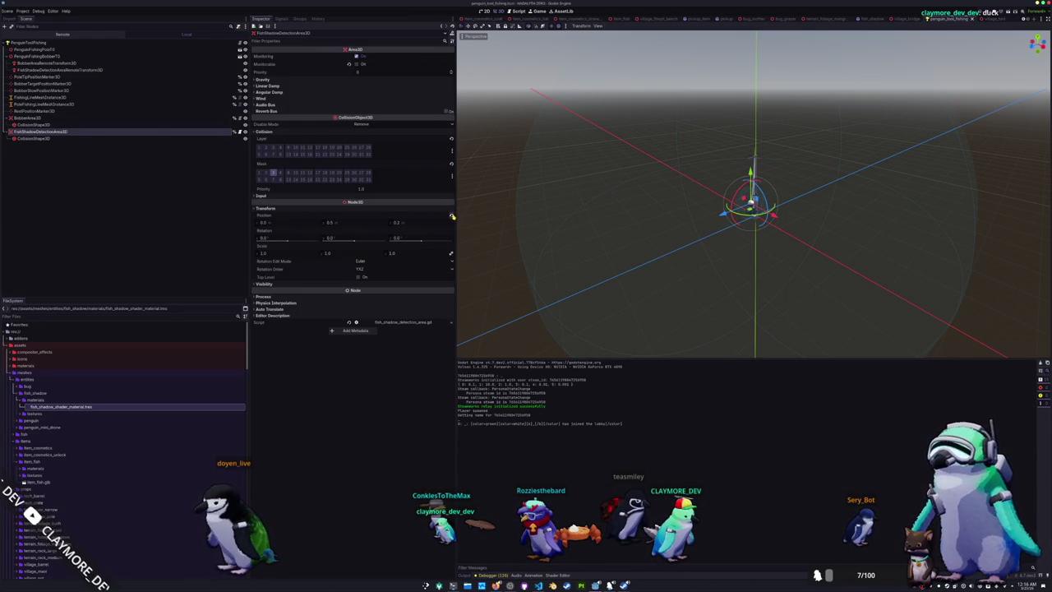
left_click(451, 217)
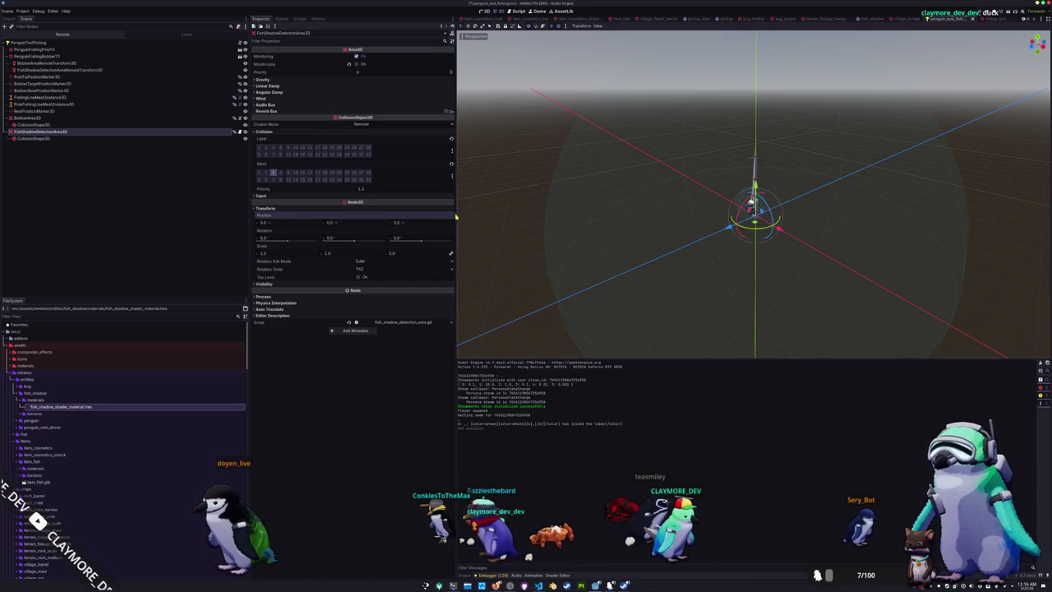
scroll(582, 190, "up", 2)
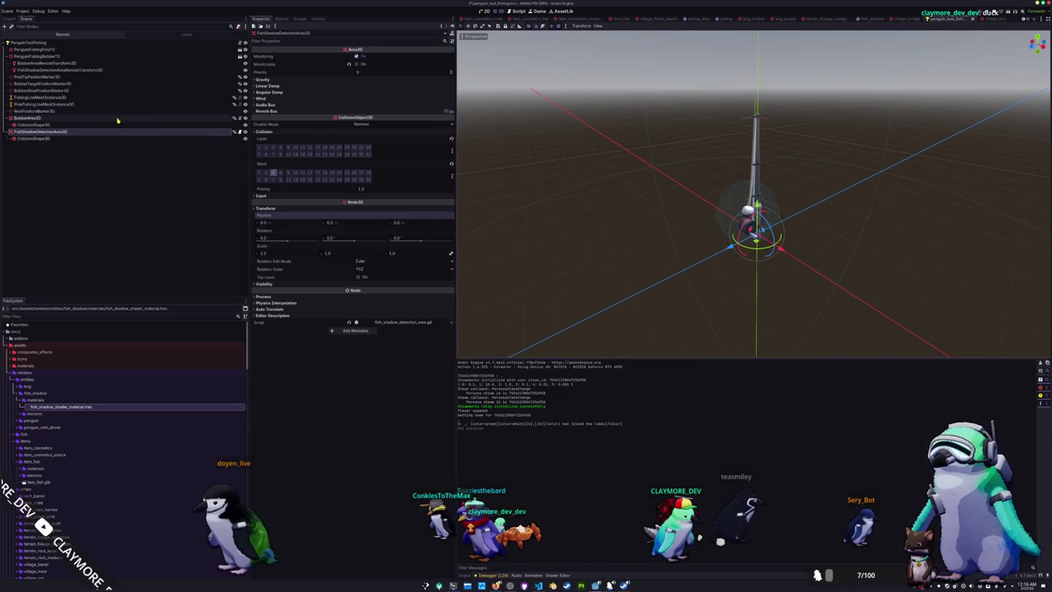
Reset BobberArea3D's Transform position to 0, 0, 0 and relaunch the game
left_click(33, 117)
left_click(448, 208)
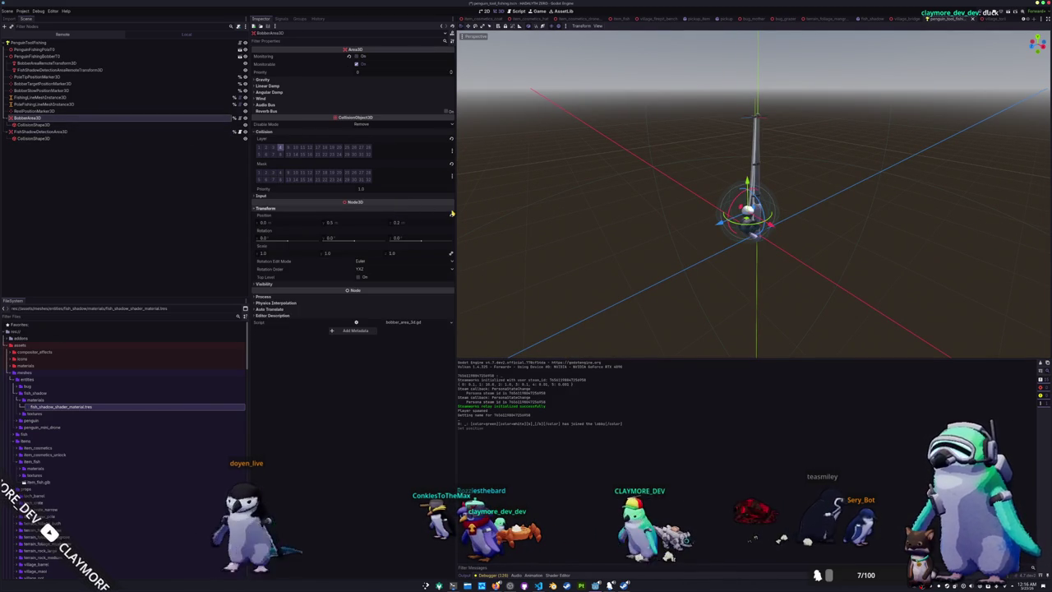
left_click(451, 216)
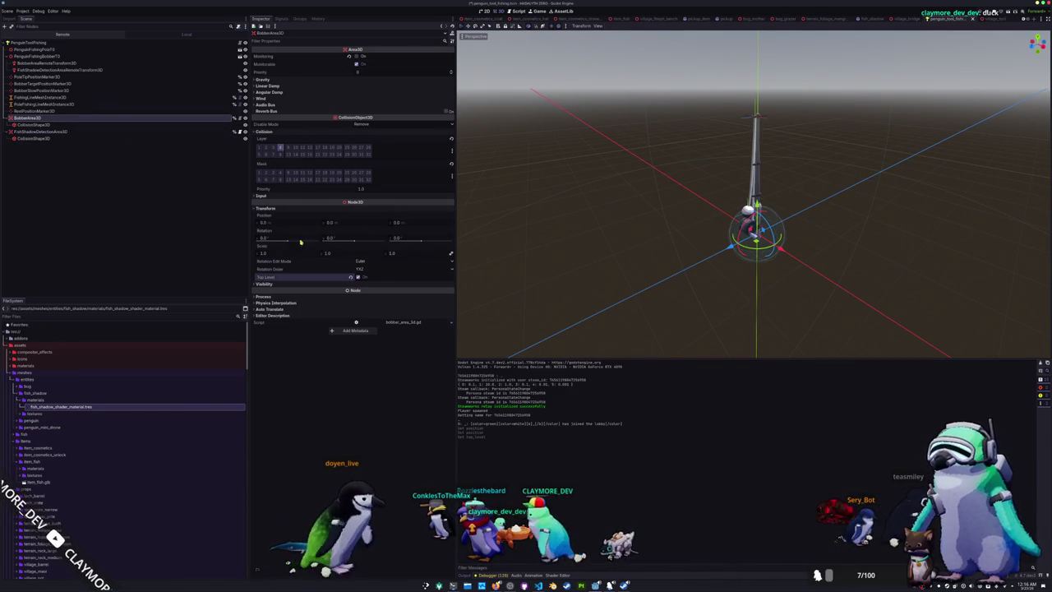
left_click(41, 132)
key("F5")
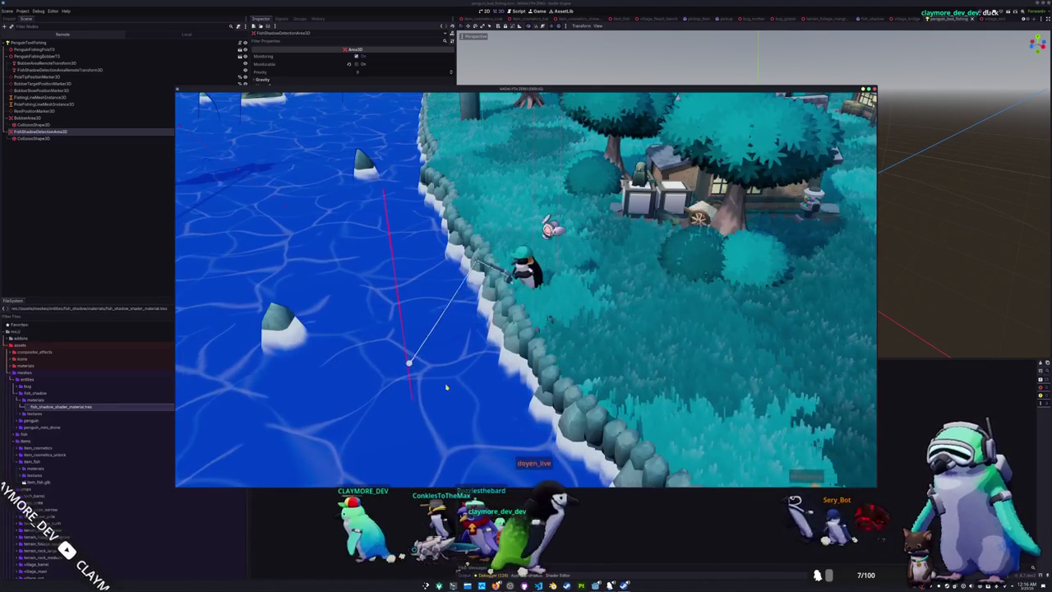
Reel in and recast the fishing line onto the water, then close the game
left_click(446, 384)
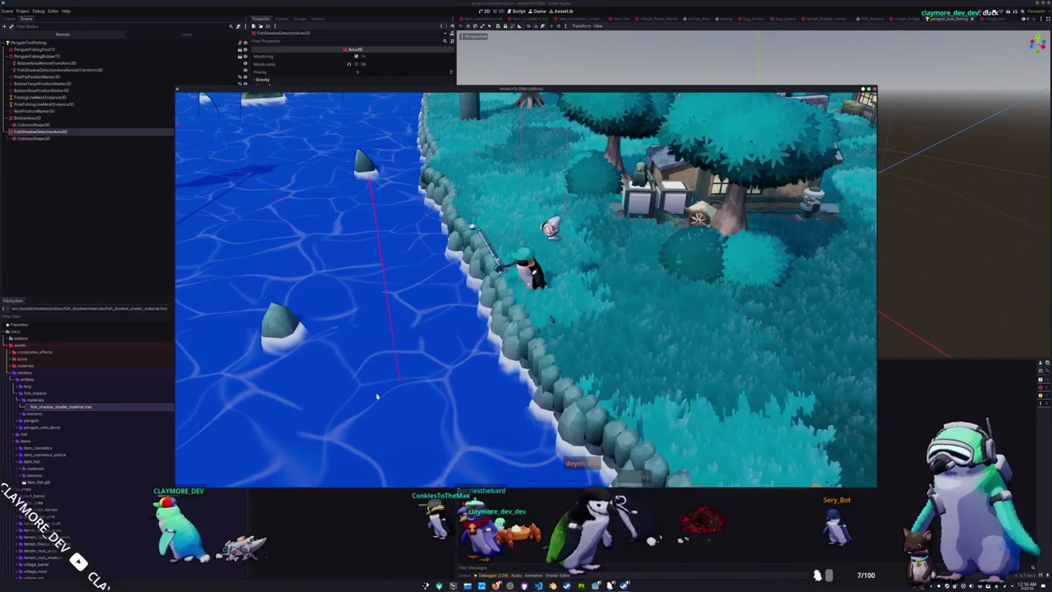
left_click(403, 384)
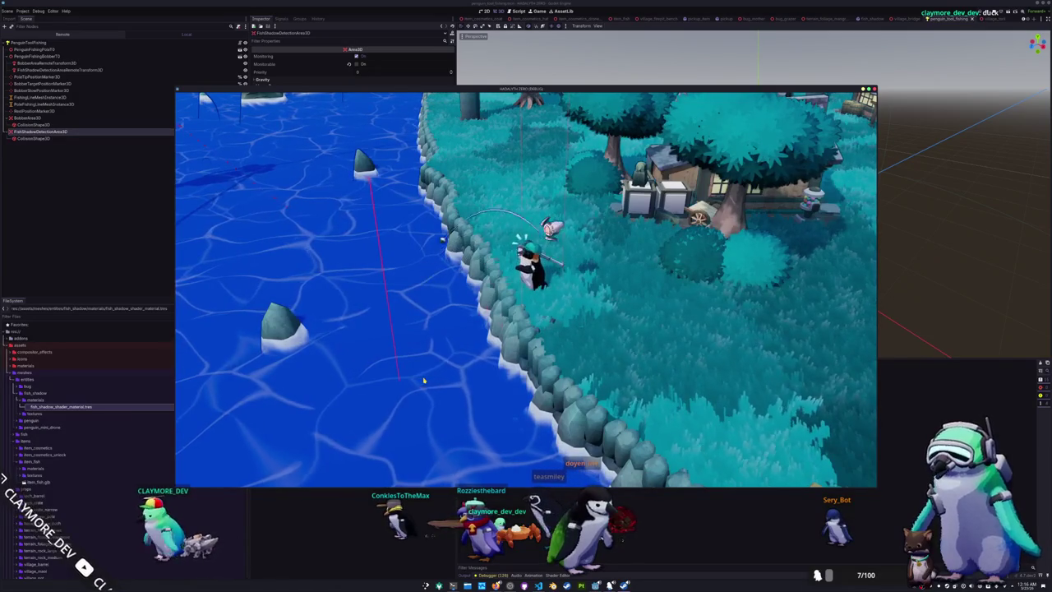
key("F8")
Collapse the areas' collision shape children and select BobberArea3D and FishShadowDetectionArea3D
left_click(29, 117)
left_click(7, 117)
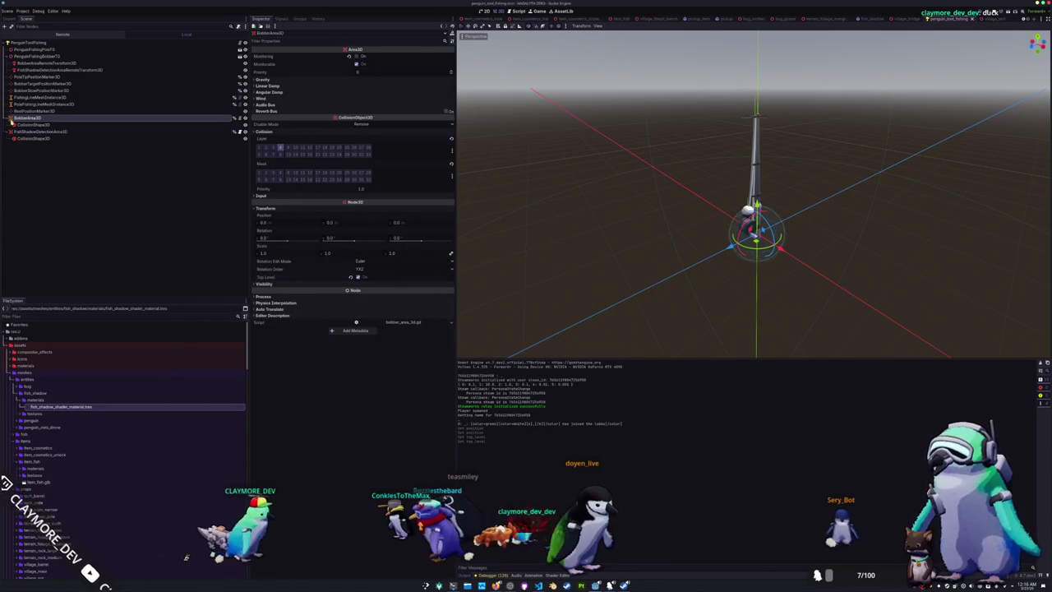
left_click(7, 124)
left_click(25, 125, "shift")
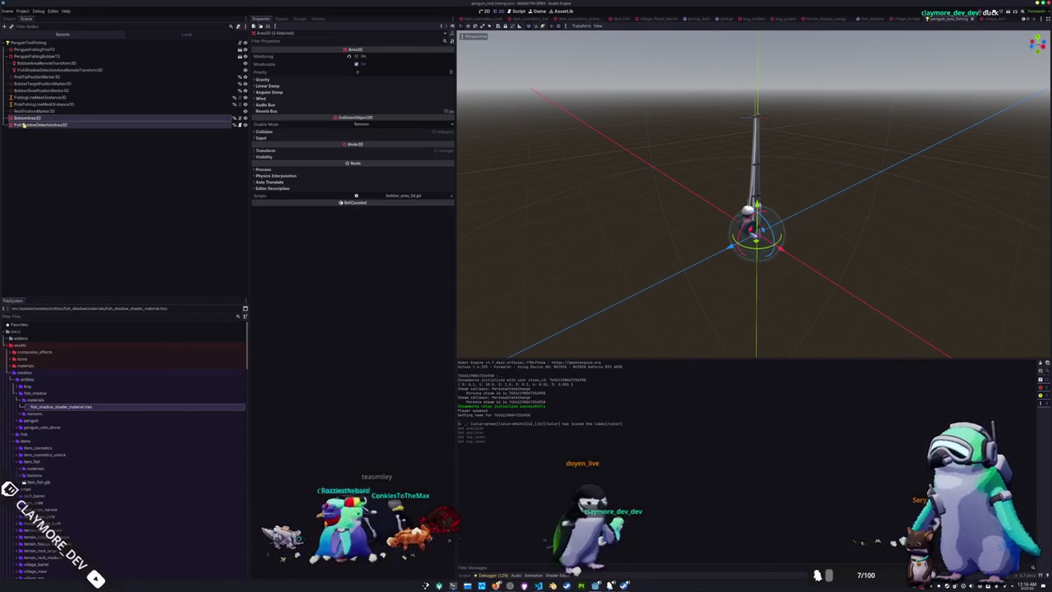
Move BobberArea3D and FishShadowDetectionArea3D up the Scene tree below the target marker
mouse_move(24, 120)
left_mouse_down()
mouse_move(32, 56)
mouse_move(57, 68)
mouse_move(35, 96)
left_mouse_up()
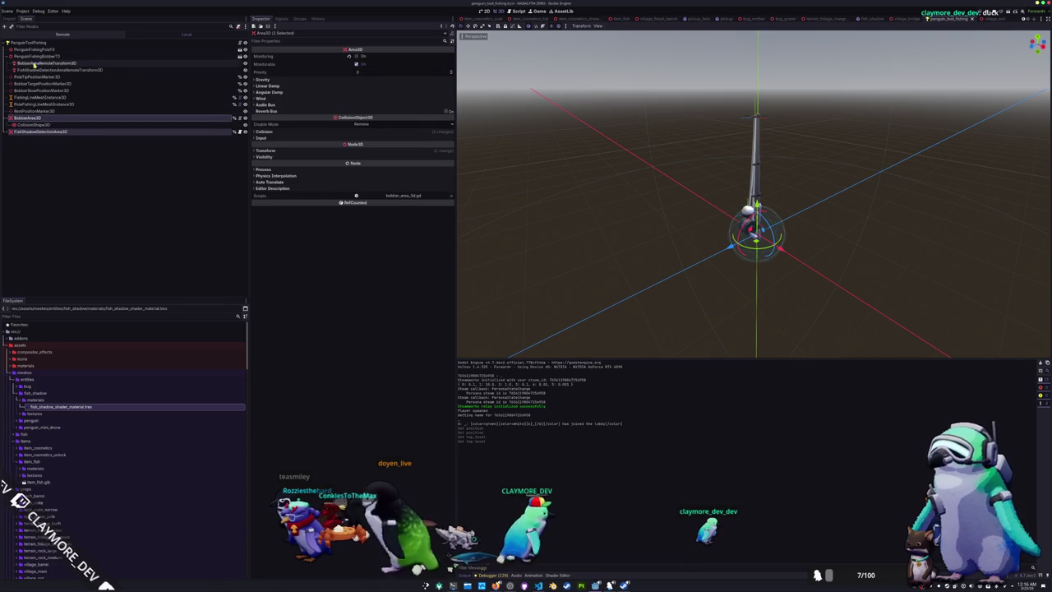
left_click(42, 162)
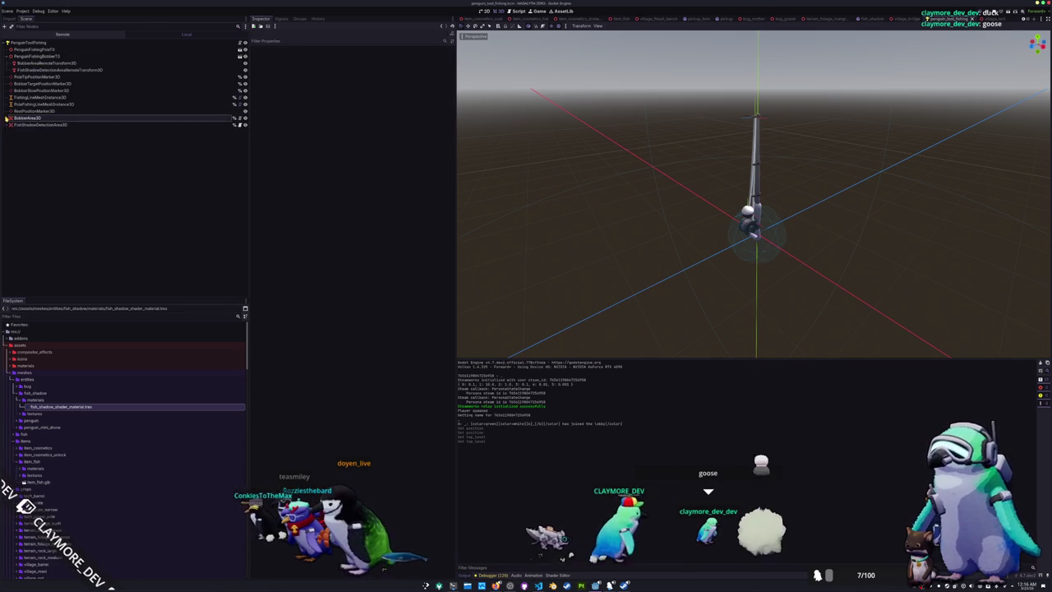
mouse_move(30, 124)
left_mouse_down()
mouse_move(74, 103)
mouse_move(65, 85)
left_mouse_up()
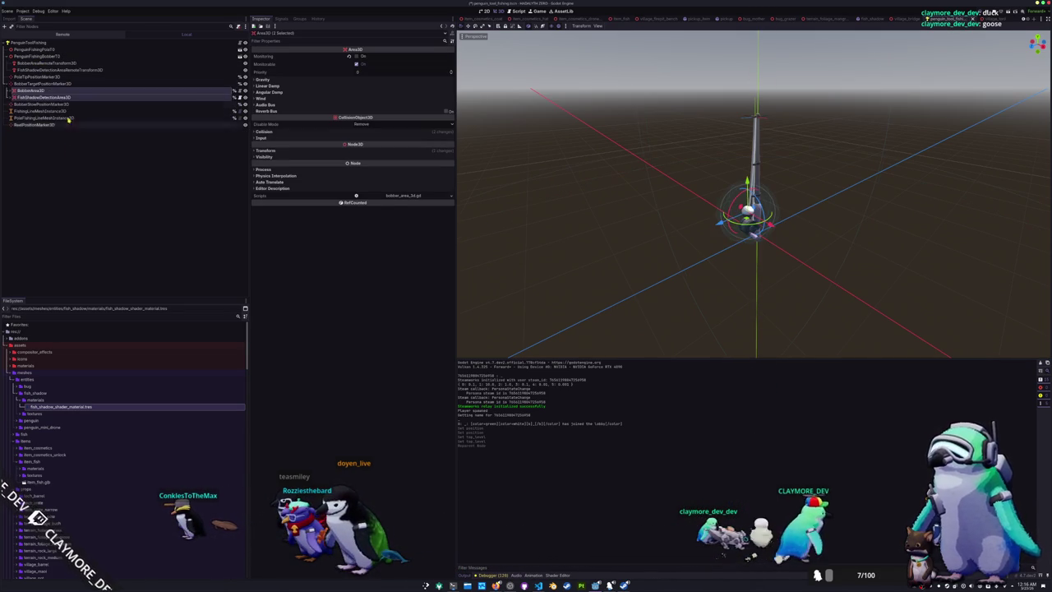
Delete both RemoteTransform3D nodes, then stop and relaunch the game
left_click(49, 64)
left_click(57, 71, "shift")
key("Delete")
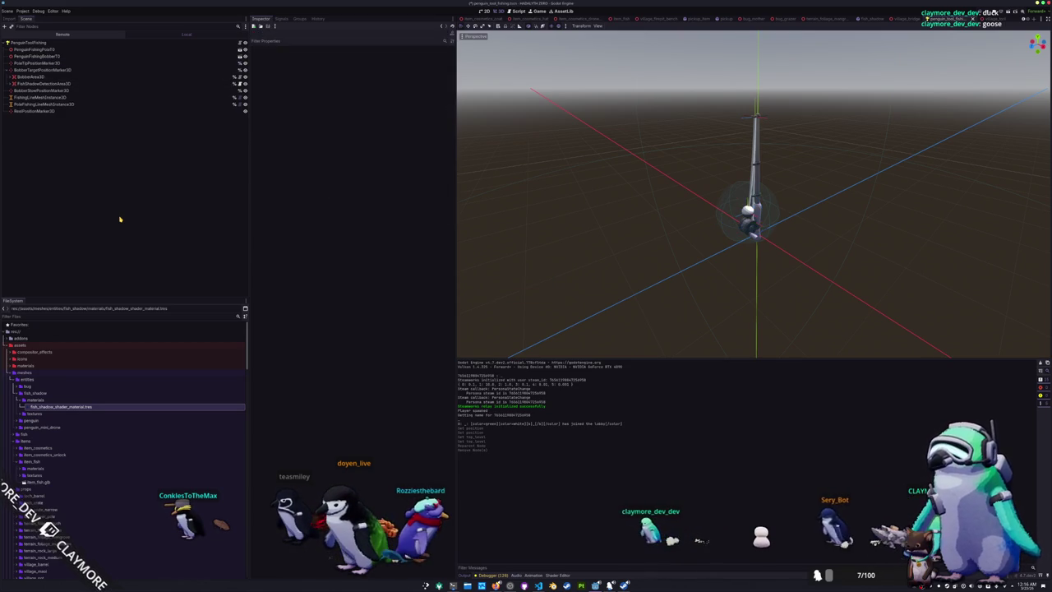
key("F8")
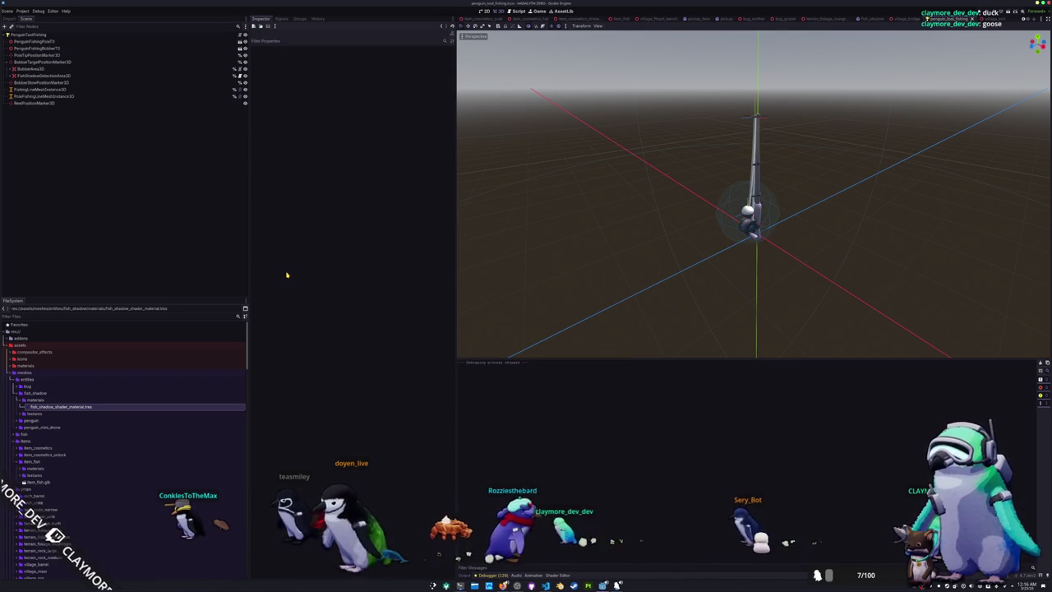
key("F5")
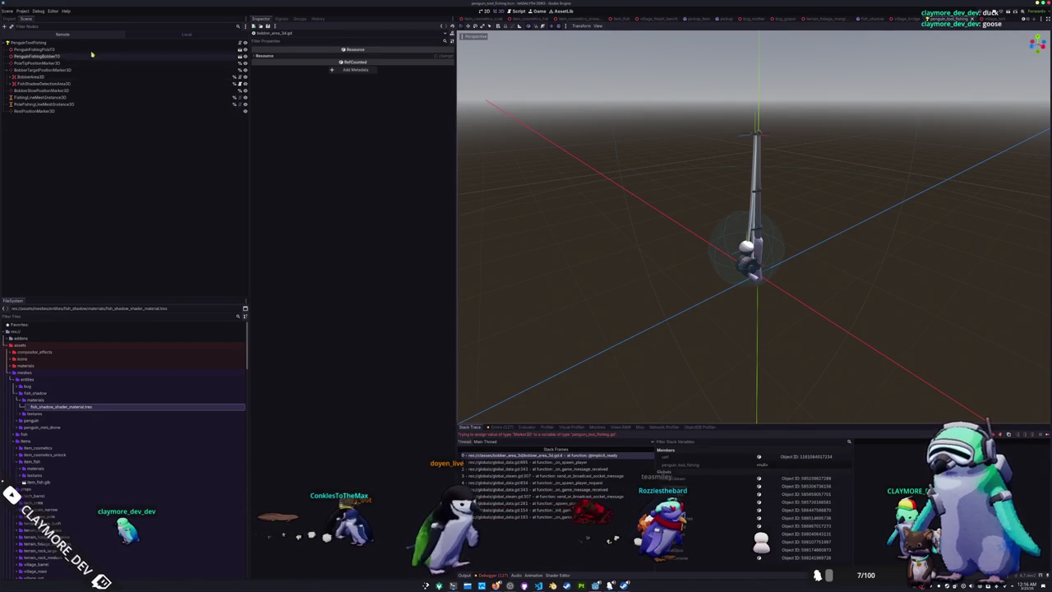
Trace the error via PenguinToolFishing and the first stack frame to bobber_area_3d.gd's line 4 declaration
left_click(41, 42)
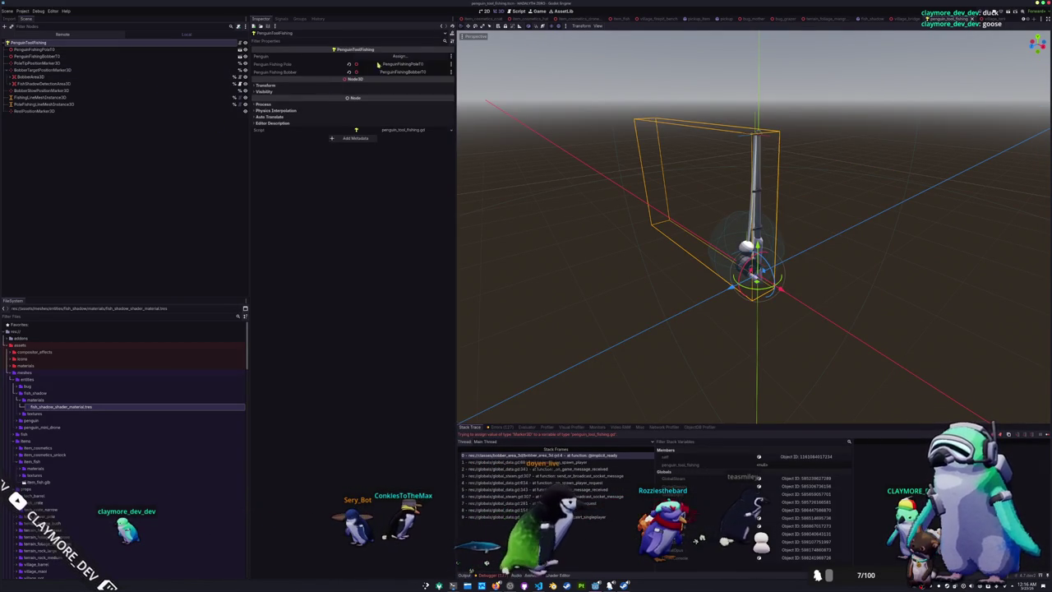
left_click(394, 59)
key("Escape")
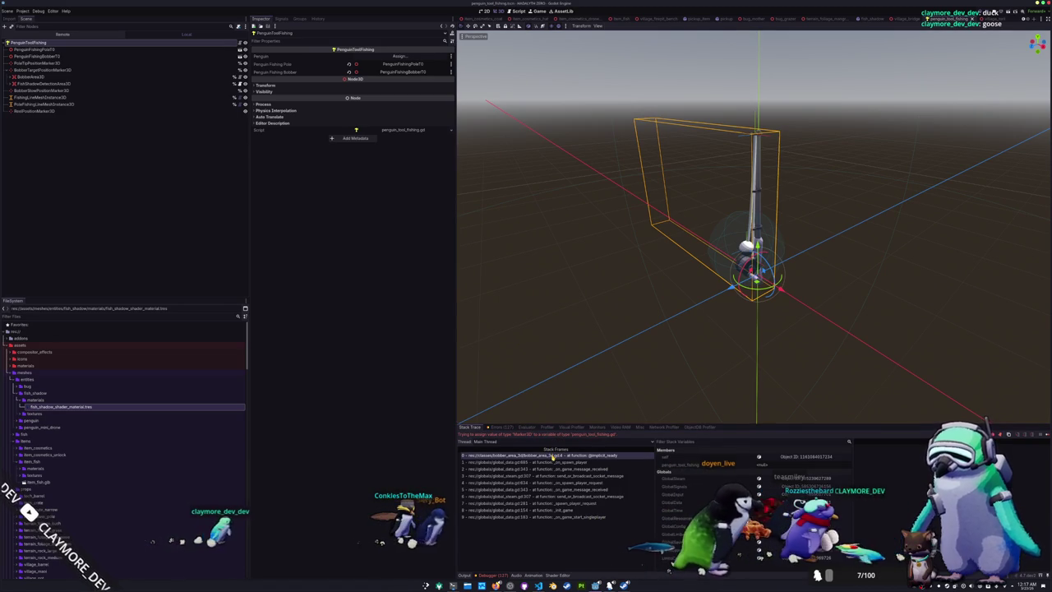
left_click(550, 456)
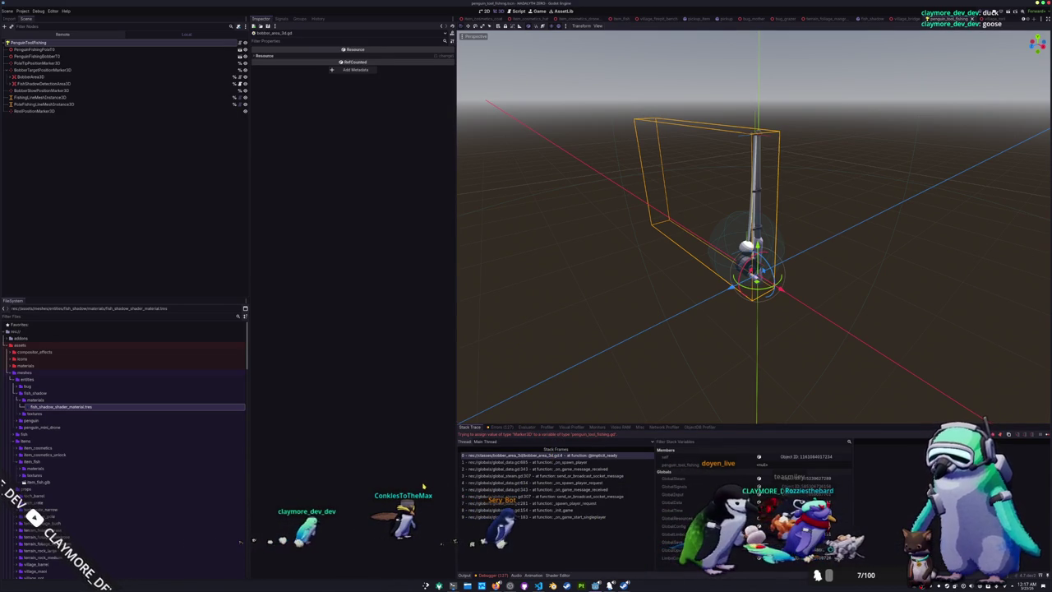
left_click(56, 76)
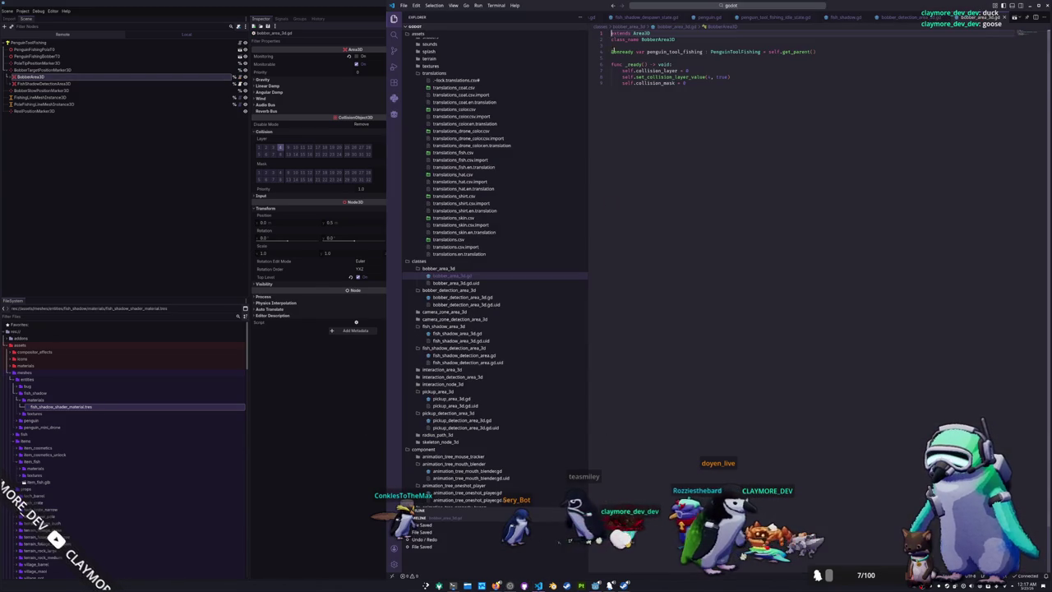
left_click(624, 51)
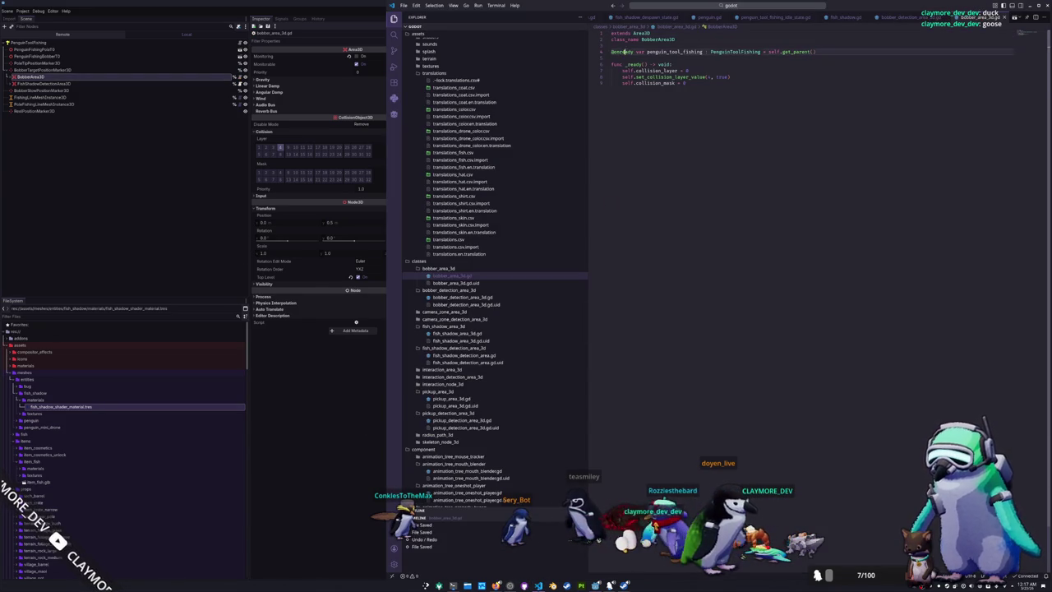
type("@export")
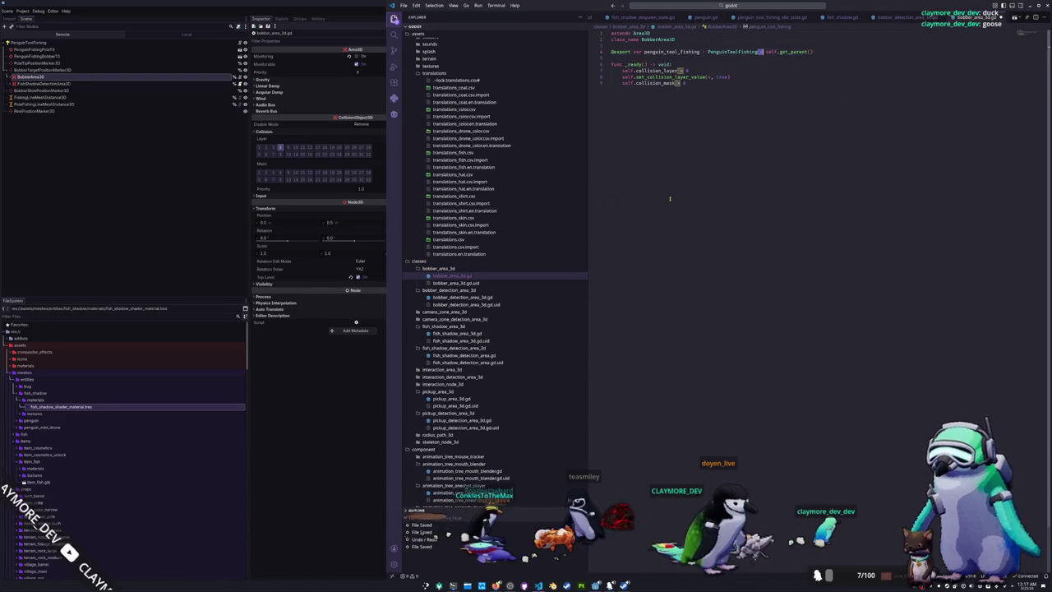
key("F5")
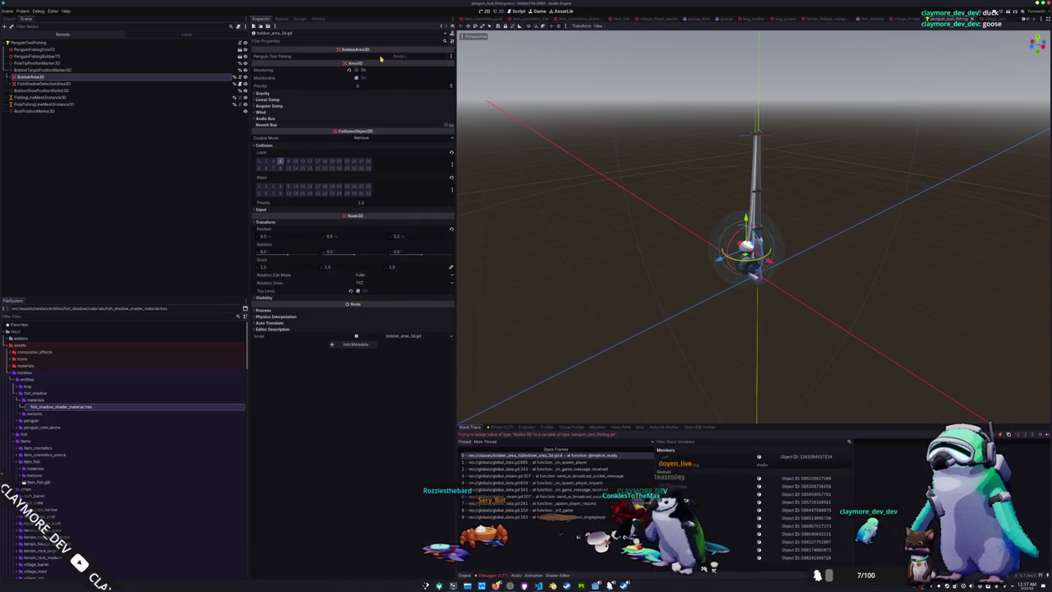
left_click(397, 57)
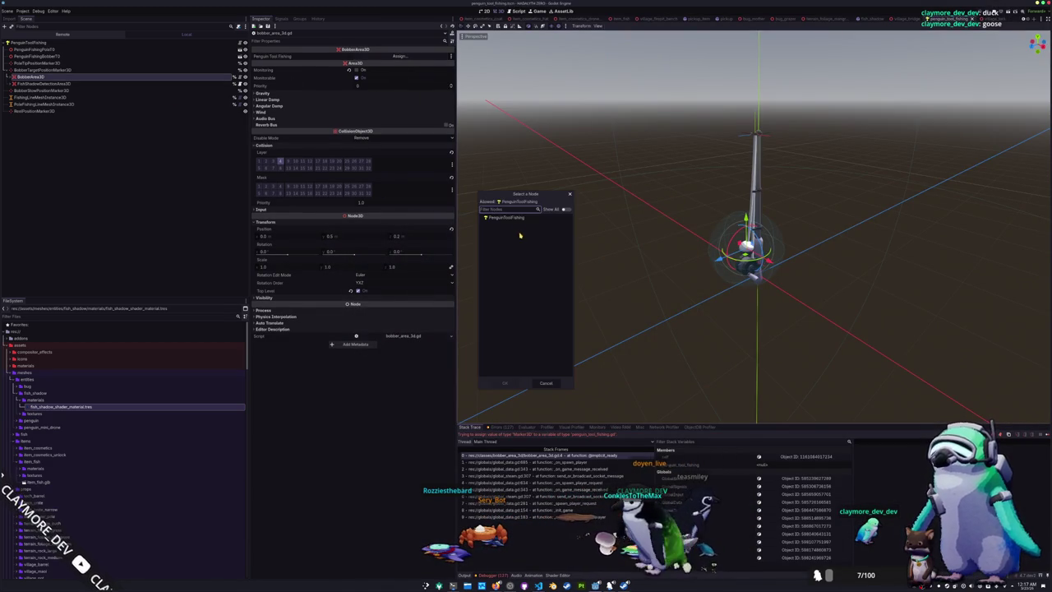
Assign PenguinToolFishing to the bobber area's Penguin Tool Fishing property, then stop and relaunch the game
double_click(517, 219)
left_click(164, 85)
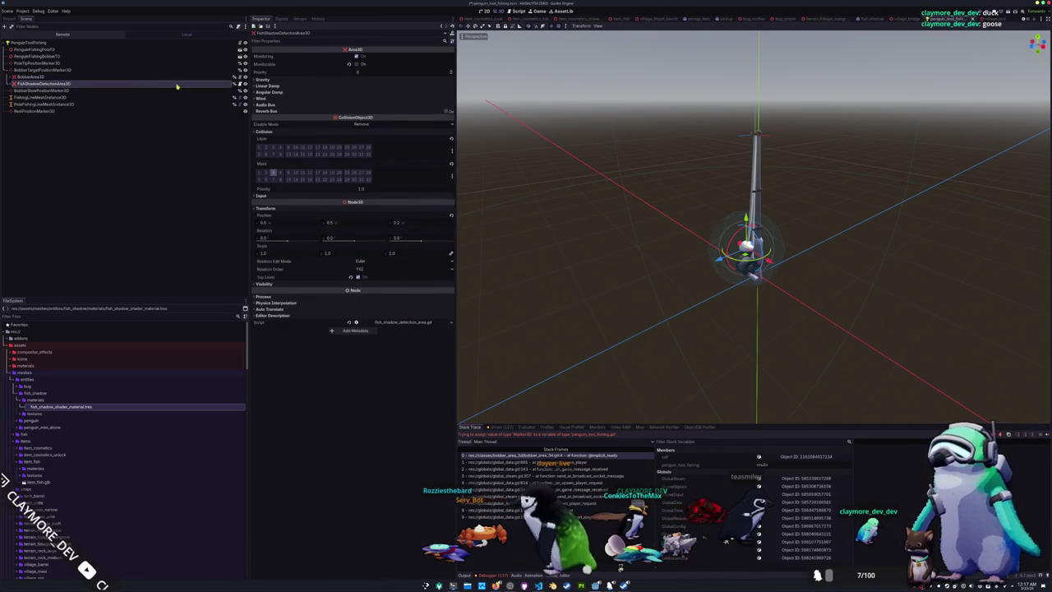
left_click(175, 245)
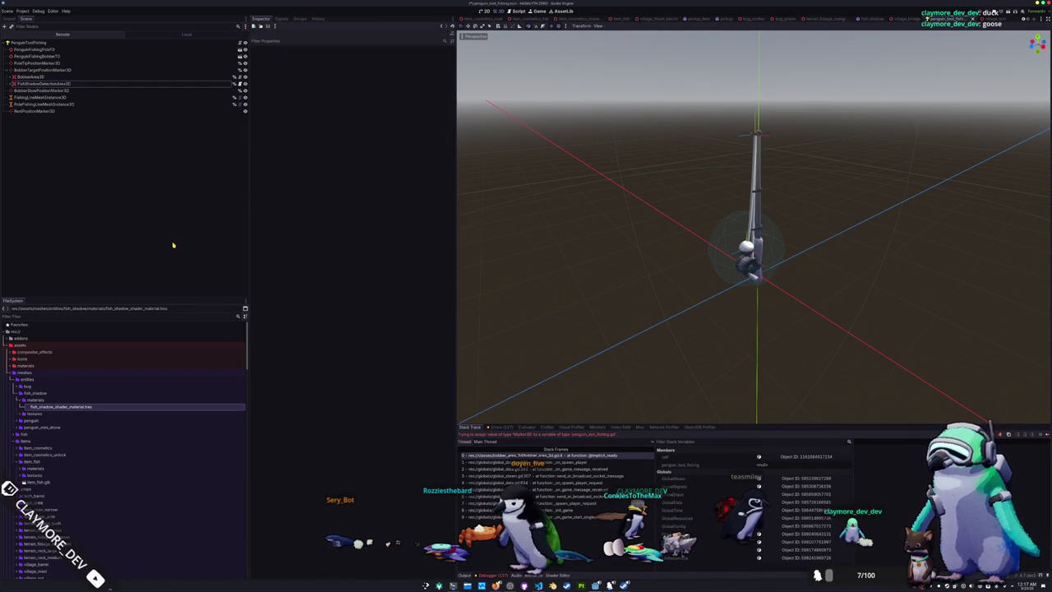
left_click(198, 86)
key("F8")
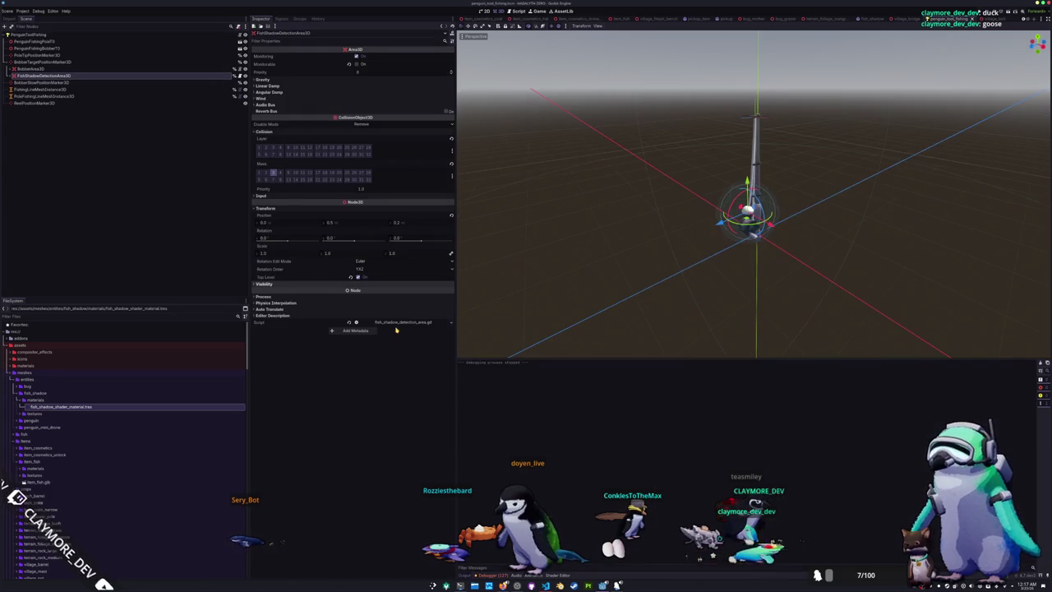
key("F5")
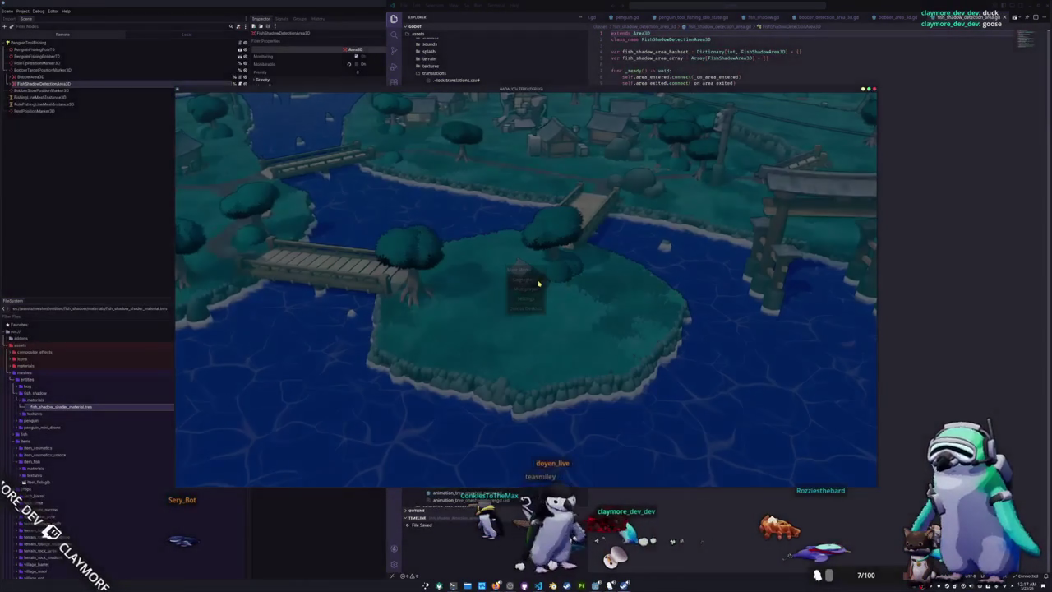
Start a singleplayer game, equip the fishing rod, and wind up a cast toward the water
left_click(539, 283)
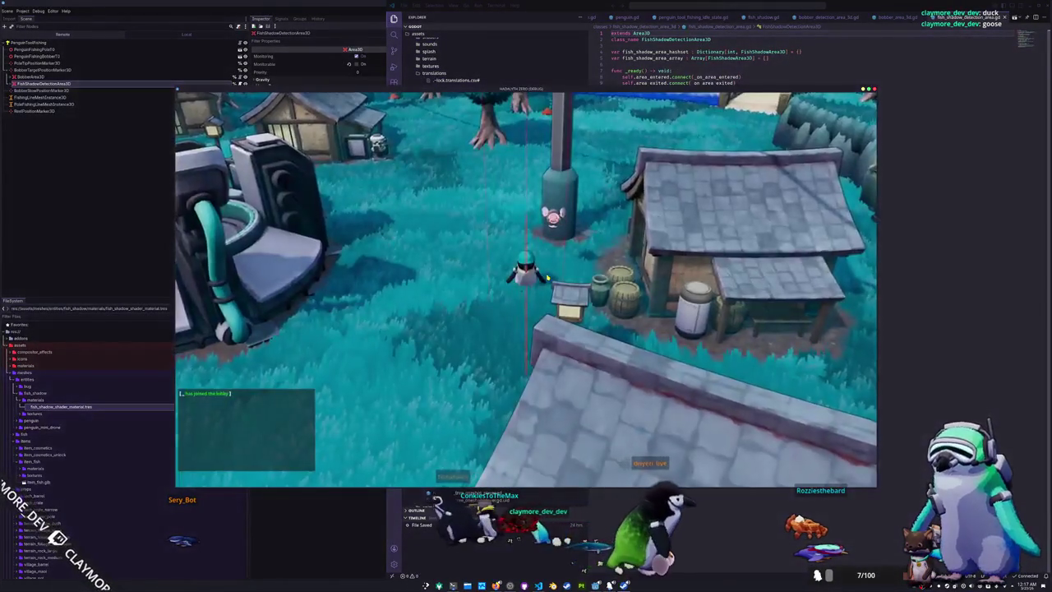
left_click(426, 295)
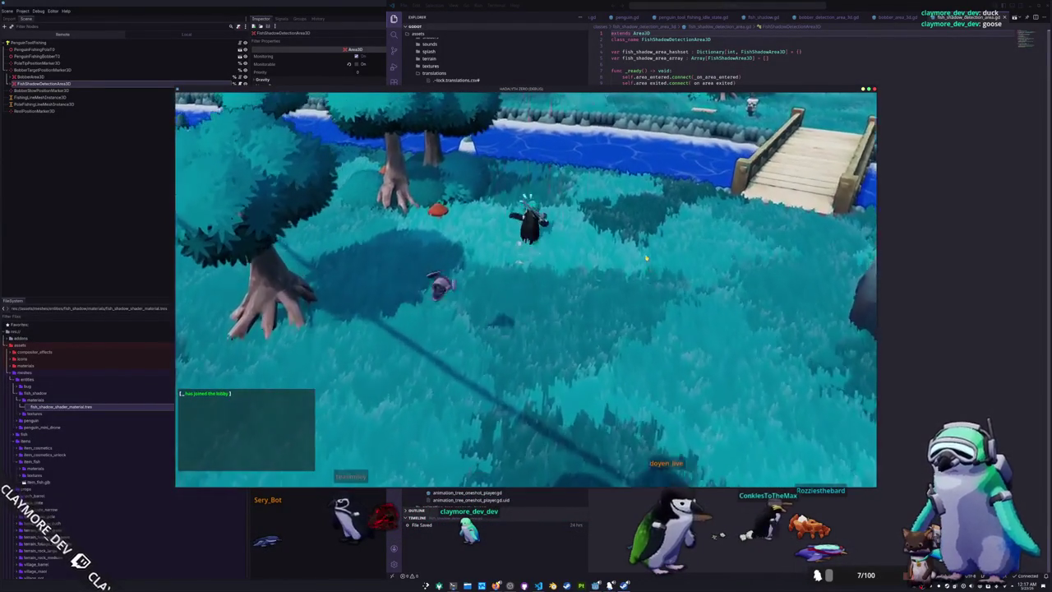
key("w")
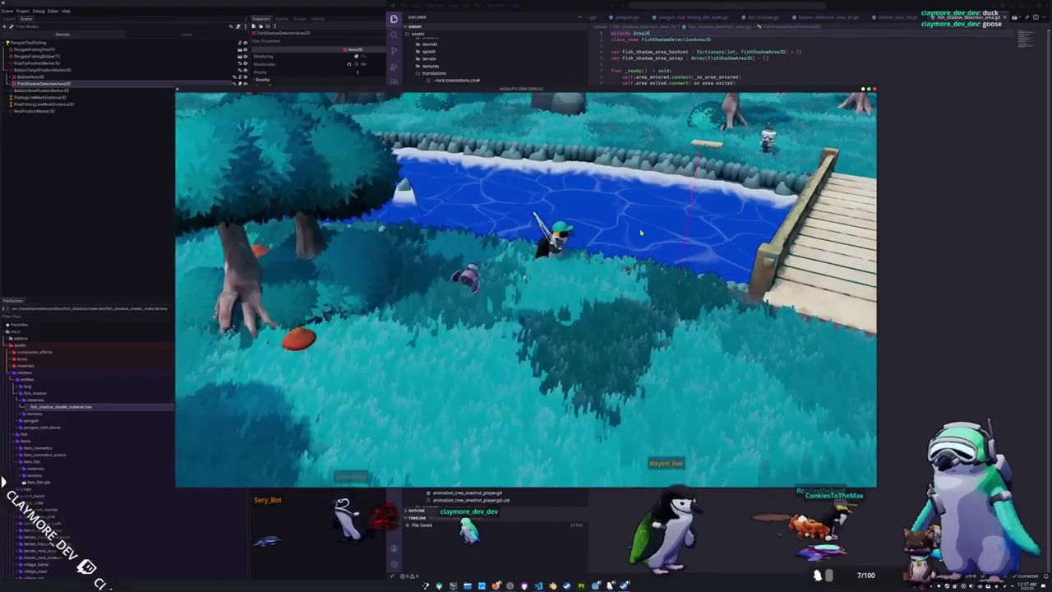
left_click(669, 253)
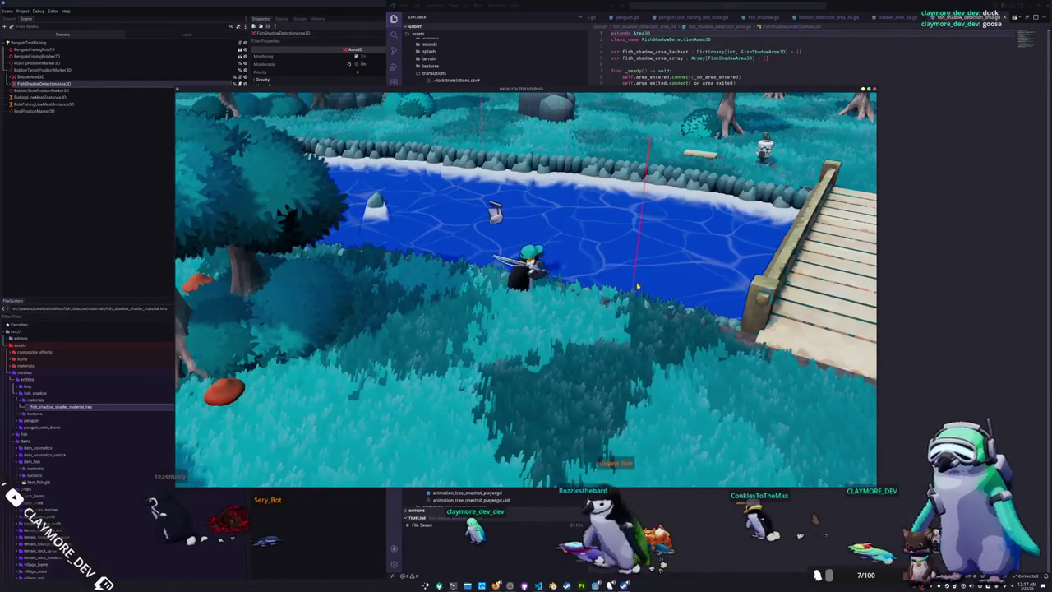
Walk the penguin along the shore onto the wooden bridge, then close the game with F8
key("d")
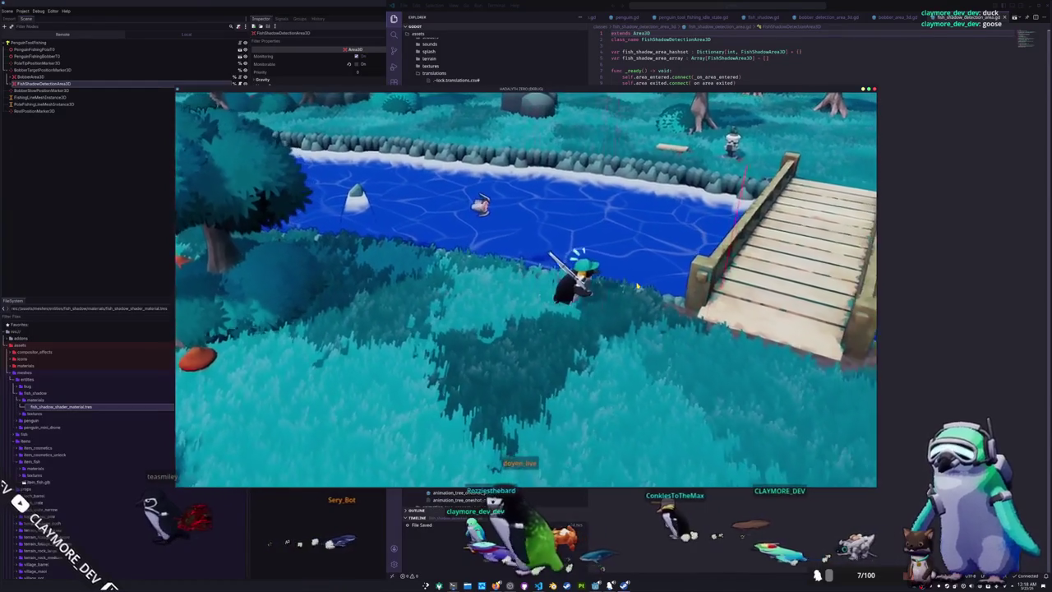
key("d")
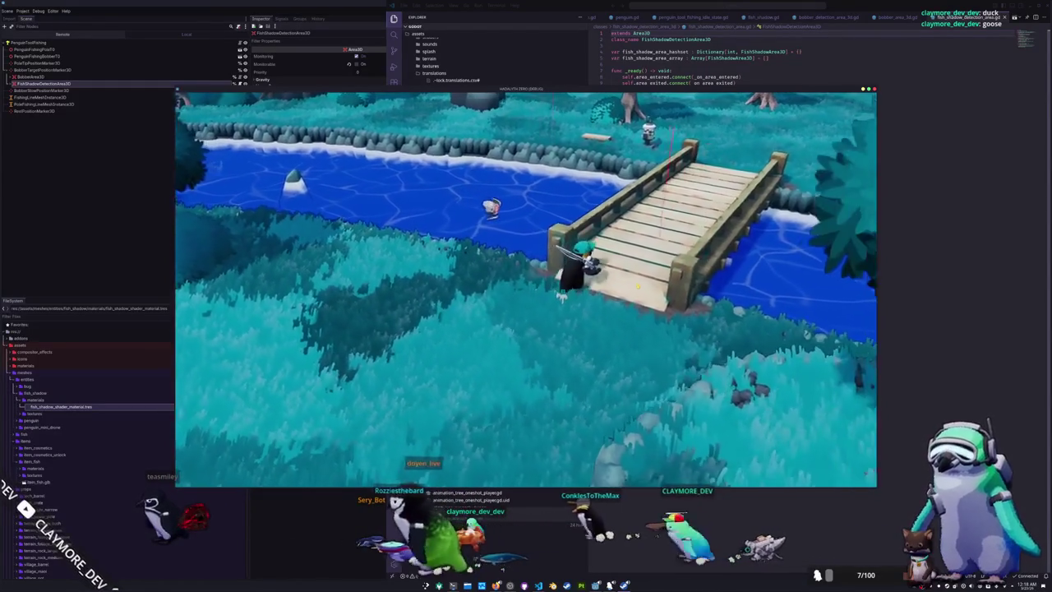
key("d")
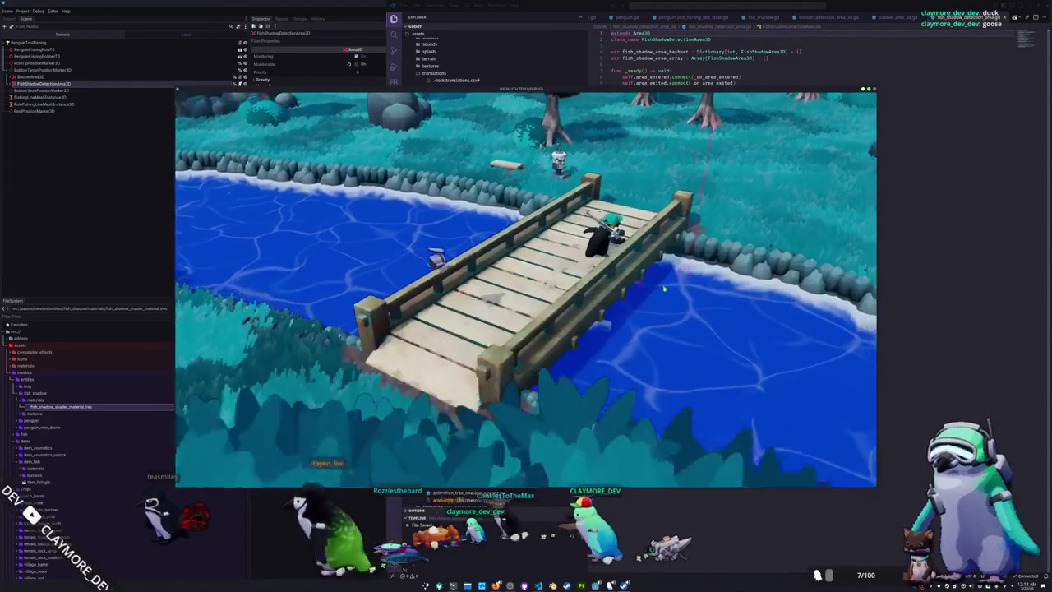
key("d")
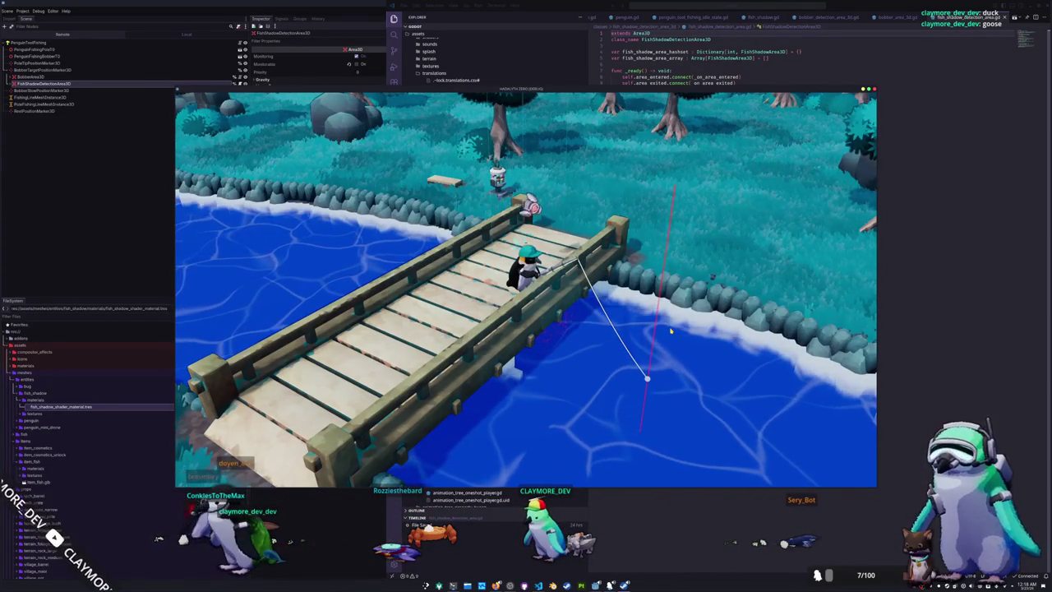
key("F8")
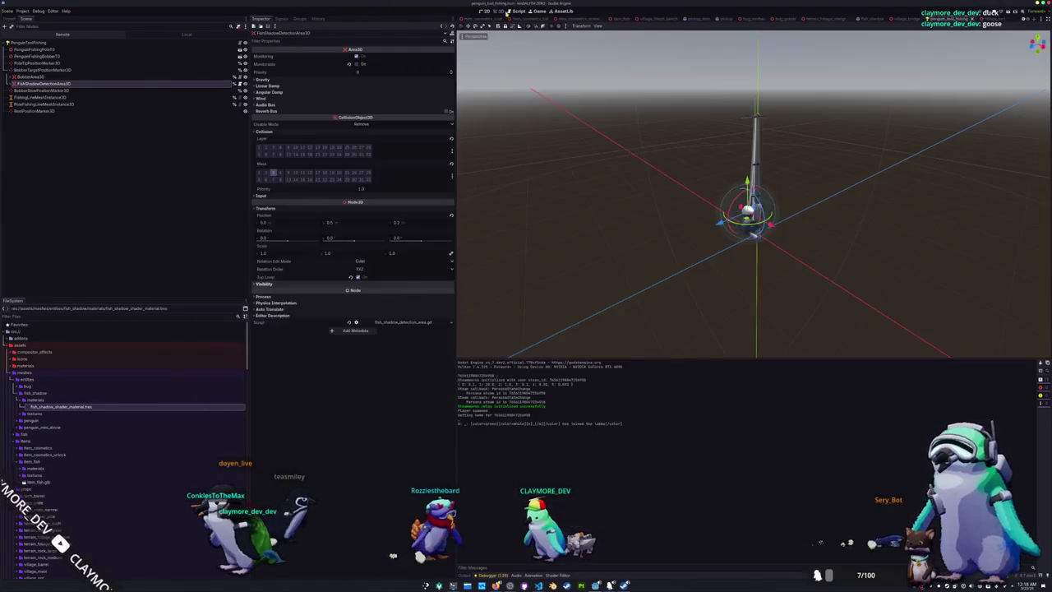
Close the game and select the bobber marker, BobberArea3D and FishShadowDetectionArea3D in the Remote tree
left_click(537, 12)
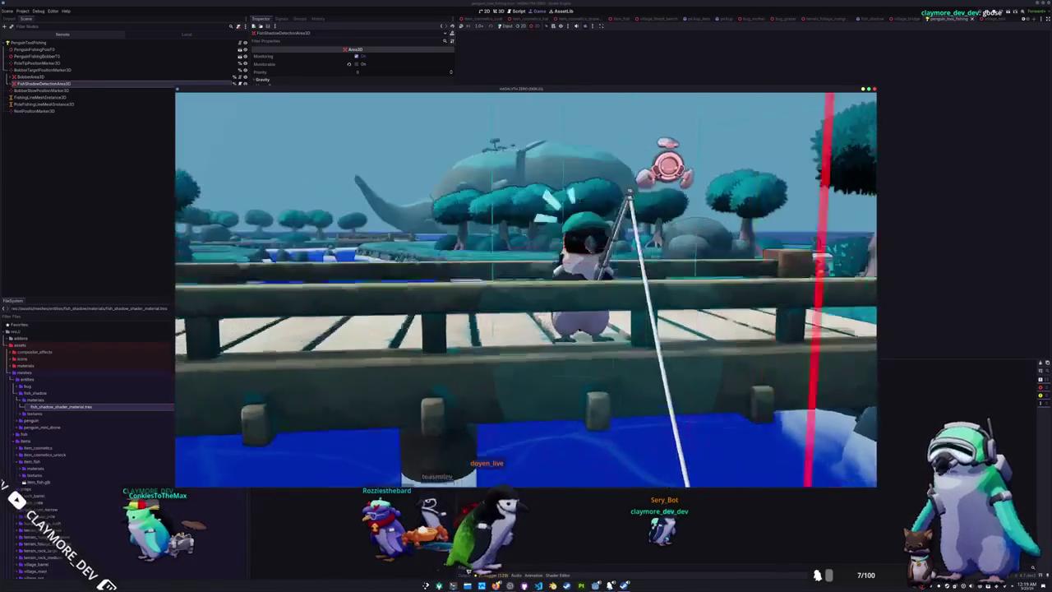
key("F8")
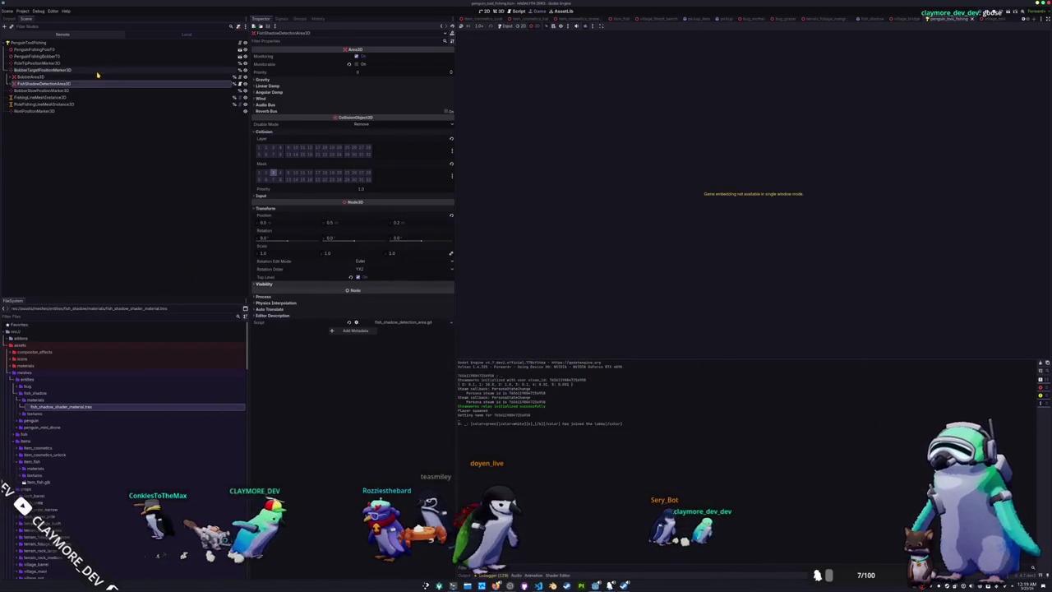
left_click(97, 70)
left_click(105, 76)
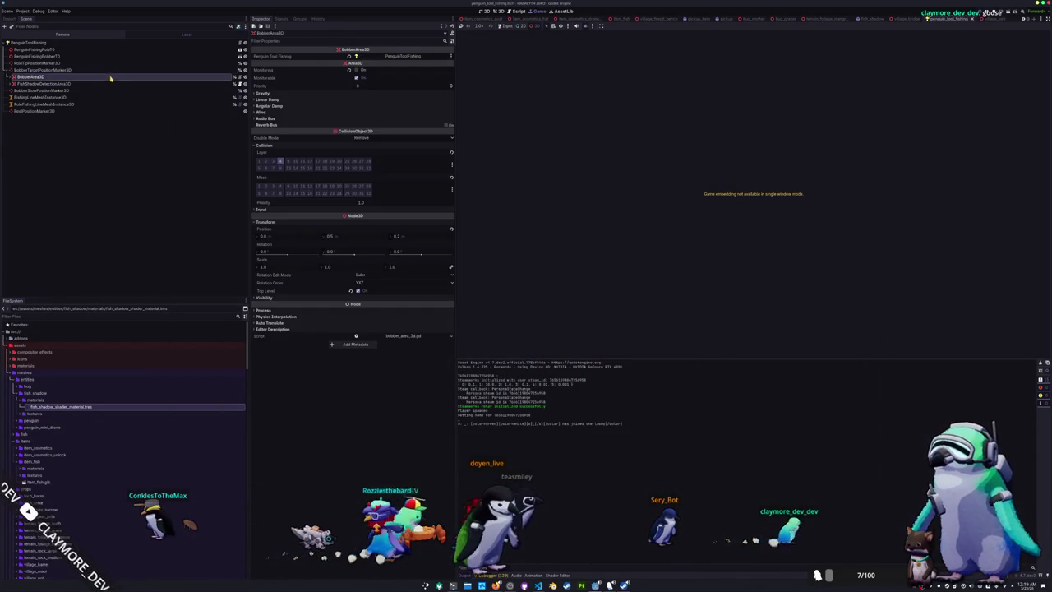
left_click(116, 84)
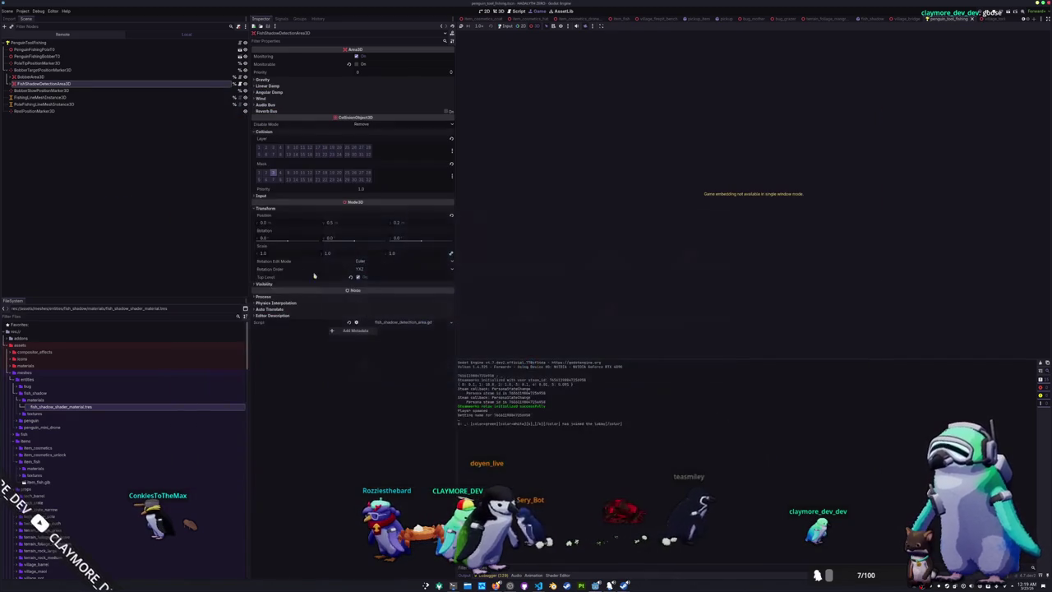
Reselect BobberArea3D, clear the selection, and restart the game with F6
key("Up")
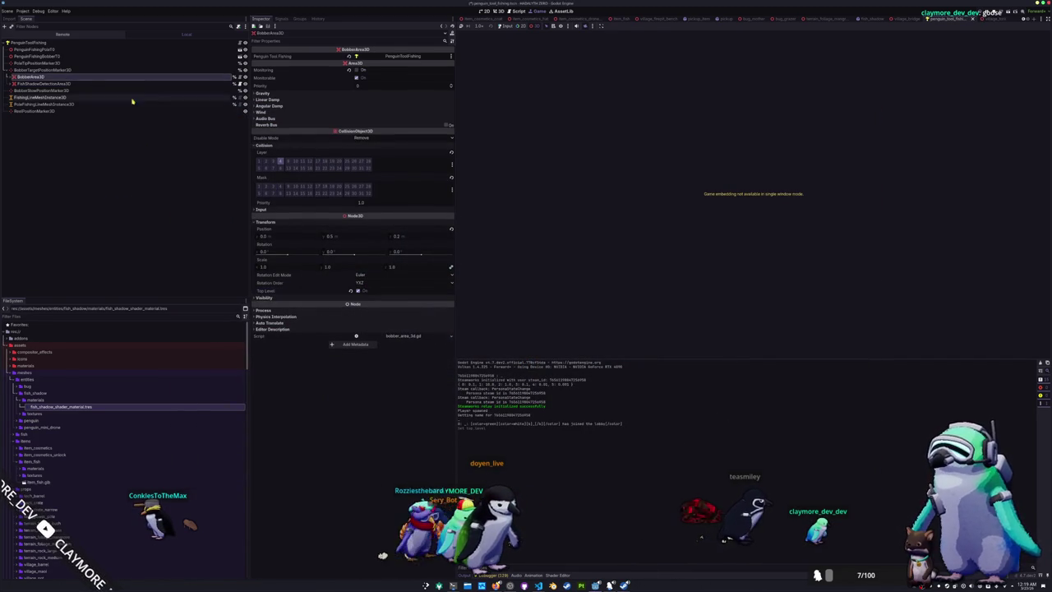
left_click(184, 242)
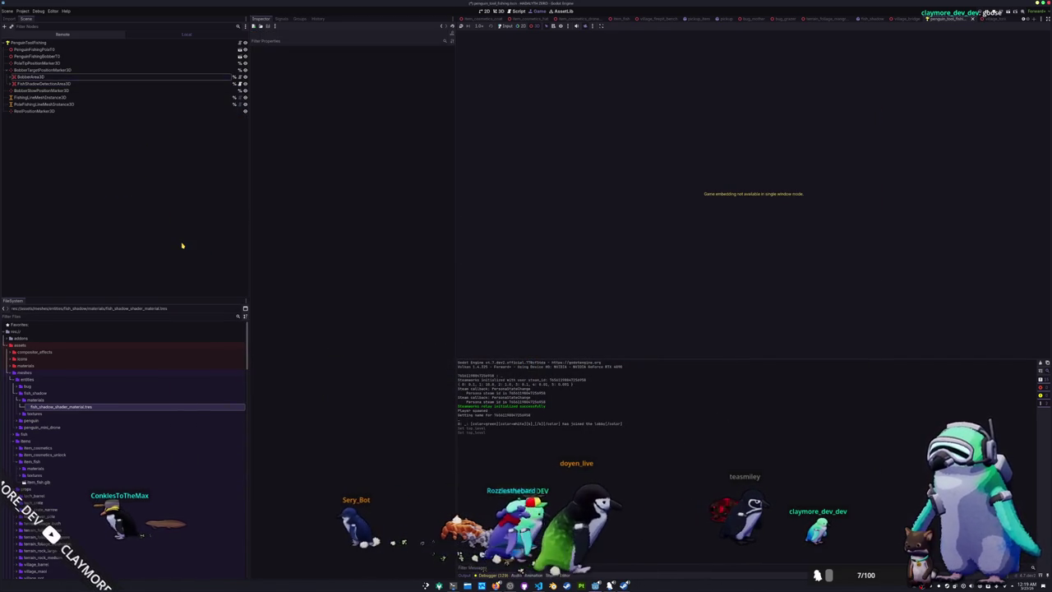
key("F6")
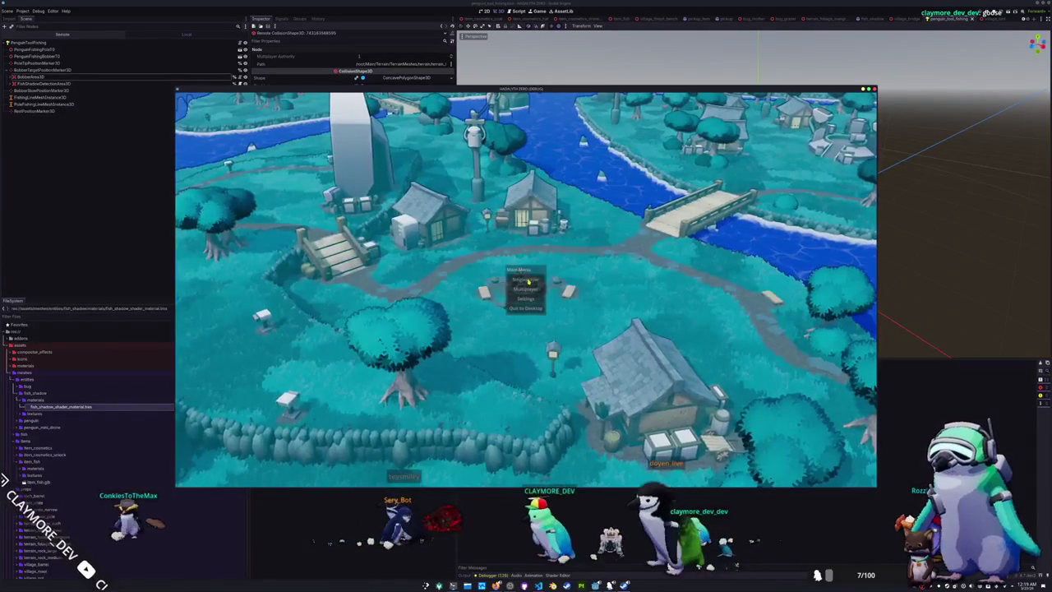
Start a singleplayer game, cast the bobber onto the water from the bridge, and reel it back in
left_click(538, 10)
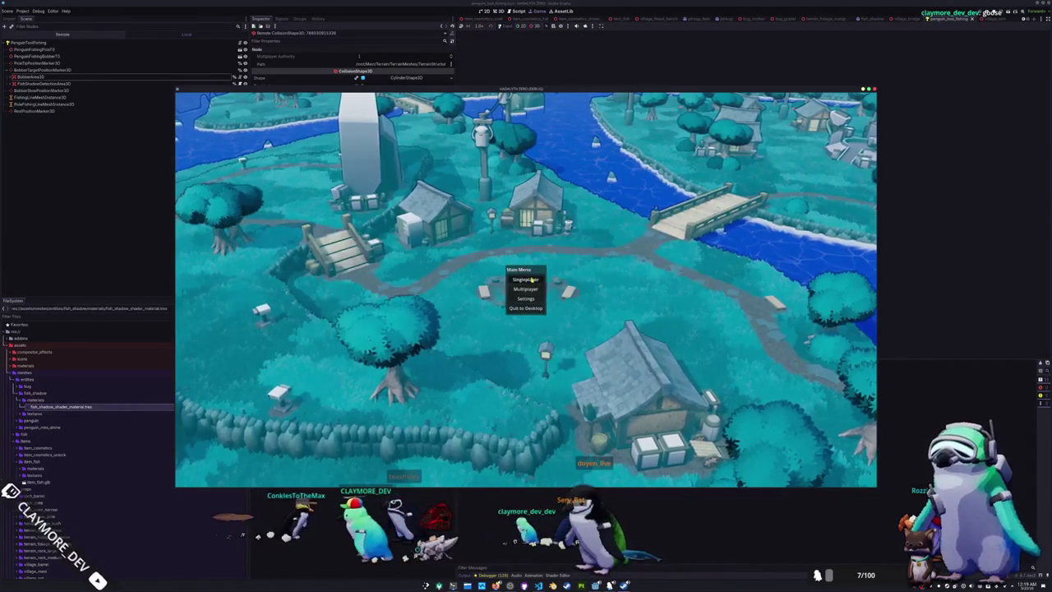
left_click(532, 280)
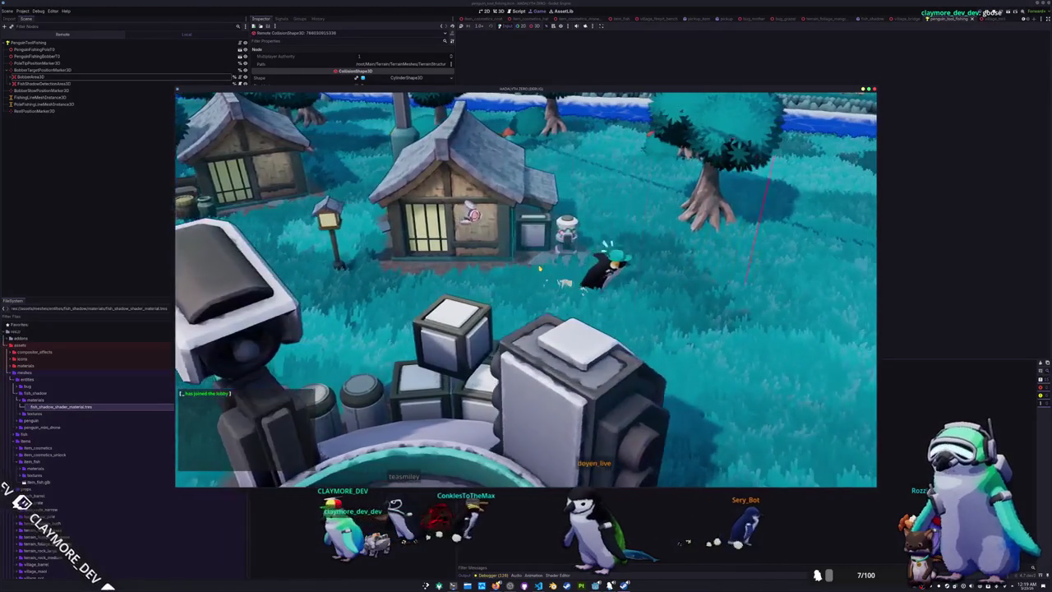
key("w")
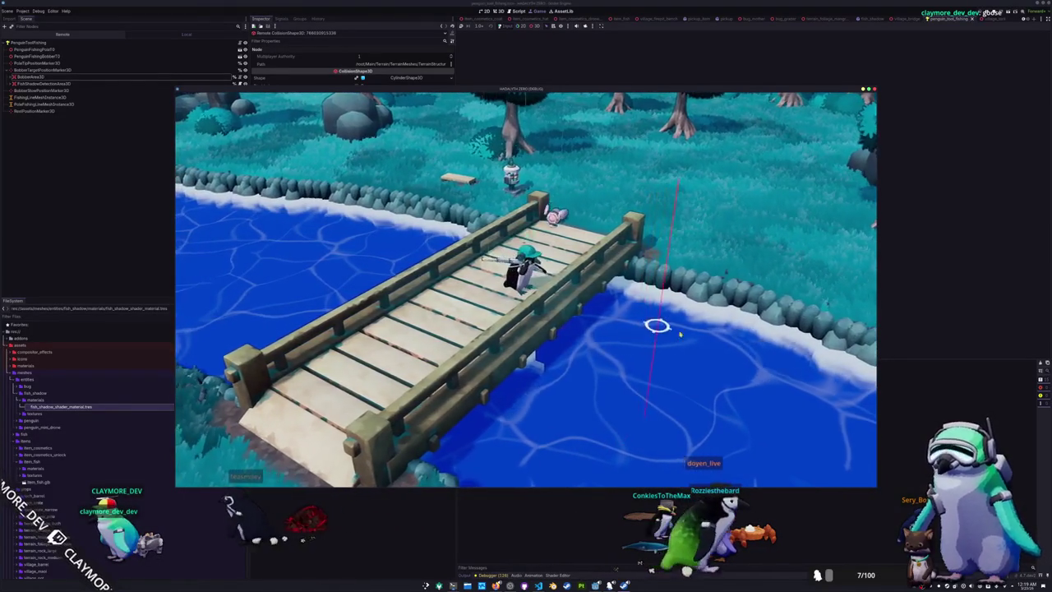
left_click(661, 366)
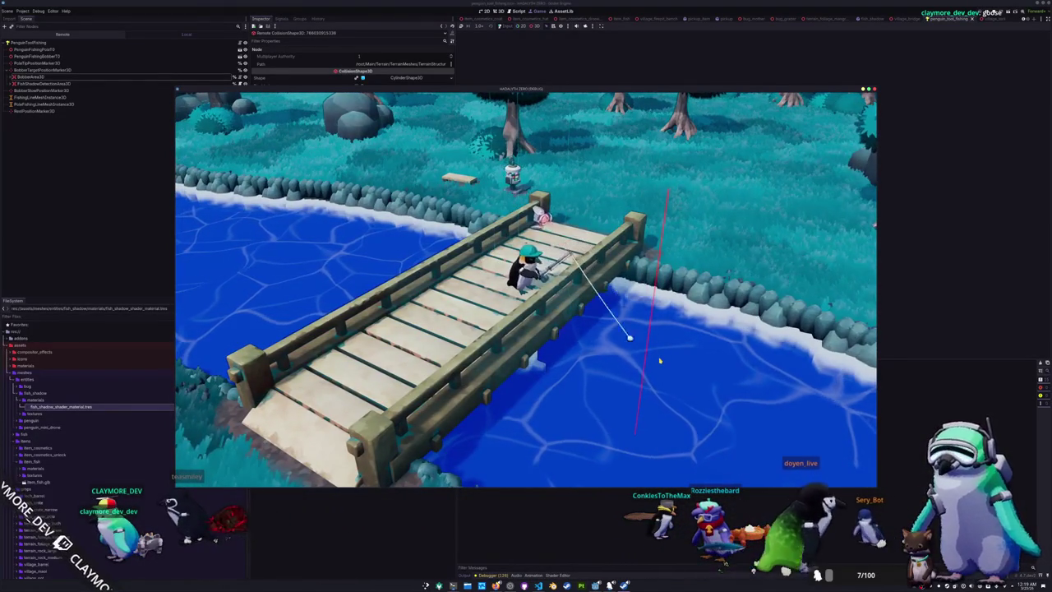
key("w")
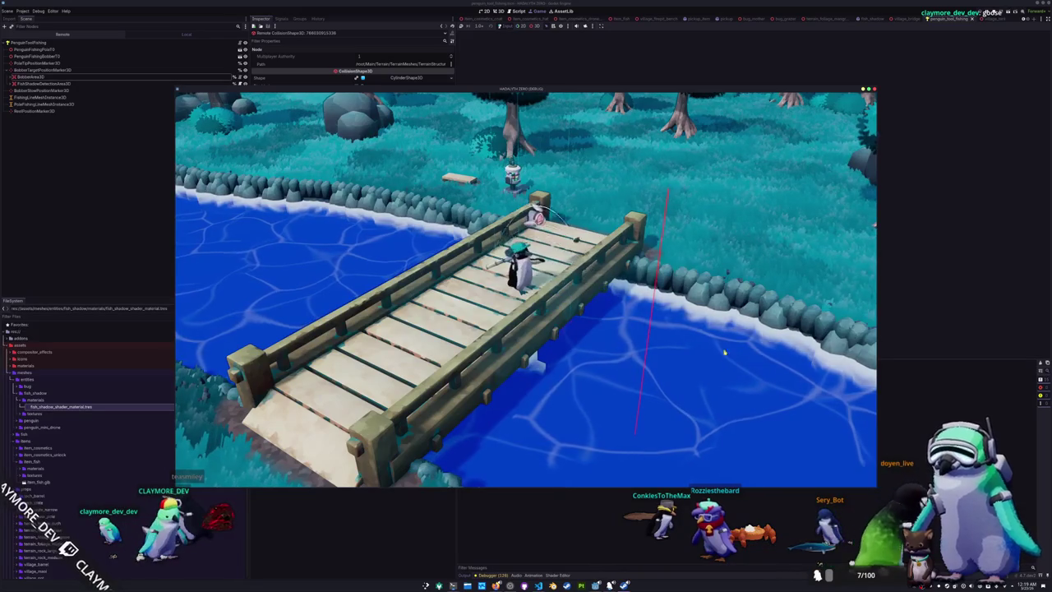
left_click(662, 371)
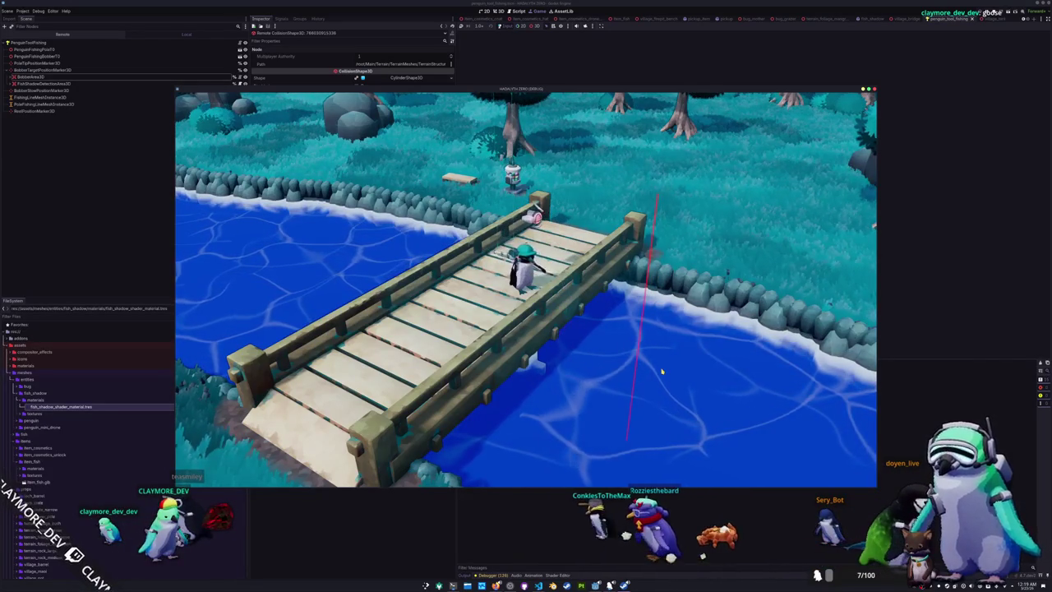
left_click(646, 400)
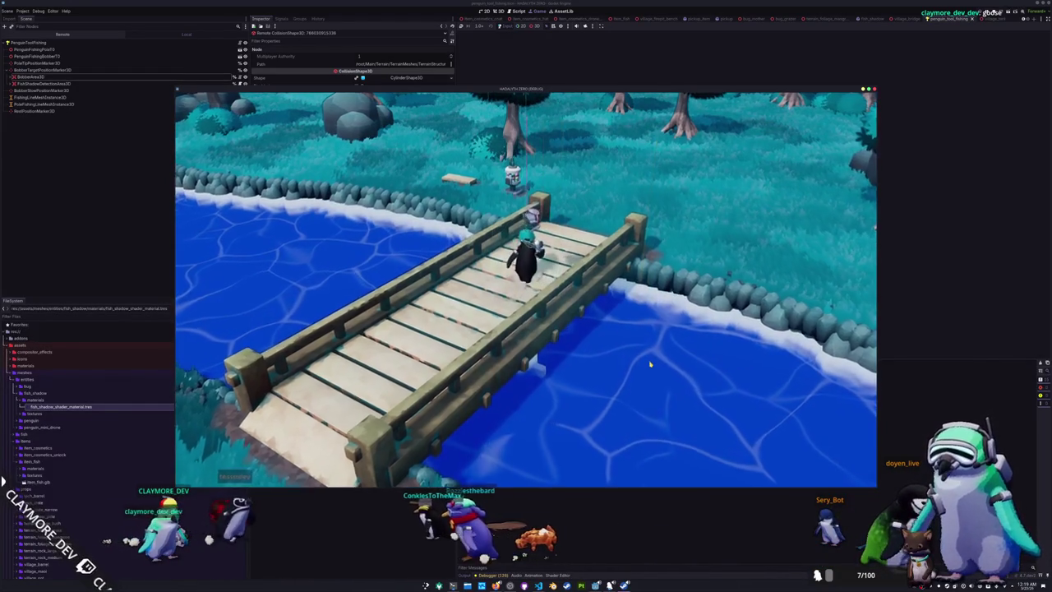
Walk the penguin off the bridge and back and forth along the shore toward the mushrooms
key("w")
key("a")
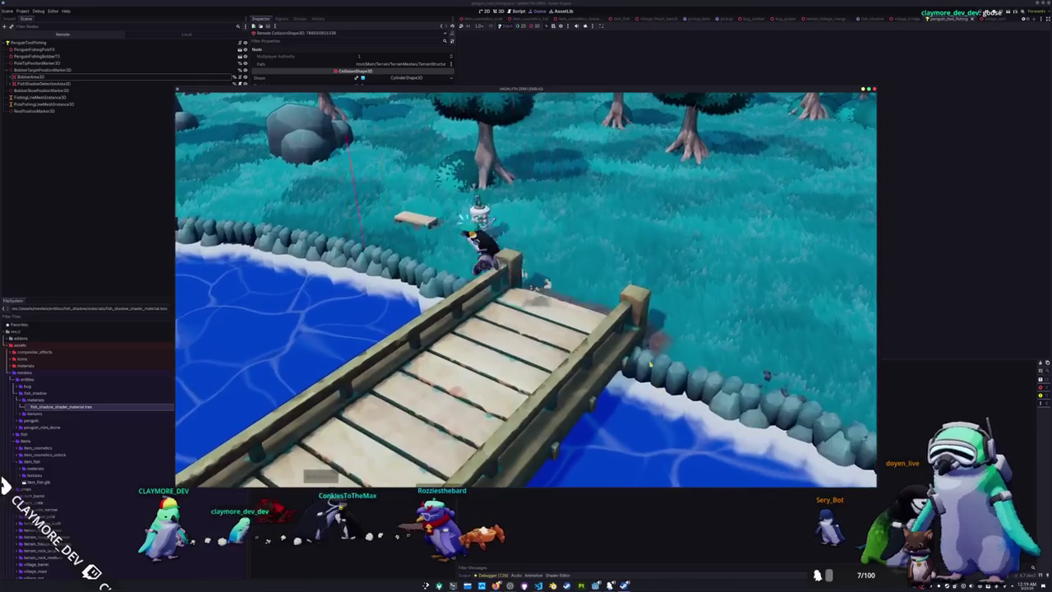
key("a")
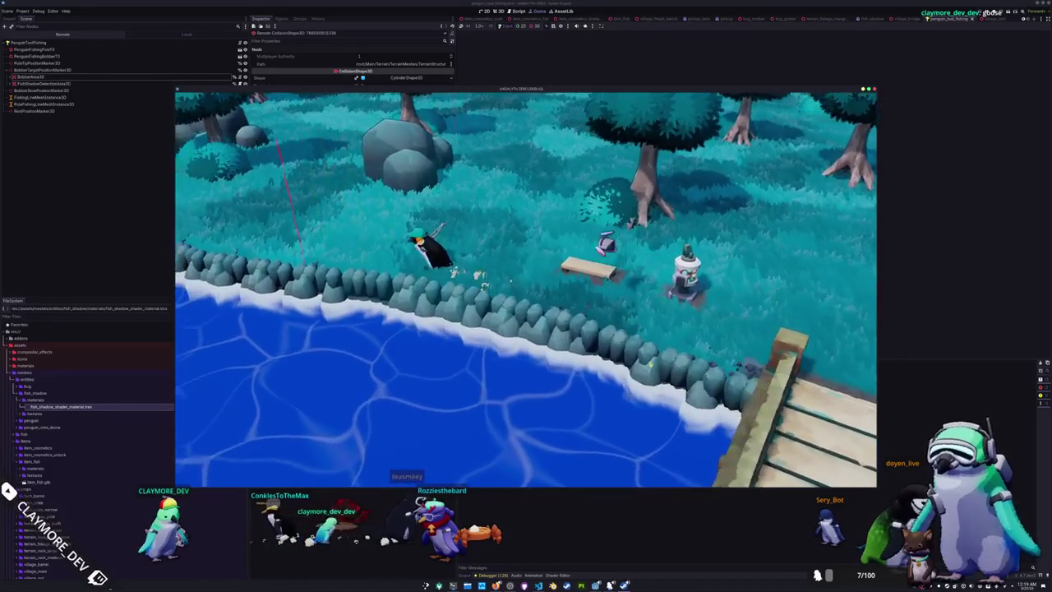
key("a")
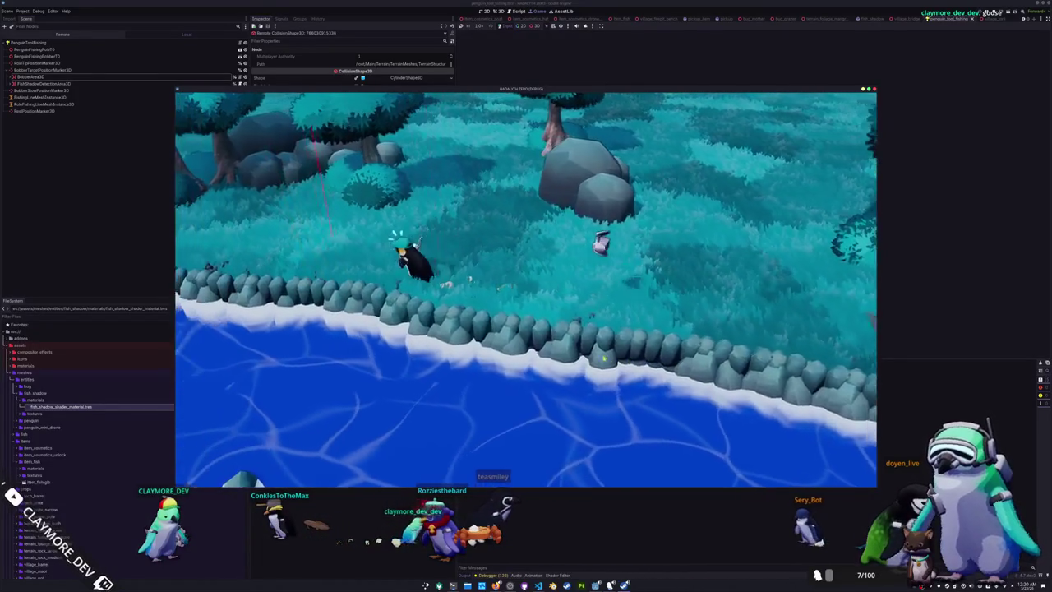
key("d")
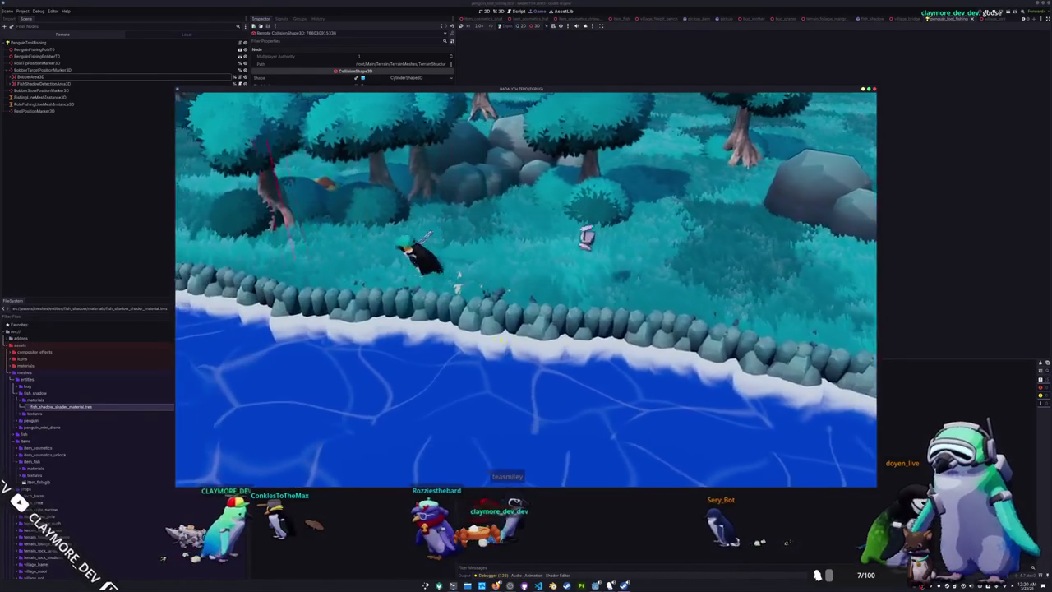
key("a")
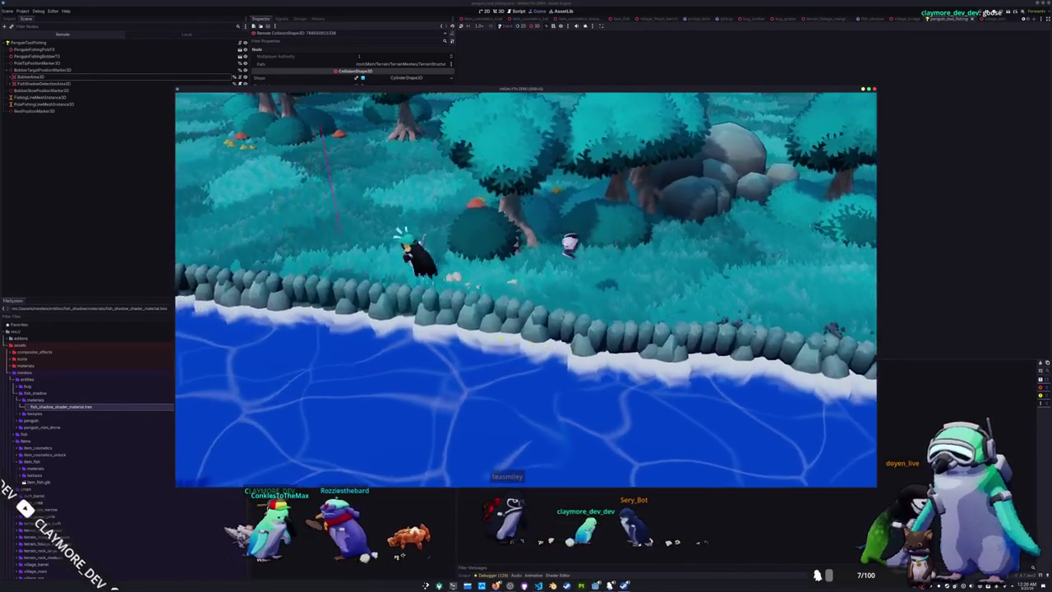
key("a")
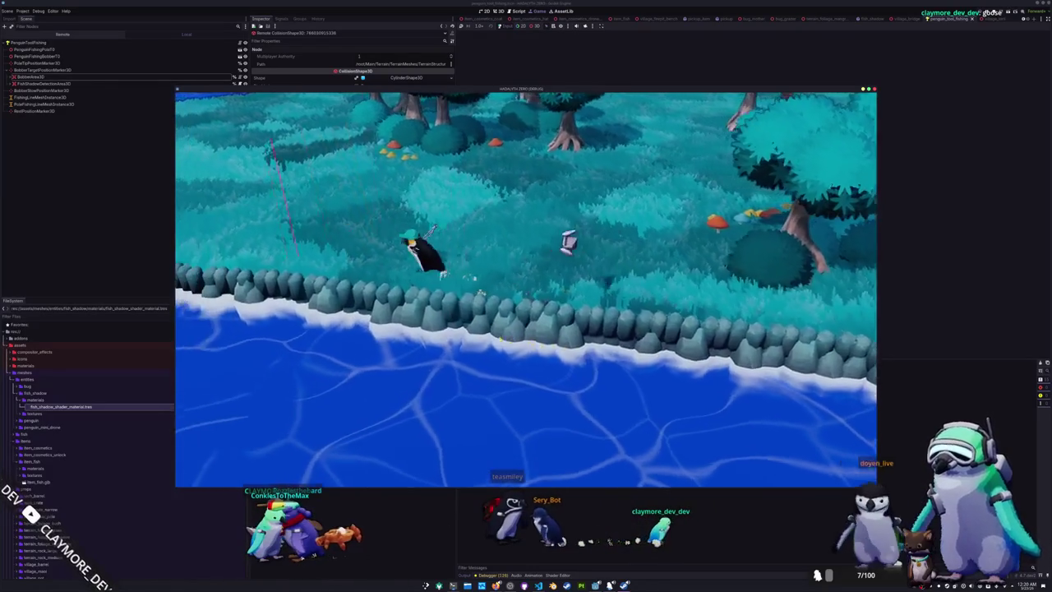
key("a")
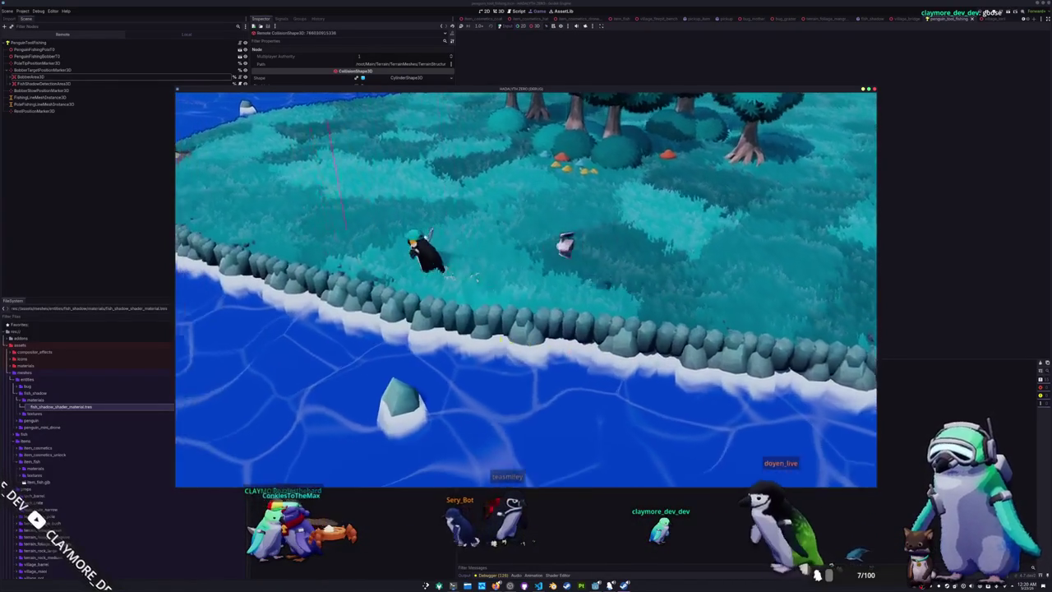
key("a")
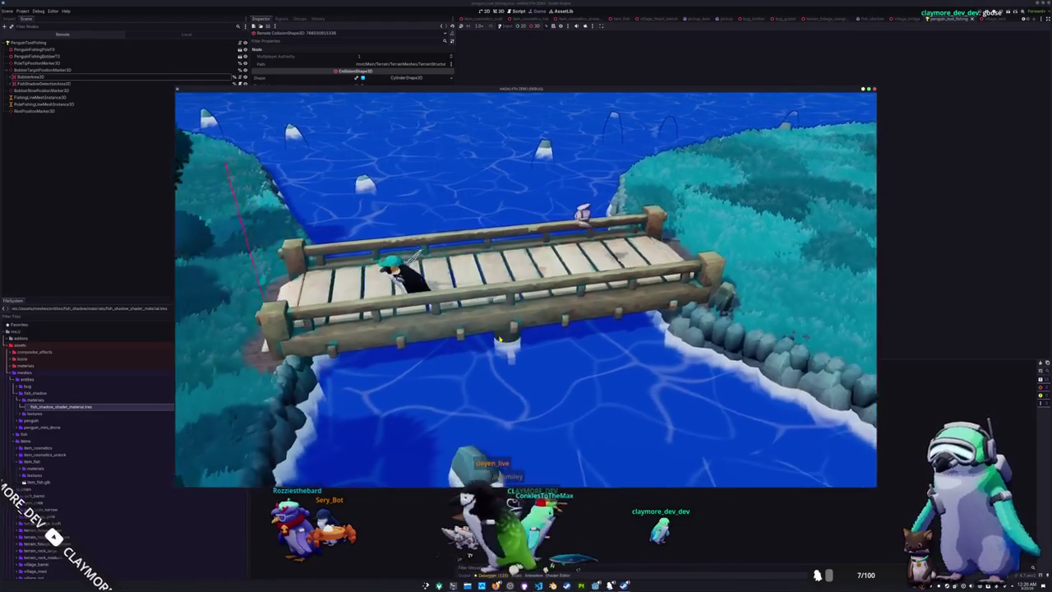
key("a")
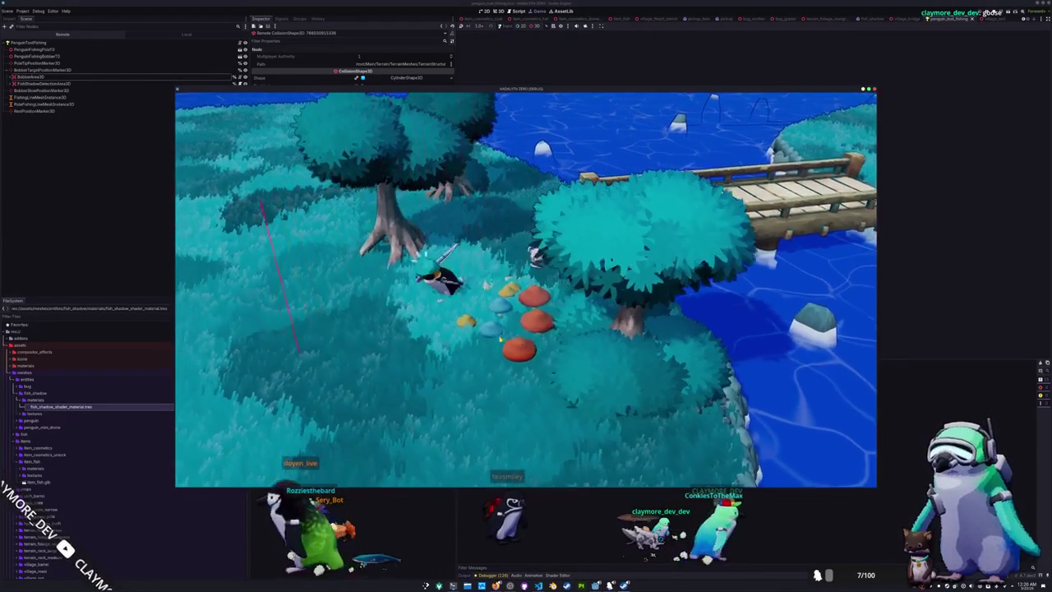
key("s")
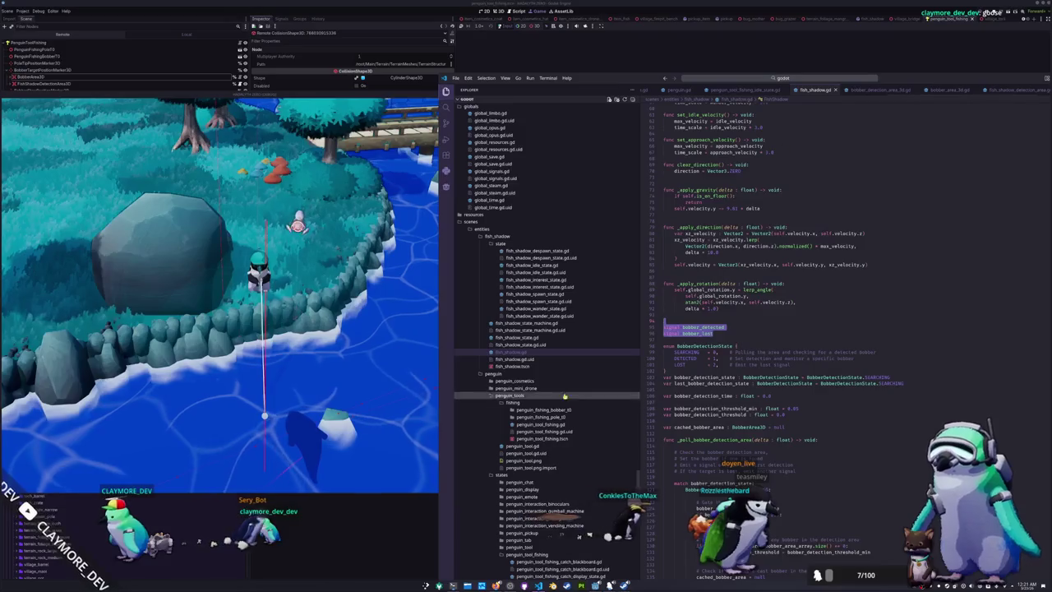
Open fish_shadow_interest_state.gd and highlight the cached_bobber_area.global_position direction expression on line 42
left_click(541, 309)
left_click(547, 280)
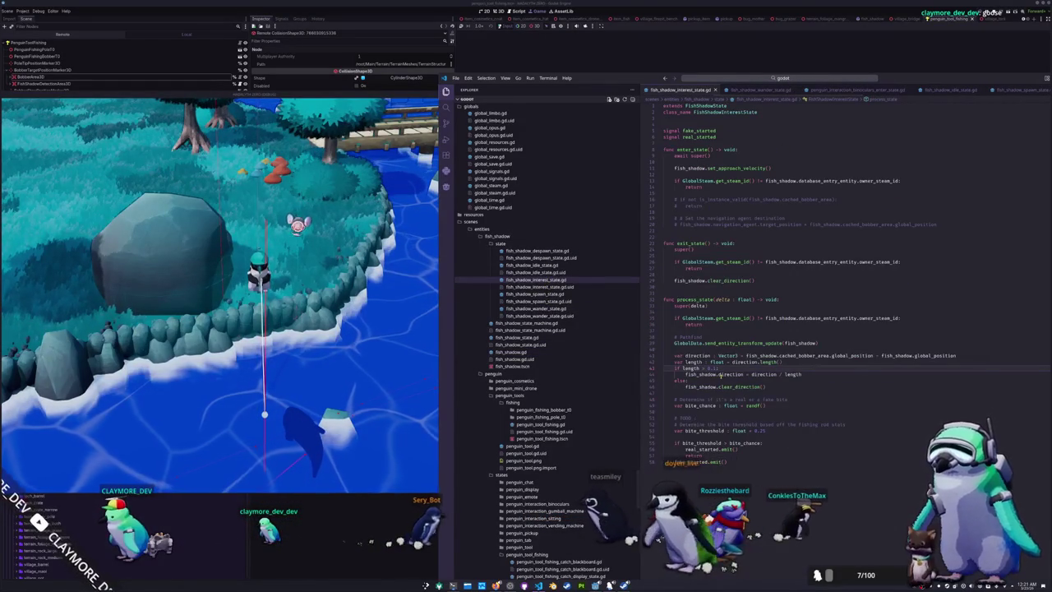
left_click(704, 394)
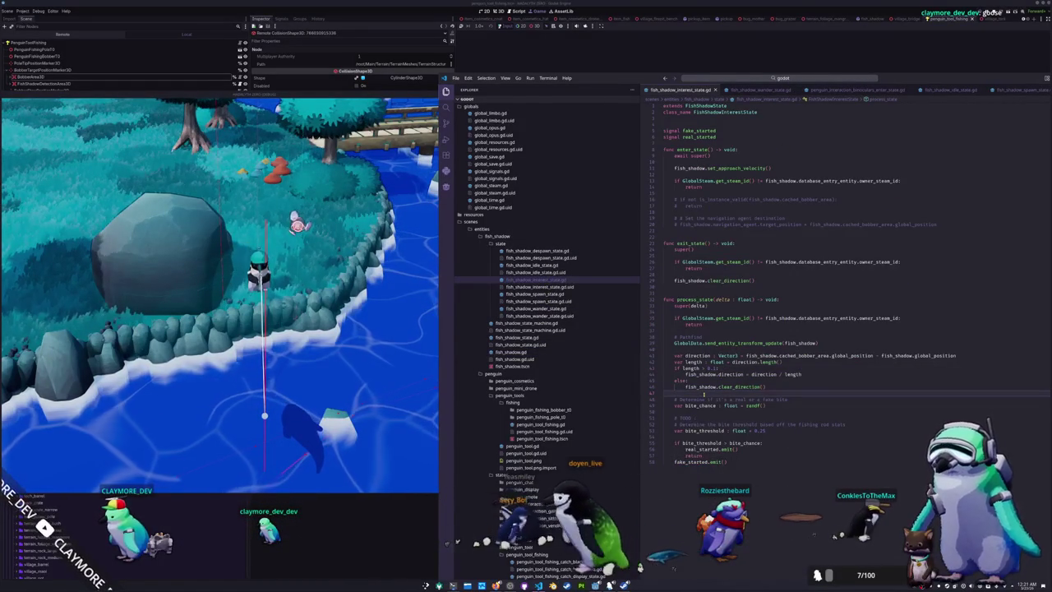
left_click(753, 381)
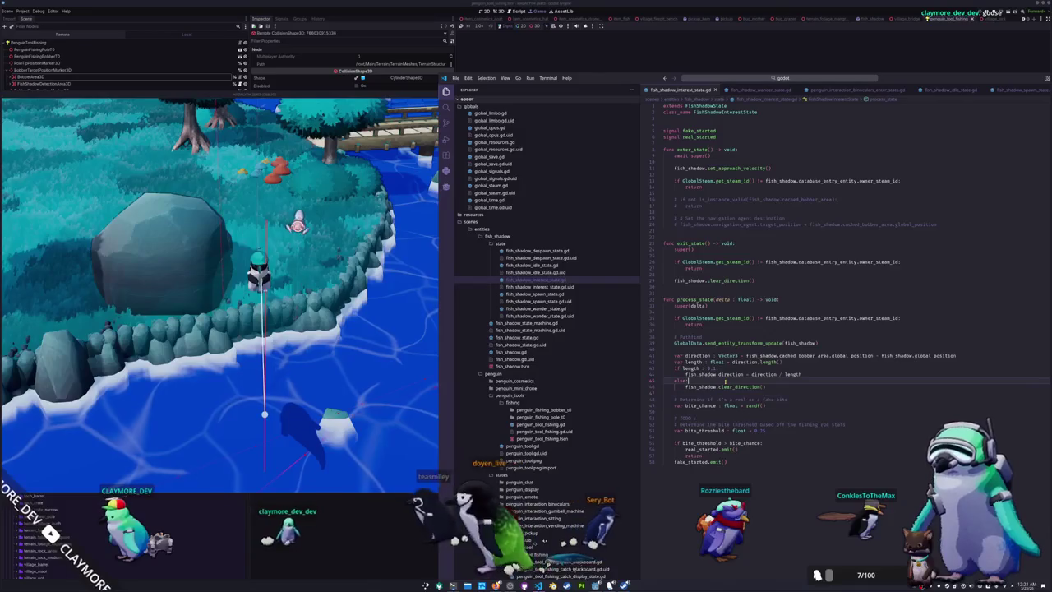
double_click(825, 355)
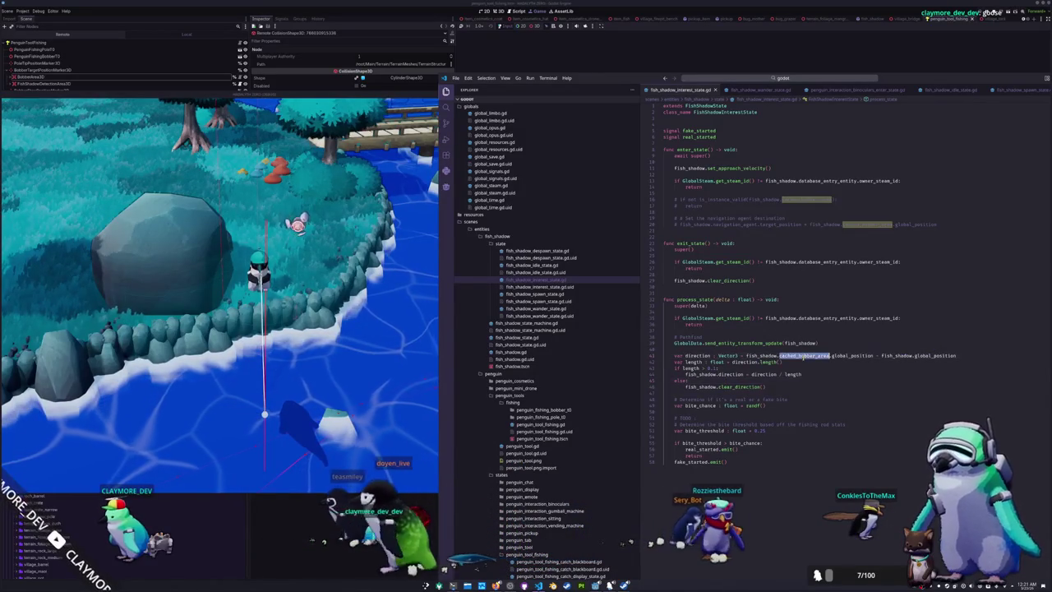
double_click(847, 355)
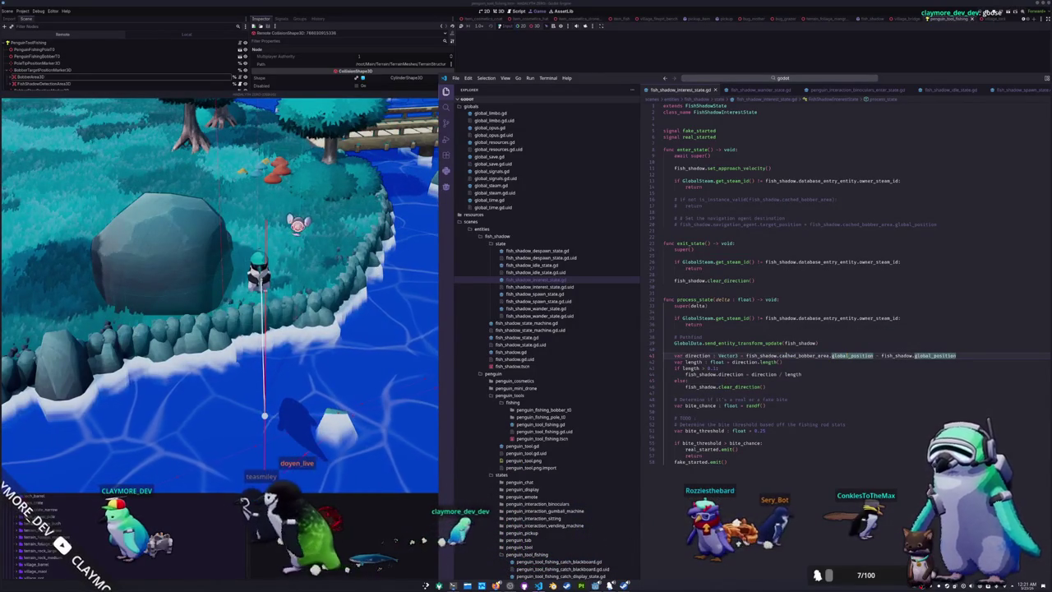
left_click_drag(746, 356, 956, 355)
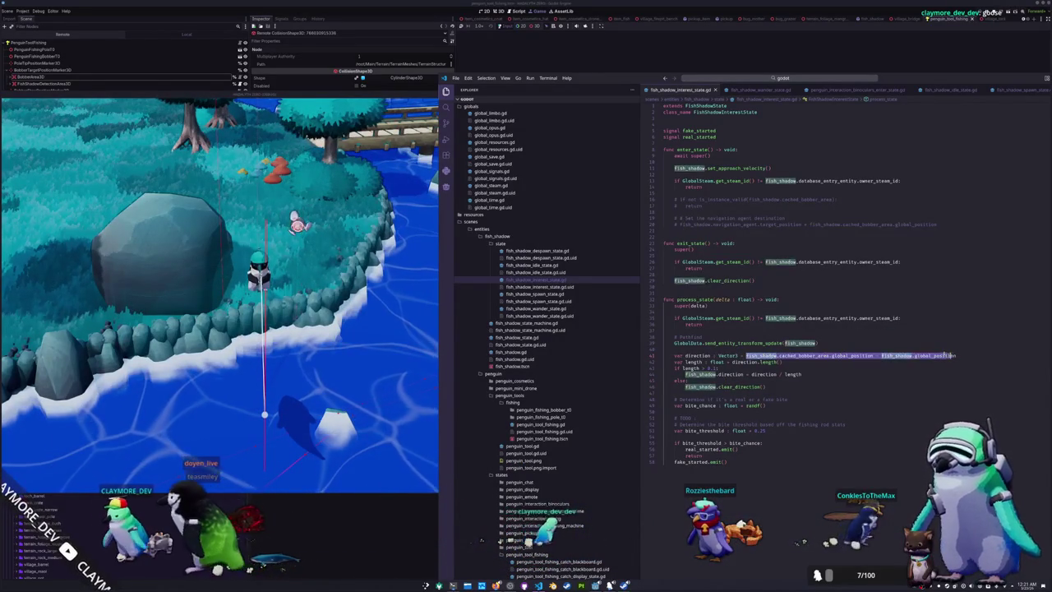
left_click(538, 26)
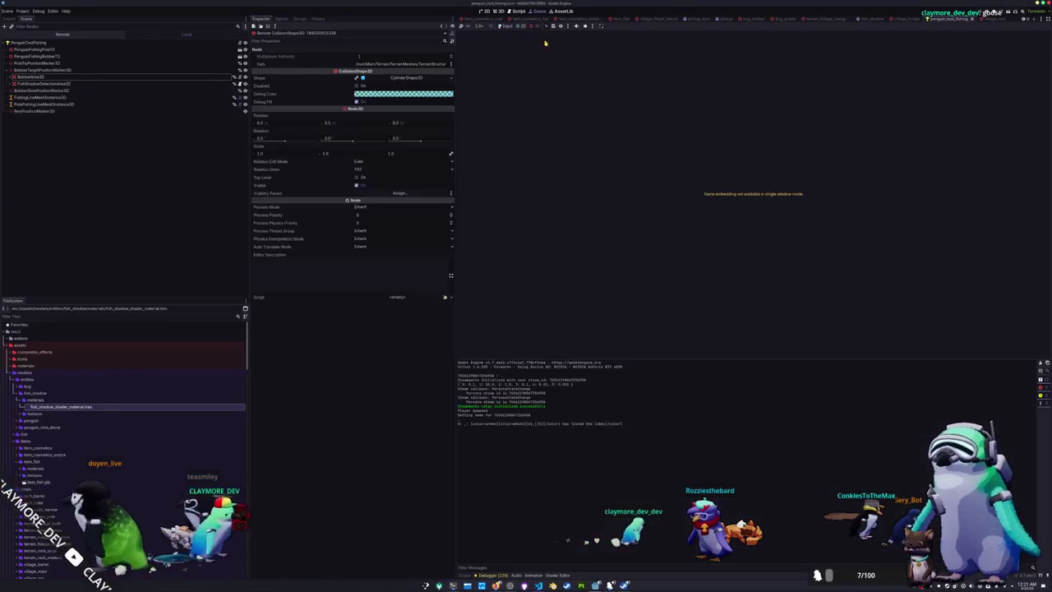
Switch to VS Code and back, then show BobberArea3D's properties in the Scene tree
key("alt+Tab")
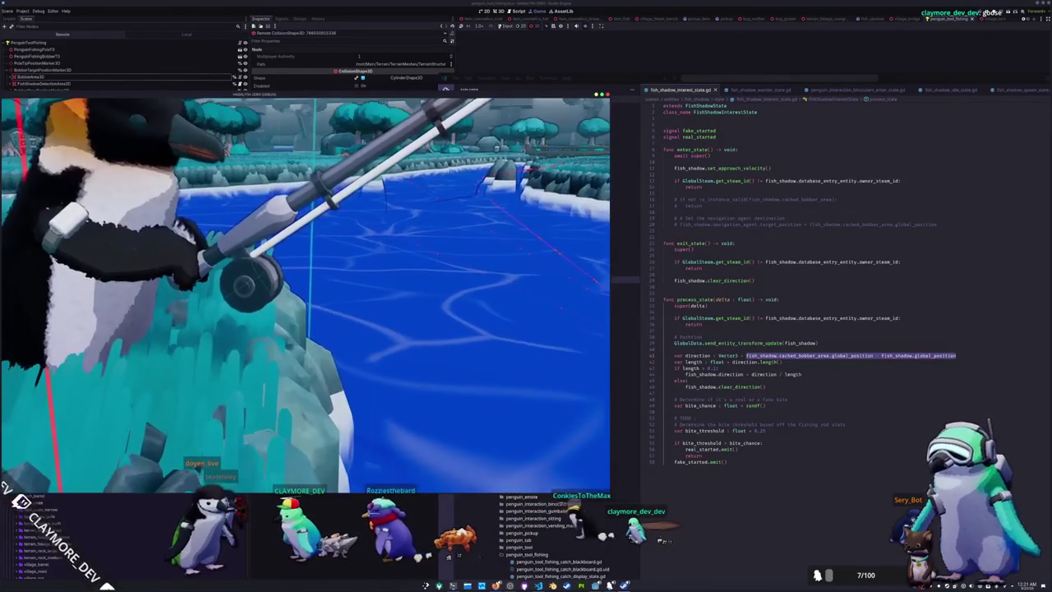
left_click(164, 76)
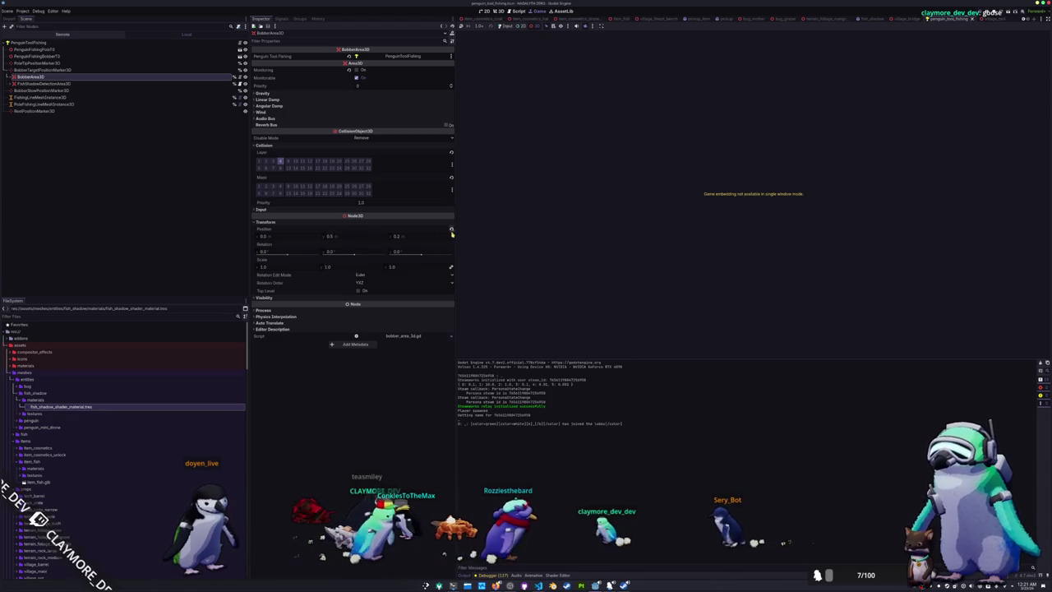
In the 3D view, revert the Position of BobberArea3D and FishShadowDetectionArea3D to the origin
left_click(497, 11)
scroll(665, 216, "up", 5)
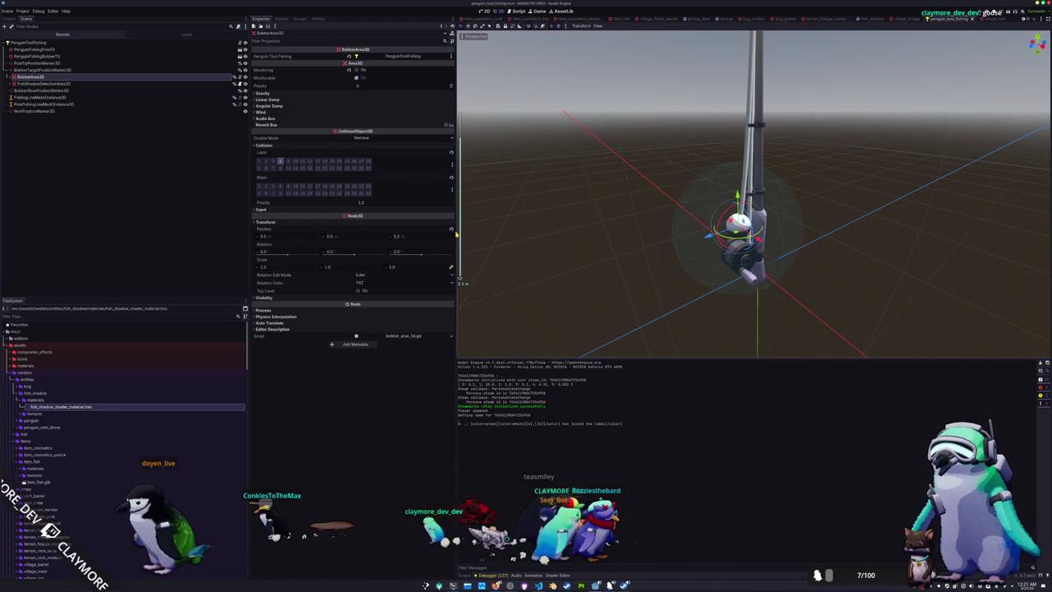
left_click(452, 231)
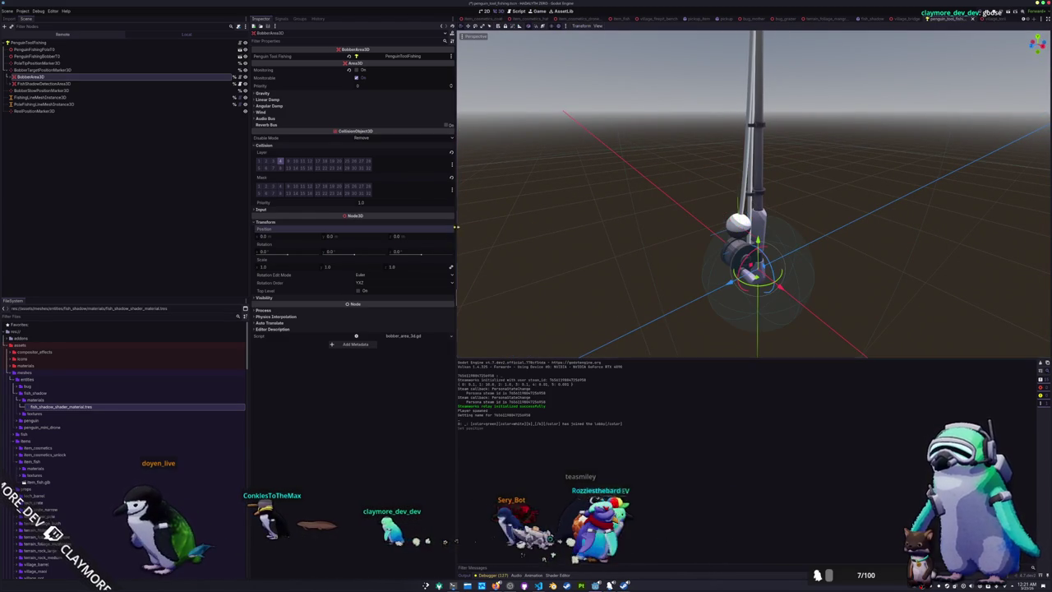
left_click(41, 70)
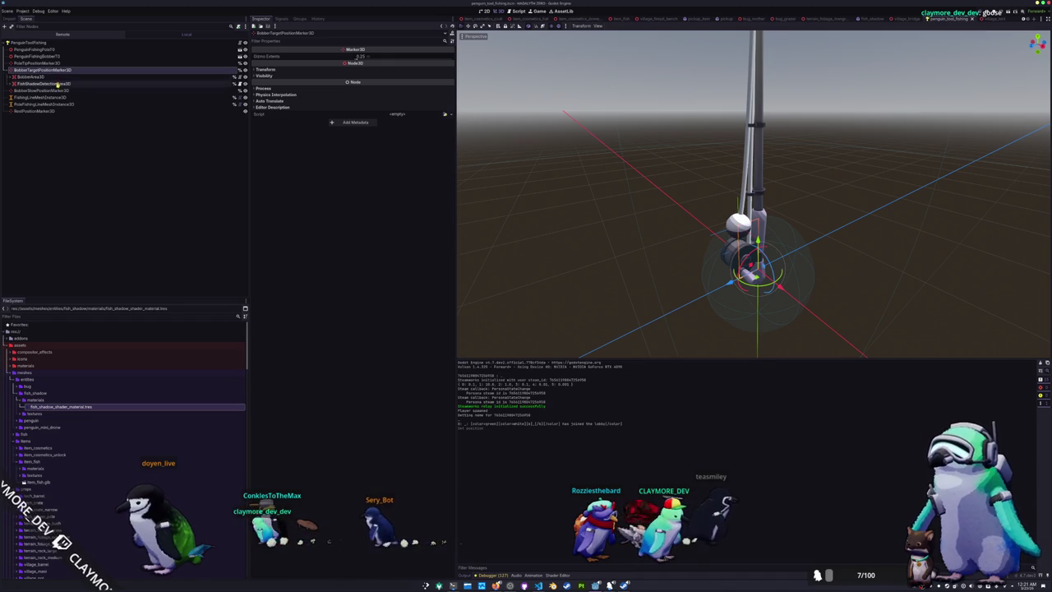
left_click(58, 84)
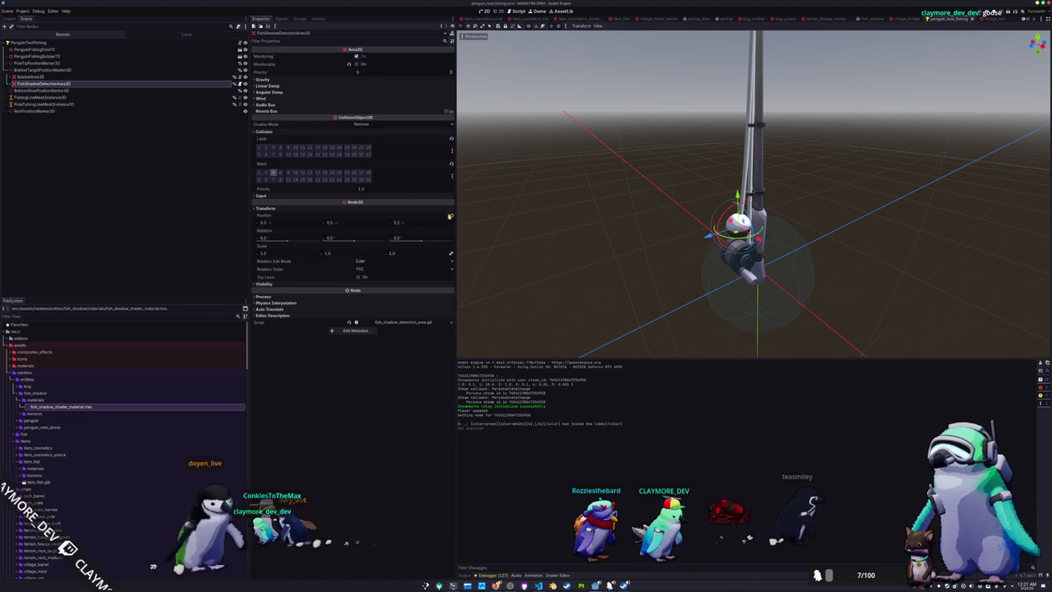
left_click(452, 217)
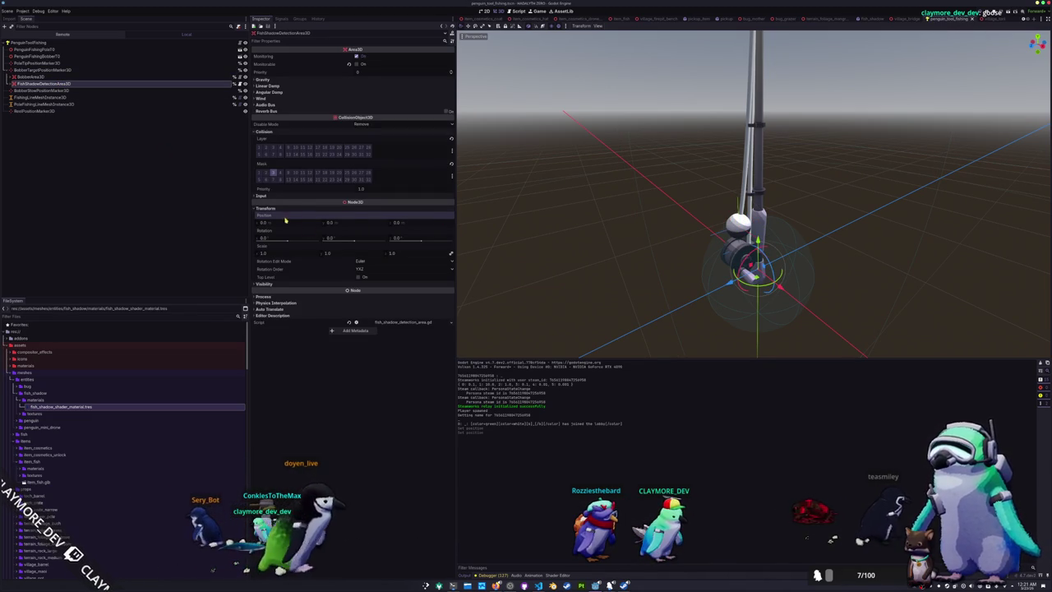
Toggle between BobberArea3D and FishShadowDetectionArea3D repeatedly to compare their settings
left_click(41, 76)
left_click(46, 84)
left_click(41, 77)
left_click(45, 84)
left_click(43, 77)
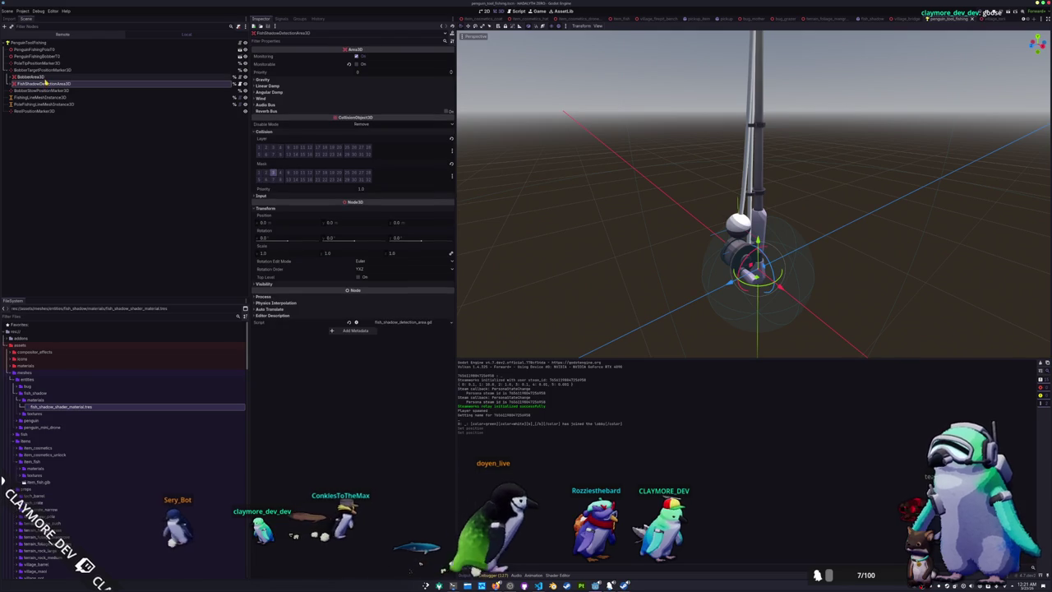
left_click(45, 84)
left_click(42, 77)
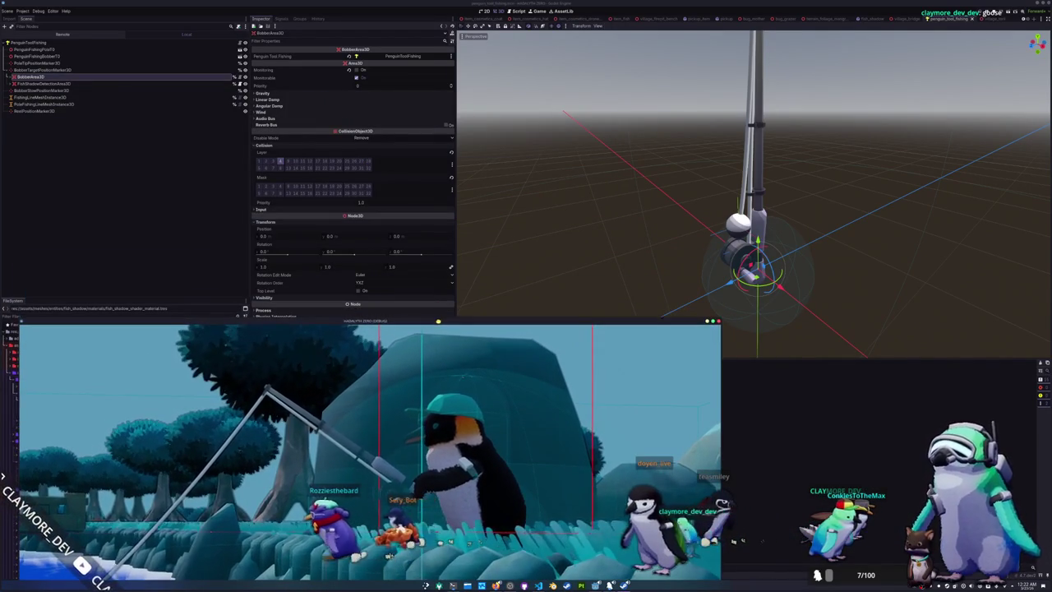
Inspect the bobber marker and BobberArea3D, move the game window aside, watch the Game view, then stop the game
left_click(72, 70)
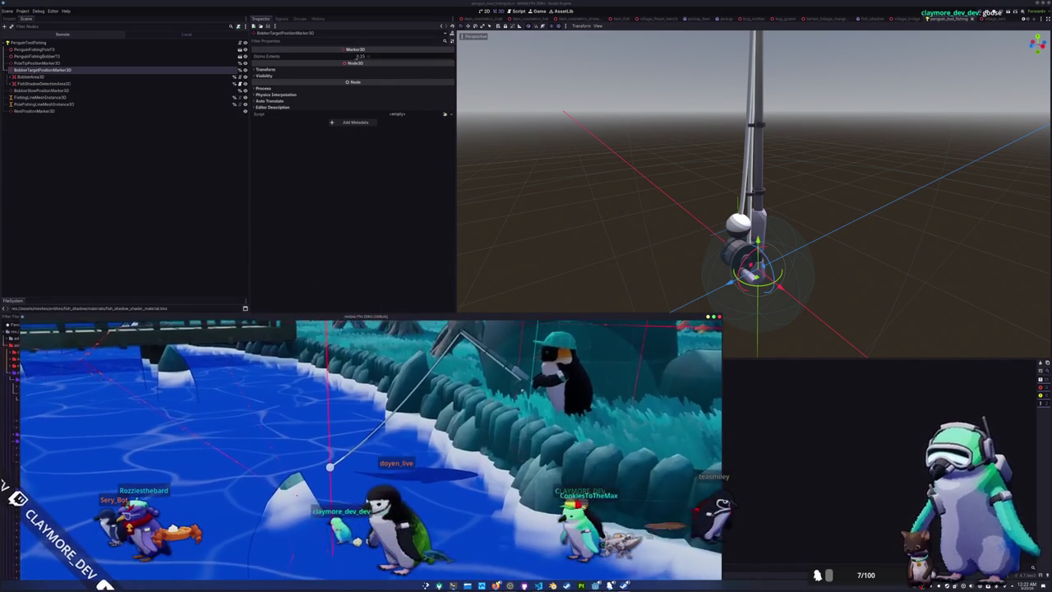
left_click(51, 76)
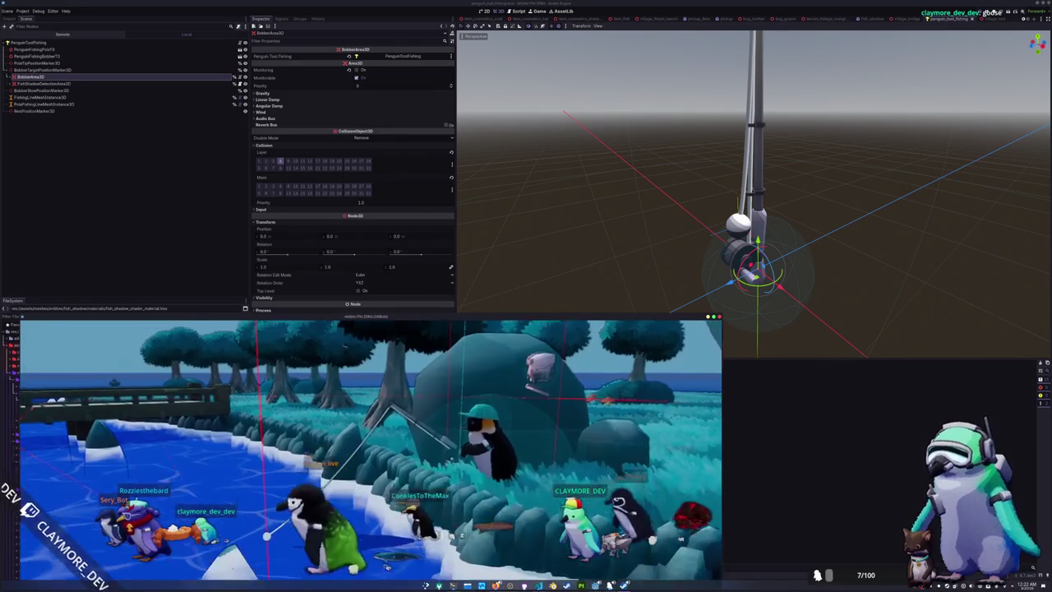
left_click_drag(342, 311, 417, 181)
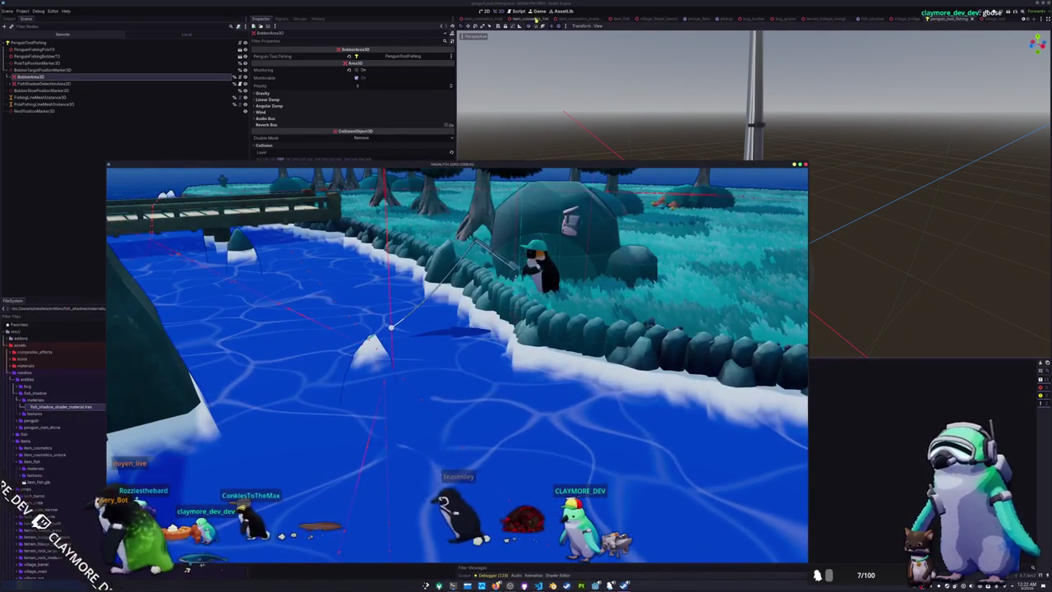
left_click(539, 11)
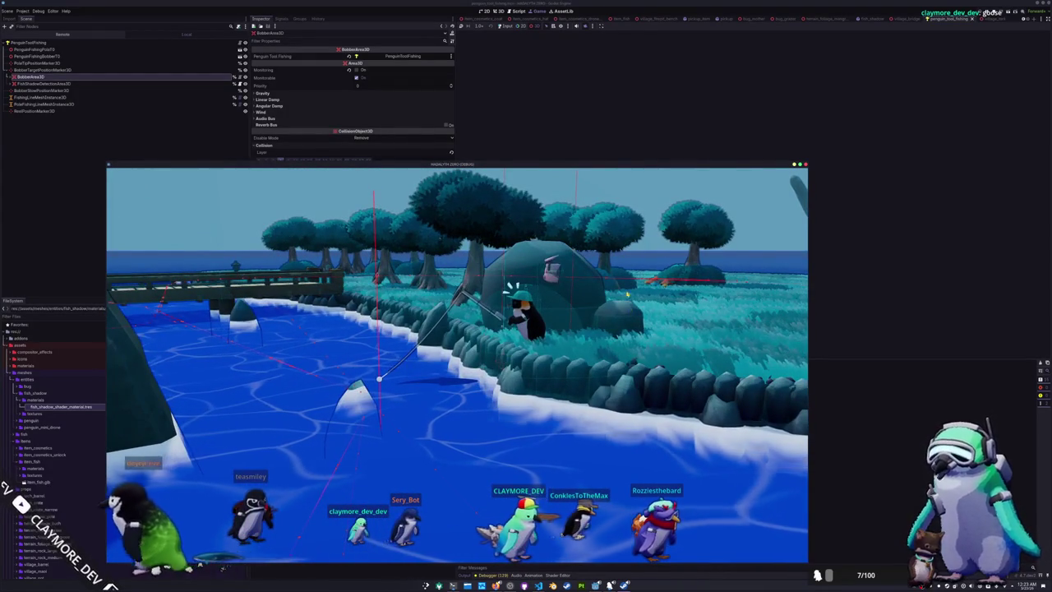
left_click(501, 28)
Relaunch Godot from the taskbar icon and reopen the game project in the editor
left_click(507, 27)
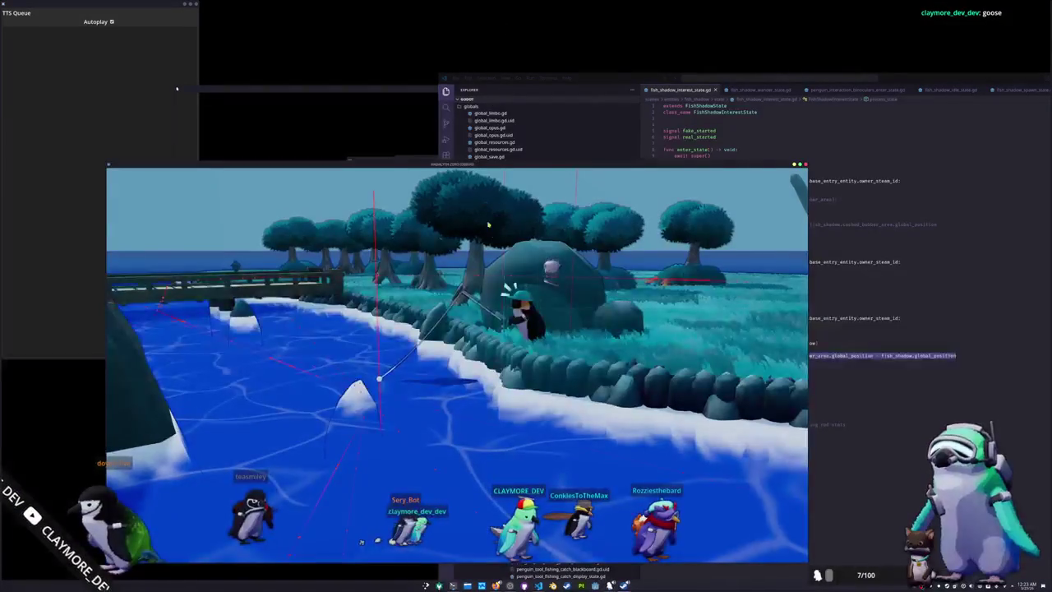
left_click(625, 586)
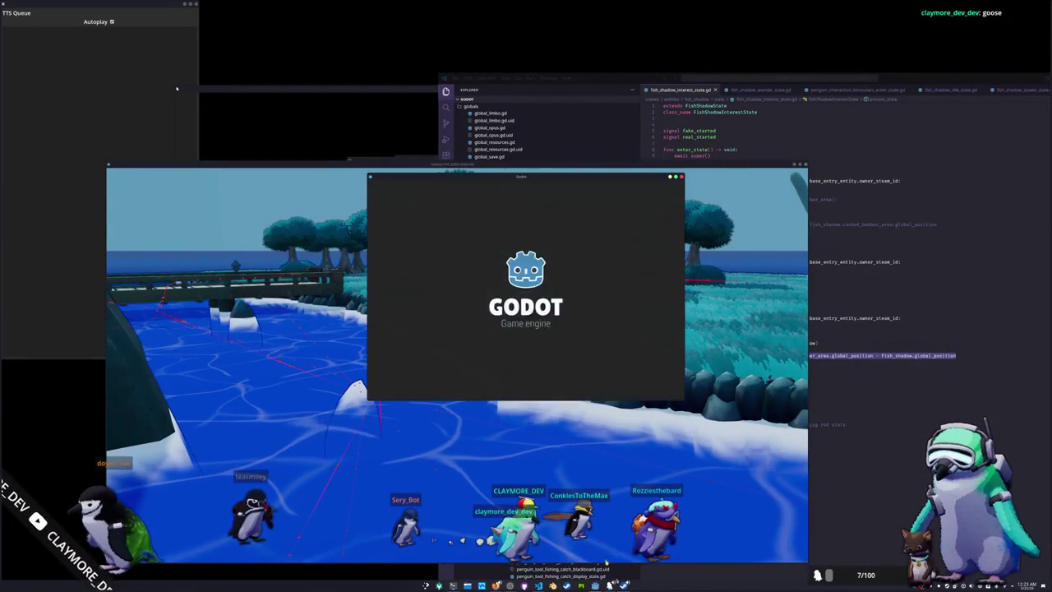
right_click(625, 586)
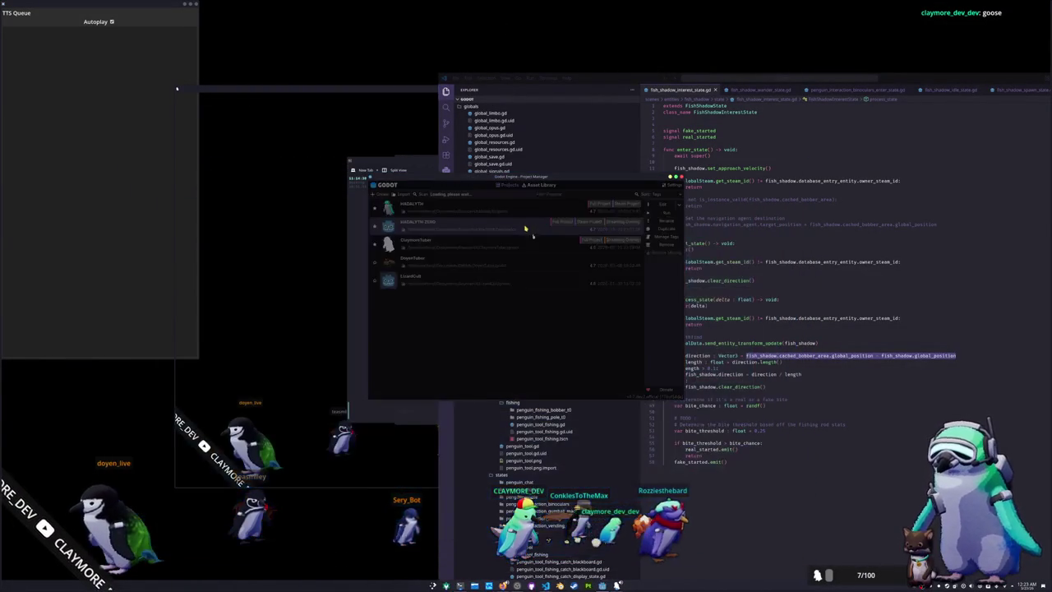
left_click(534, 239)
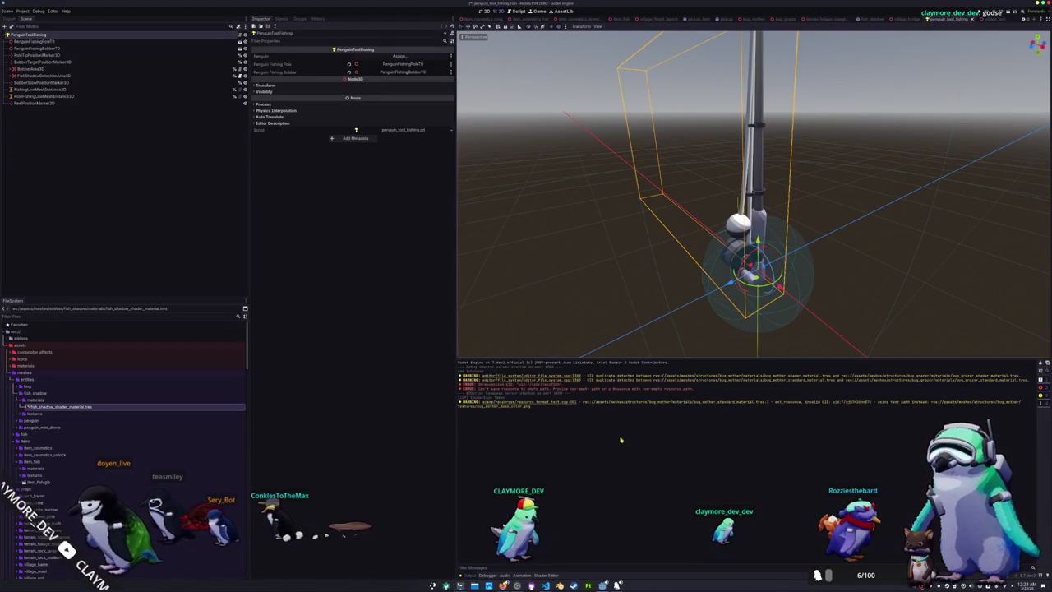
Inspect BobberTargetPositionMarker3D, BobberArea3D and FishShadowDetectionArea3D, expanding the detection area's Visibility settings
scroll(627, 211, "down", 5)
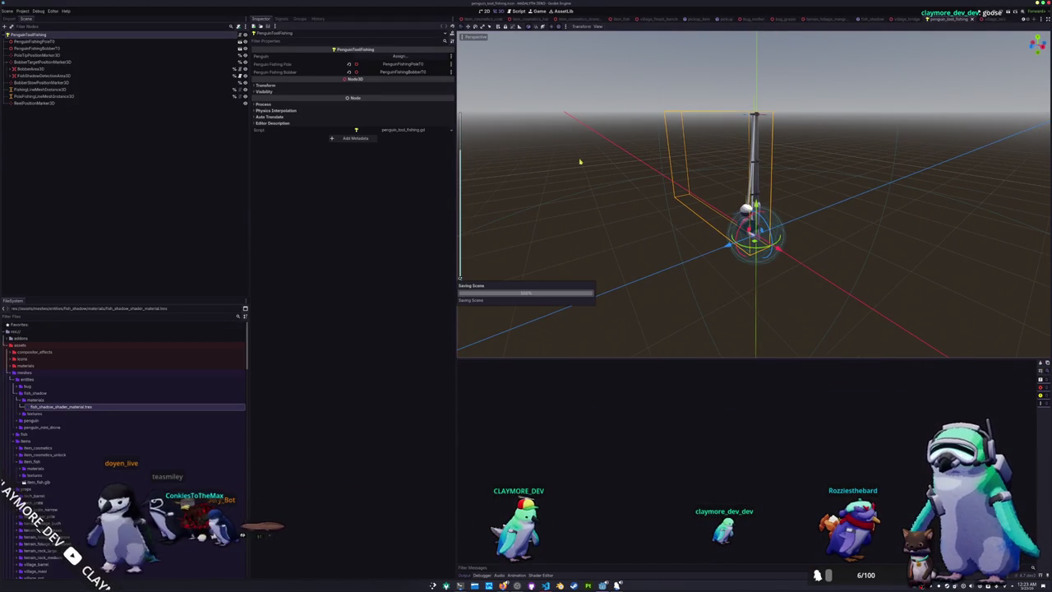
left_click(64, 62)
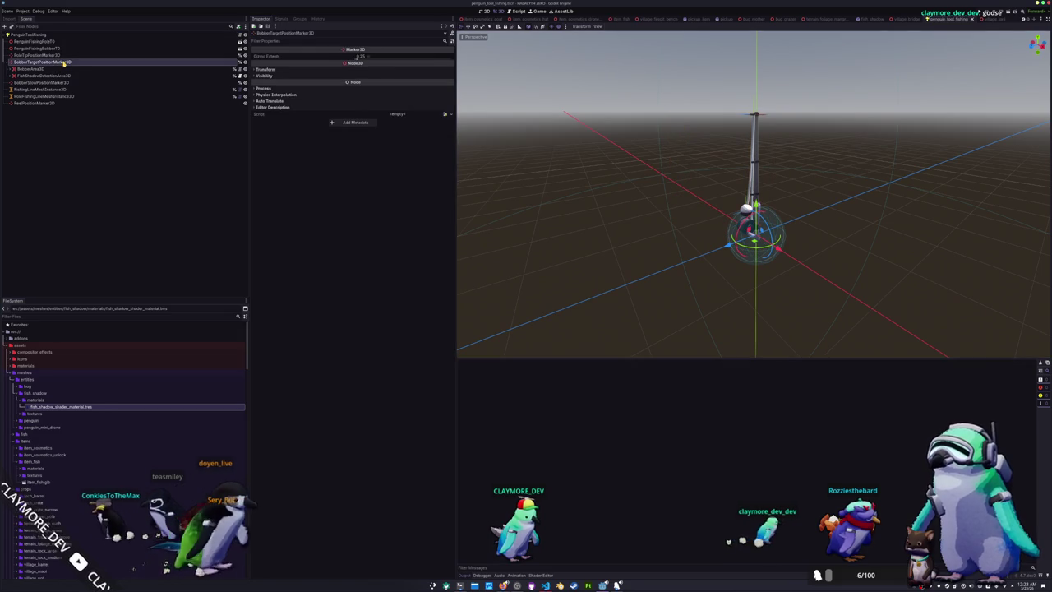
scroll(583, 195, "up", 4)
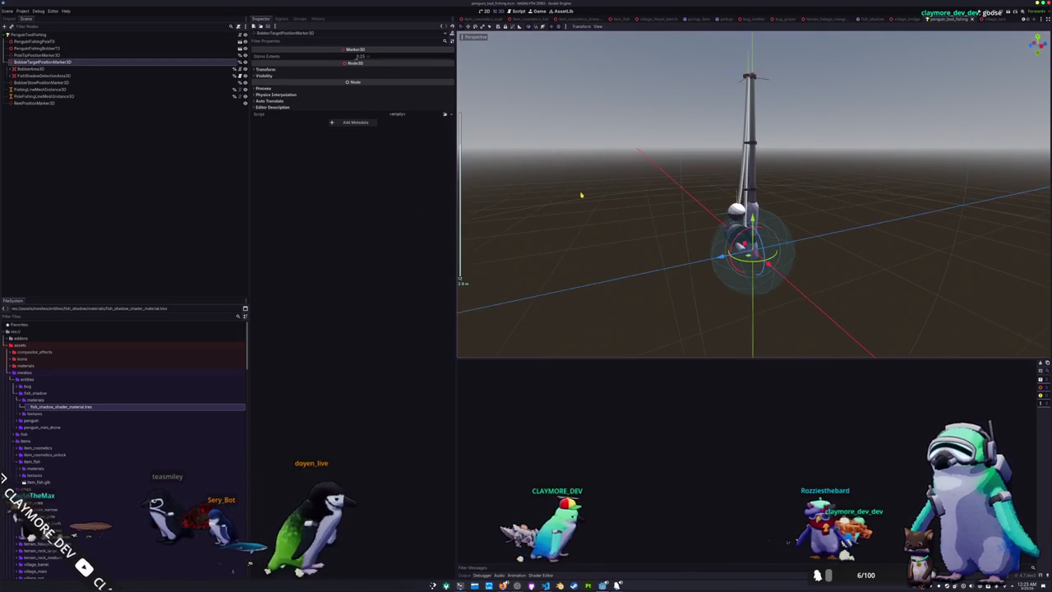
scroll(581, 196, "up", 4)
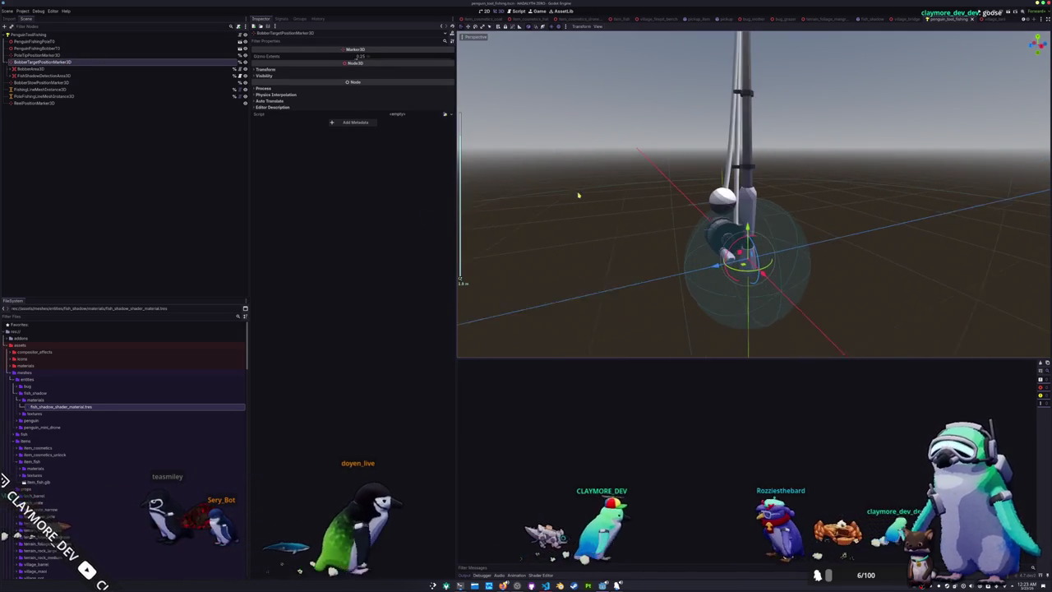
left_click(68, 69)
left_click(69, 75)
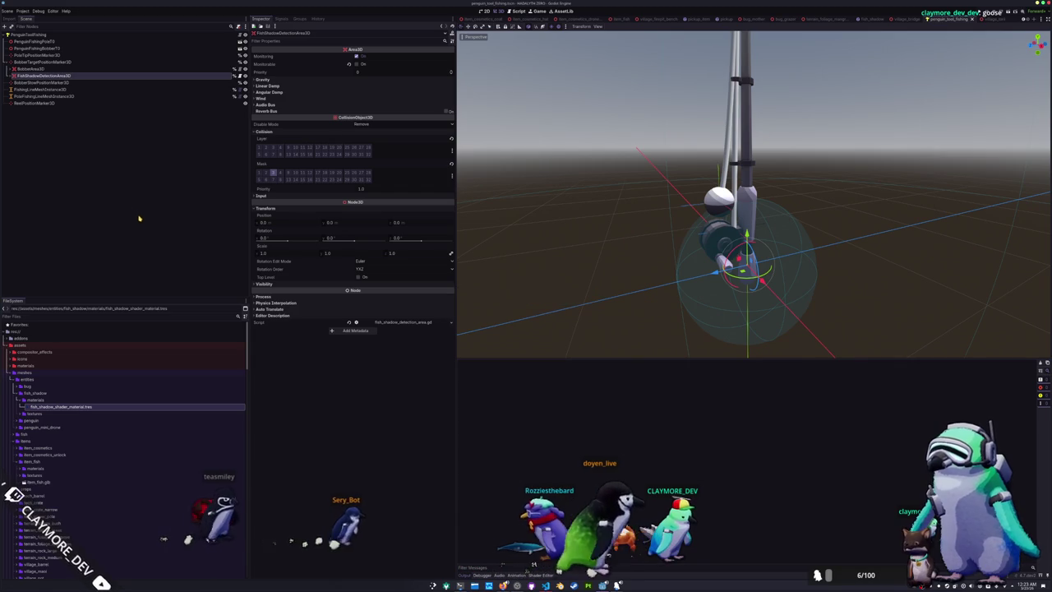
left_click(267, 284)
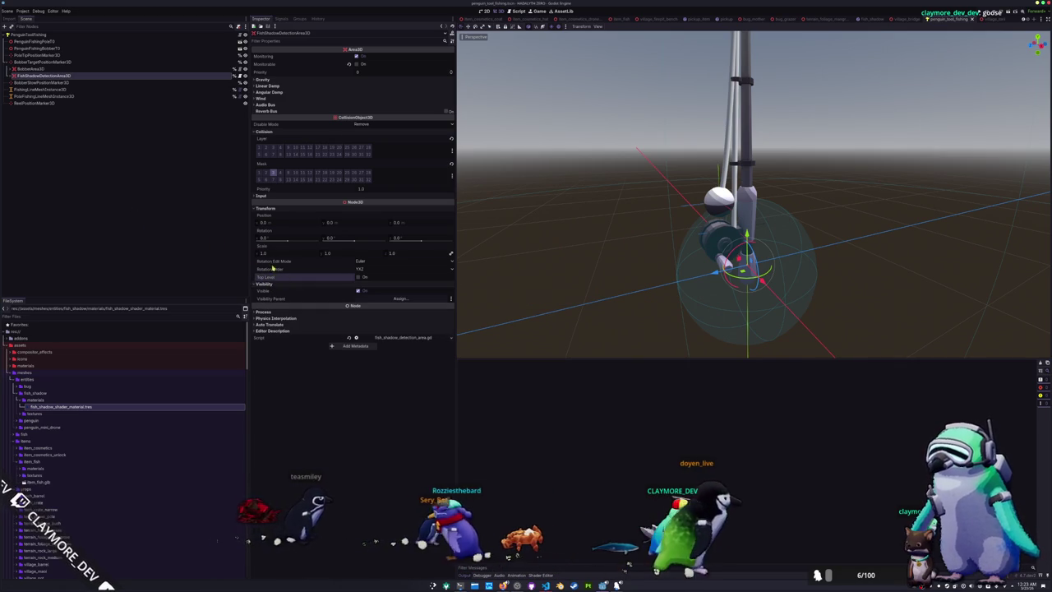
left_click(47, 68)
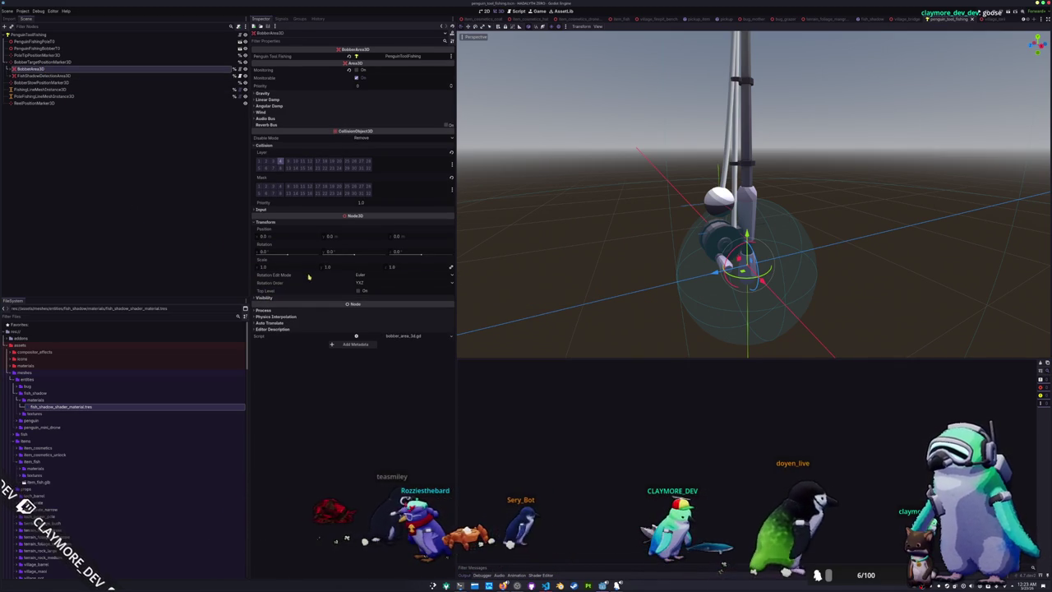
scroll(535, 227, "down", 3)
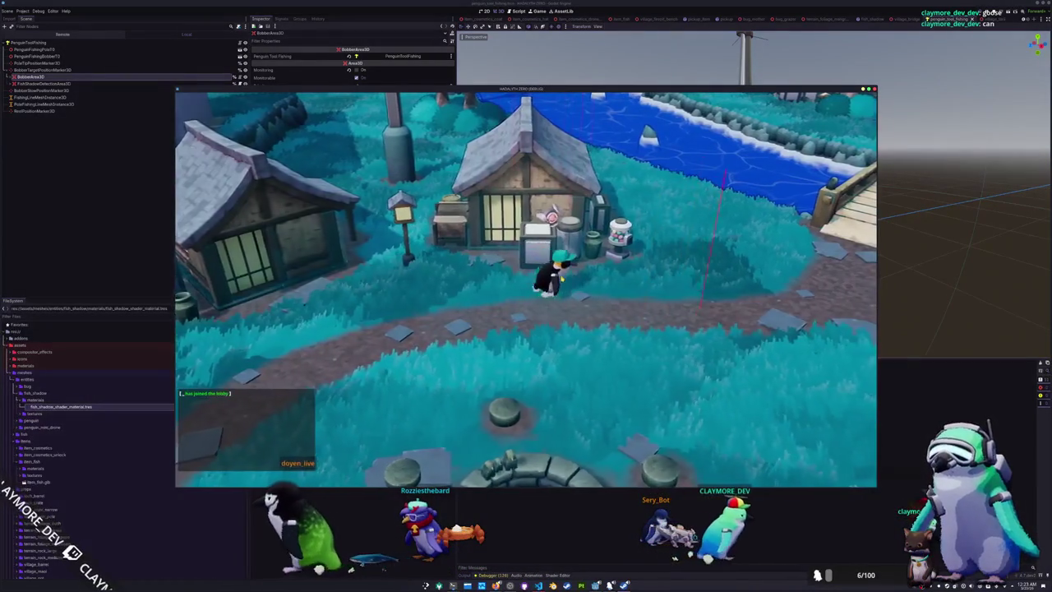
Walk the rod-holding penguin along the bridge, view the Game tab, then switch to VS Code
key("a")
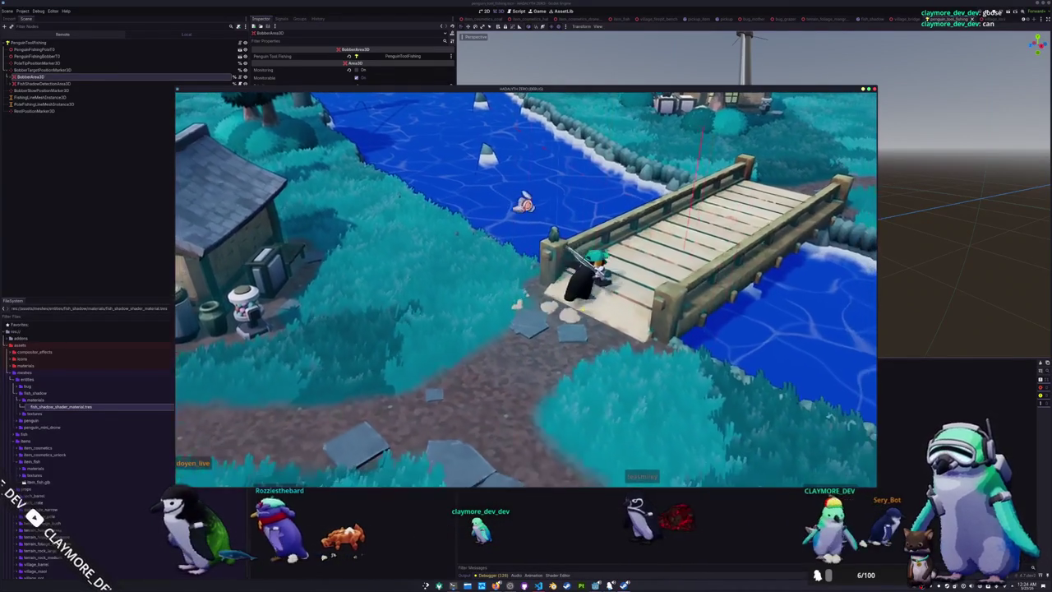
key("a")
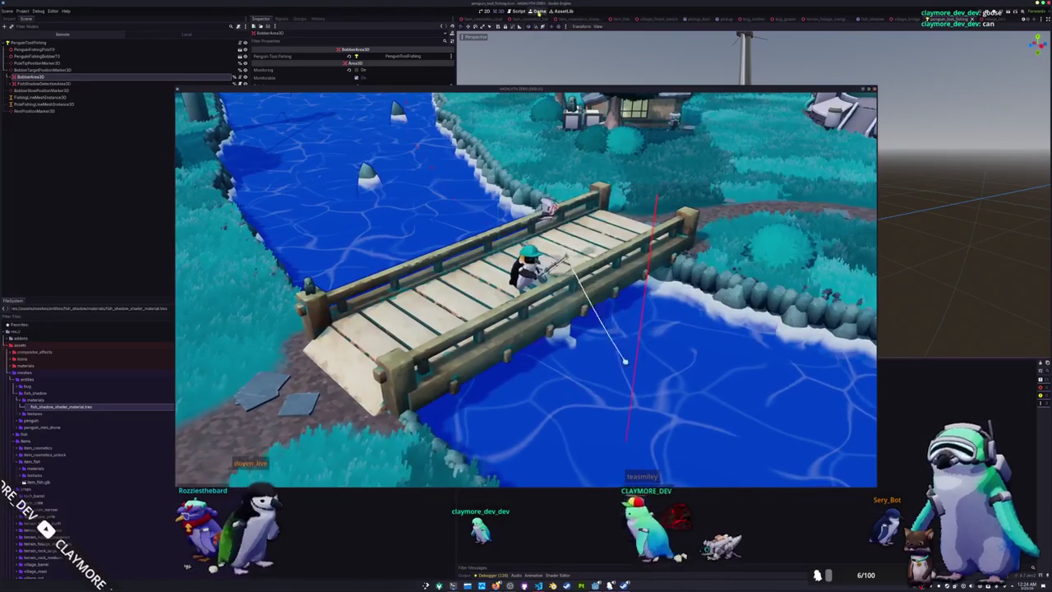
left_click(540, 11)
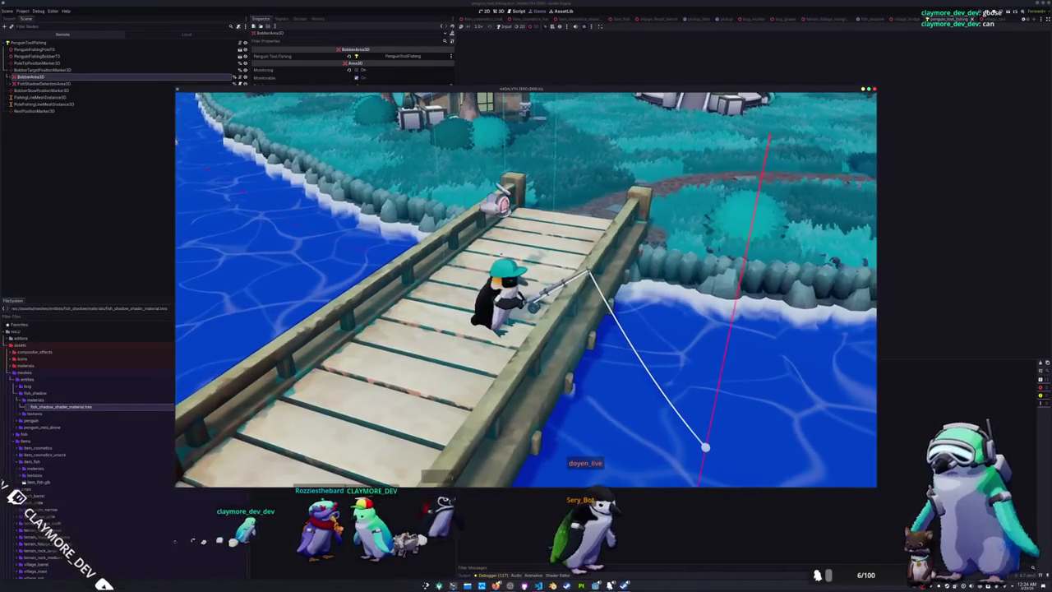
key("alt+Tab")
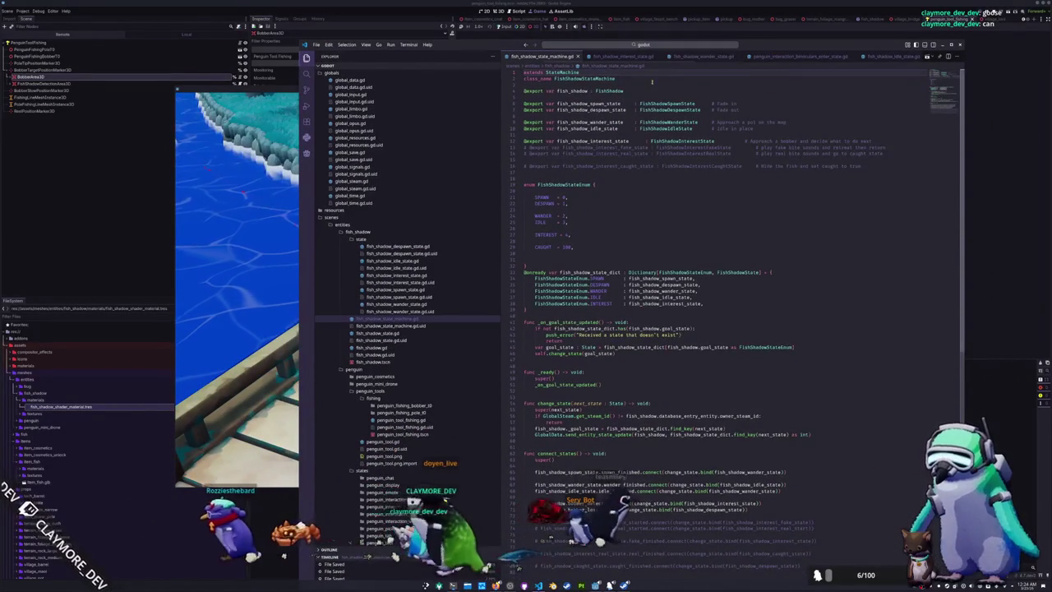
Open the fishing idle state script and highlight penguin_tool_fishing uses in enter_state
scroll(687, 58, "right", 3)
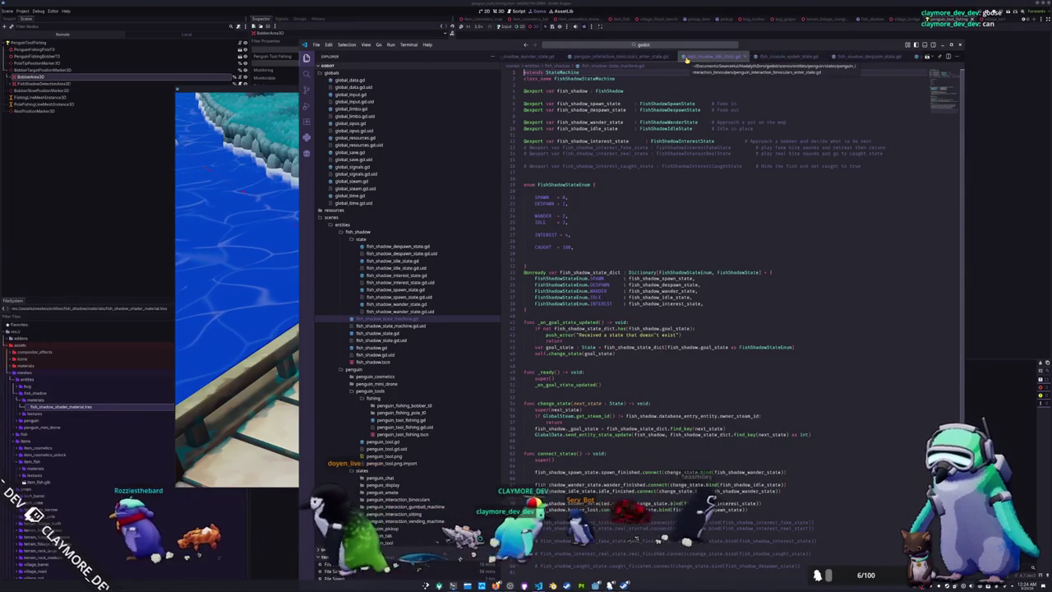
scroll(687, 57, "right", 5)
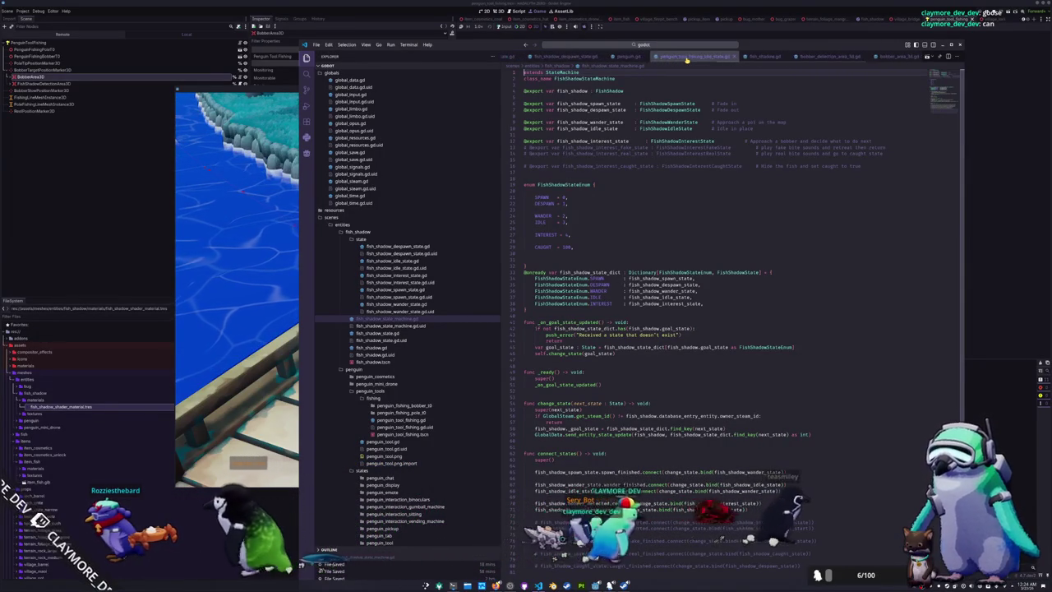
left_click(686, 57)
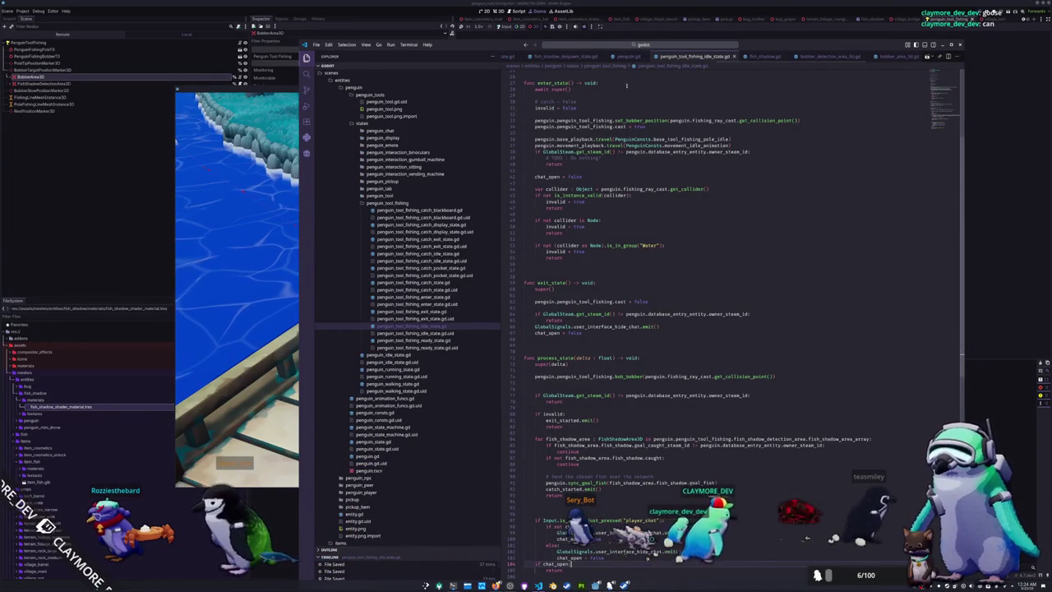
left_click(638, 132)
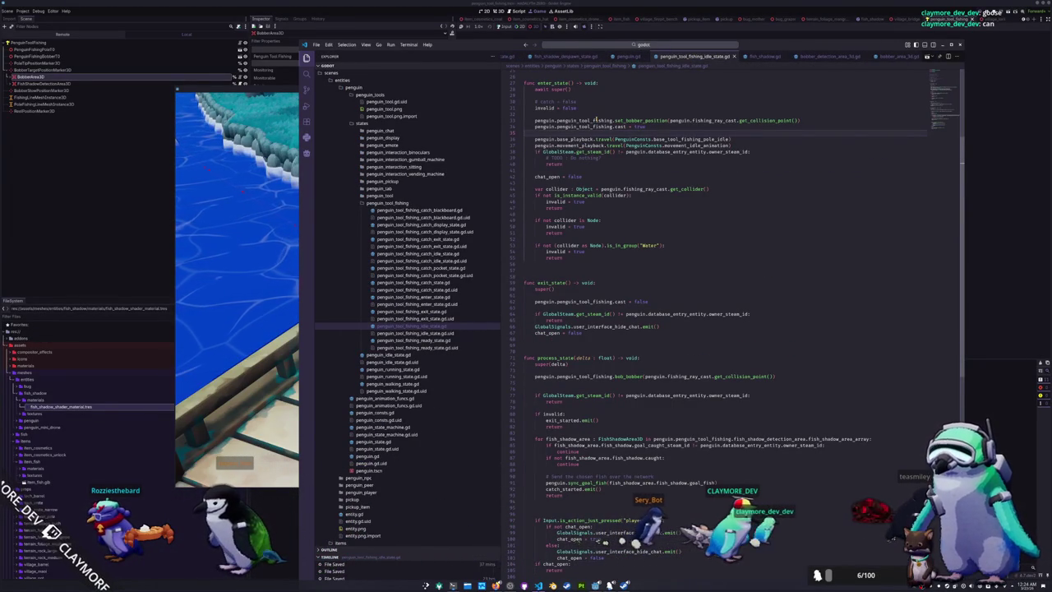
left_click(594, 120)
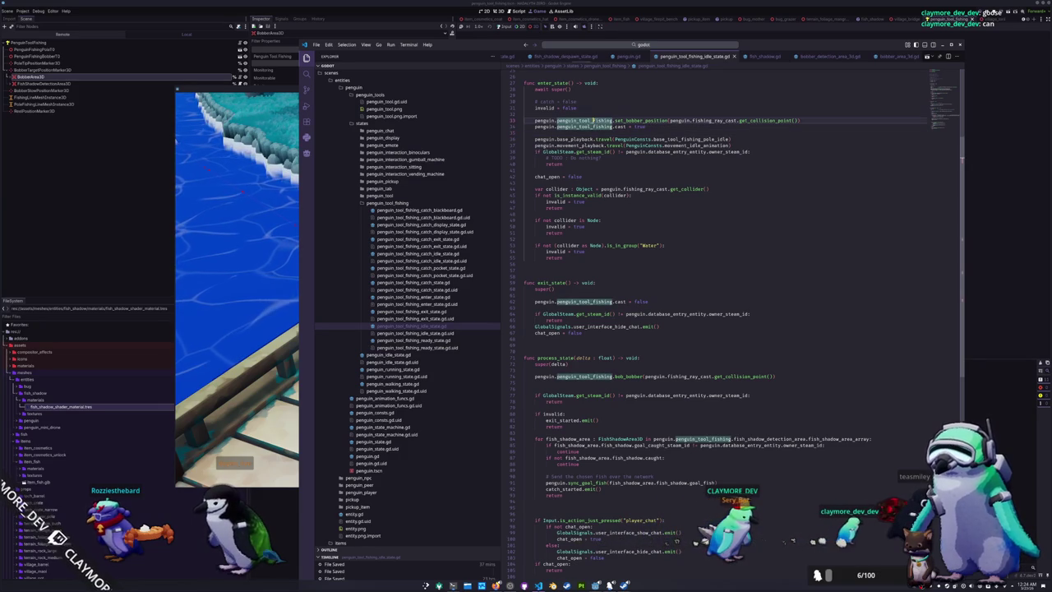
Reload the VS Code window, then follow penguin_tool_fishing to the PenguinToolFishing class script
key("ctrl+shift+p")
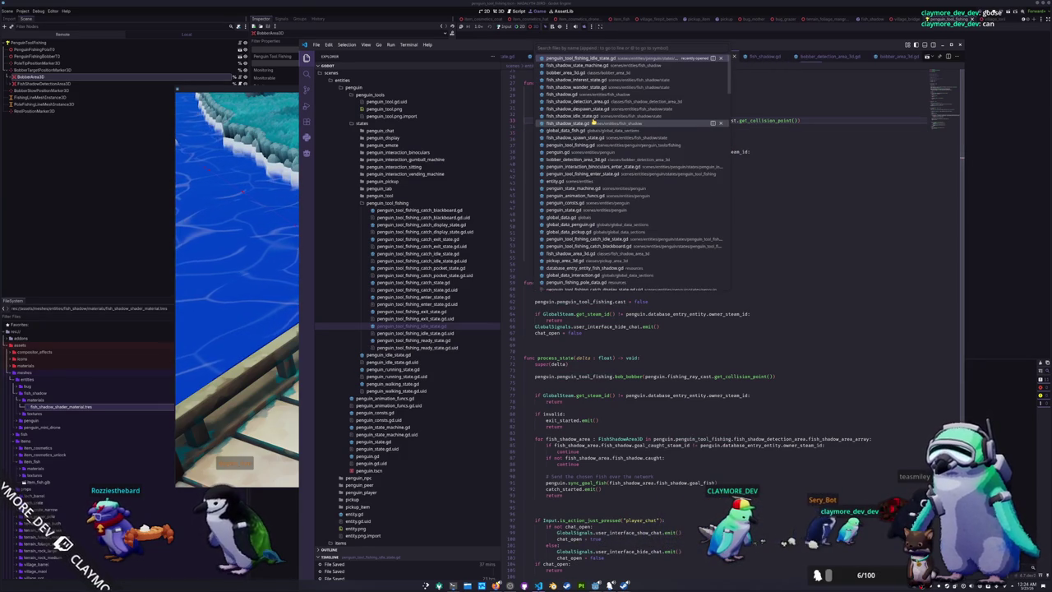
type("reload")
key("Return")
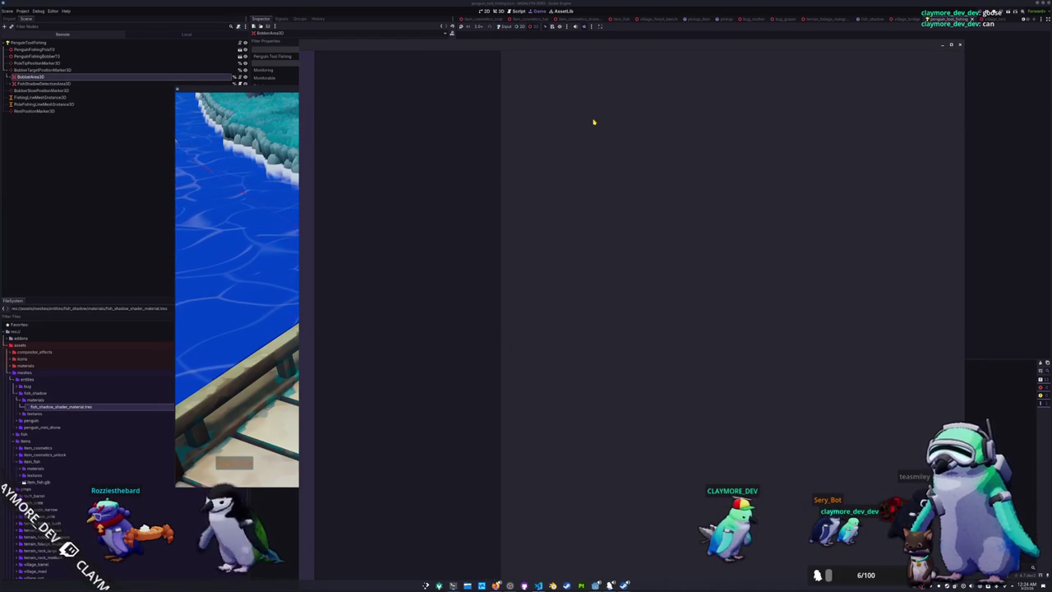
left_click(592, 121, "ctrl")
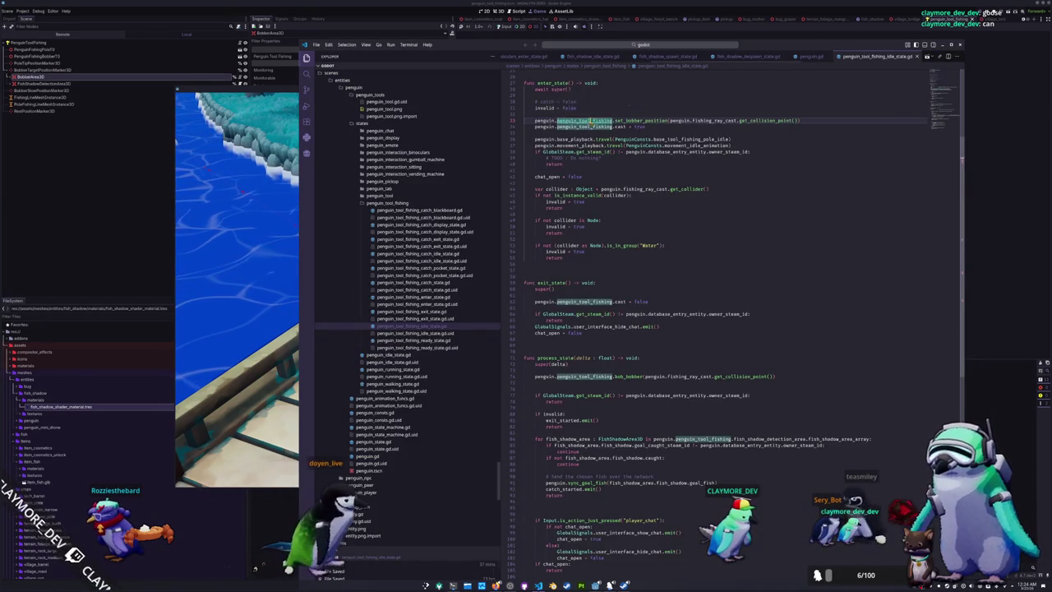
left_click(647, 212, "ctrl")
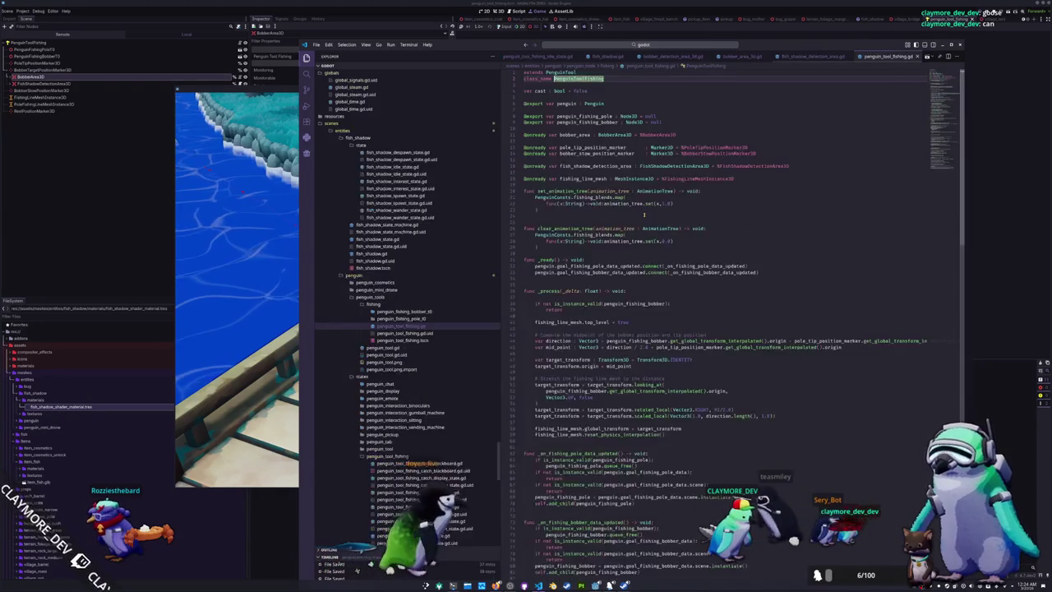
Highlight the uses of pole_tip_position_marker and bobber_stow_position_marker
double_click(588, 147)
double_click(608, 154)
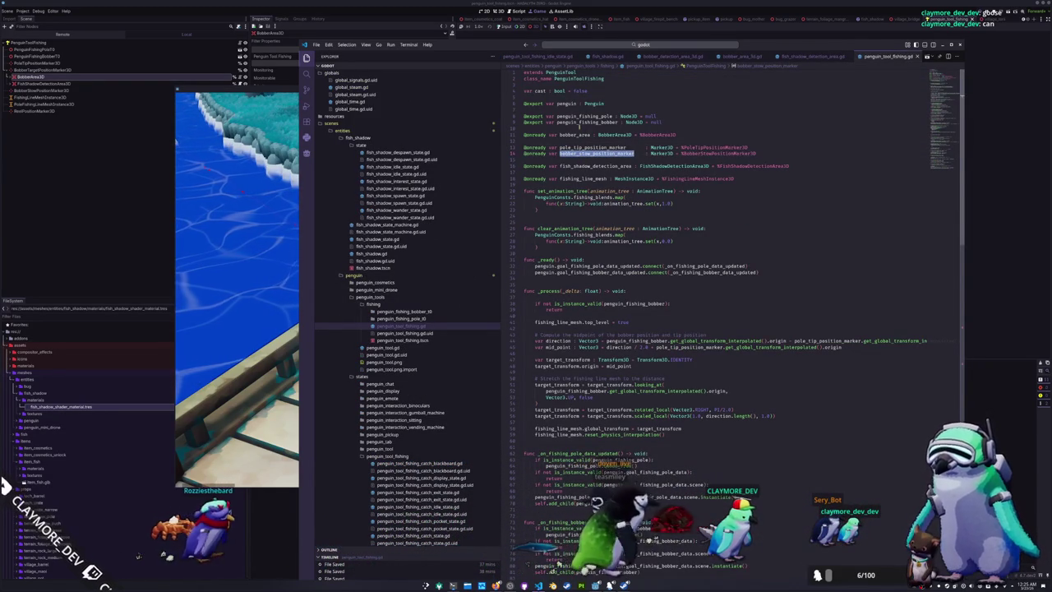
double_click(590, 148)
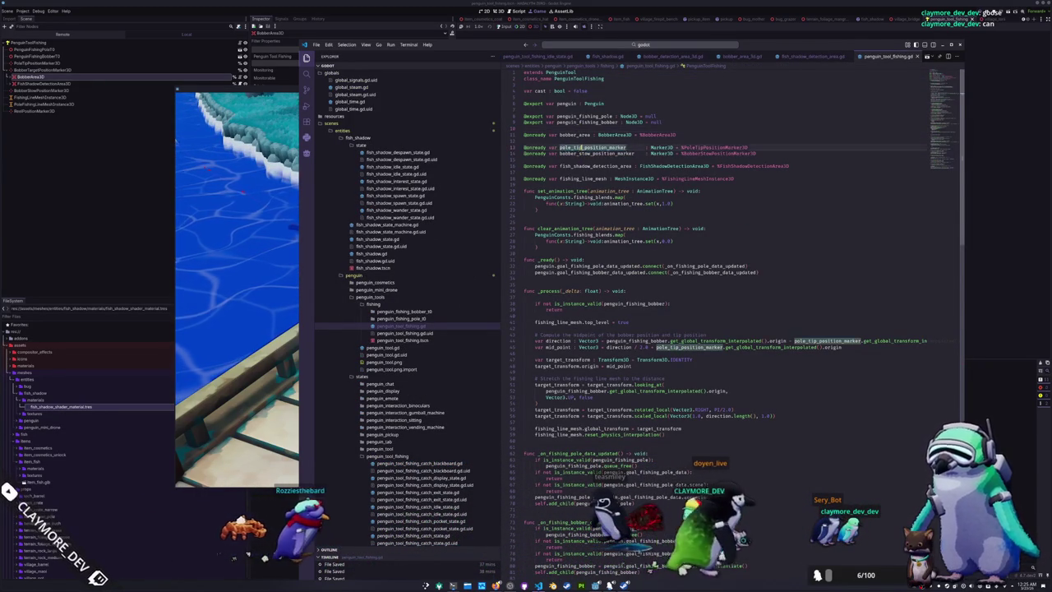
double_click(596, 154)
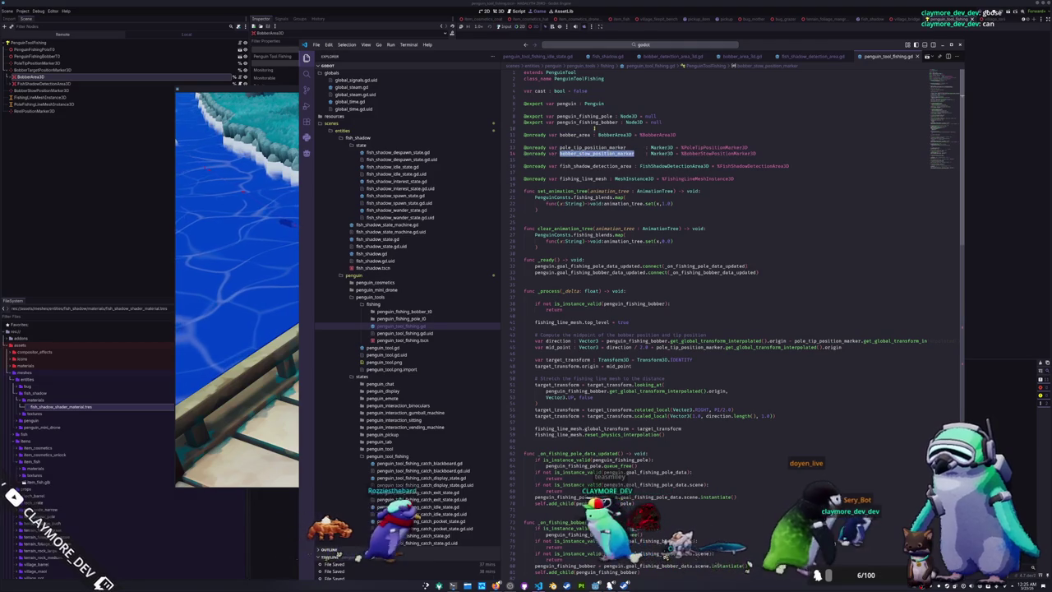
Review every use of penguin_fishing_bobber in the script, then launch the game with F5
double_click(593, 122)
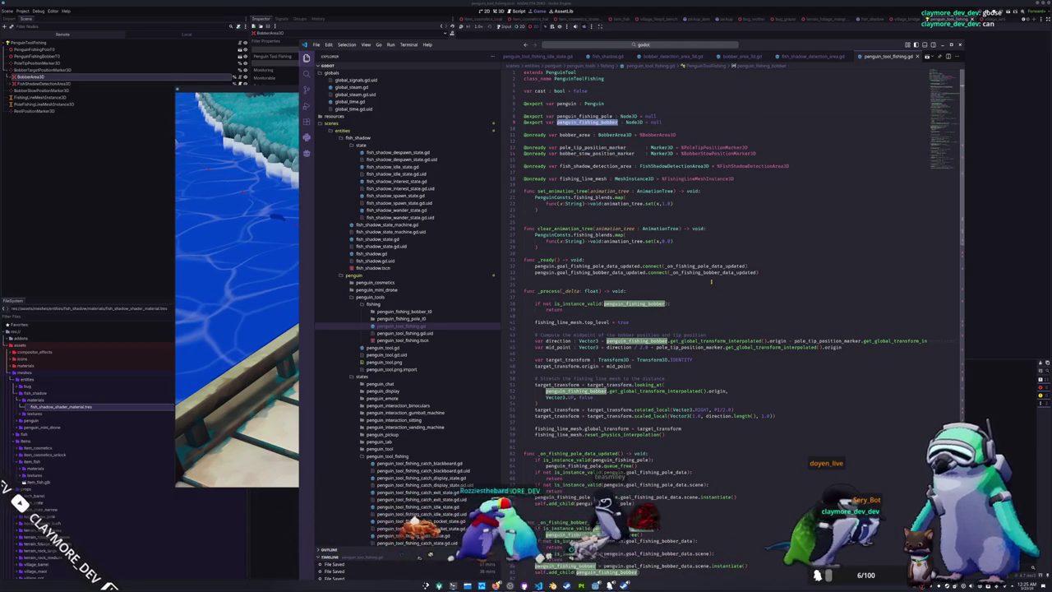
scroll(712, 282, "down", 5)
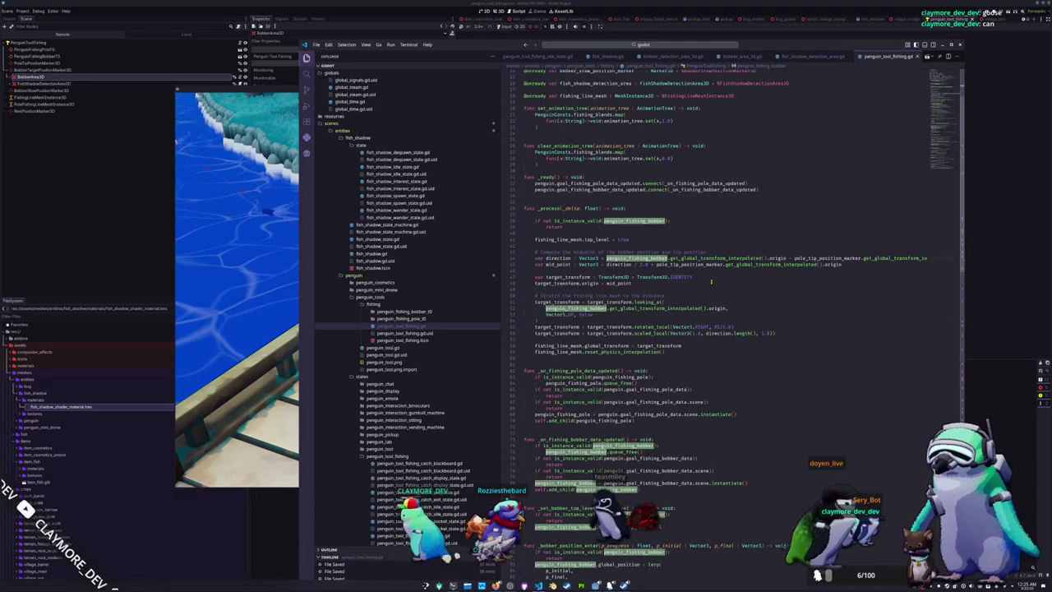
scroll(711, 282, "down", 5)
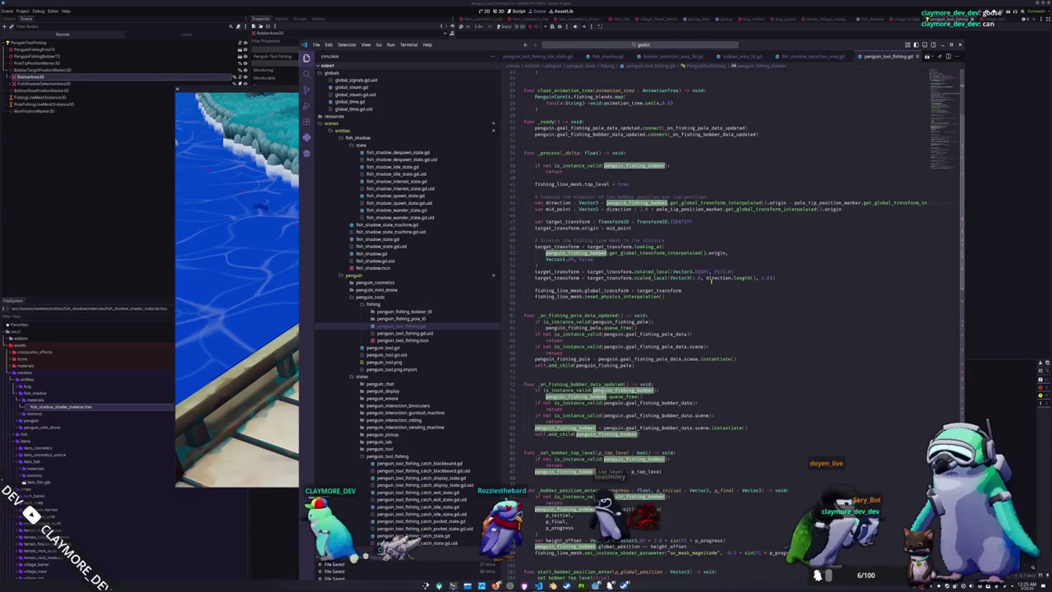
scroll(713, 283, "down", 15)
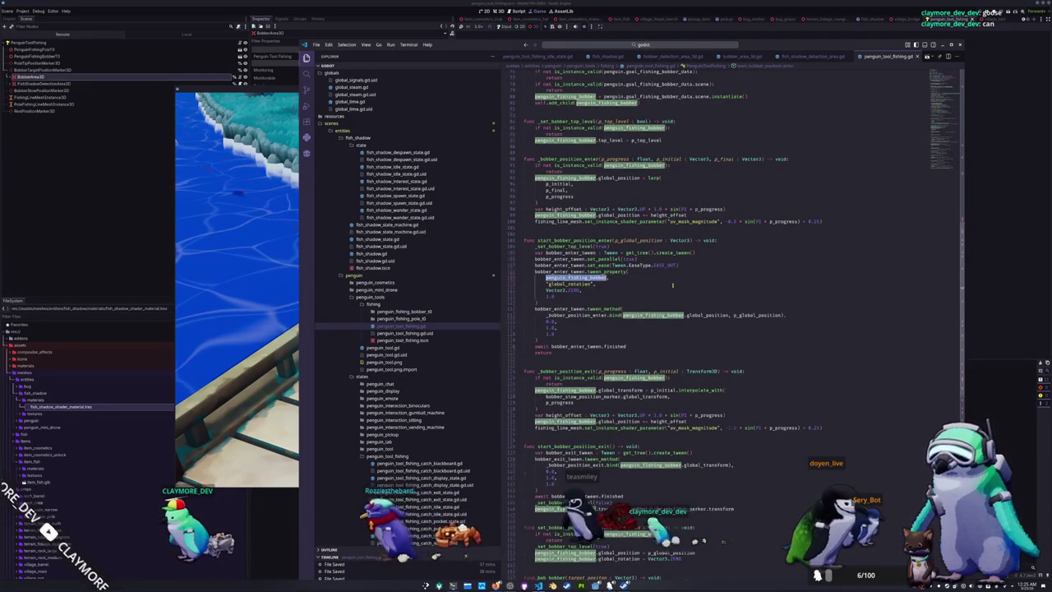
scroll(671, 286, "up", 20)
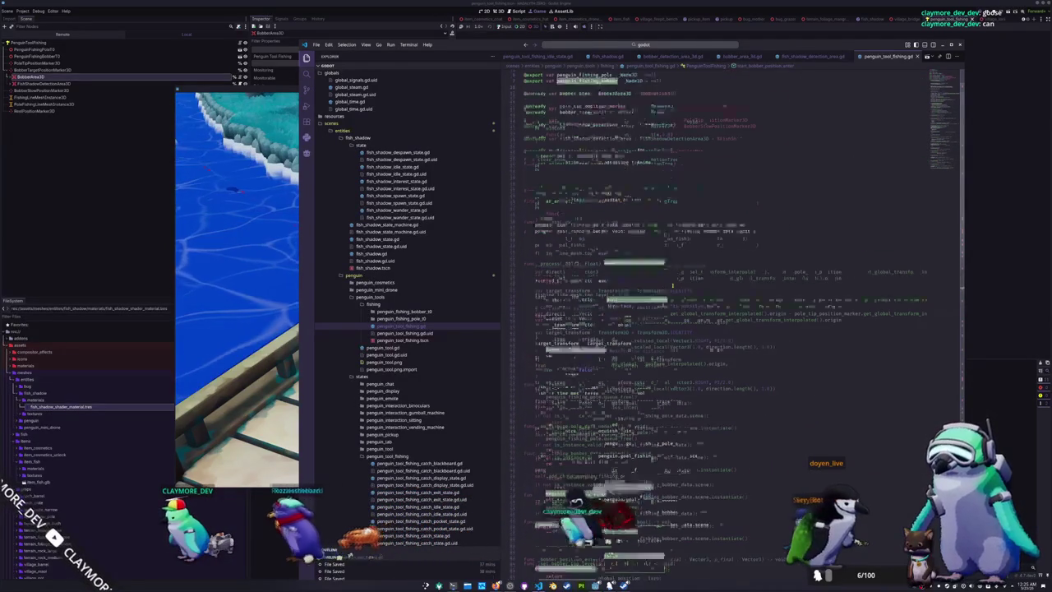
scroll(666, 285, "up", 4)
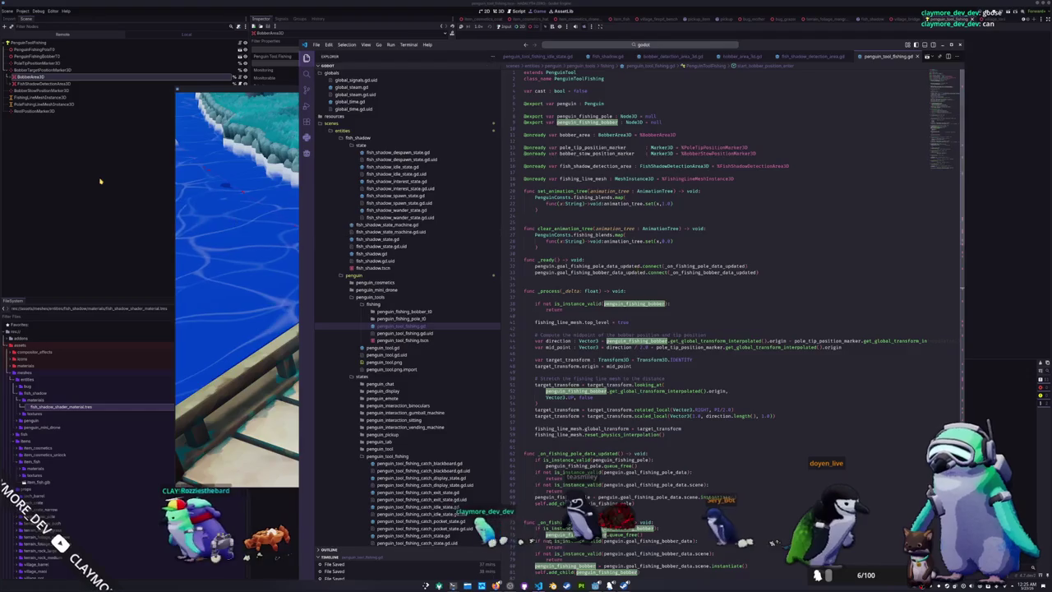
key("F5")
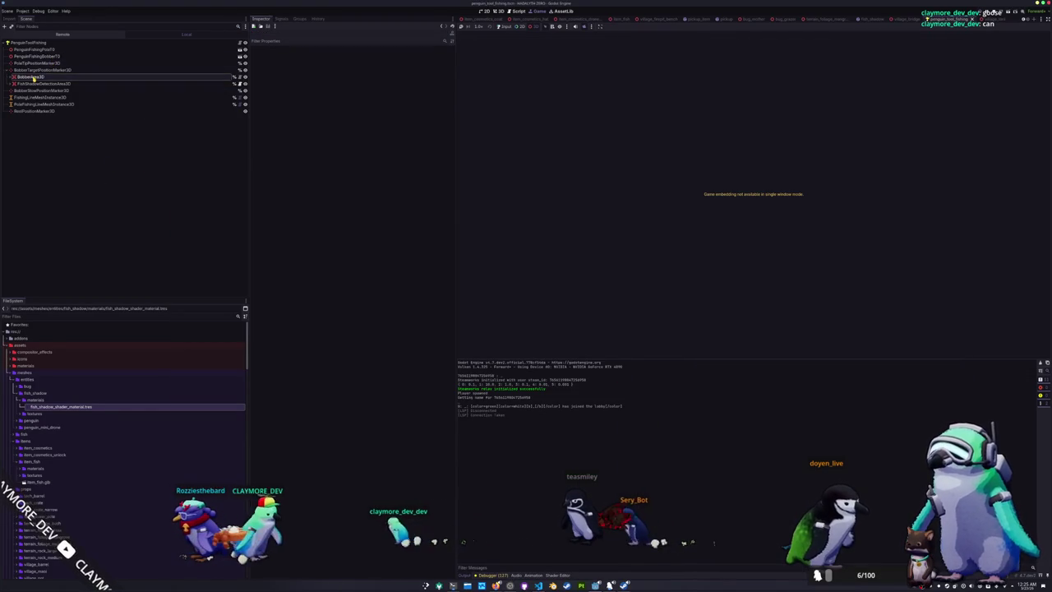
Inspect the fishing nodes and move BobberArea3D and FishShadowDetectionArea3D directly under the root
left_click(31, 85)
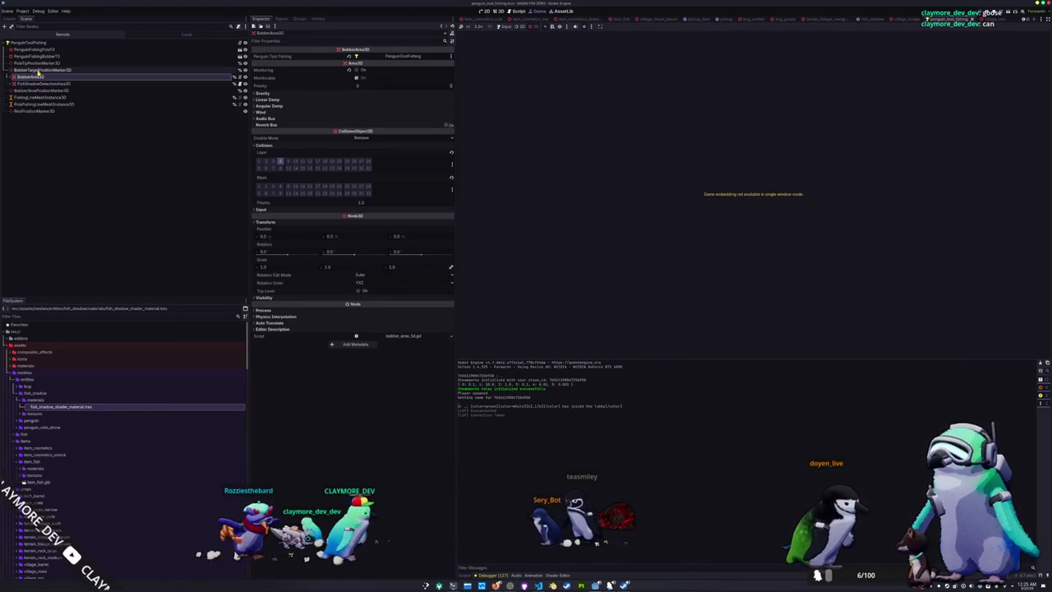
left_click(39, 71)
left_click(38, 77)
left_click(42, 70)
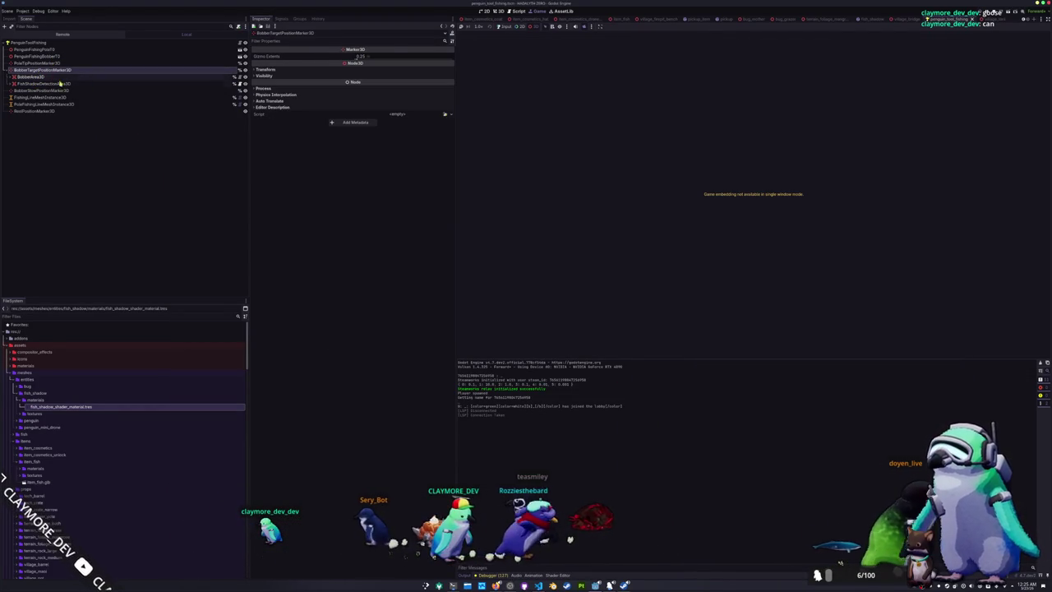
key("ctrl+F2")
left_click(41, 83)
left_click(33, 77, "ctrl")
left_click_drag(32, 77, 49, 45)
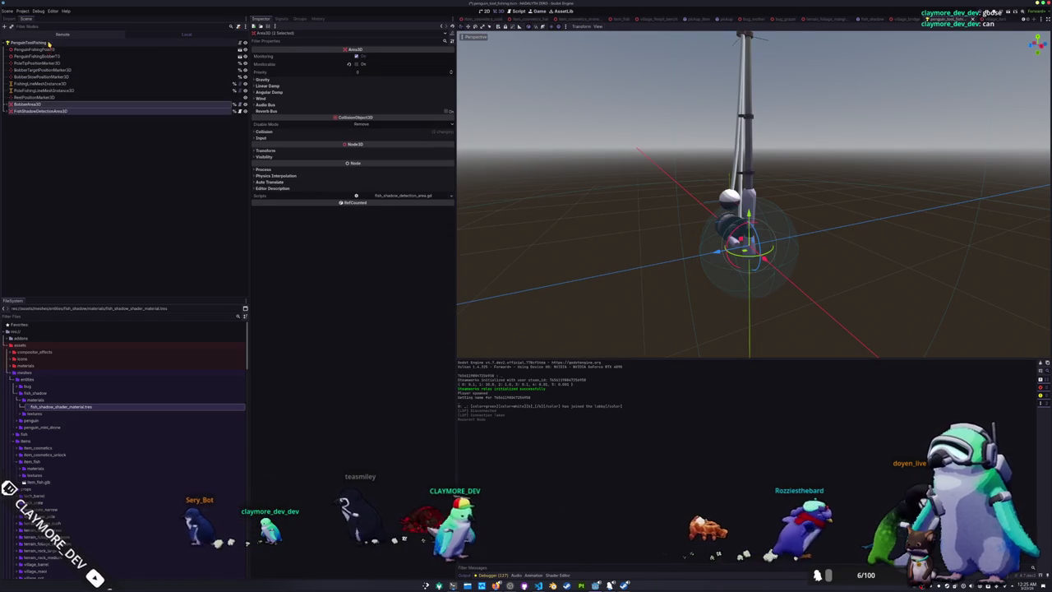
left_click(55, 136)
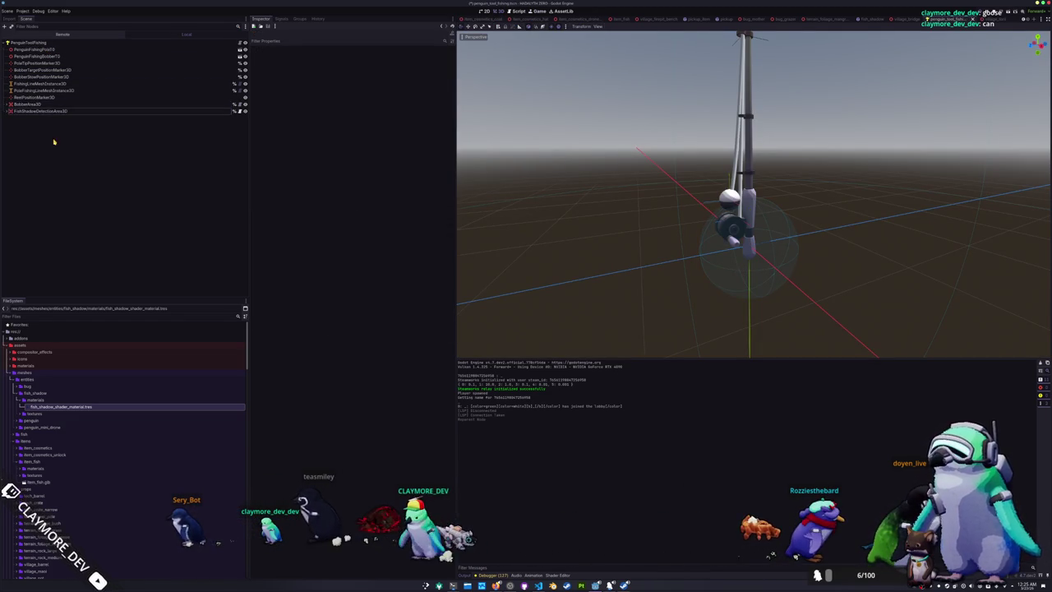
Delete BobberTargetPositionMarker3D and select the root PenguinToolFishing node to reopen its script
left_click(37, 71)
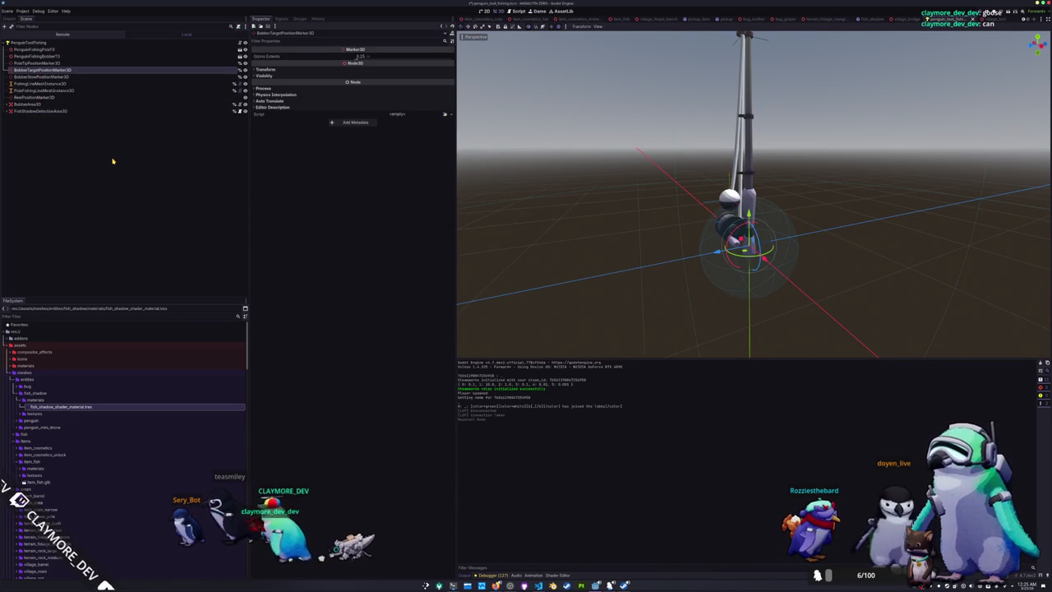
key("Return")
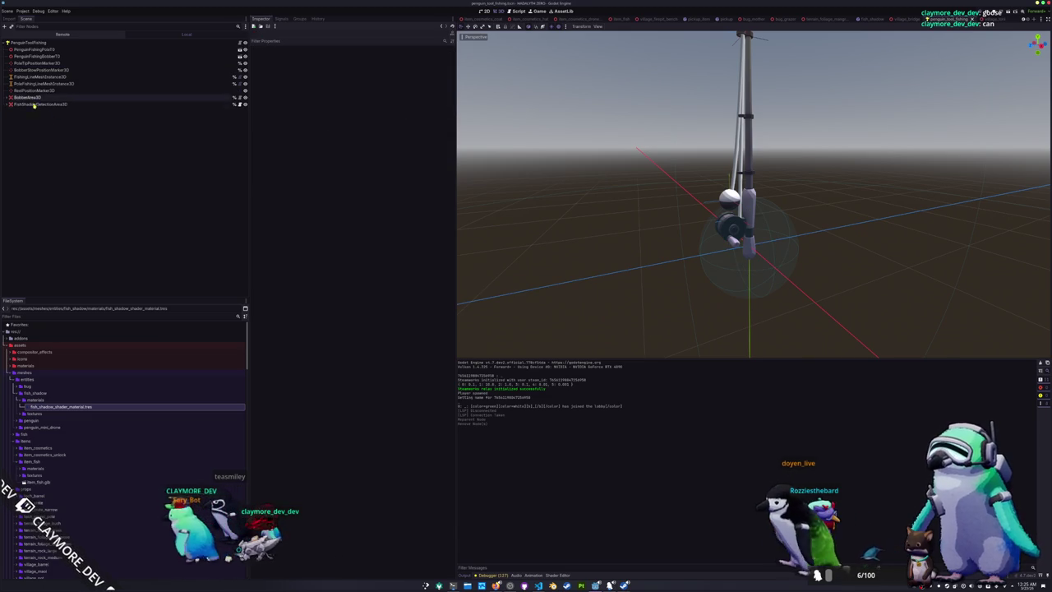
left_click(33, 50)
left_click(49, 42)
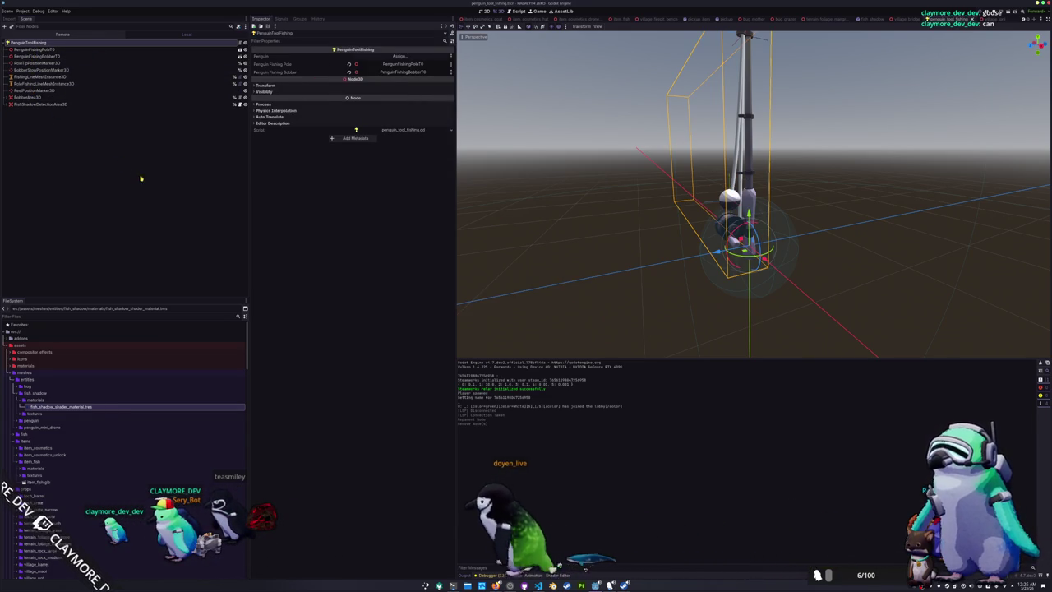
key("alt+Tab")
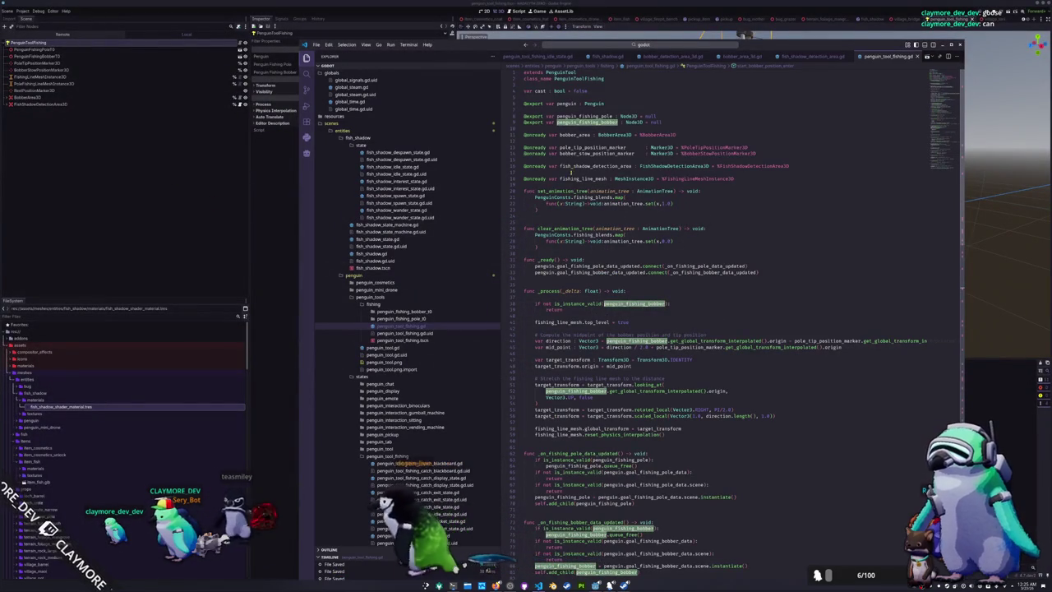
left_click(561, 170)
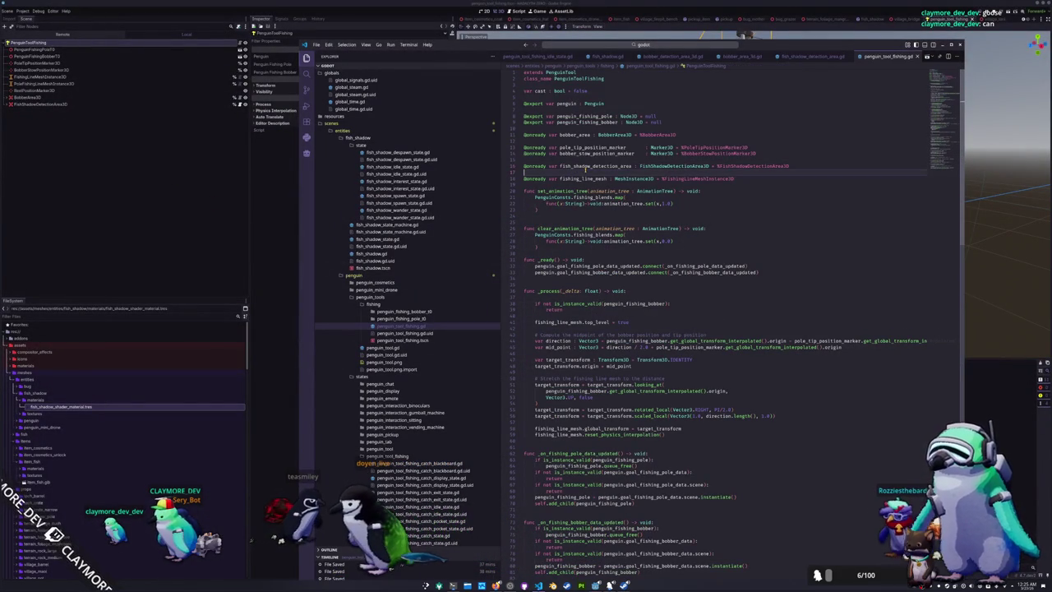
key("Return")
type("@onr")
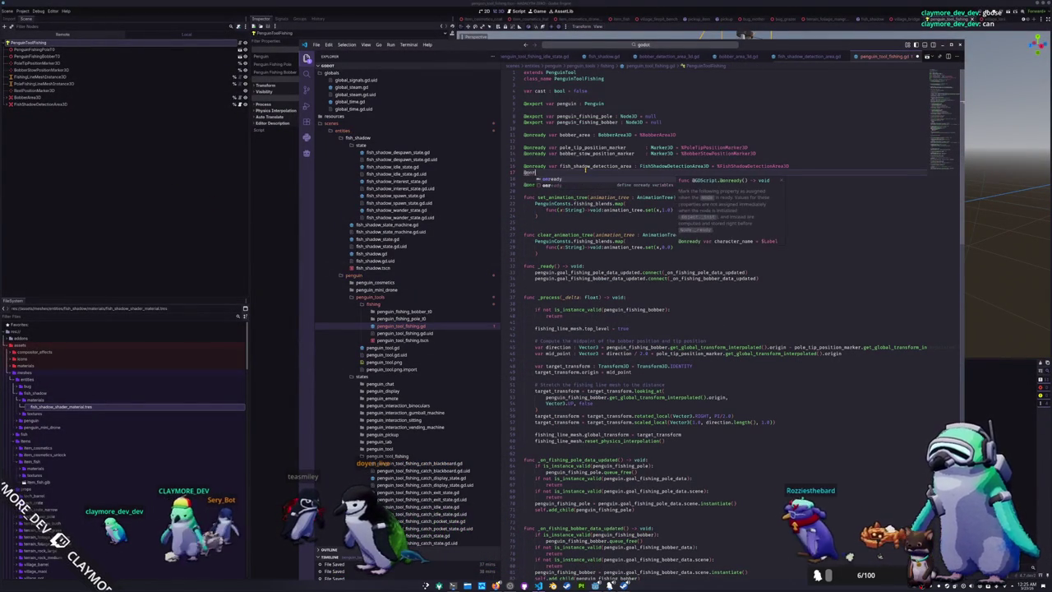
type("eady var bobber")
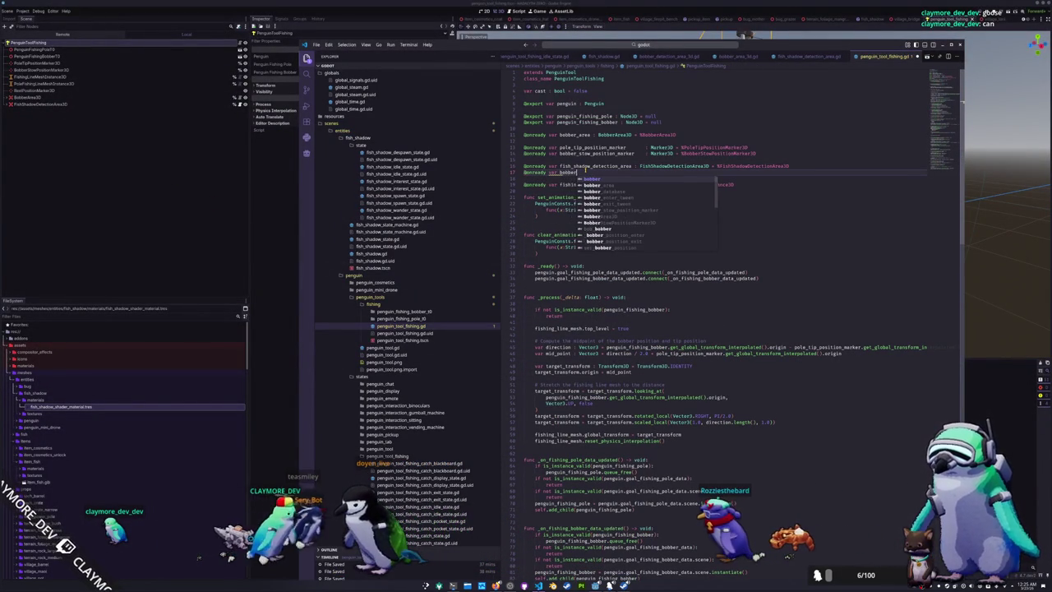
type("_area : BobberArea3D")
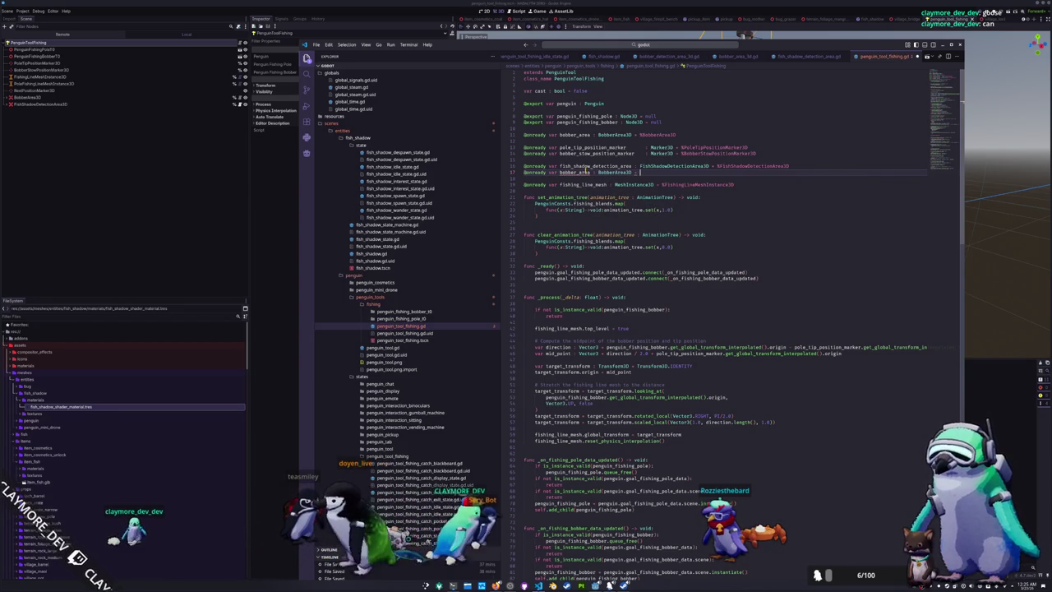
type(" = %BobberArea3D")
key("Down")
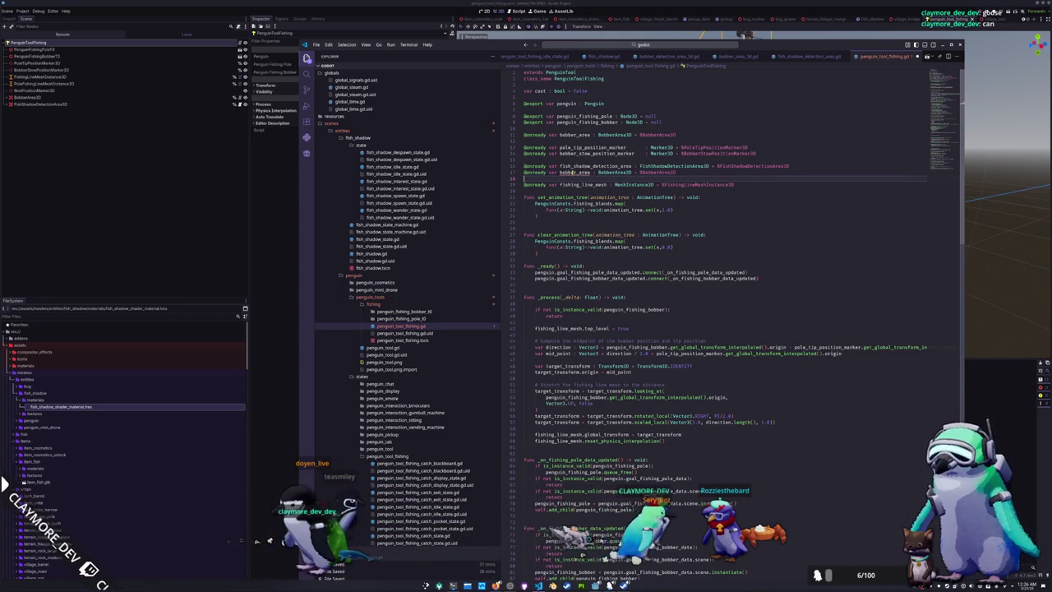
mouse_move(586, 173)
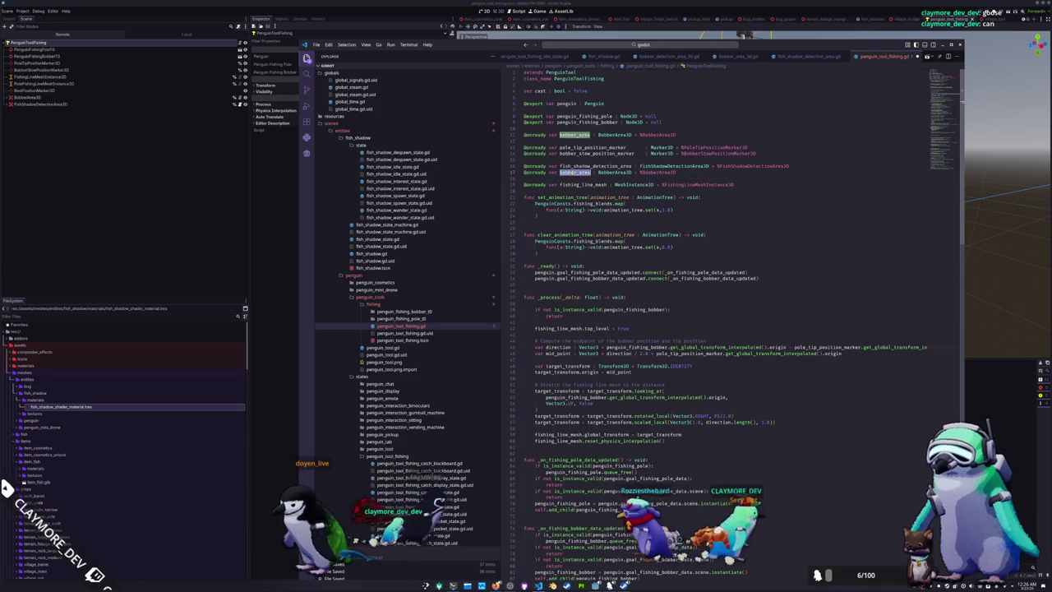
Remove duplicate bobber_area lines, paste it beside fish_shadow_detection_area, and tidy blank lines
key("shift+Up")
key("BackSpace")
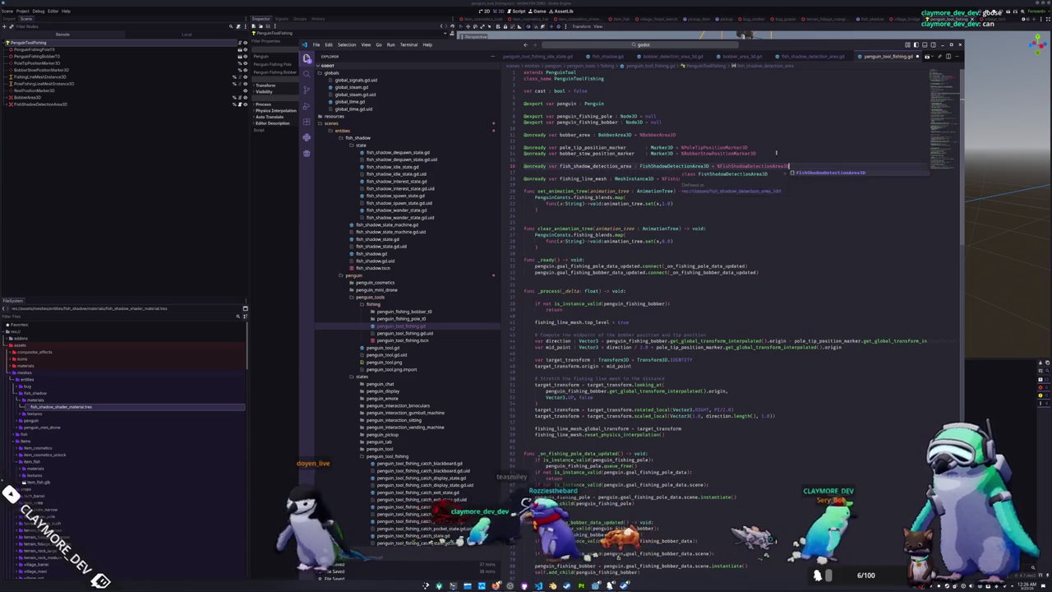
key("Up")
key("Up")
key("Up")
key("shift+Up")
key("BackSpace")
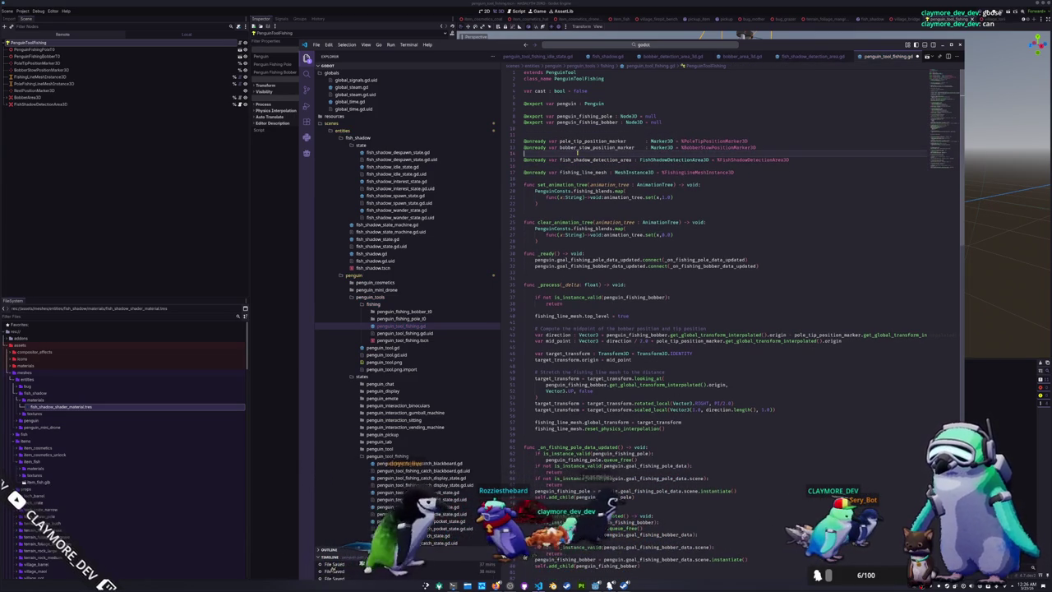
key("ctrl+v")
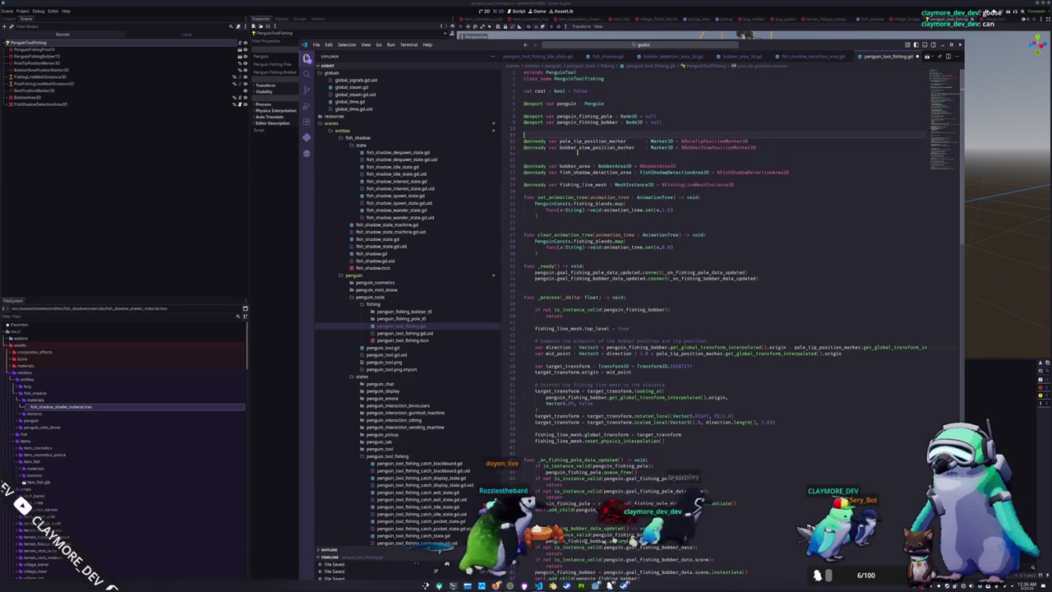
key("BackSpace")
key("Up")
key("Up")
key("Up")
key("BackSpace")
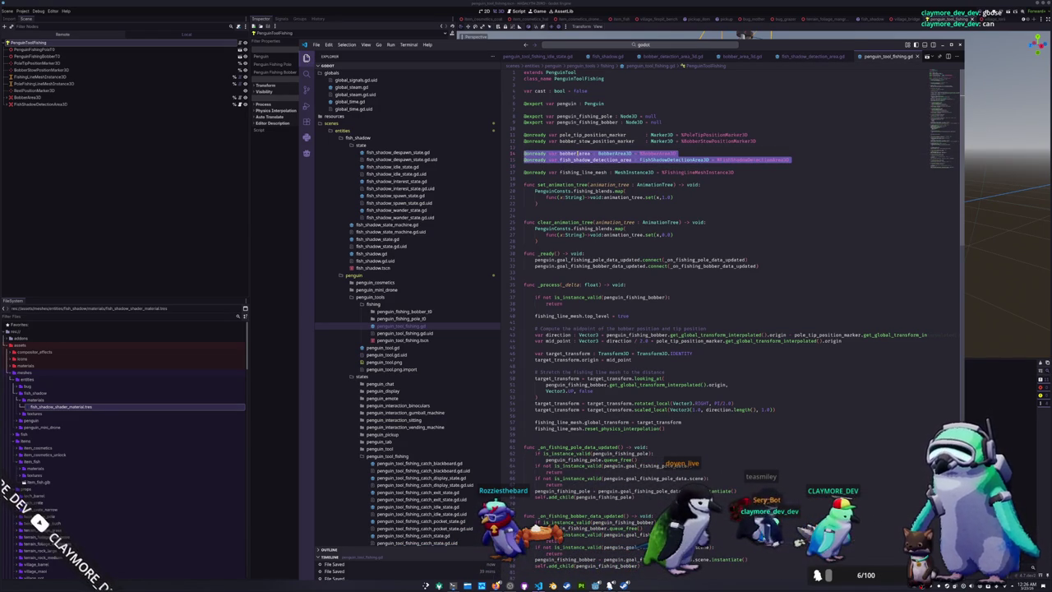
left_click(587, 122)
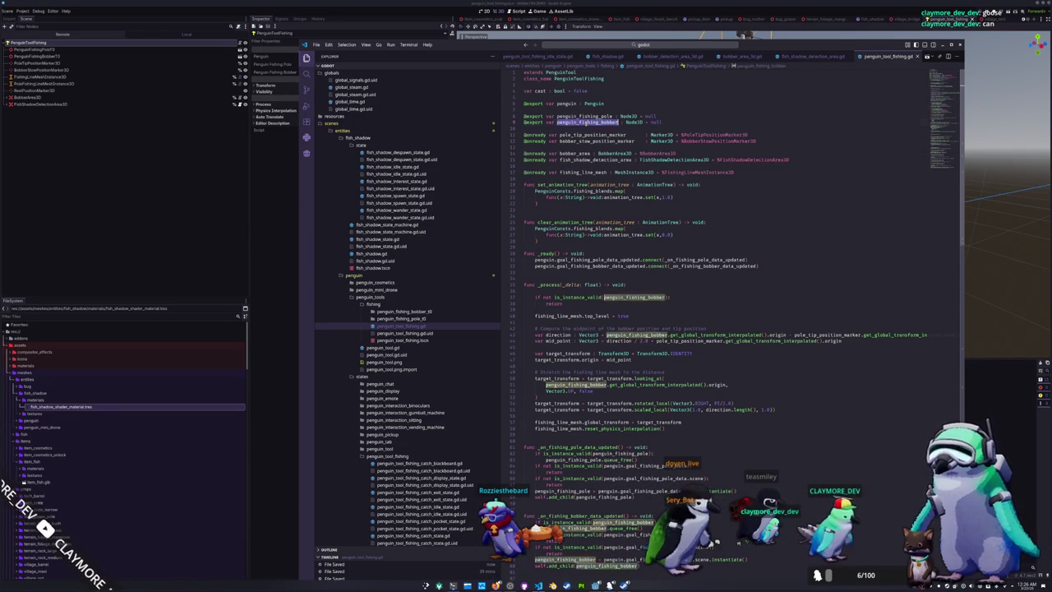
scroll(580, 184, "down", 3)
scroll(542, 237, "down", 7)
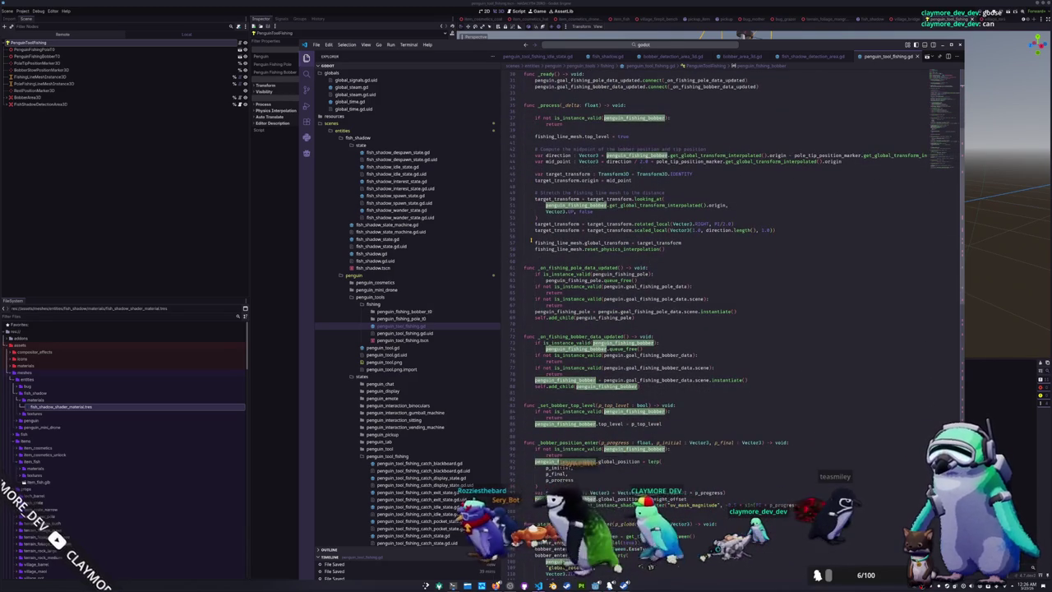
scroll(531, 241, "down", 2)
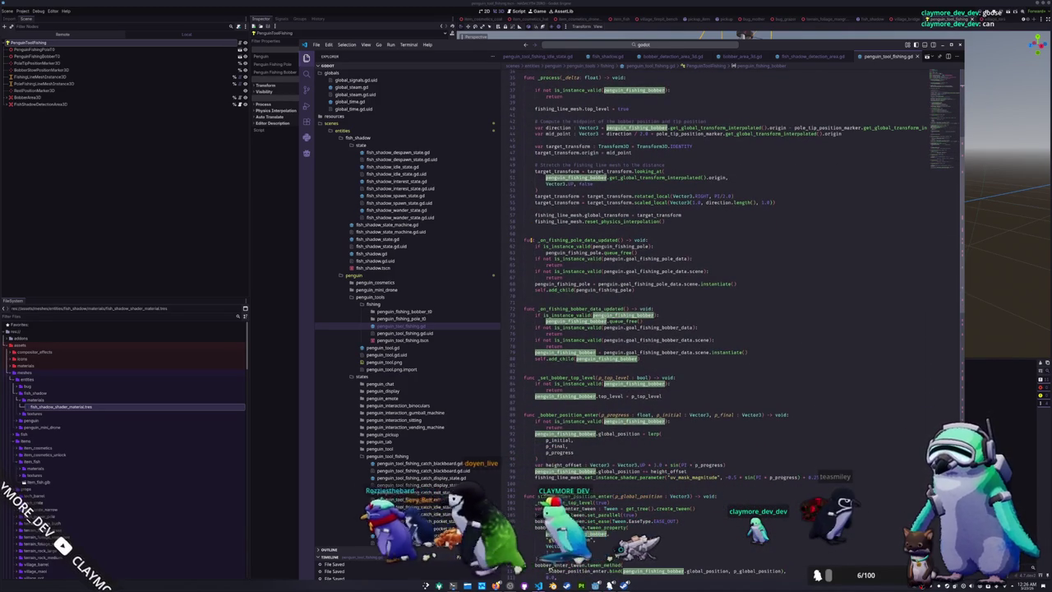
scroll(531, 241, "down", 8)
scroll(528, 242, "down", 7)
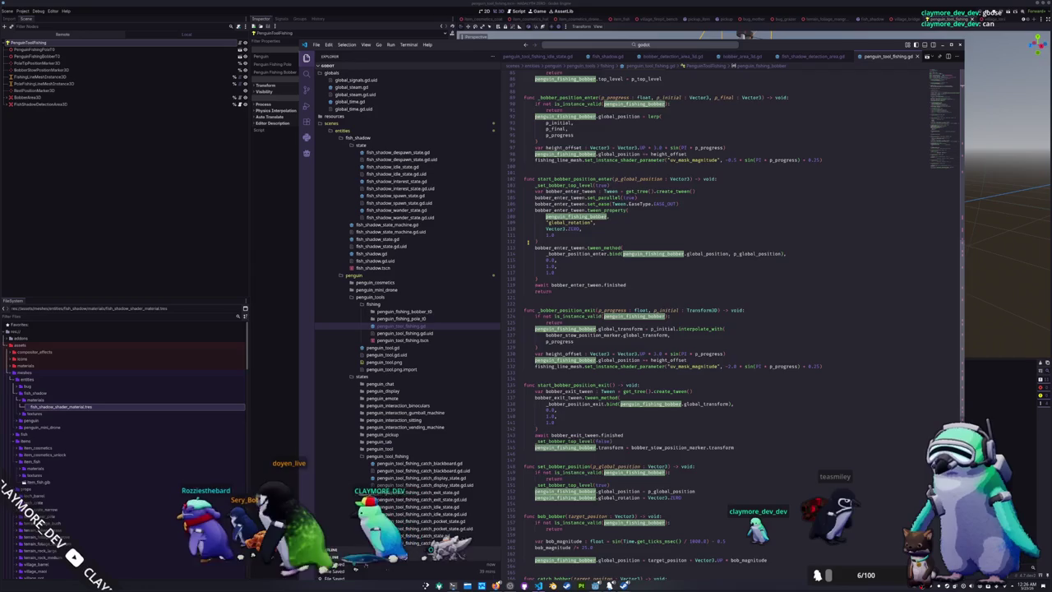
scroll(529, 242, "down", 12)
scroll(528, 243, "up", 20)
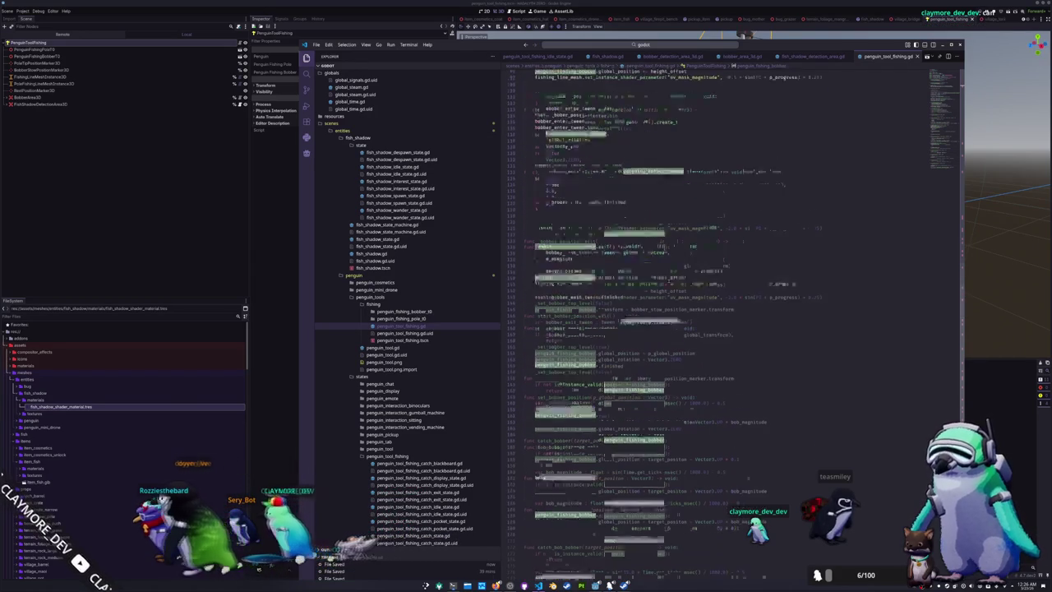
scroll(528, 242, "up", 14)
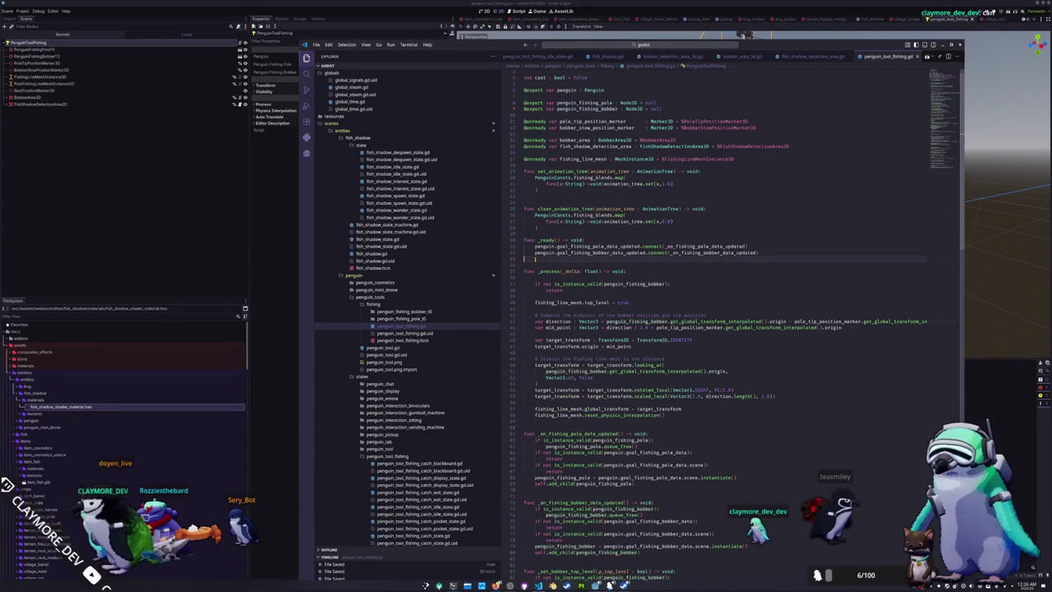
Add func _physics_process(delta: float) -> void assigning bobber_area.global_transform from penguin_fishing_bobber
key("Down")
key("Down")
key("Down")
key("Return")
type("func _physics_process(delta: float) -> void:")
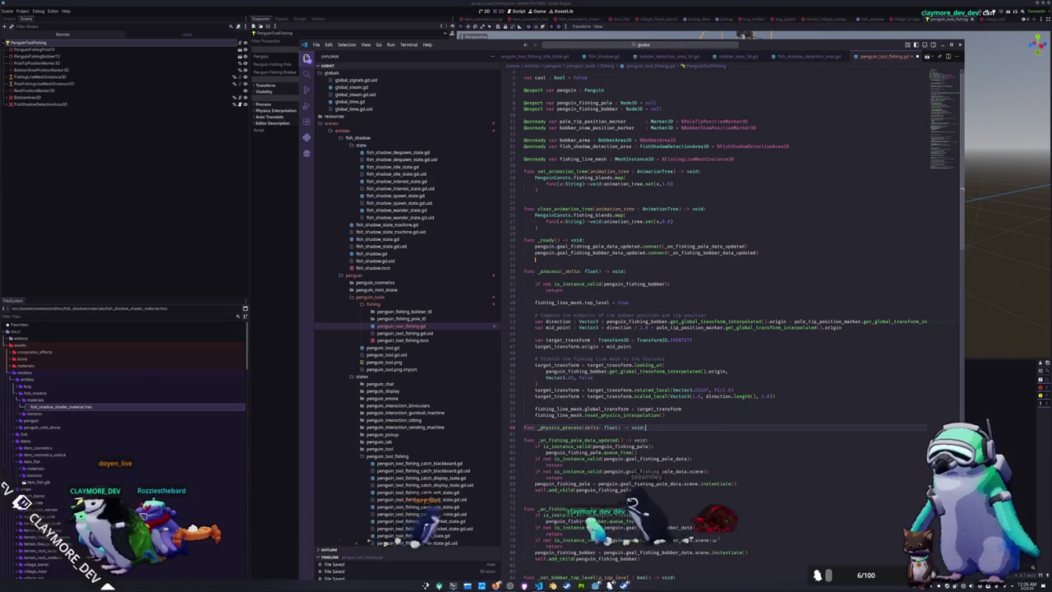
key("Return")
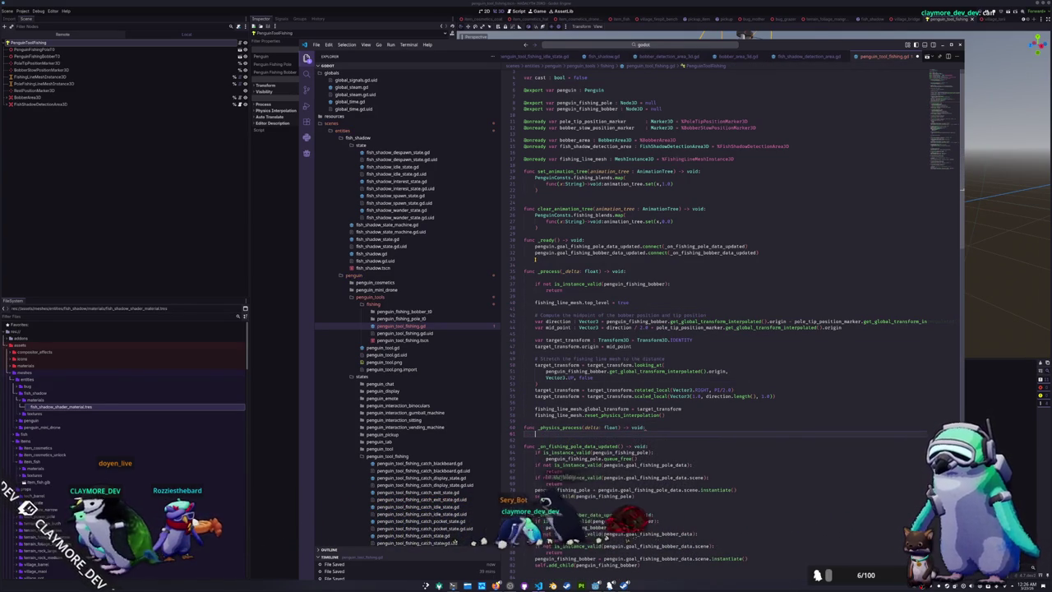
type("bobber")
key("Return")
type(".glob")
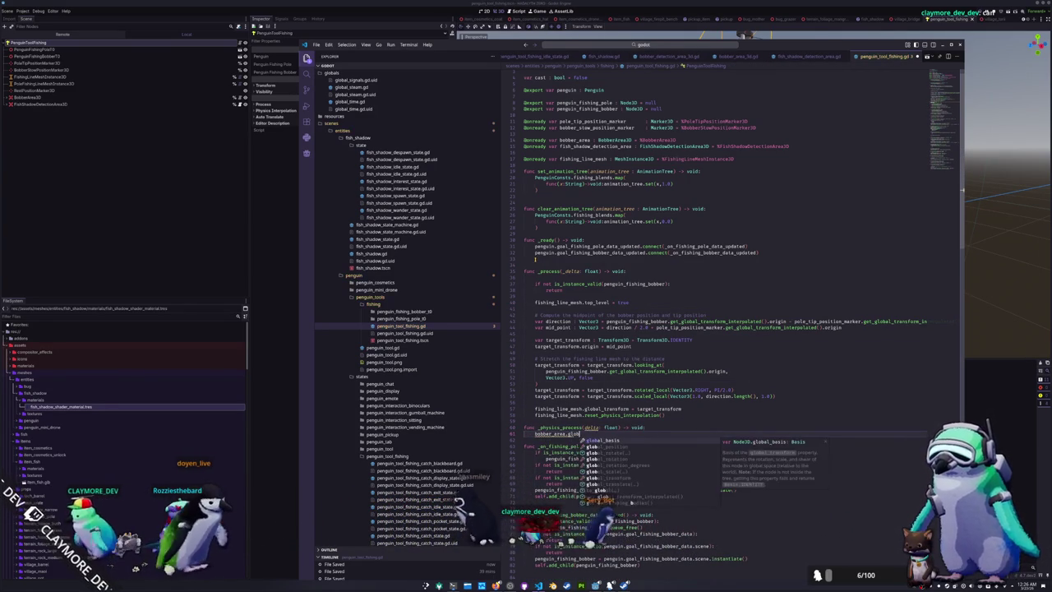
type("al_transform = ")
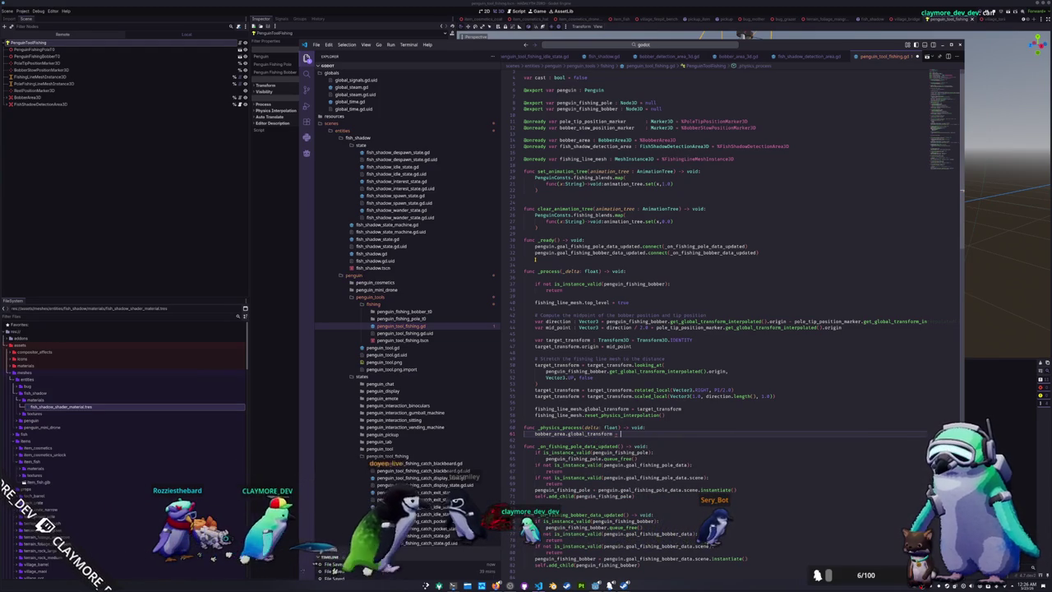
type("penguin_fishin")
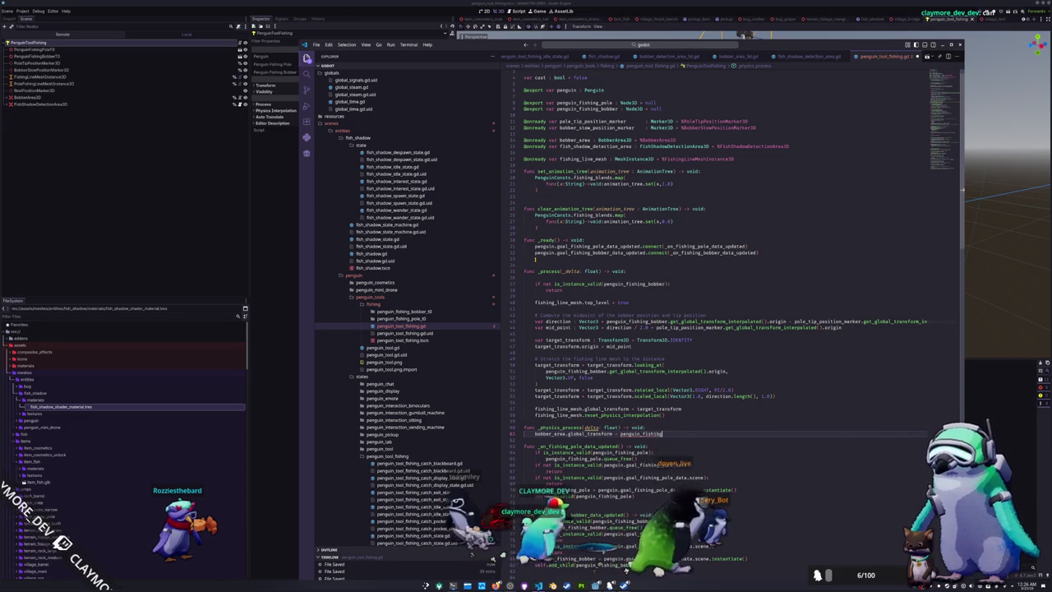
type("g")
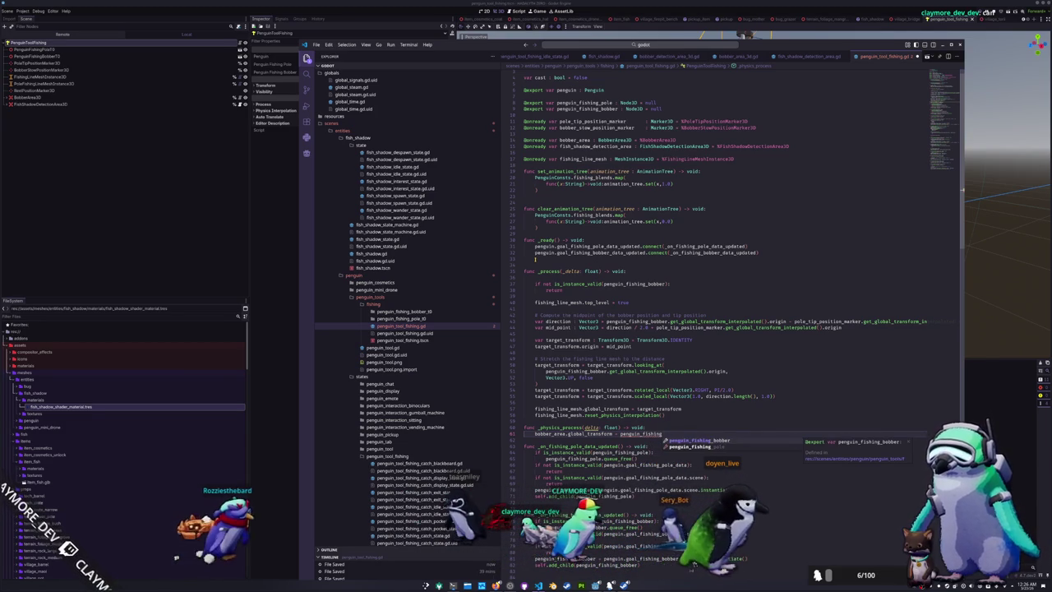
key("Return")
type(".global_tr")
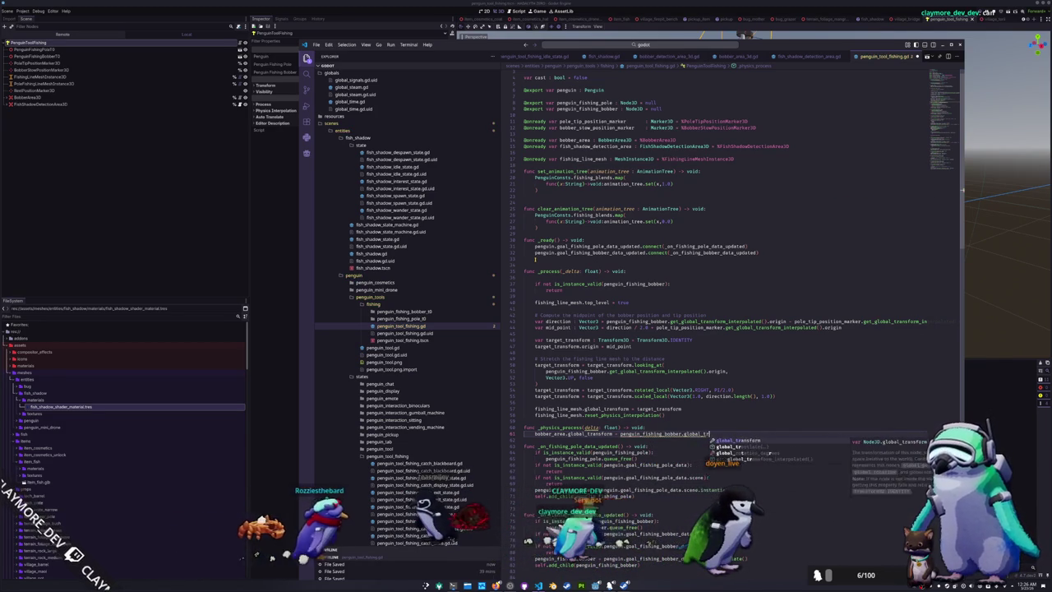
key("Return")
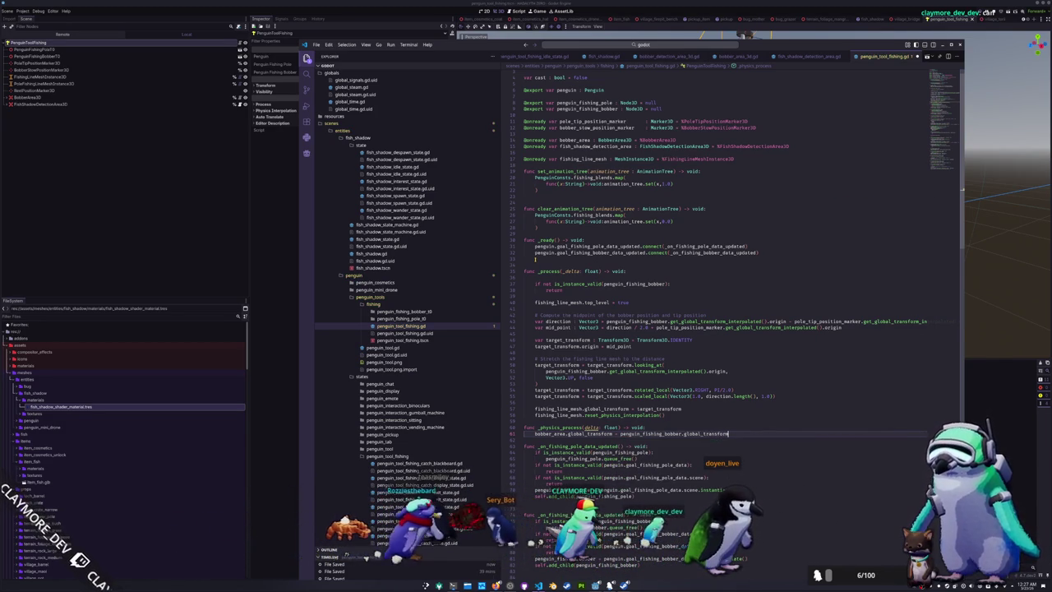
Use the bobber's get_global_transform_interpolated() for bobber_area and copy that expression
key("ctrl+shift+Left")
type("get_global_tr")
key("Return")
key("Return")
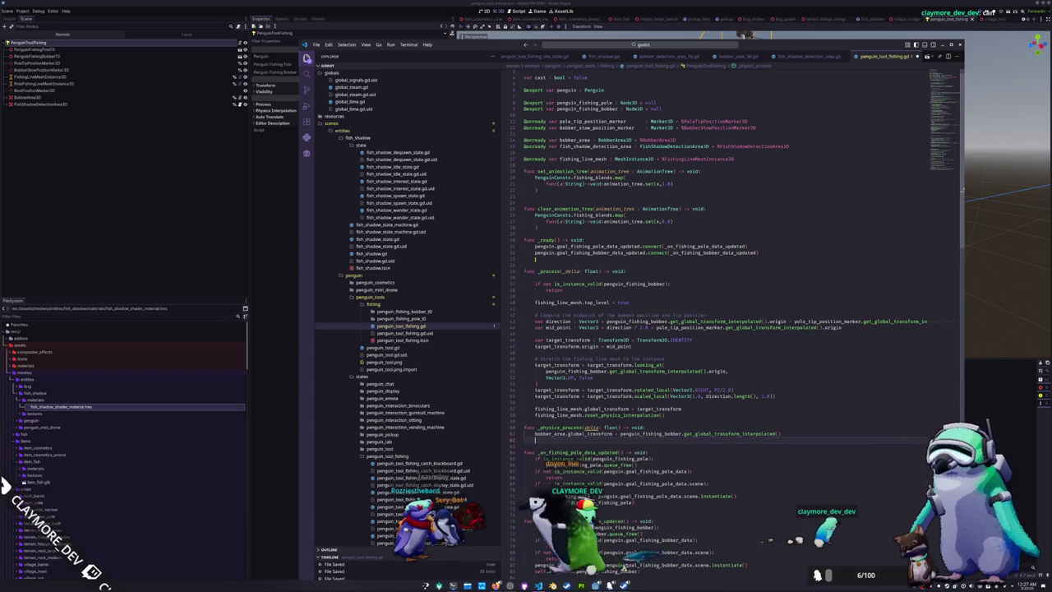
type("bobber.")
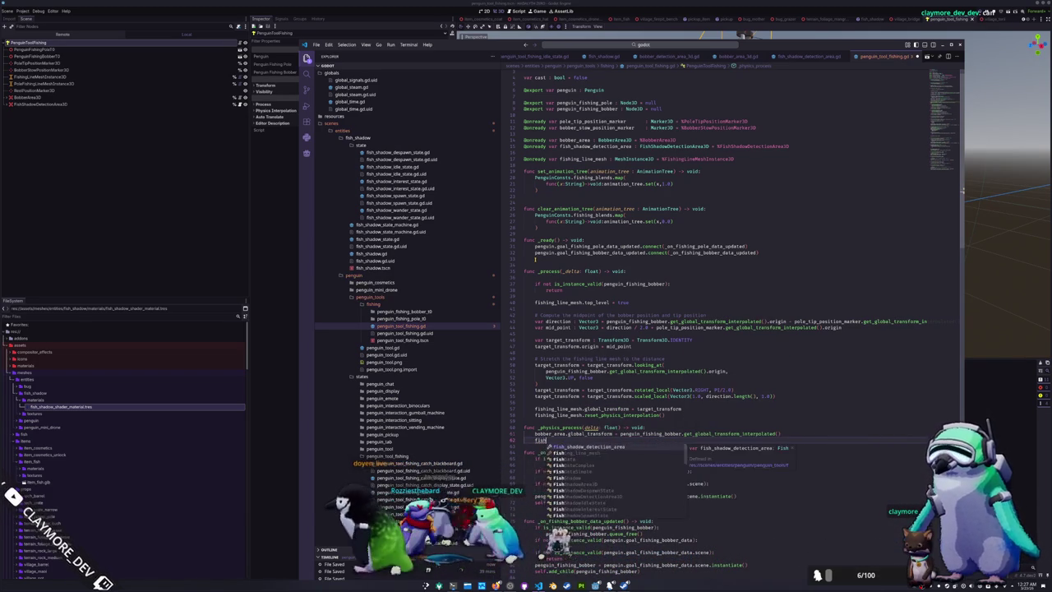
type("get_global")
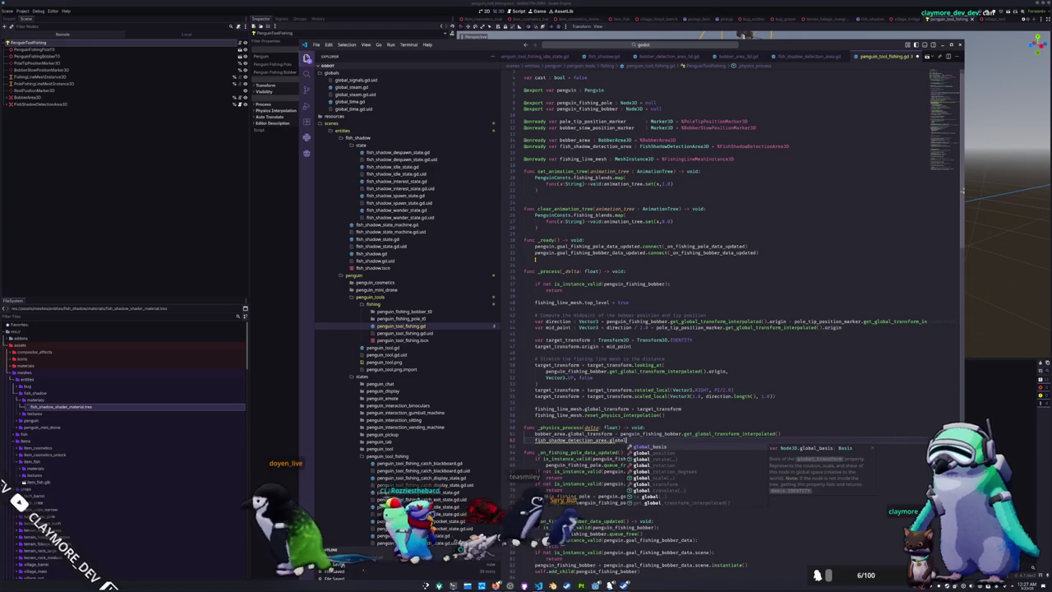
key("Escape")
key("Up")
key("End")
key("ctrl+shift+Left")
key("ctrl+shift+Left")
key("ctrl+shift+Left")
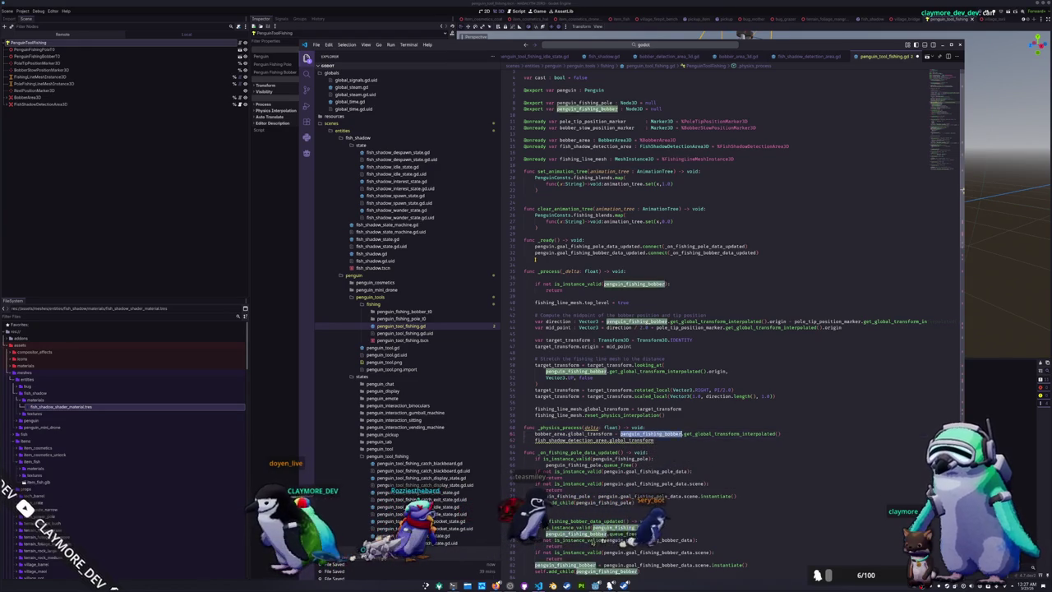
Assign the same interpolated transform to fish_shadow_detection_area.global_transform
key("ctrl+c")
key("Down")
key("End")
type("=")
key("ctrl+v")
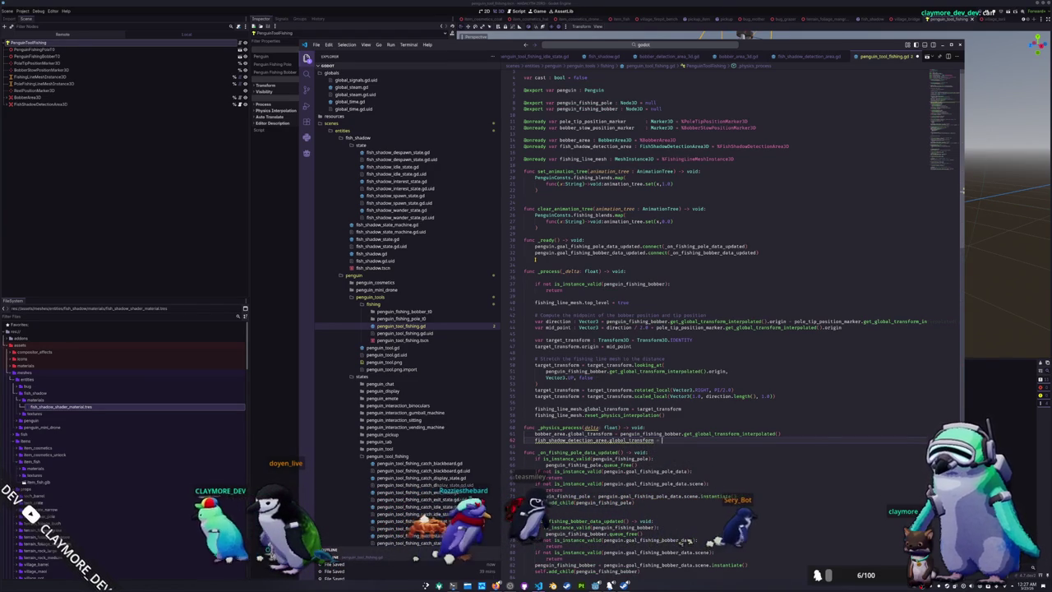
key("ctrl+shift+Left")
key("ctrl+shift+Left")
key("ctrl+shift+Left")
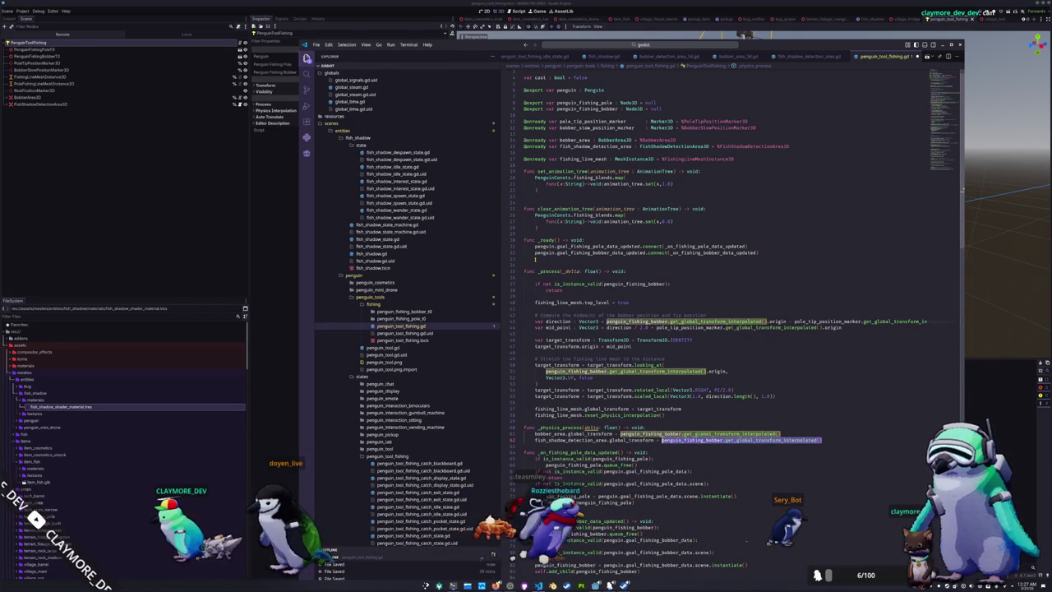
key("Up")
key("End")
key("Return")
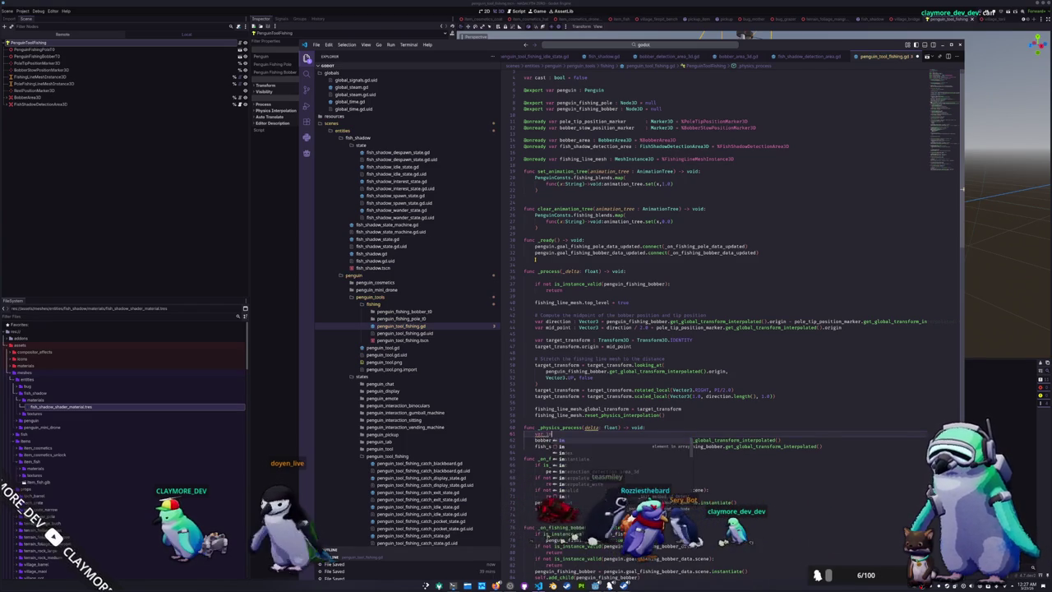
Store the interpolated transform in global_transform_interpolated : Transform3D and use it for both areas
type("al_t")
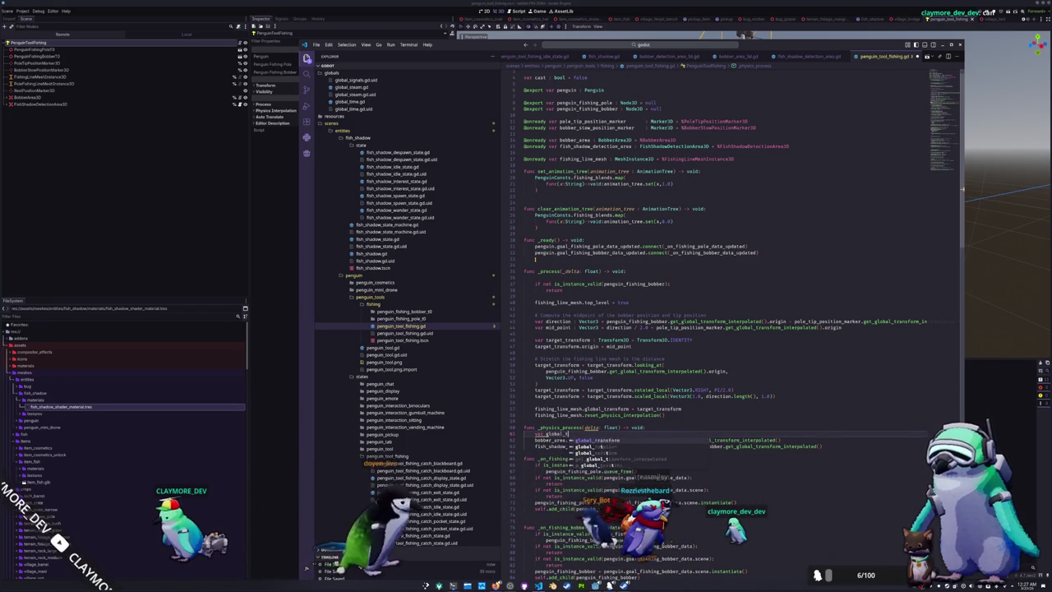
type("ransform_interpolated")
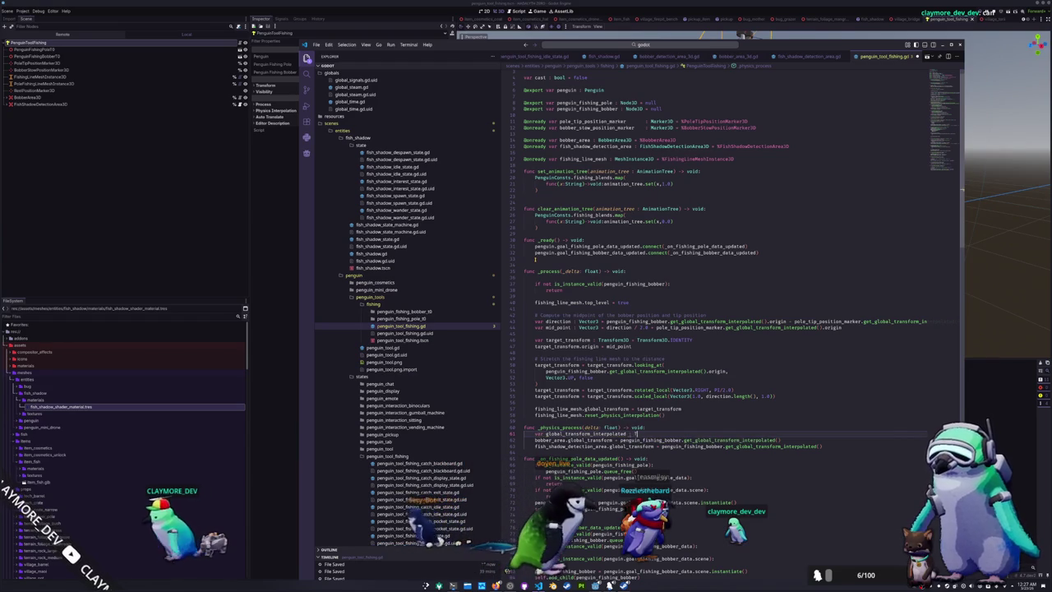
type(" : Transform3D")
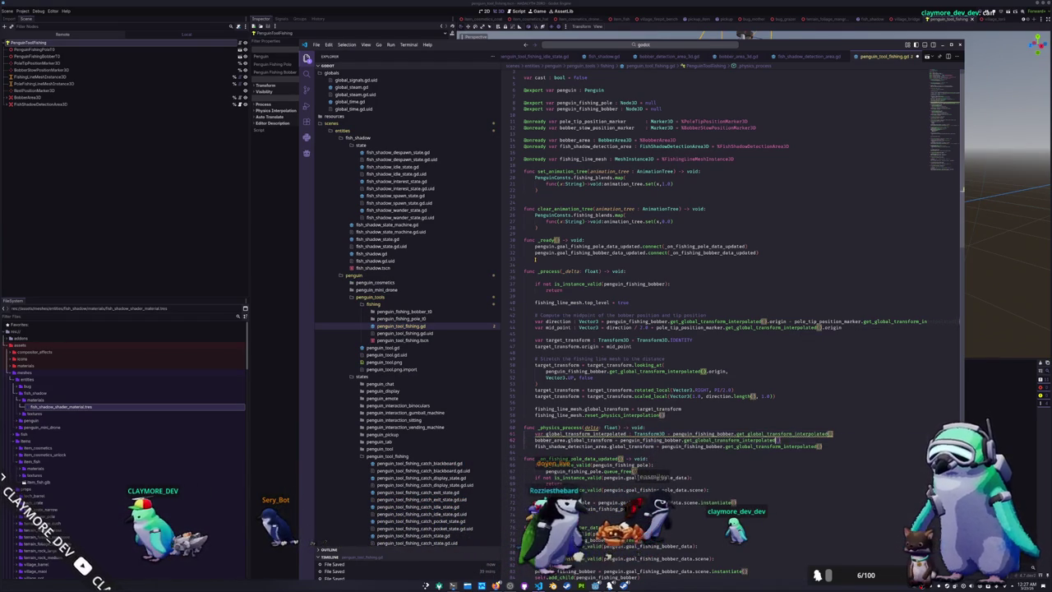
key("ctrl+shift+Left")
key("ctrl+shift+Left")
key("ctrl+shift+Left")
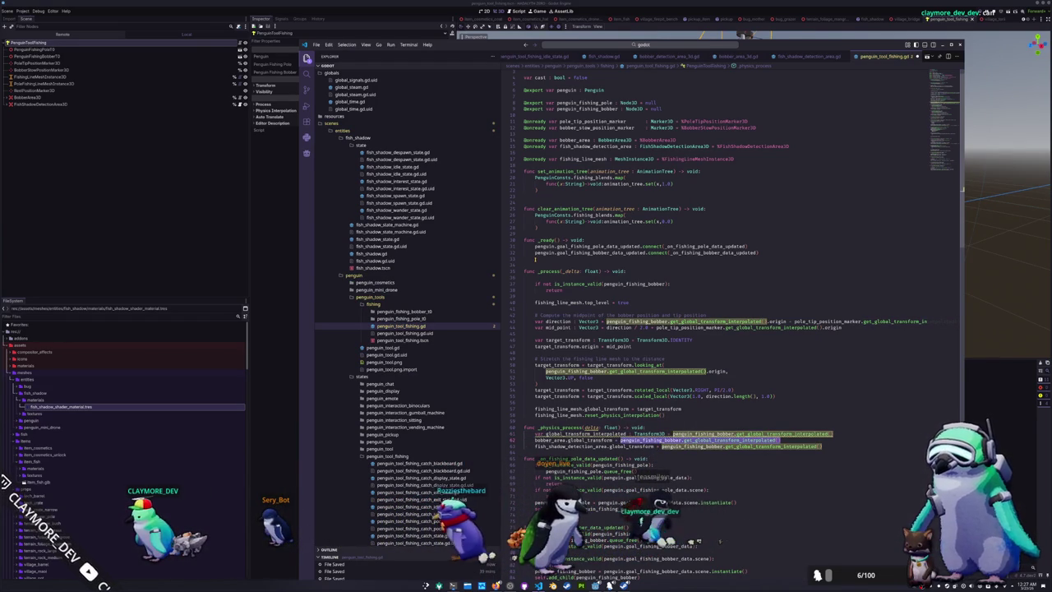
type("global_transform_interpolated")
key("Down")
key("End")
key("ctrl+shift+Left")
key("ctrl+shift+Left")
key("ctrl+shift+Left")
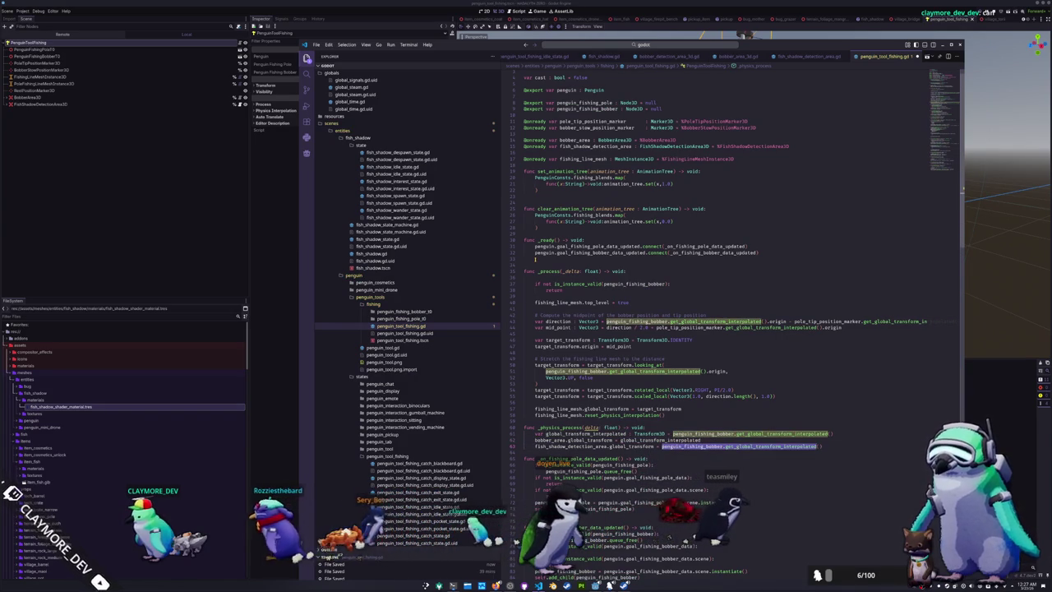
type("global_transform_interpolated")
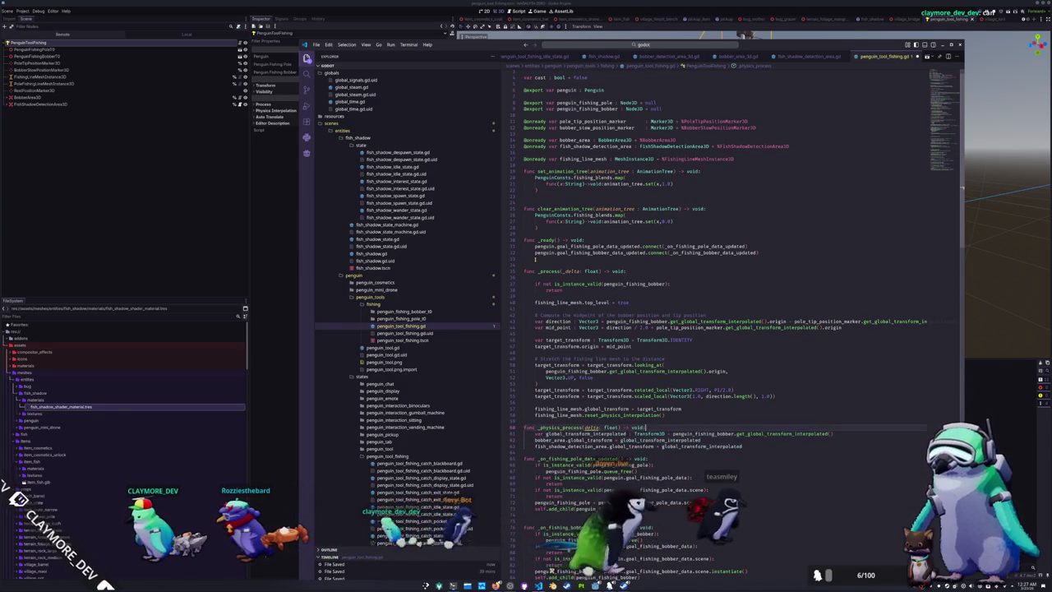
Add an 'if not is_instance_valid(penguin_fishing_bobber): return' guard, save, and relaunch the game
key("Up")
key("Up")
key("End")
key("Return")
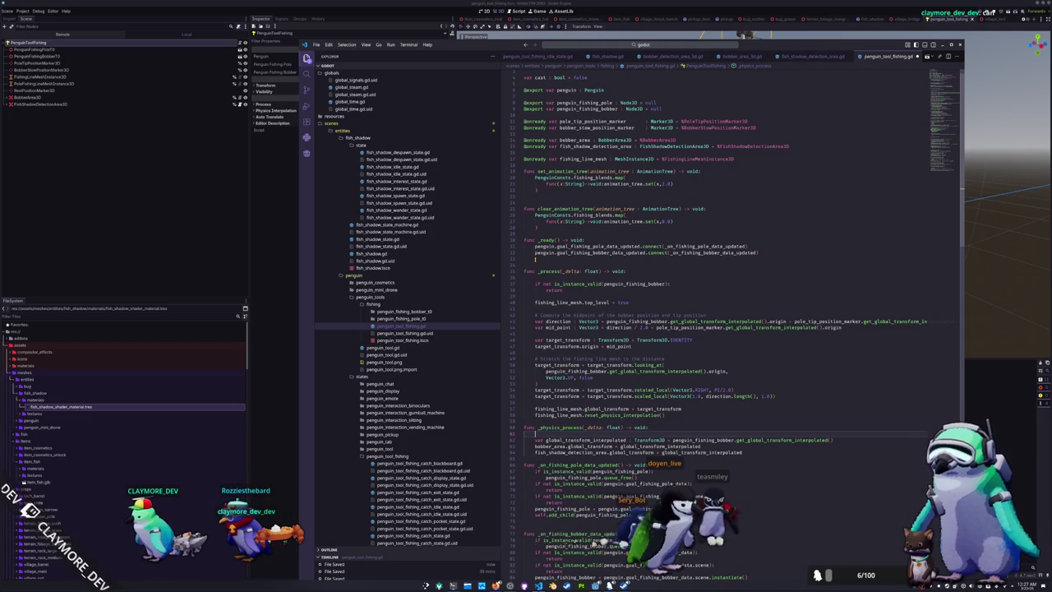
type("if not is")
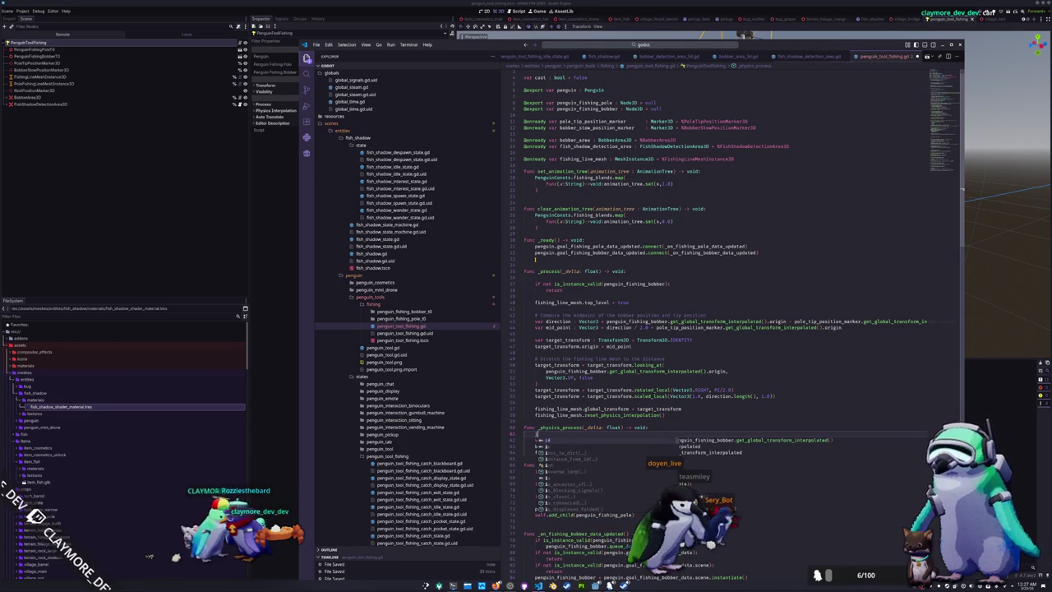
type("_ins")
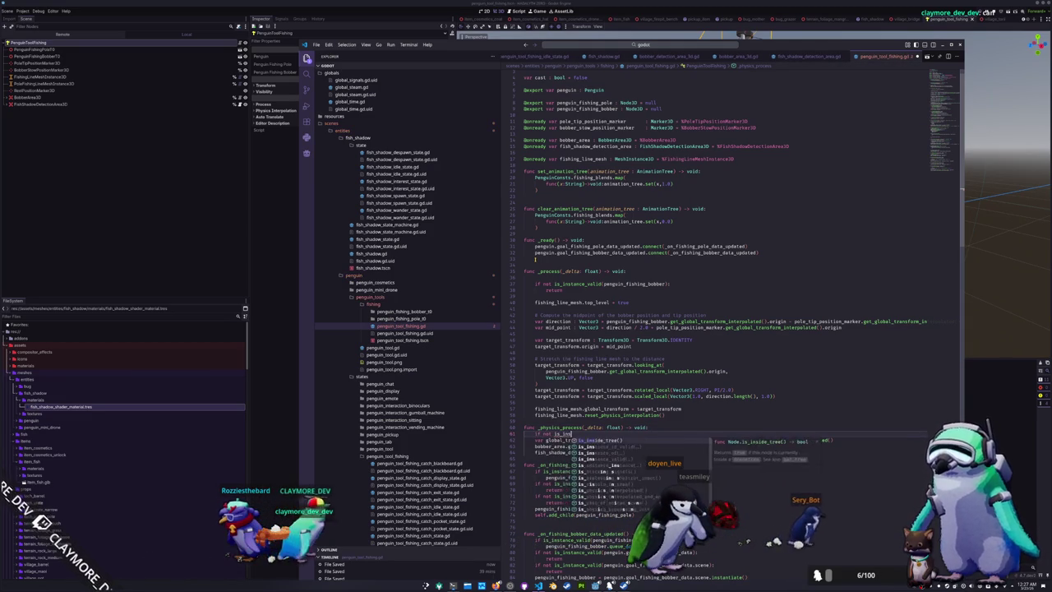
type("tance_valid(penguin_fishing_bobb")
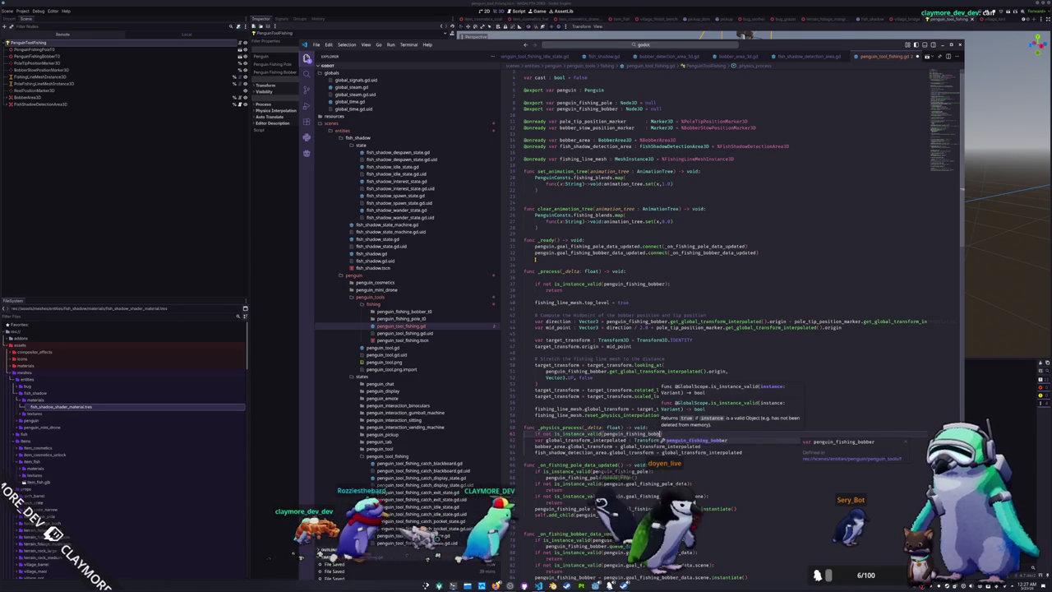
key("Return")
type("):")
key("Return")
type("return")
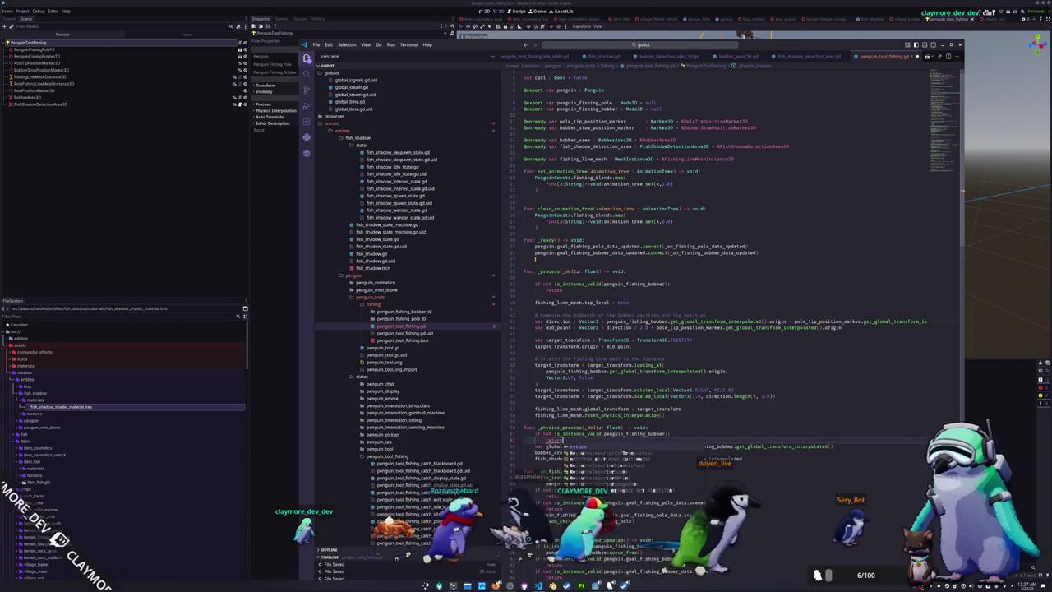
key("Return")
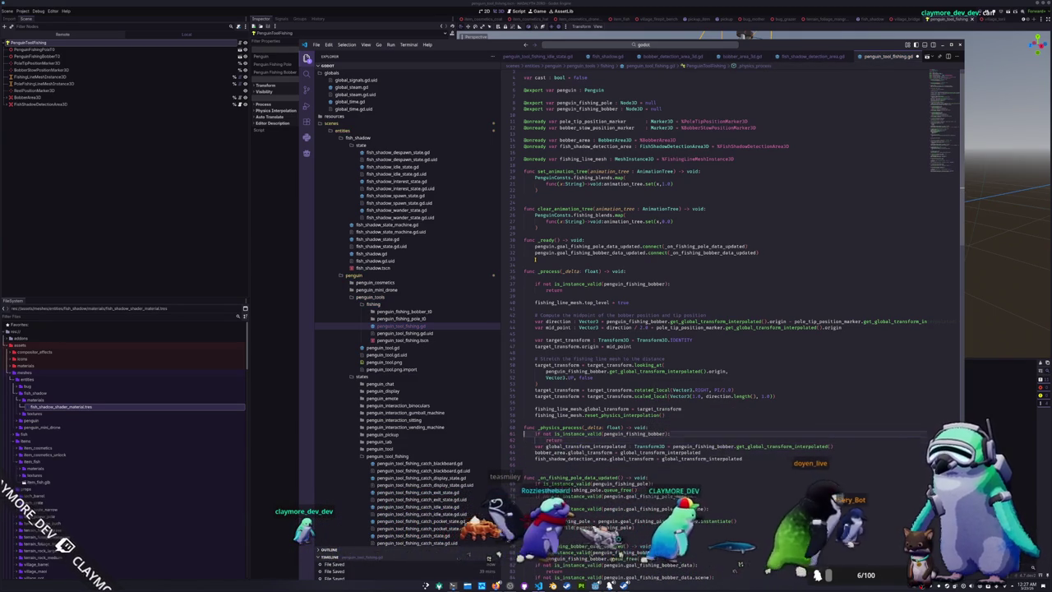
key("alt+Tab")
key("F5")
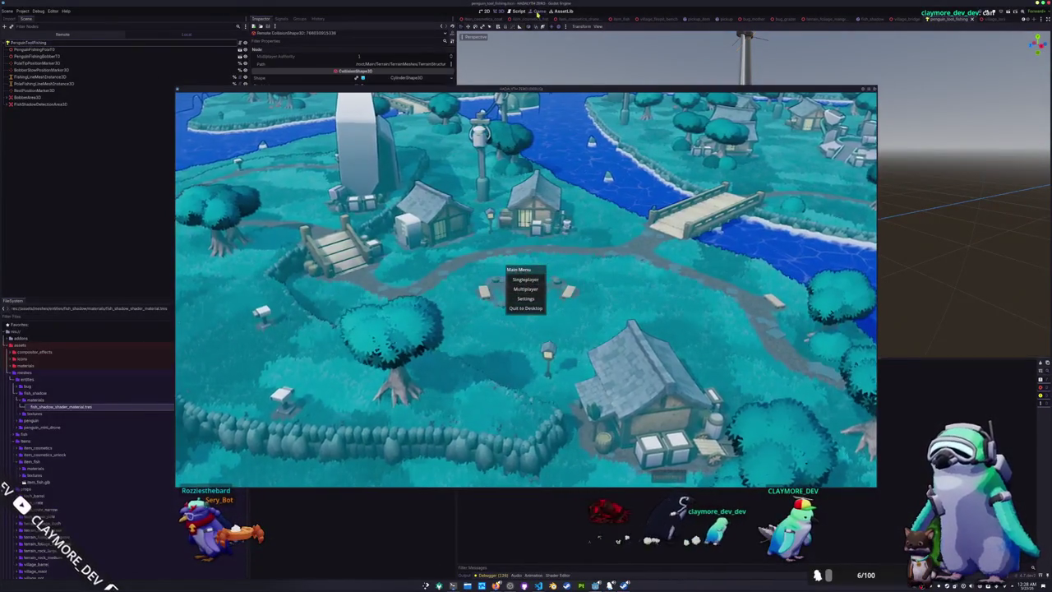
Bring the running game window in front of the editor to show its main menu
left_click(516, 27)
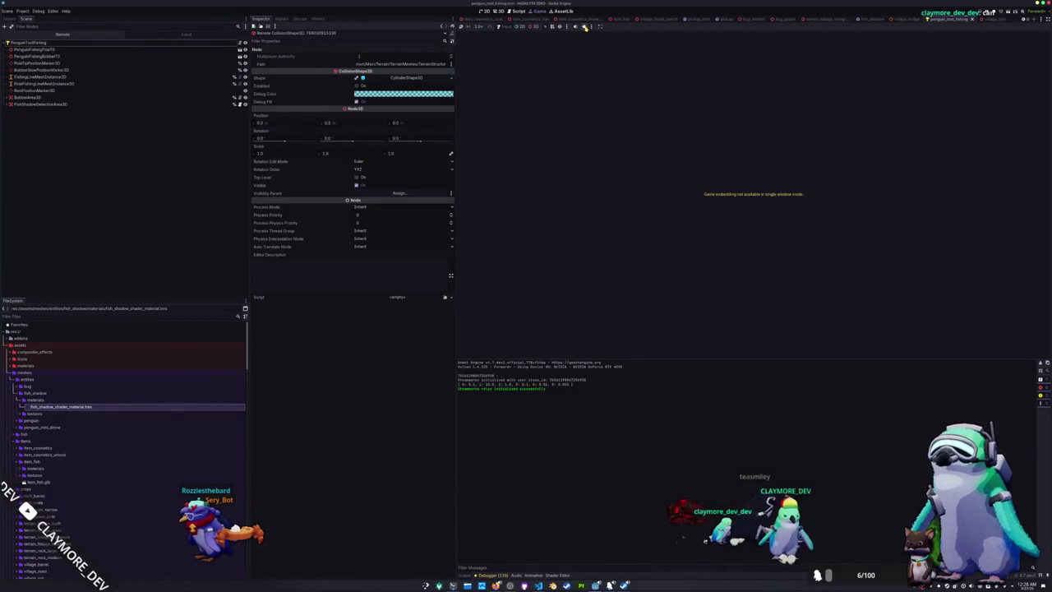
key("alt+Tab")
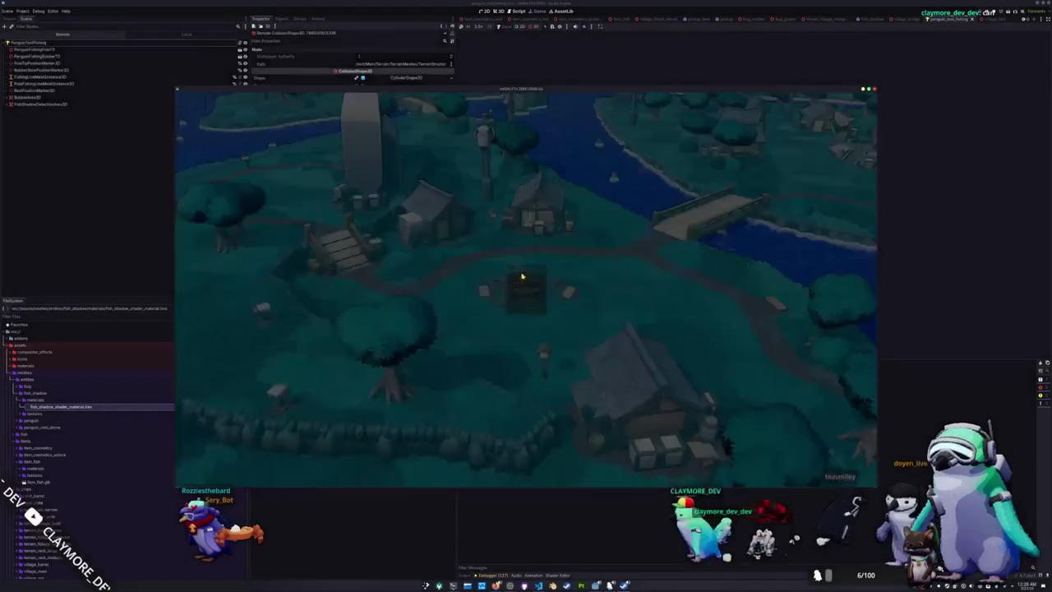
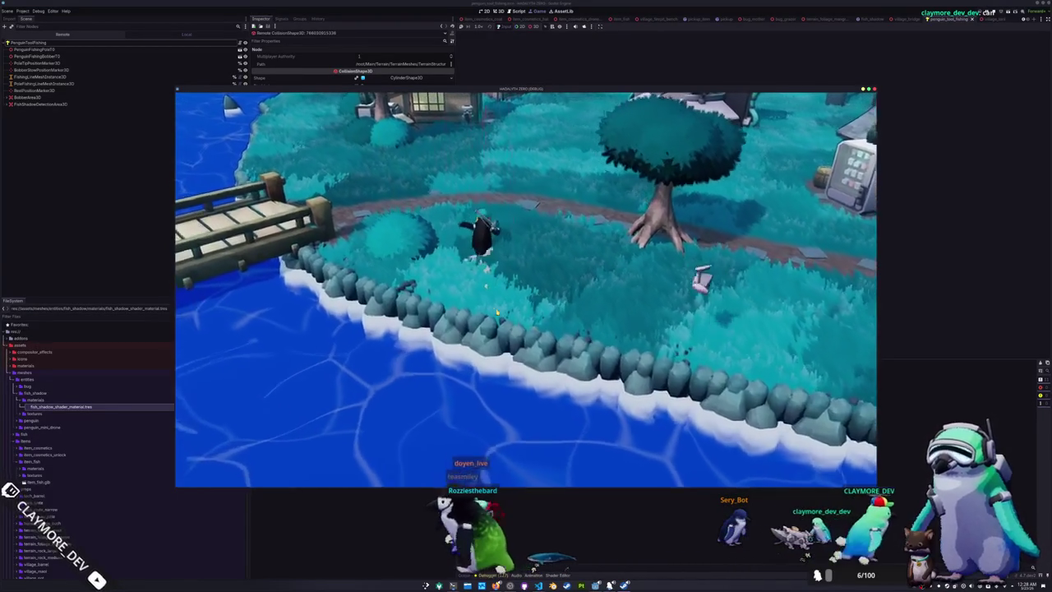
Walk the penguin across the bridge, past the tree and up the bank toward the house
key("w")
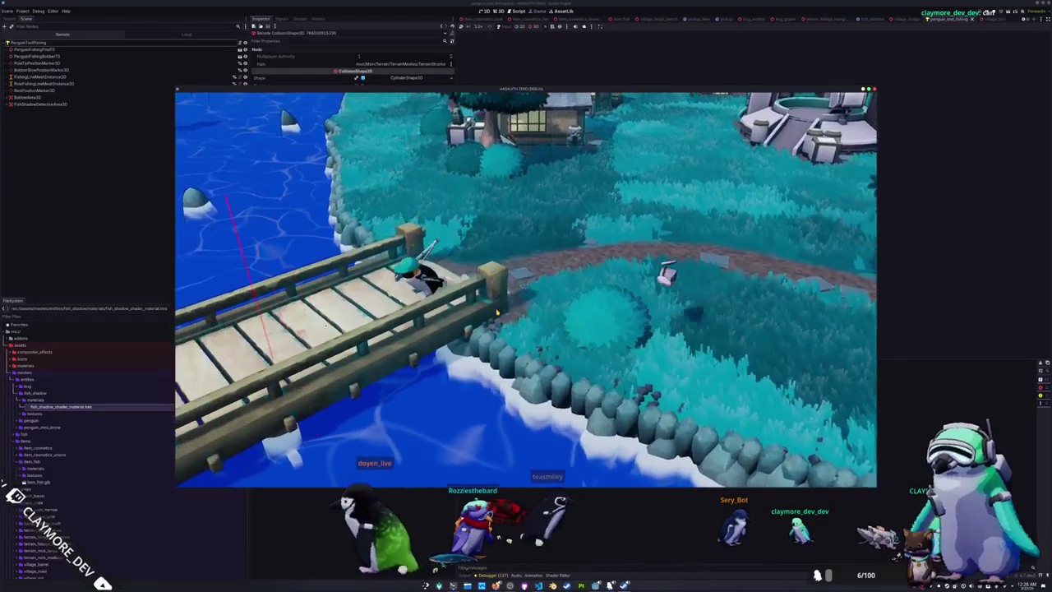
key("w")
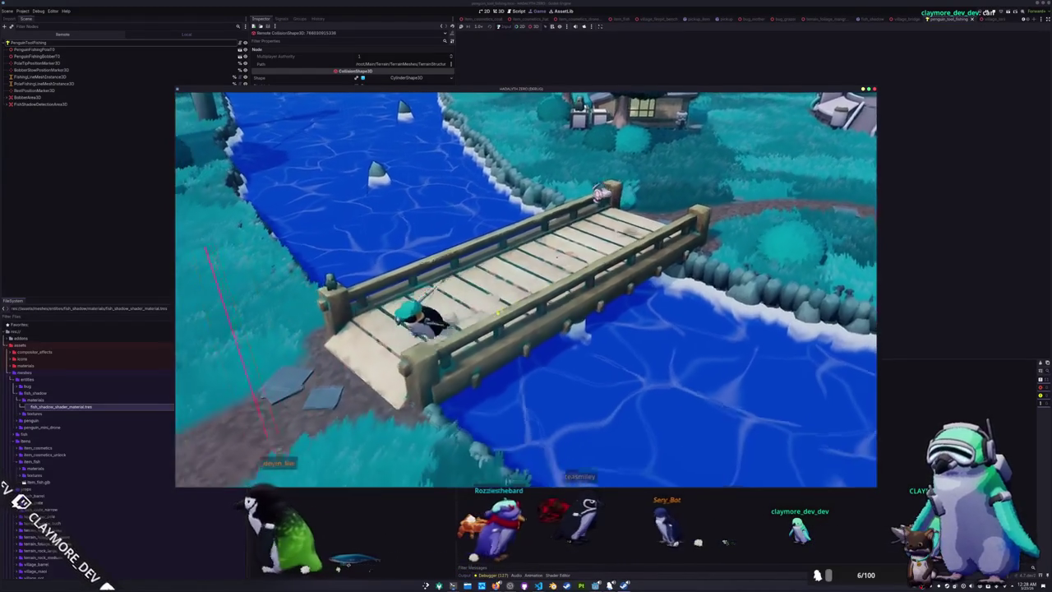
key("d")
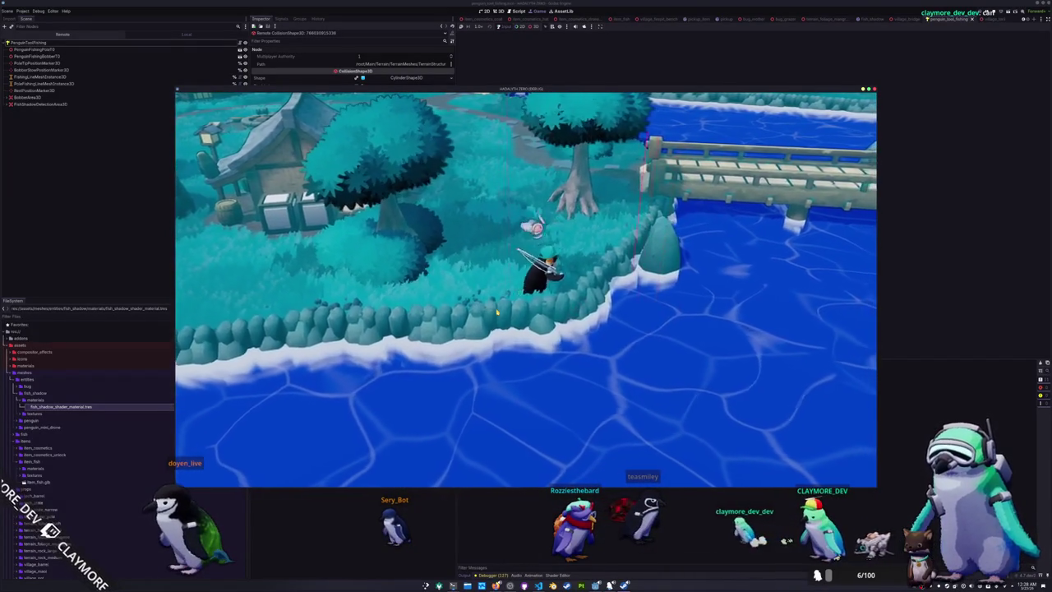
key("w")
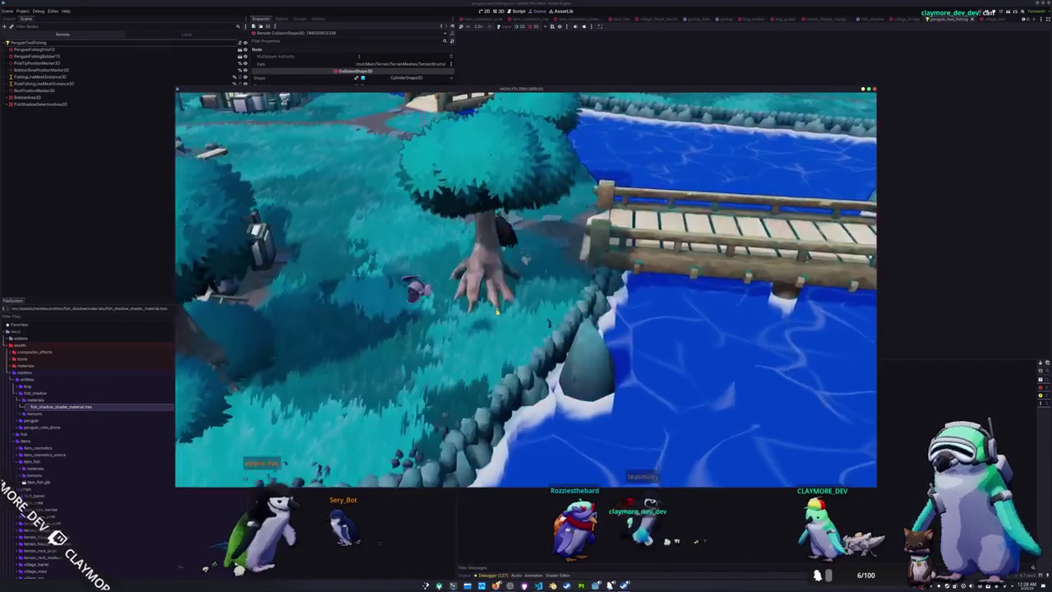
key("w")
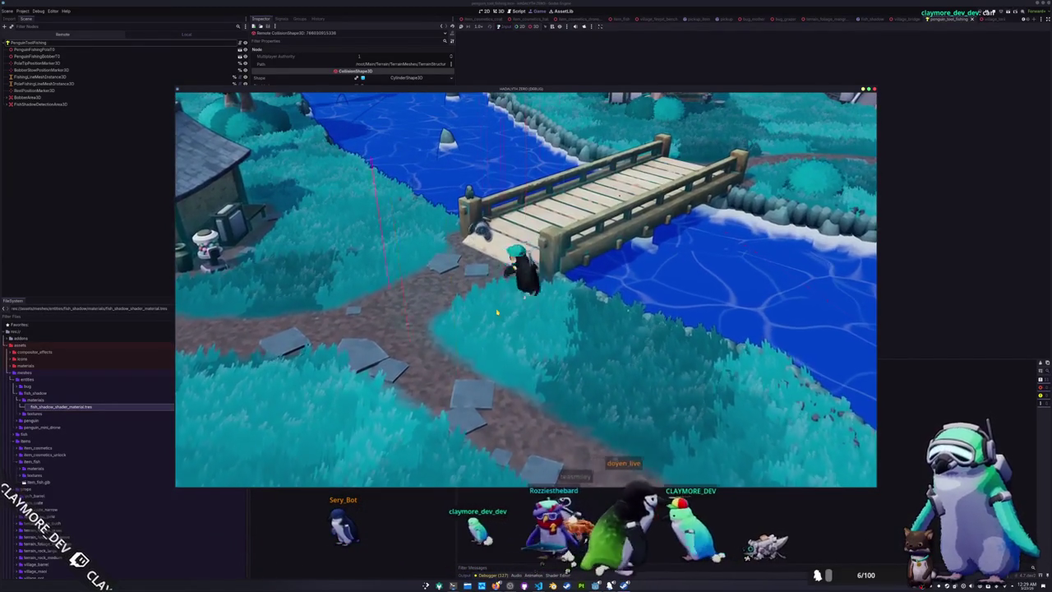
key("w")
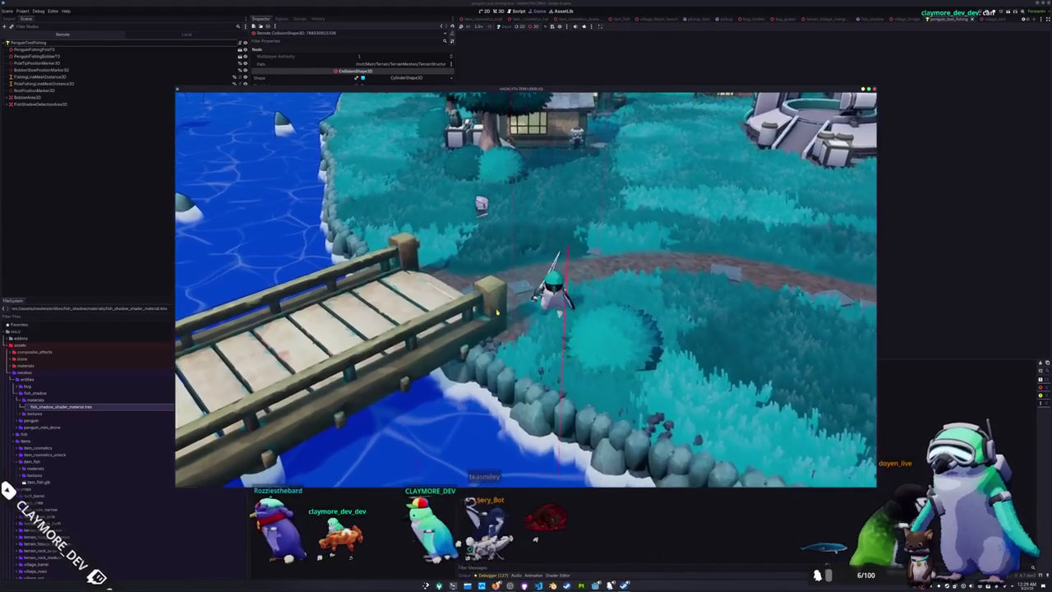
key("d")
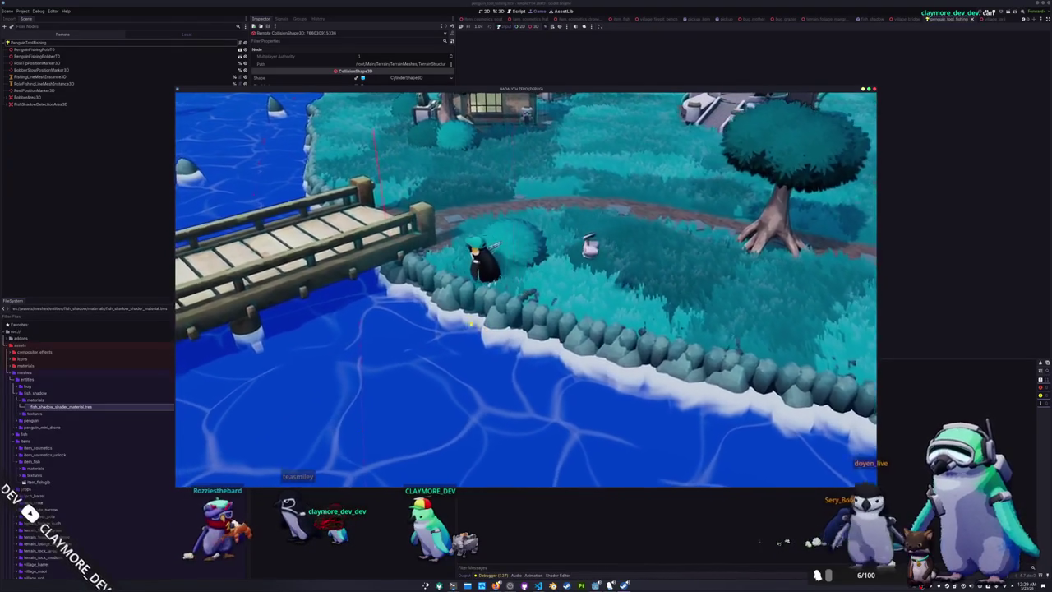
key("w")
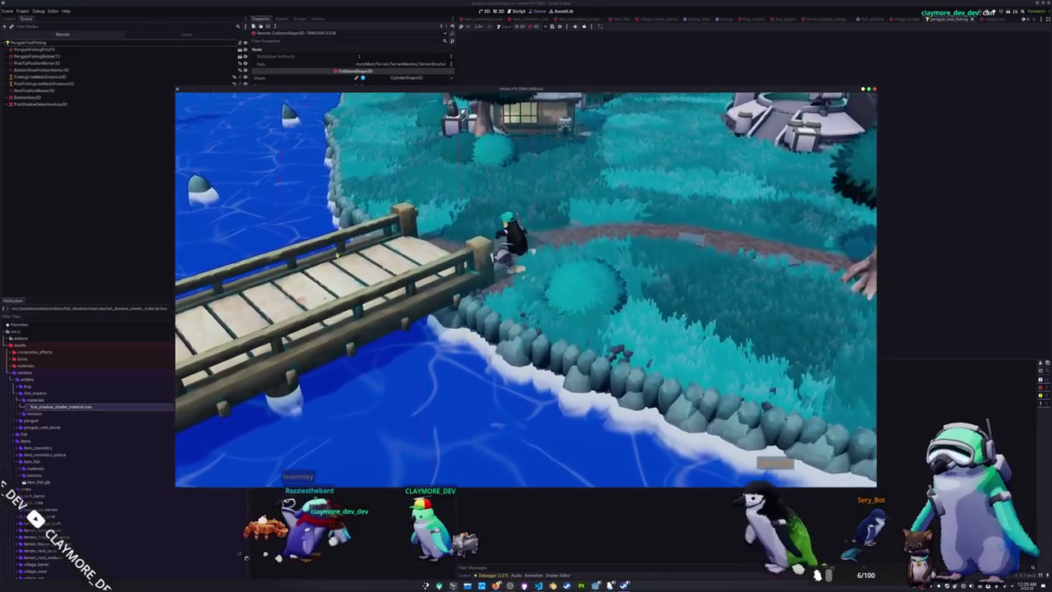
key("w")
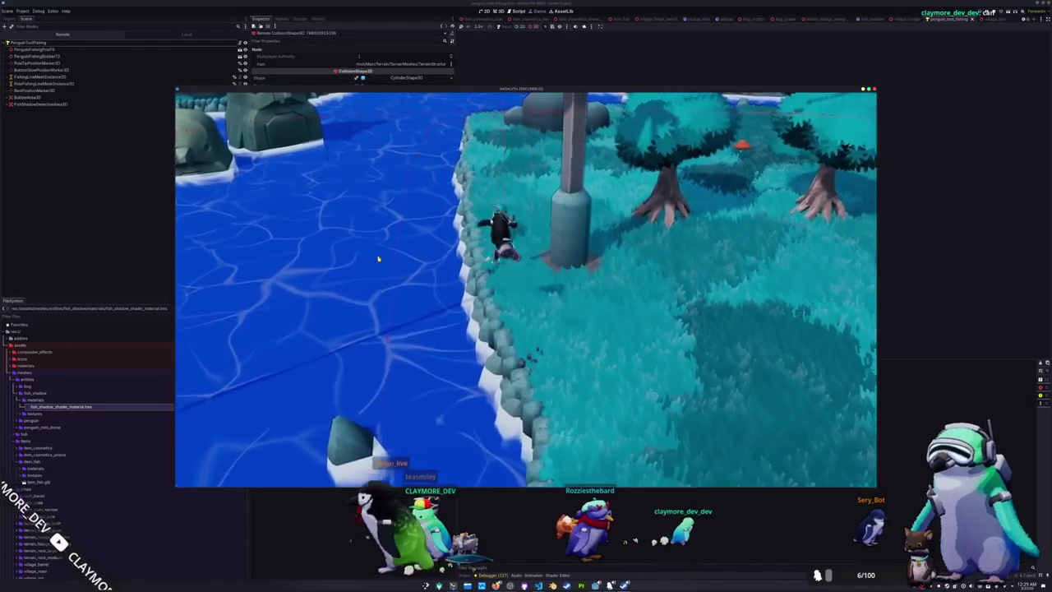
Walk the penguin past the white house and rocks, along the riverbank, back toward the bridge
key("w")
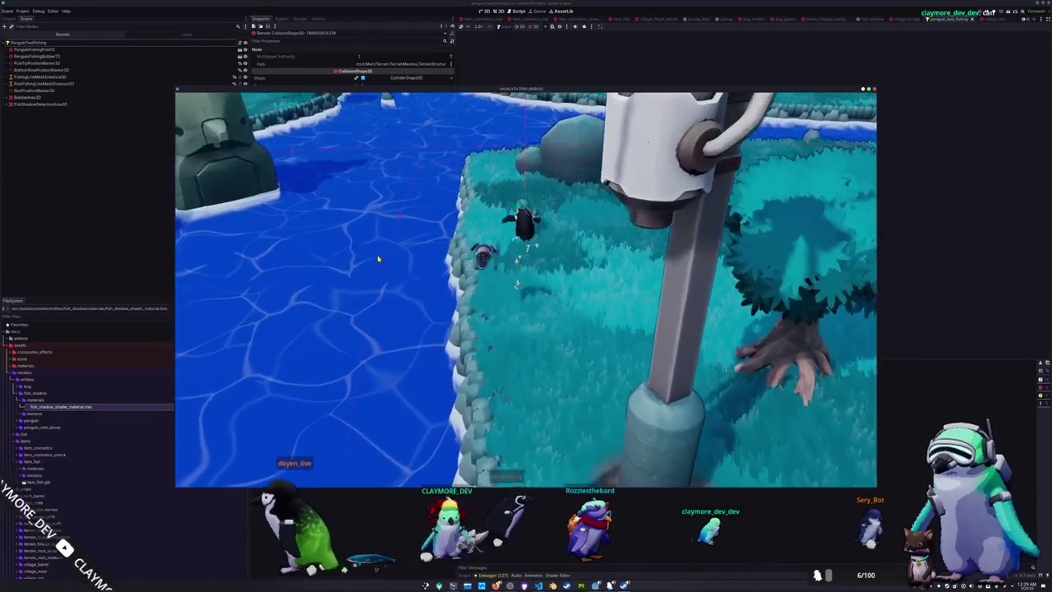
key("w")
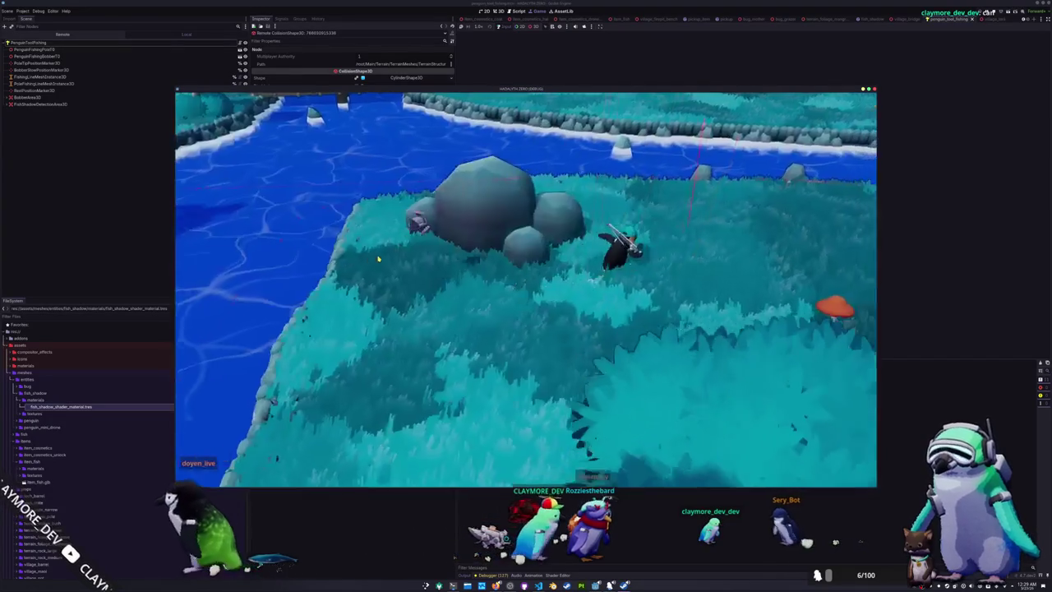
key("w")
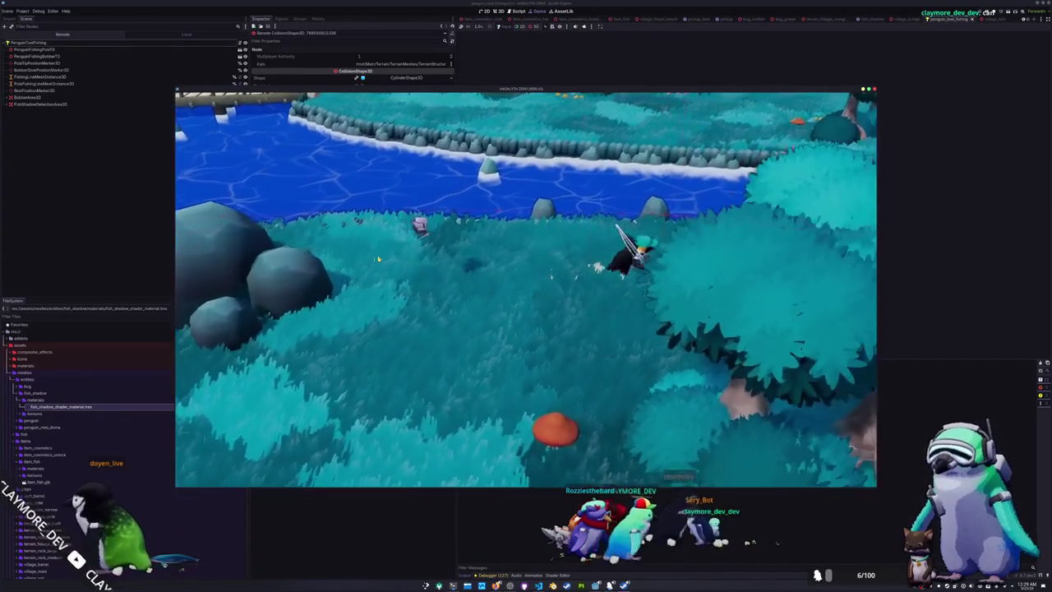
key("w")
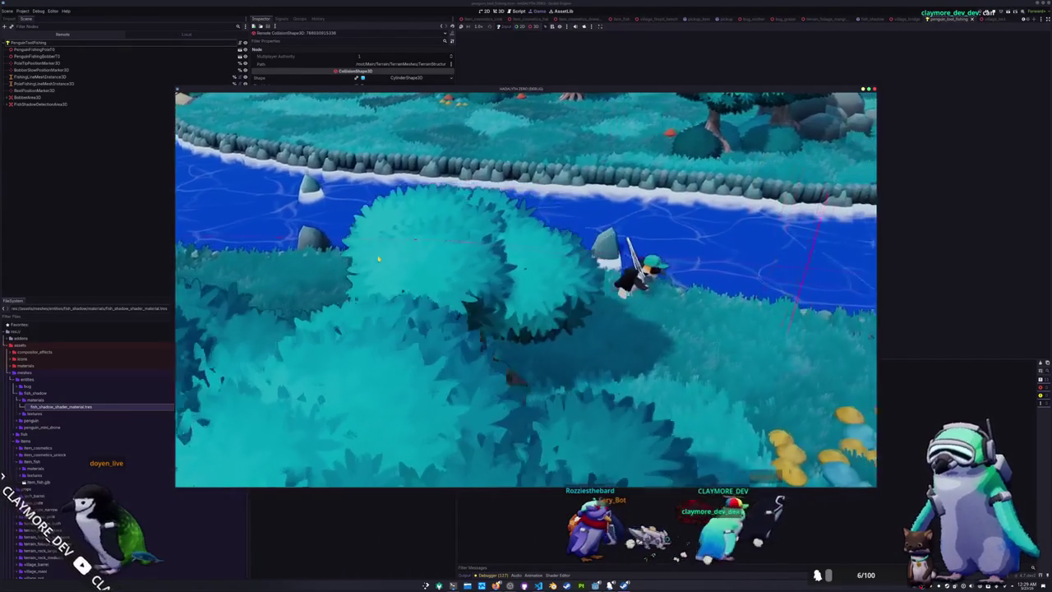
key("w")
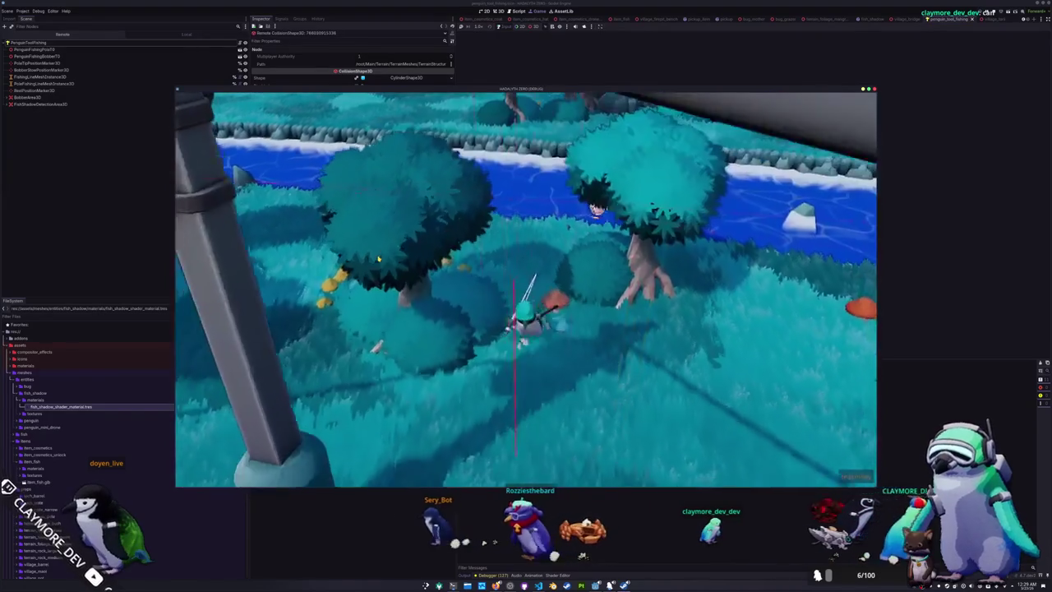
key("w")
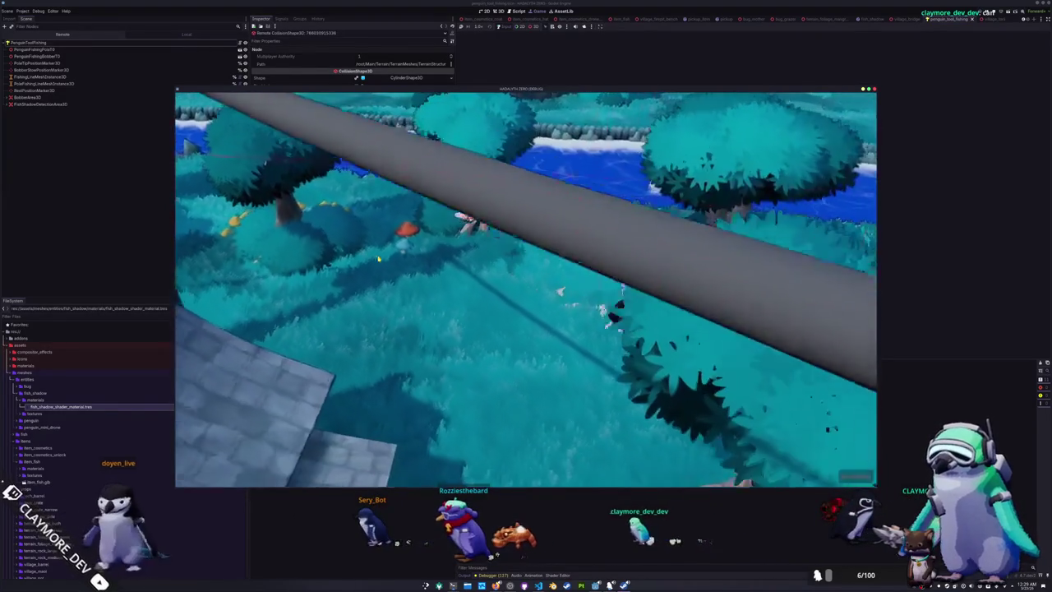
key("w")
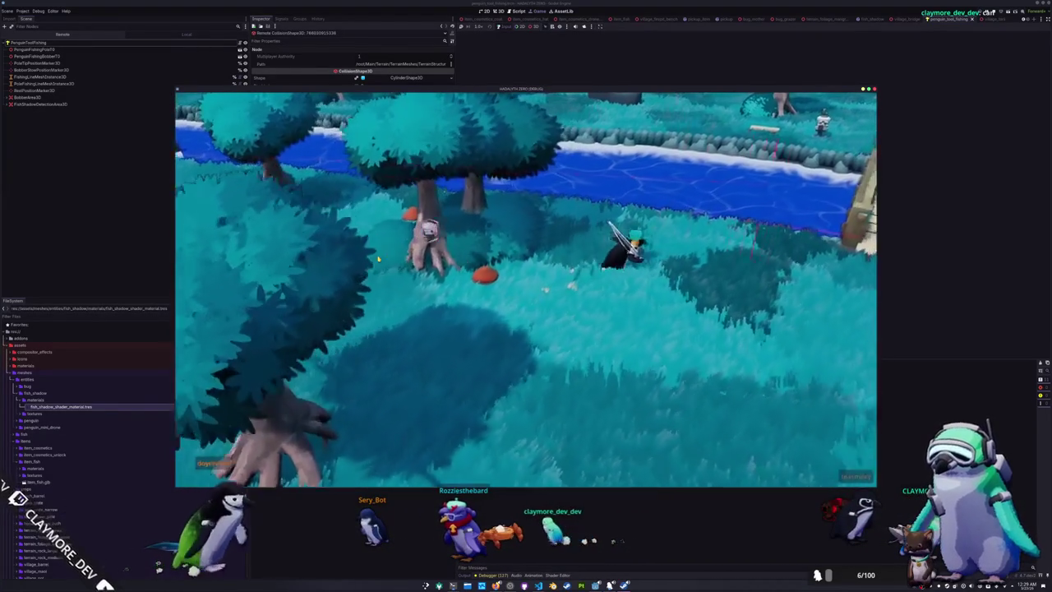
key("w")
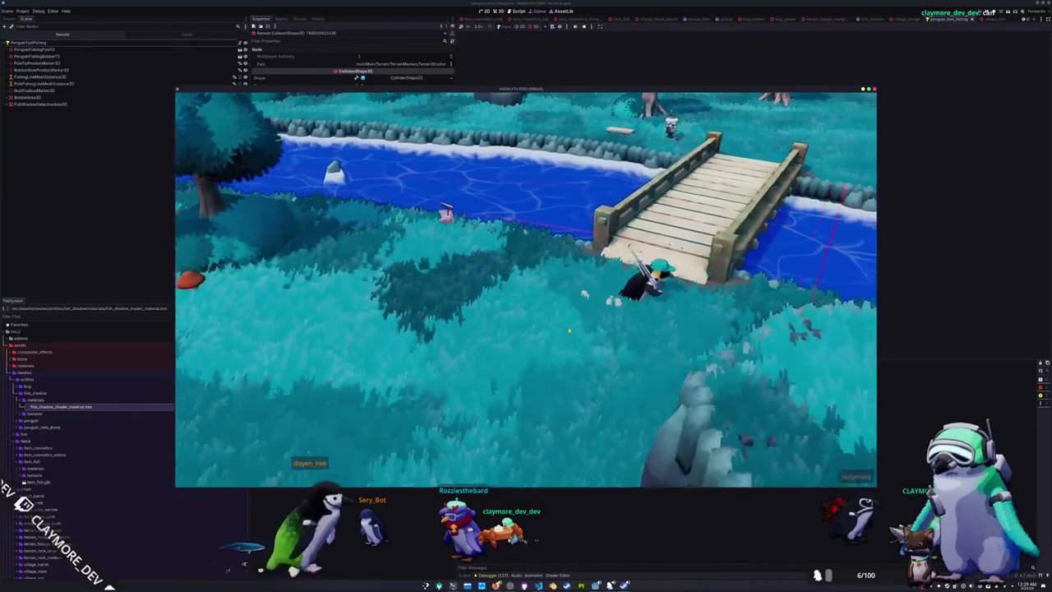
key("w")
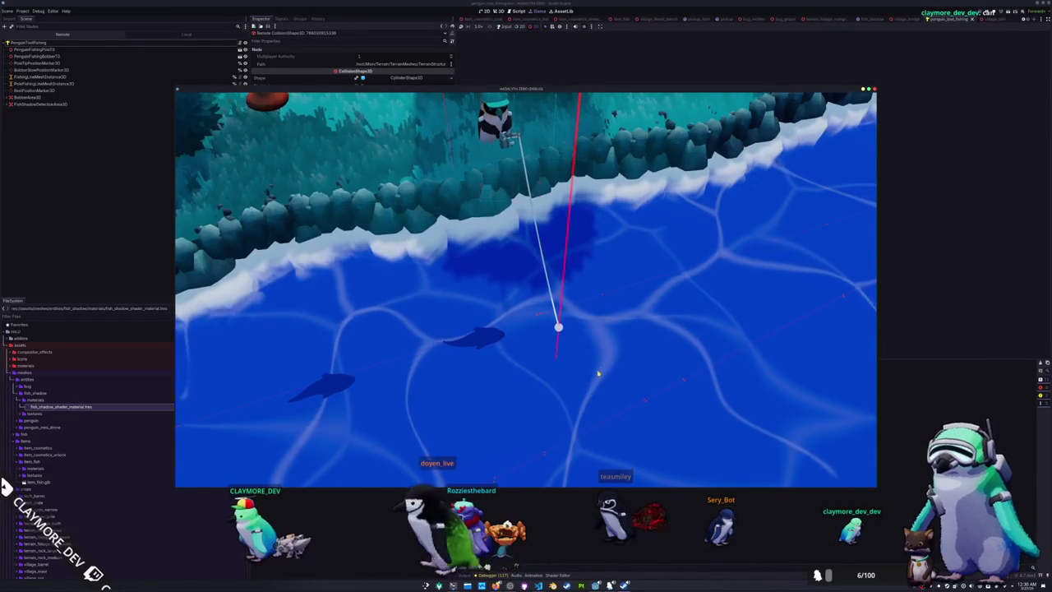
Bring the code editor with penguin_tool_fishing.gd to the front
key("alt+Tab")
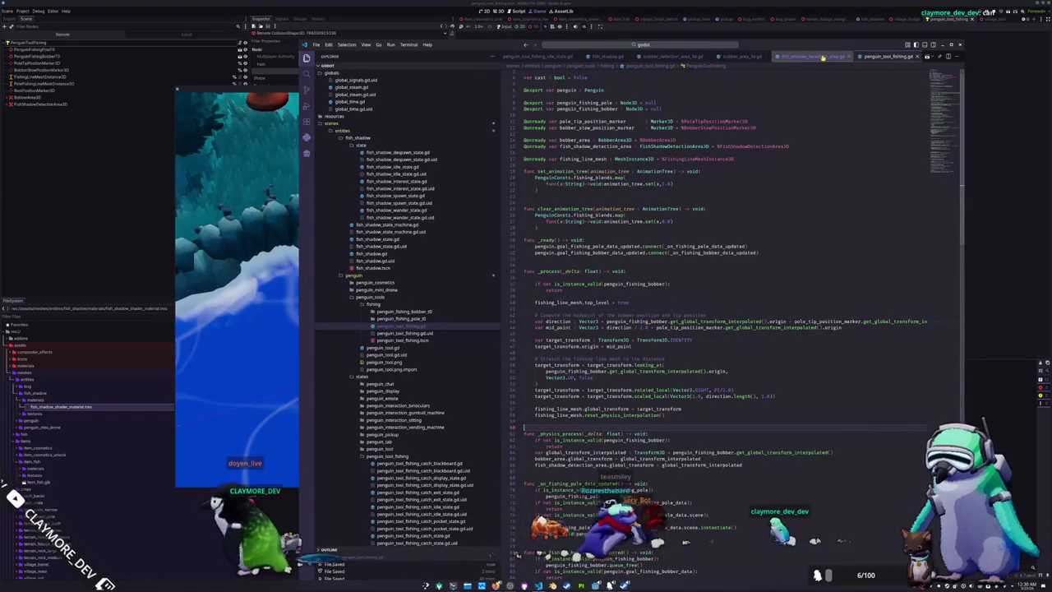
Open fish_shadow_interest_state.gd and dock VS Code on the right half of the screen
scroll(823, 58, "down", 2)
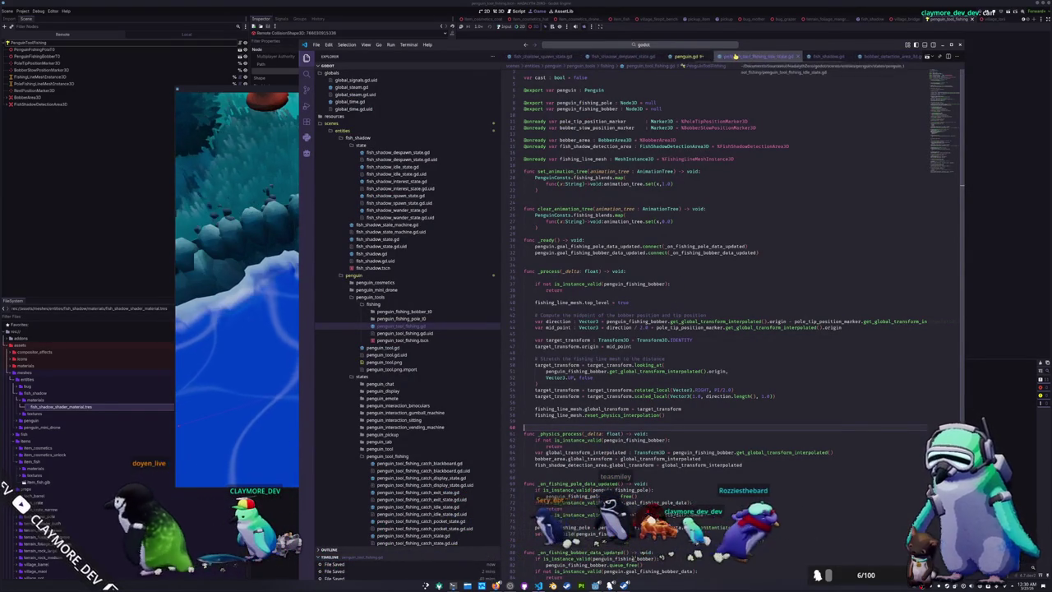
scroll(736, 56, "up", 1)
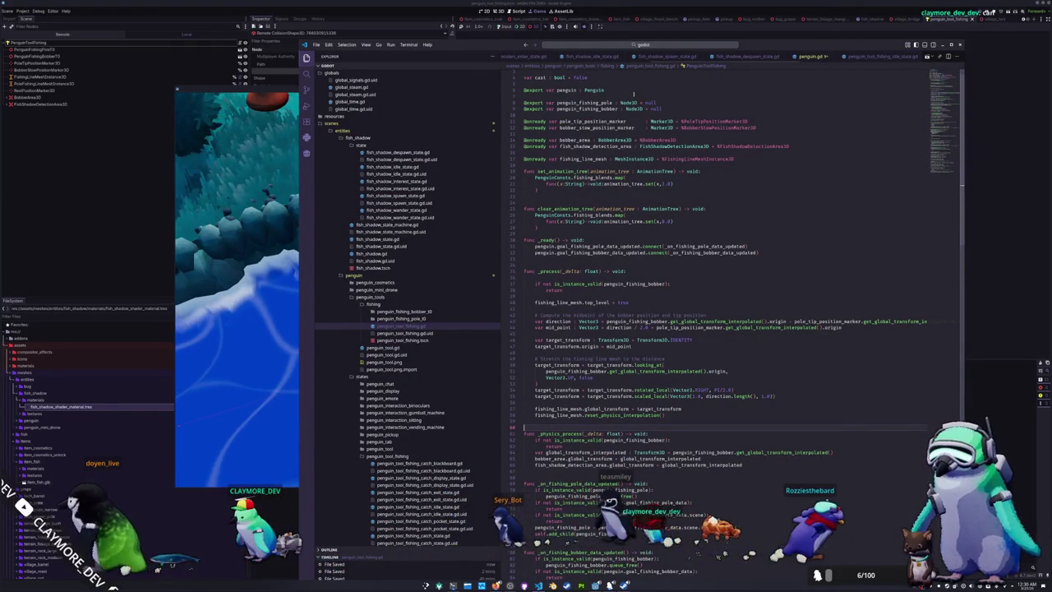
left_click(401, 181)
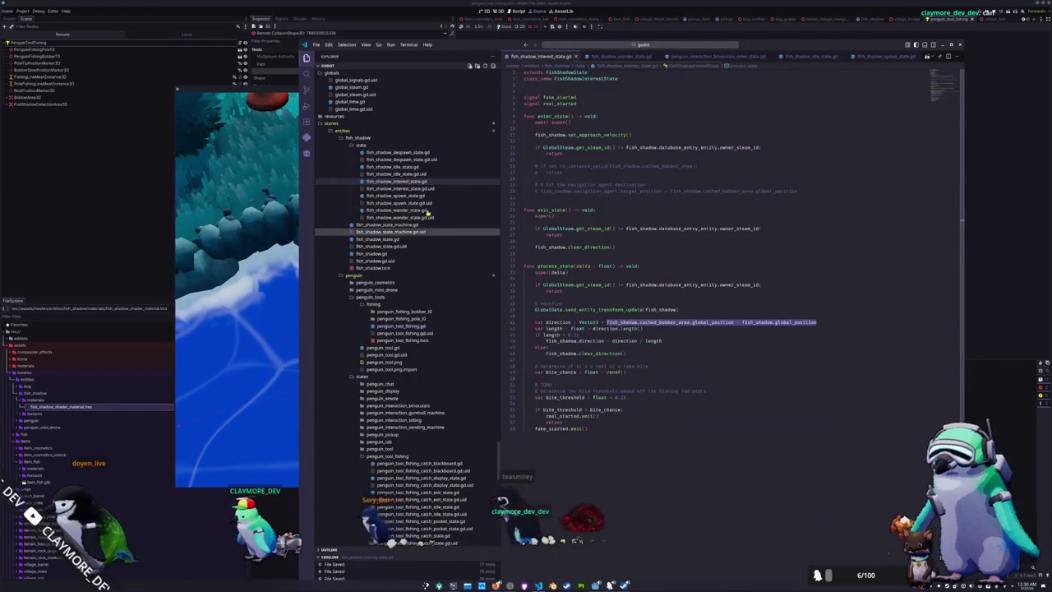
left_click(575, 346)
key("super+Right")
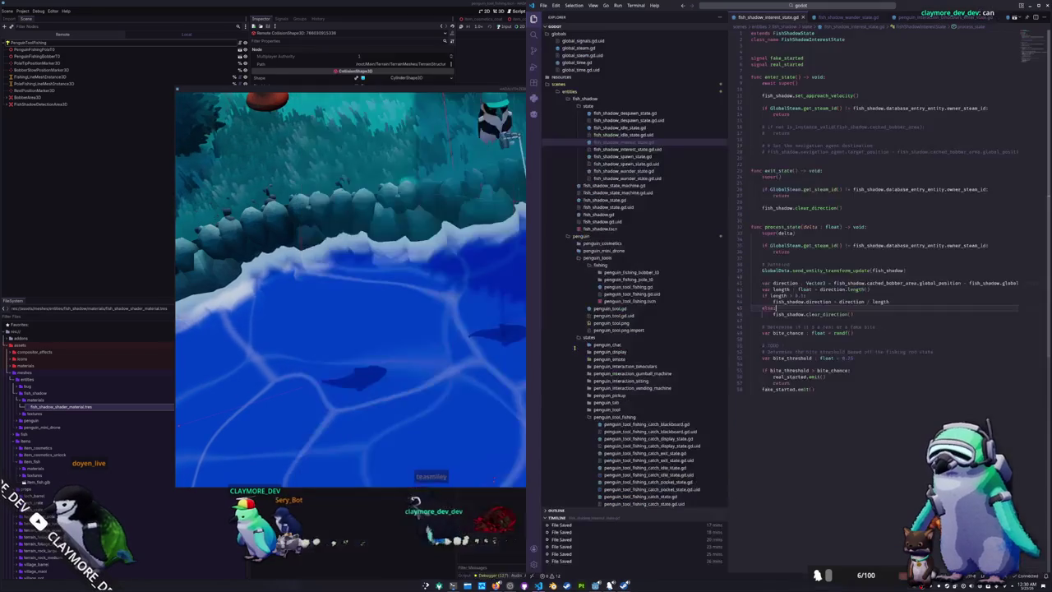
key("super+Left")
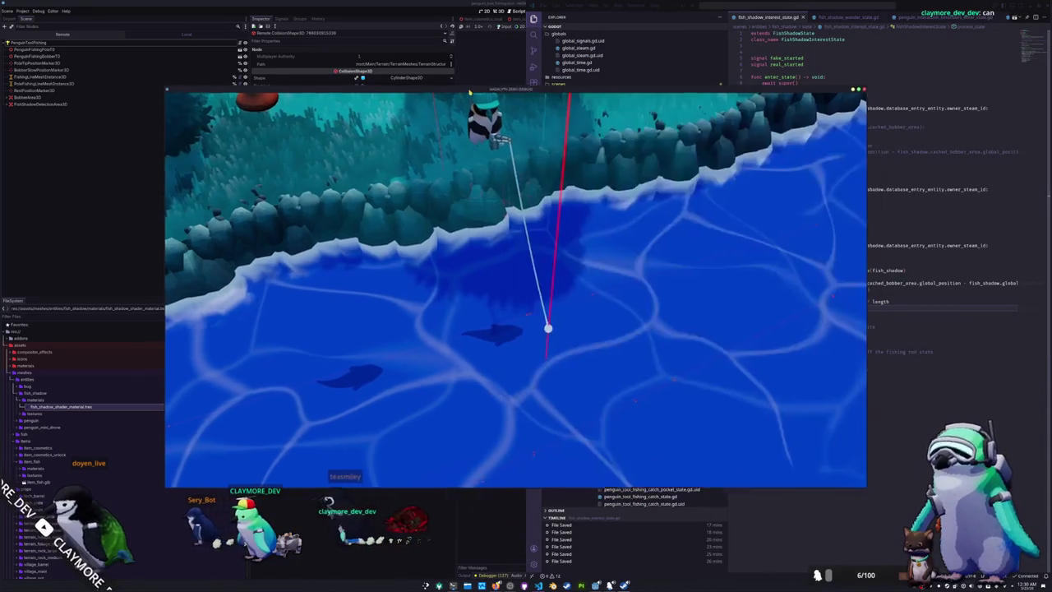
left_click(826, 296)
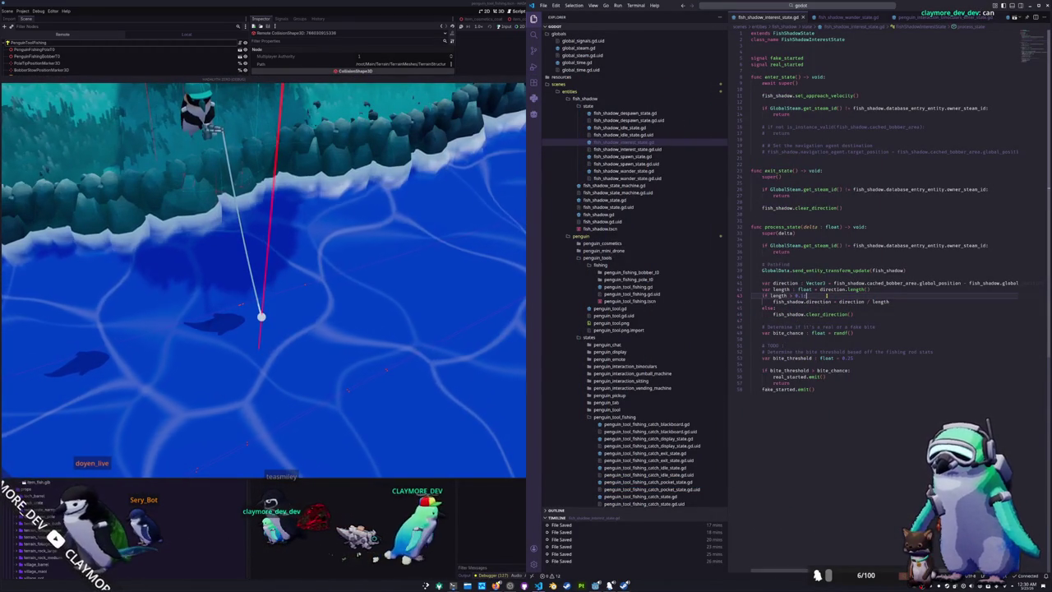
Review the direction-check lines around the send_entity_transform_update call
key("Up")
key("Up")
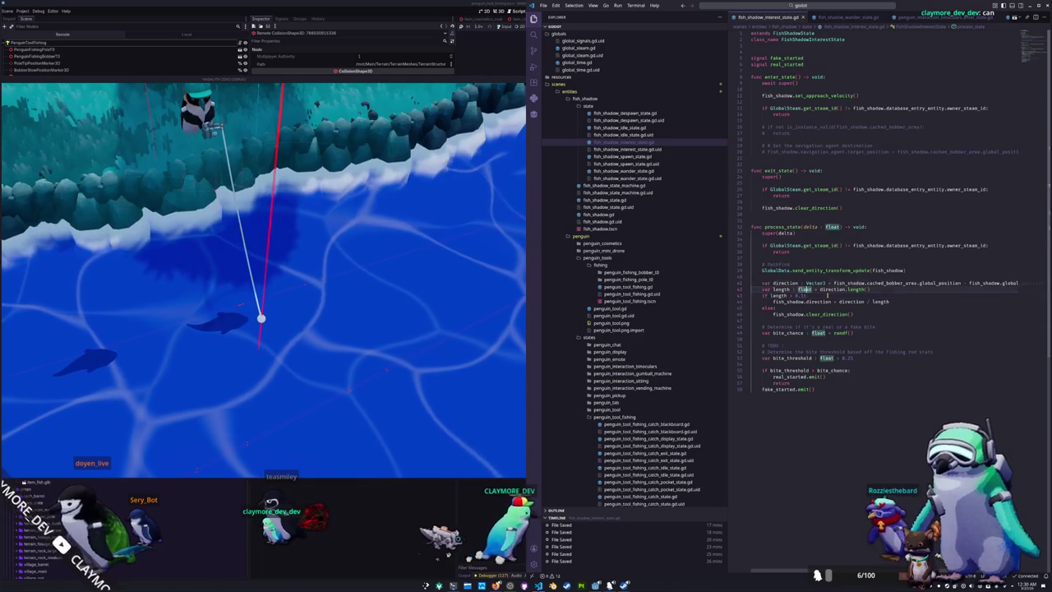
key("End")
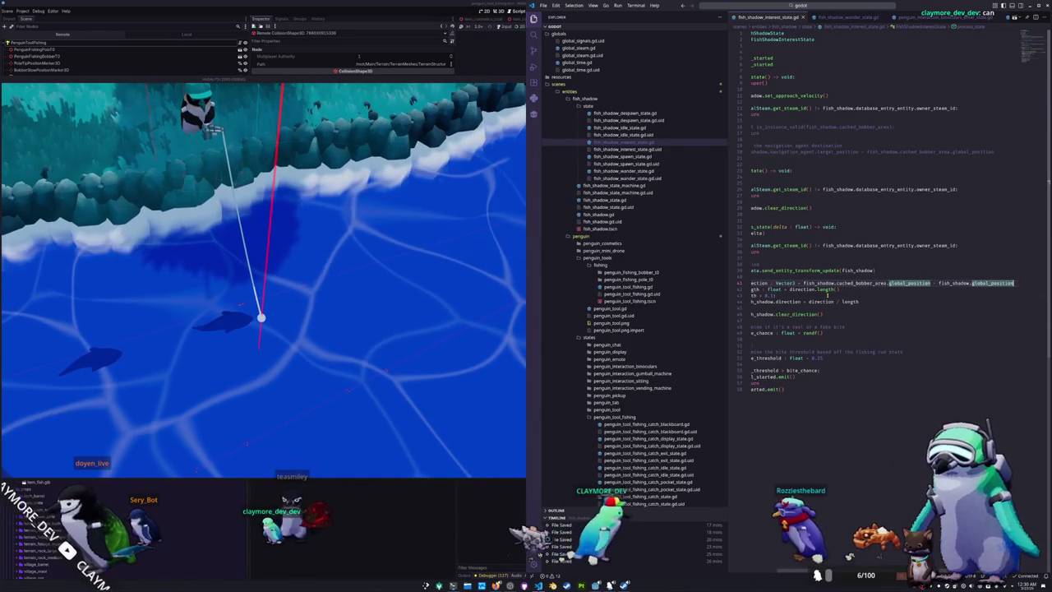
key("Down")
key("Down")
key("Down")
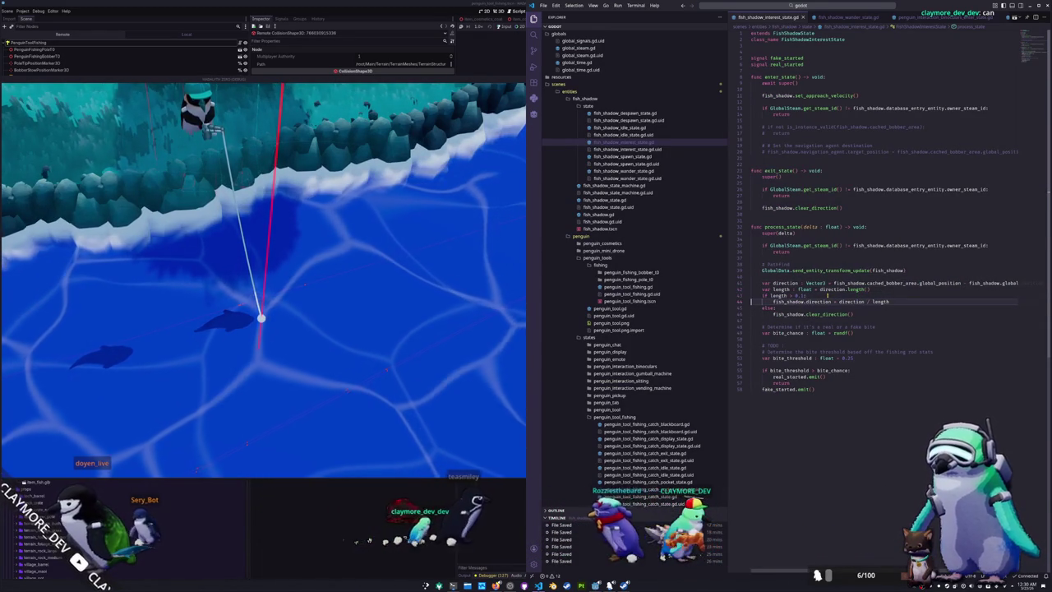
key("Down")
key("Down")
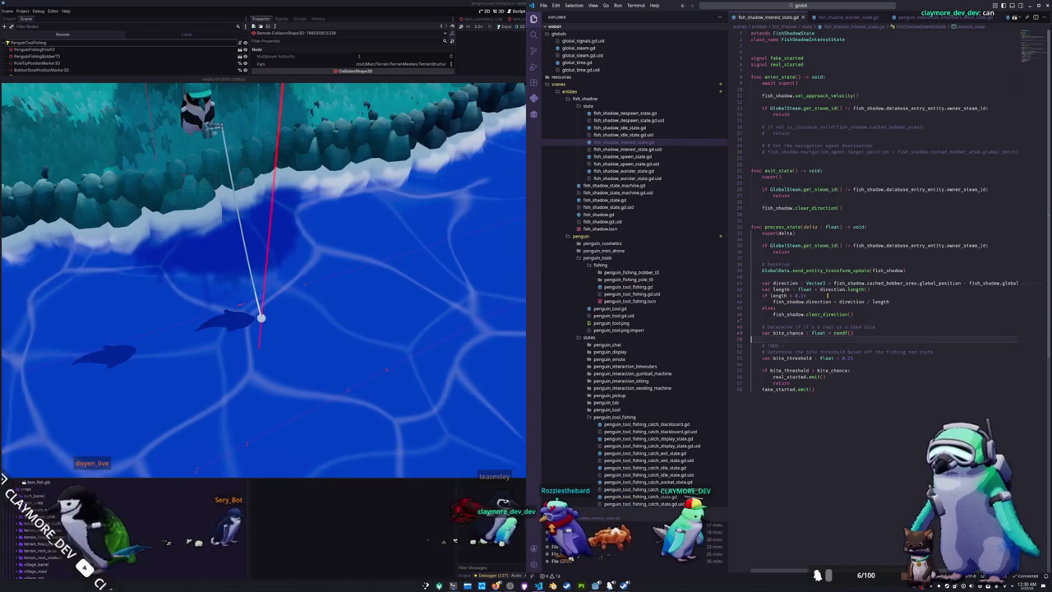
key("Up")
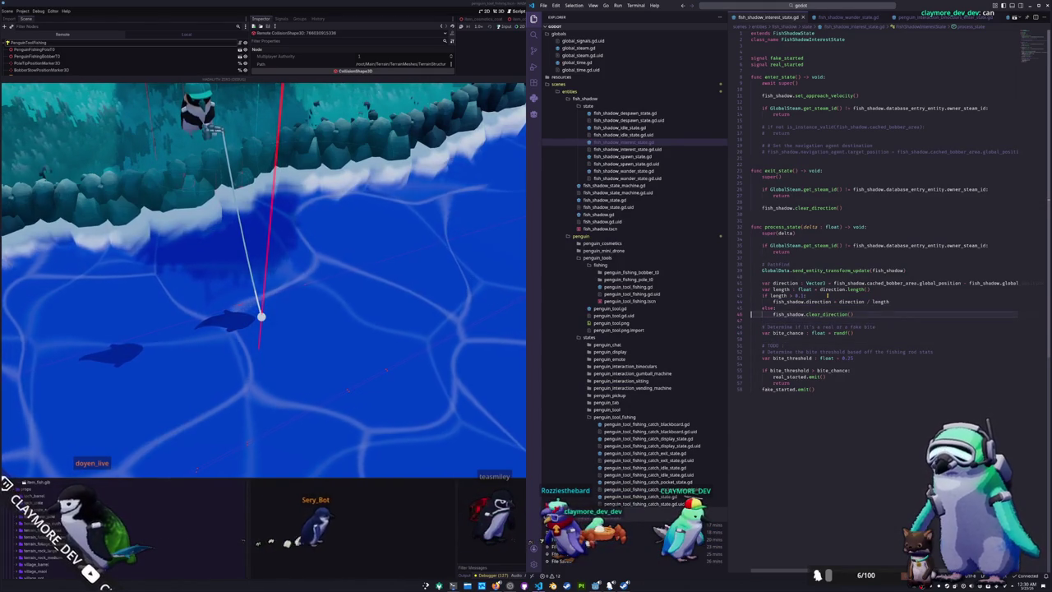
key("Up")
key("Up")
key("Up")
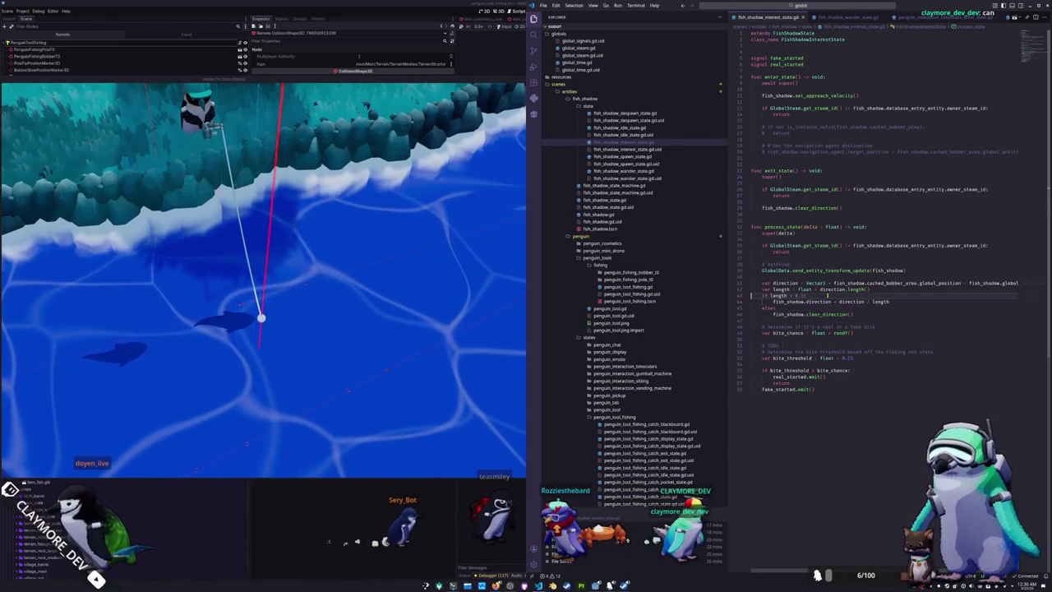
key("shift+Up")
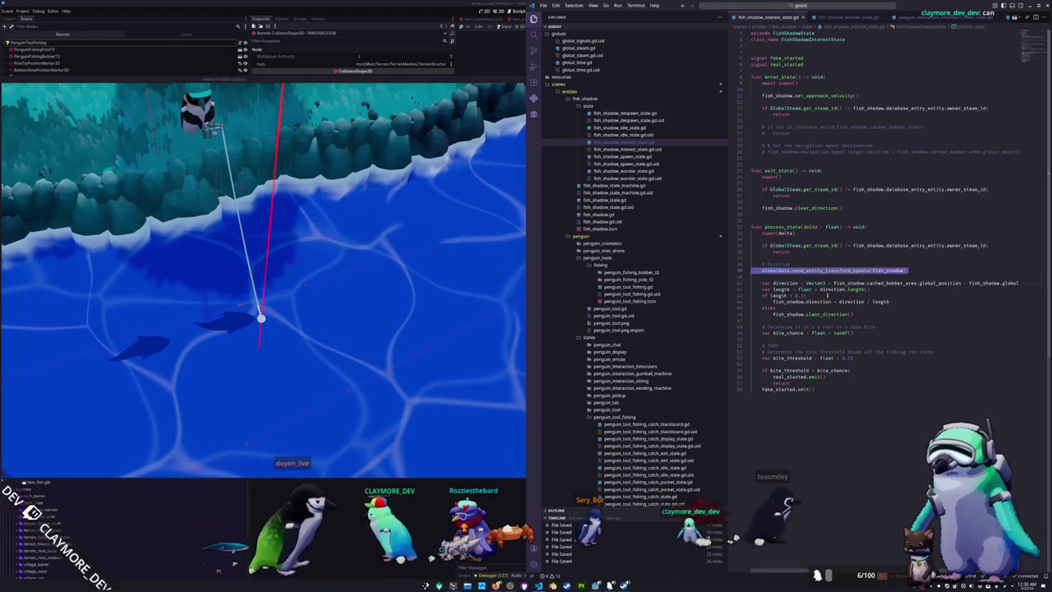
Change the length threshold from 0.1 to 0.01, then open fish_shadow_state.gd
left_click(828, 290)
key("Down")
key("Down")
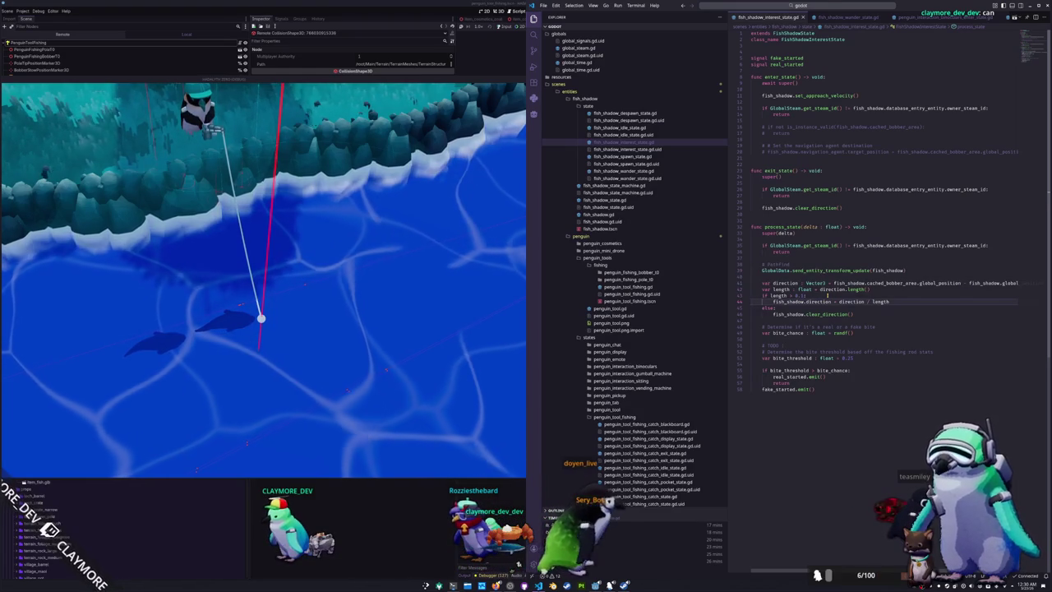
left_click(828, 296)
type("0")
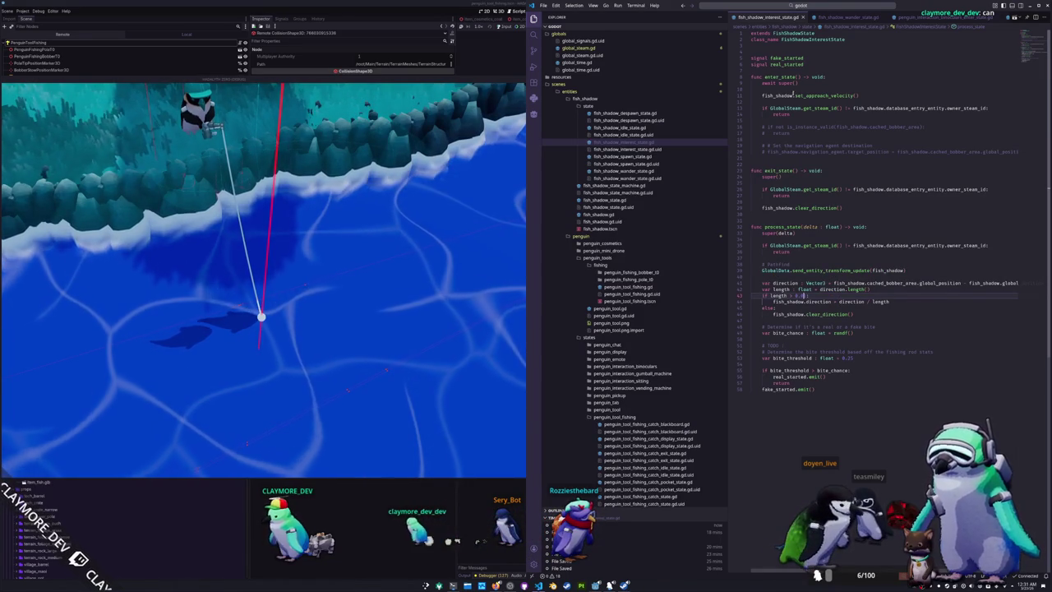
left_click(608, 199)
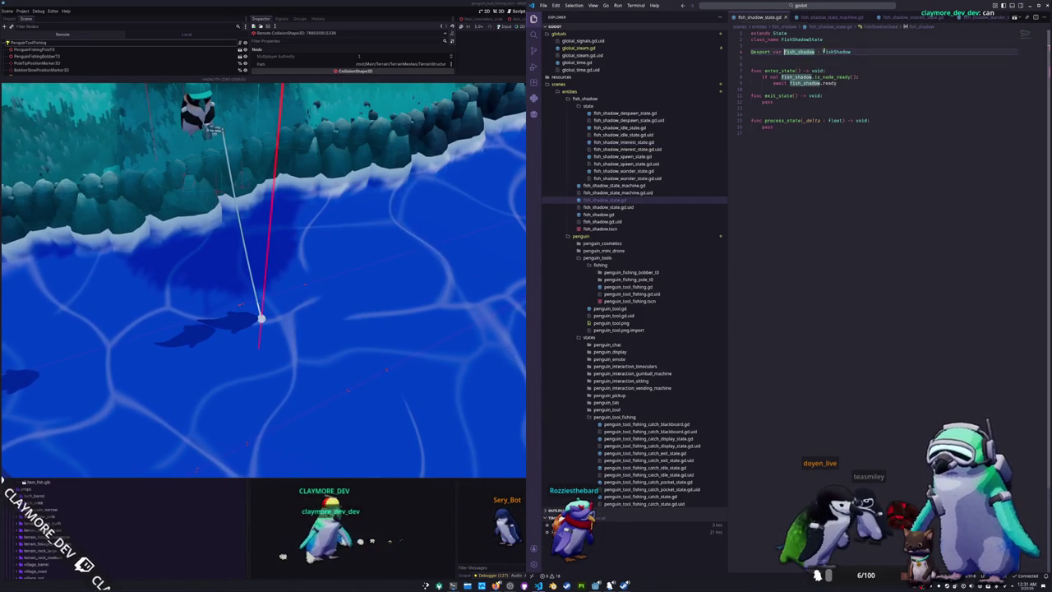
In fish_shadow.gd, multiply max_velocity in set_approach_velocity by 2.0
left_click(829, 52, "ctrl")
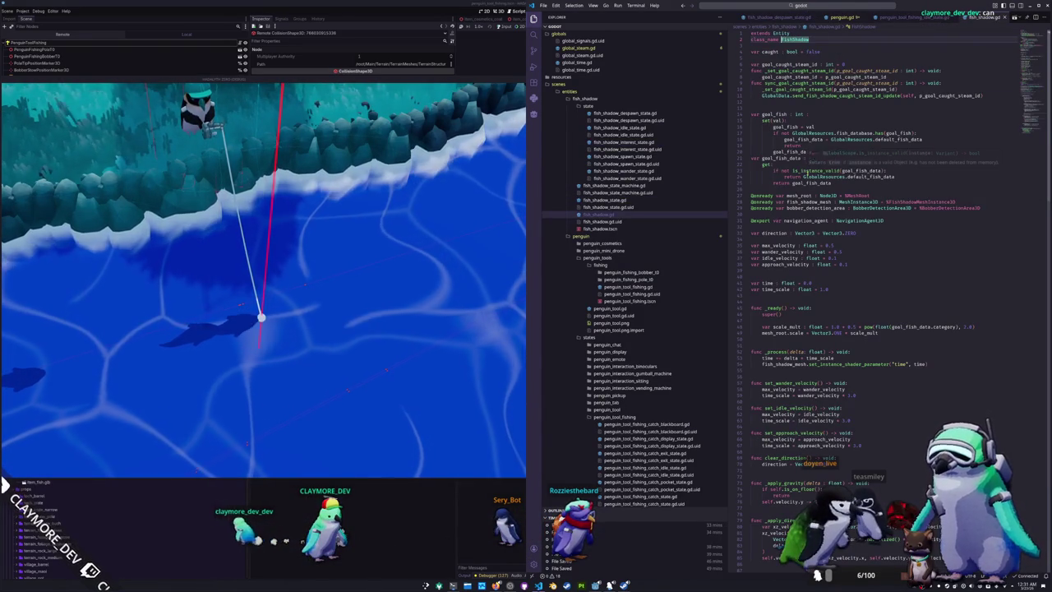
scroll(790, 269, "down", 6)
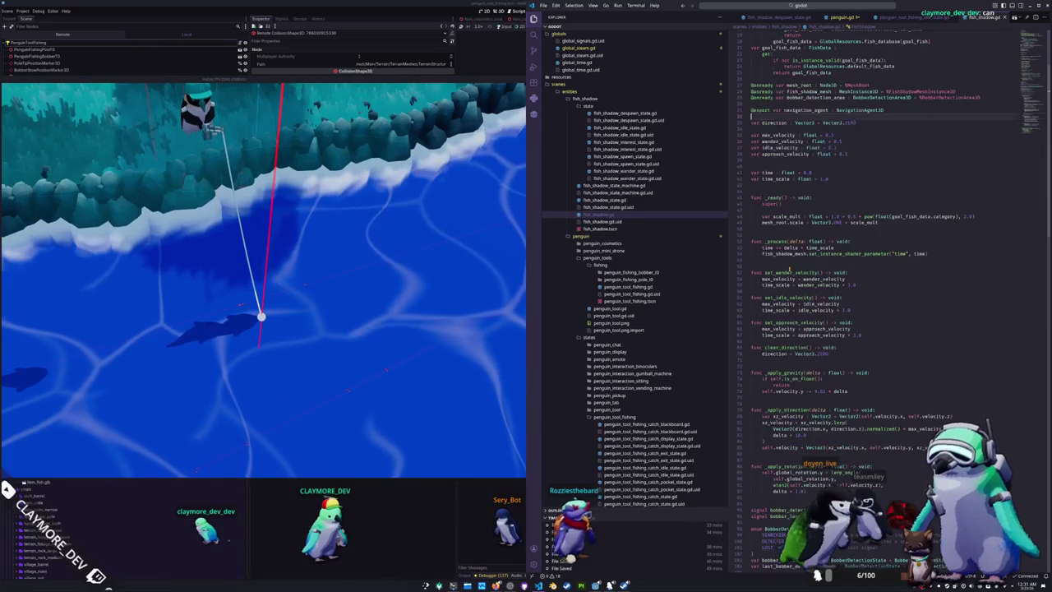
left_click(855, 328)
type("* 2.0")
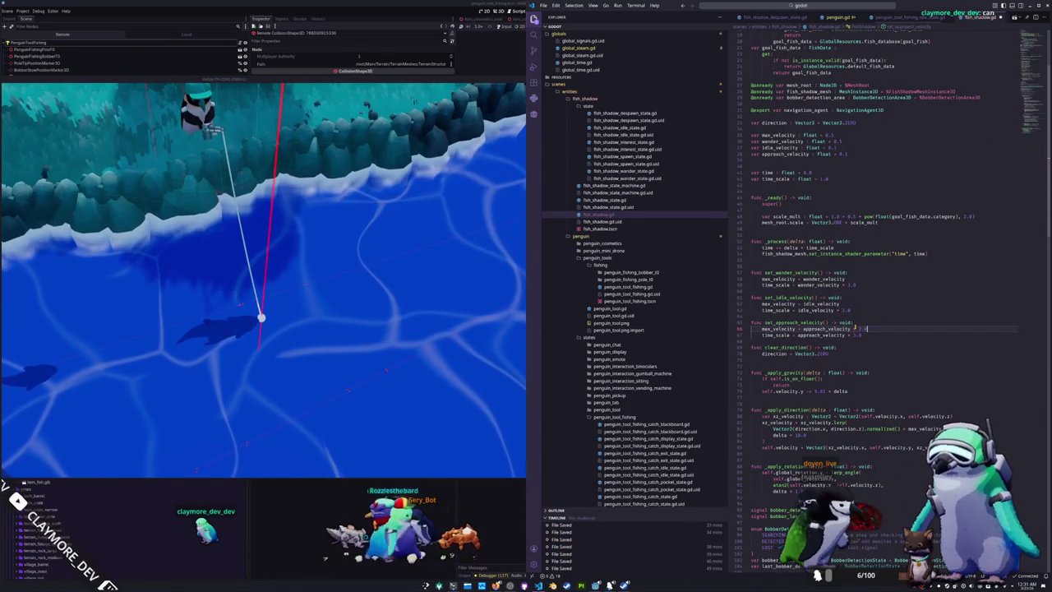
key("shift+Left")
key("shift+Left")
key("shift+Left")
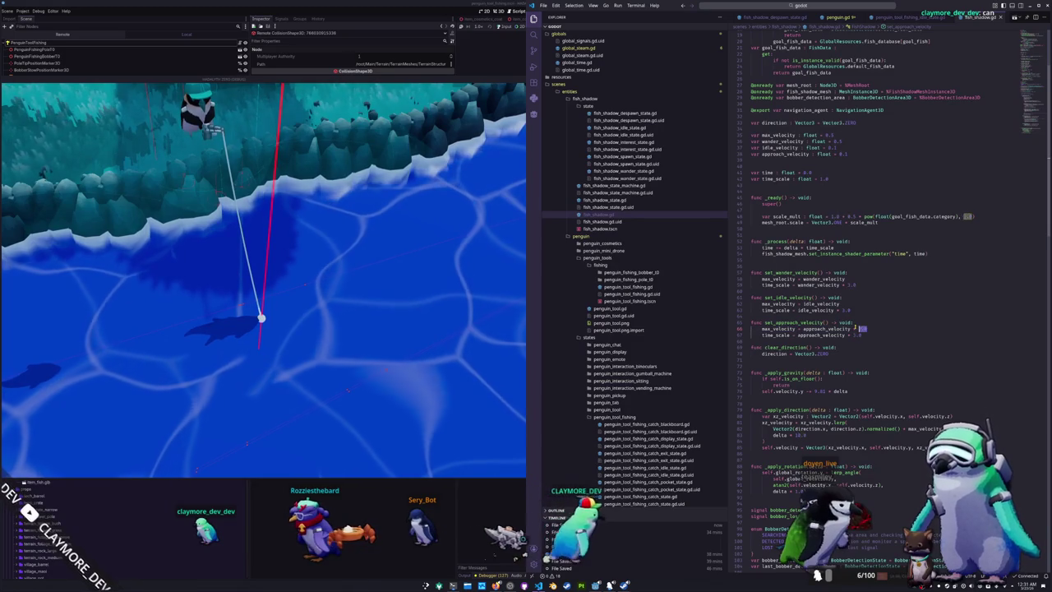
scroll(831, 426, "down", 10)
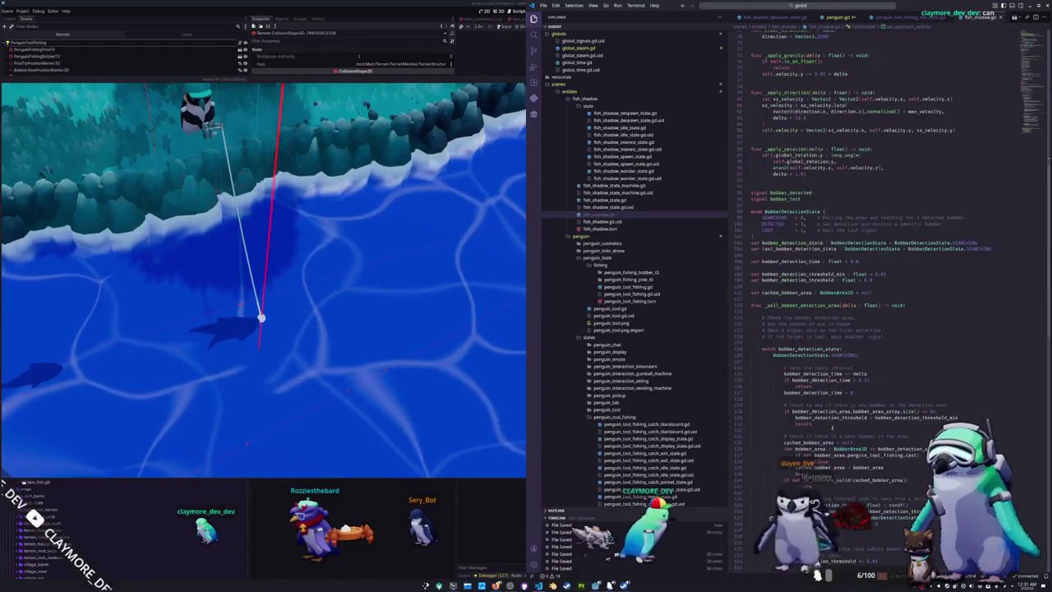
Scroll to _physics_process in fish_shadow.gd and inspect the _apply_rotation call
scroll(830, 426, "down", 8)
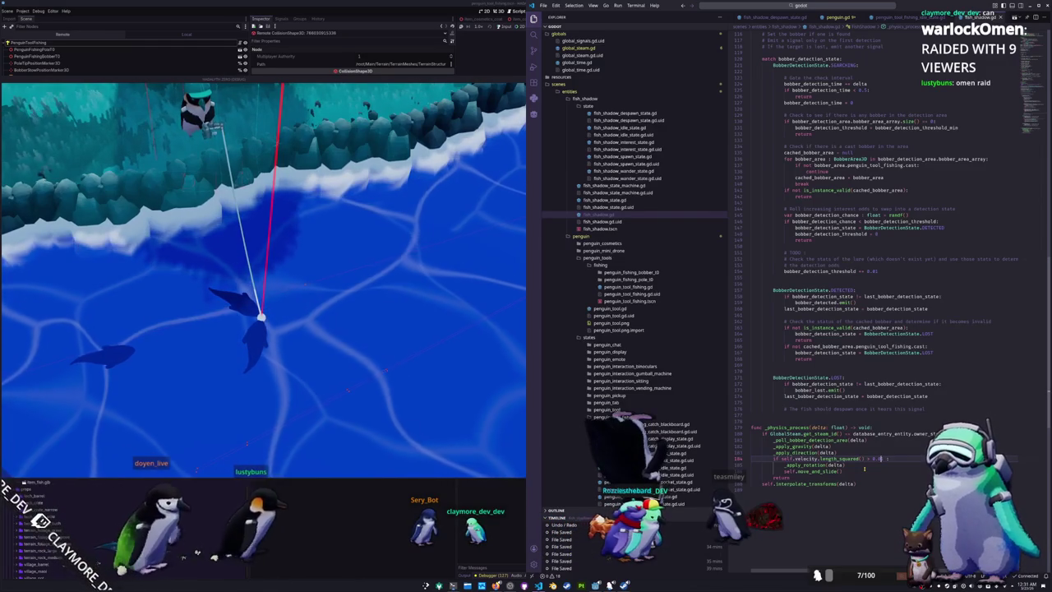
type("return")
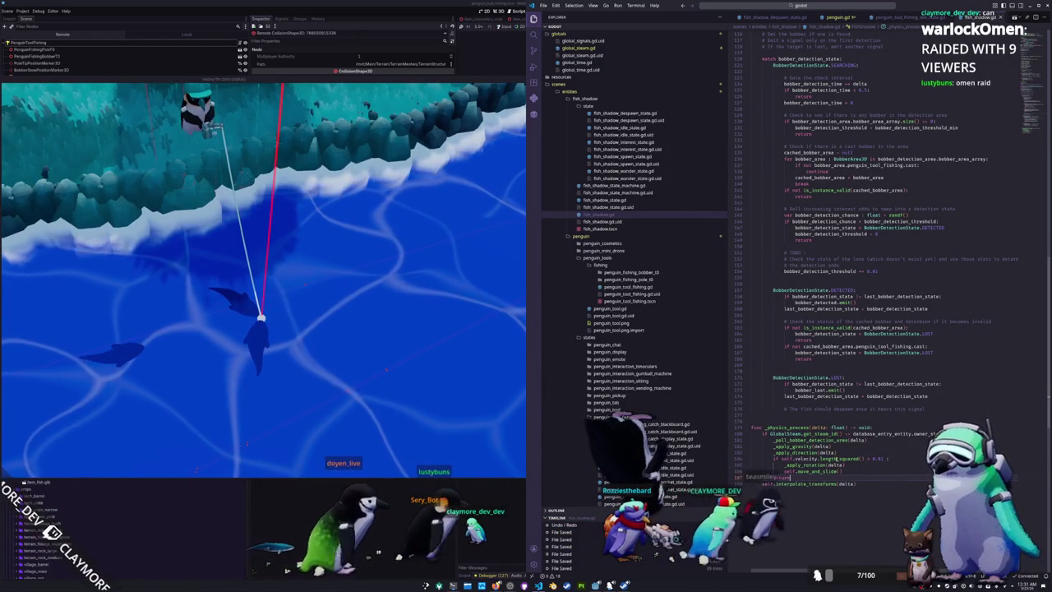
double_click(803, 464)
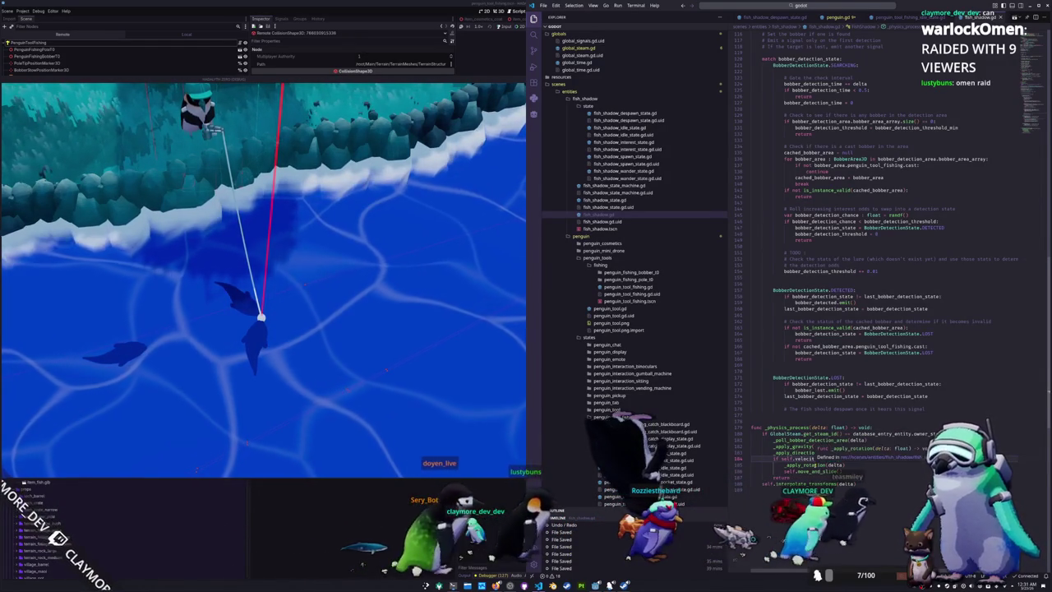
left_click(852, 472)
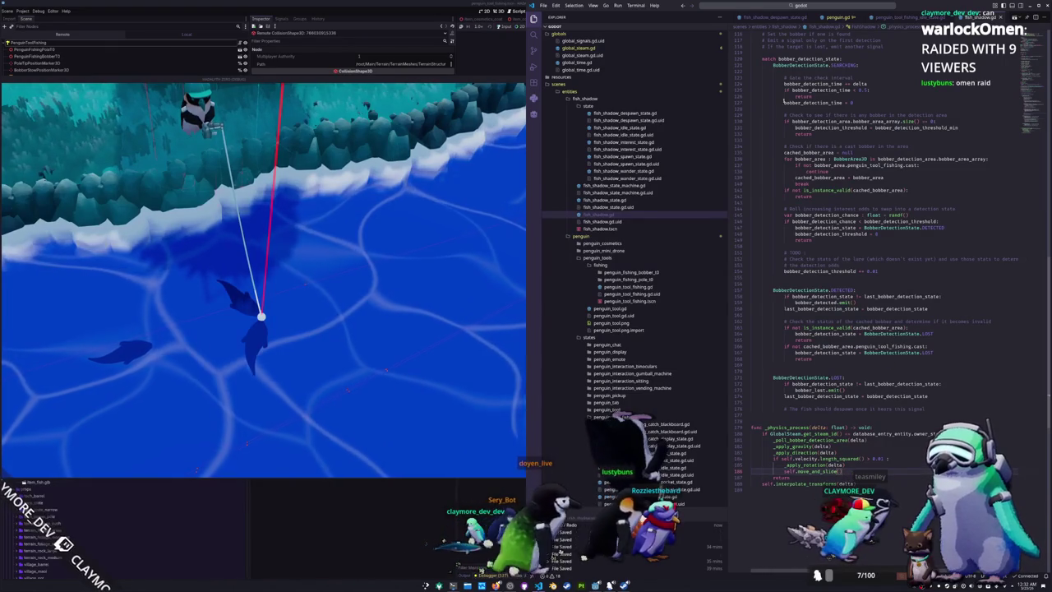
Switch via the fishing idle state script to penguin.gd at its tool declarations
left_click(897, 17)
left_click(839, 17)
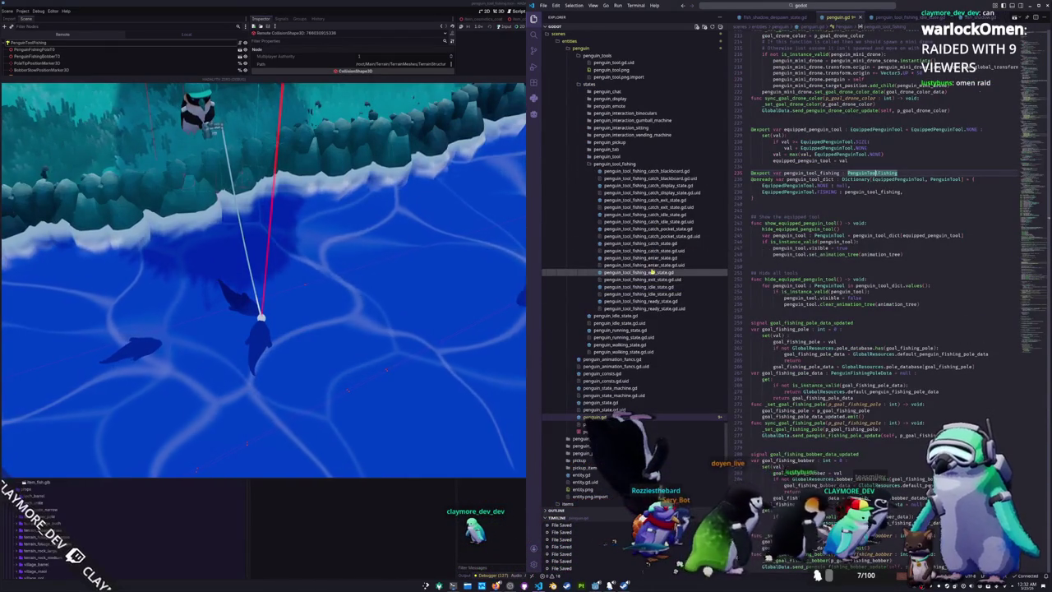
scroll(651, 273, "up", 10)
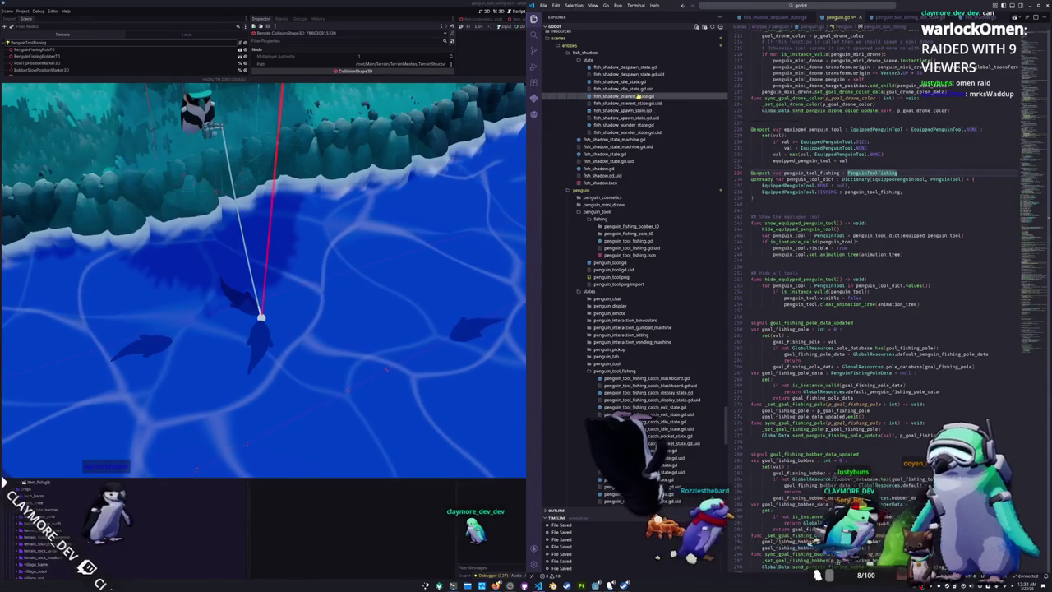
In fish_shadow_interest_state.gd, add 'return' right after the direction assignment in the length check
left_click(638, 96)
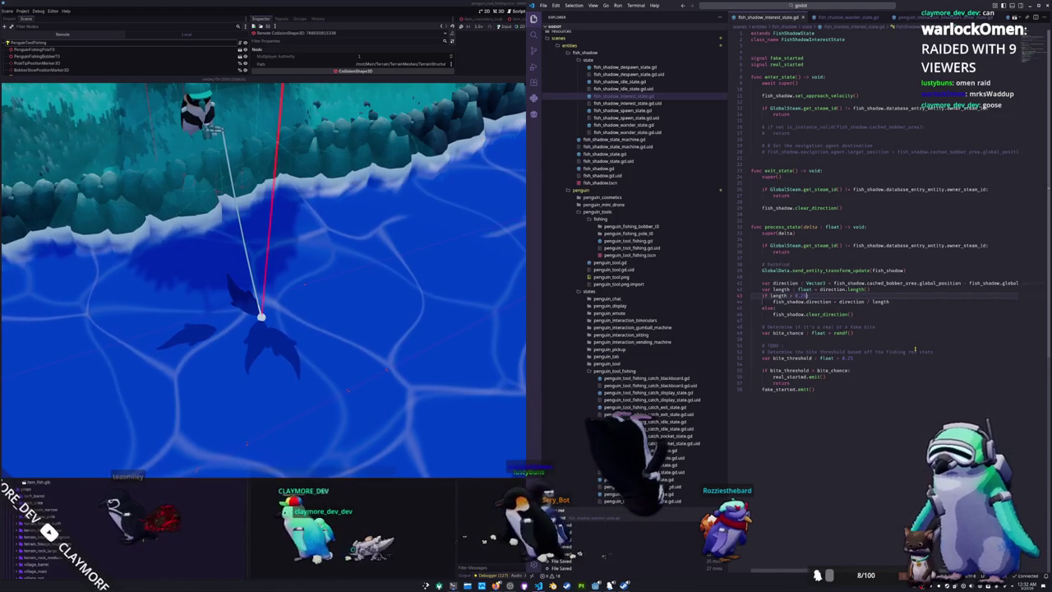
key("Up")
key("Up")
key("Down")
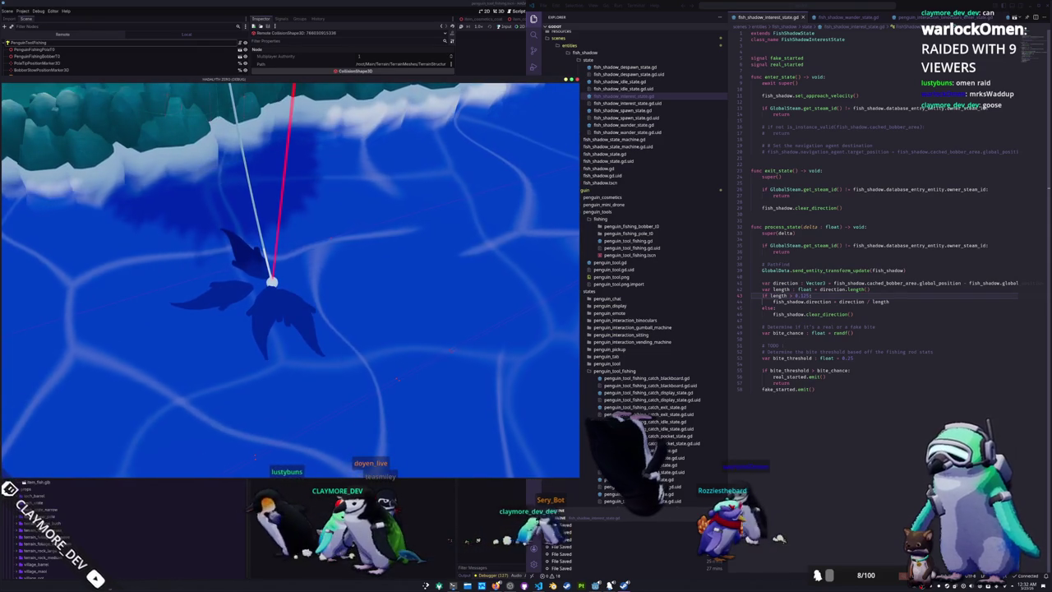
left_click(790, 338)
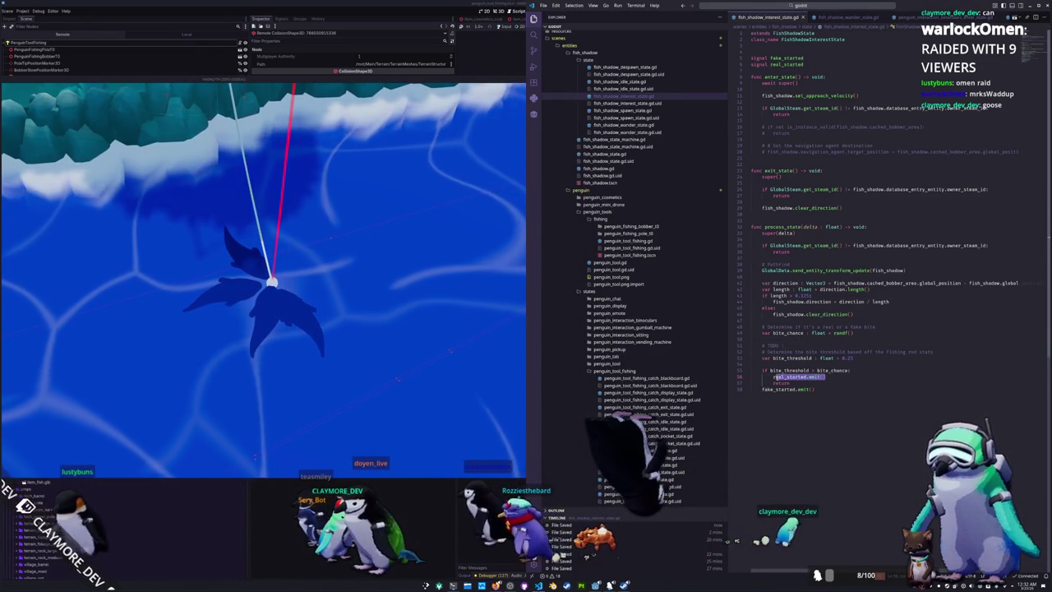
left_click(814, 388)
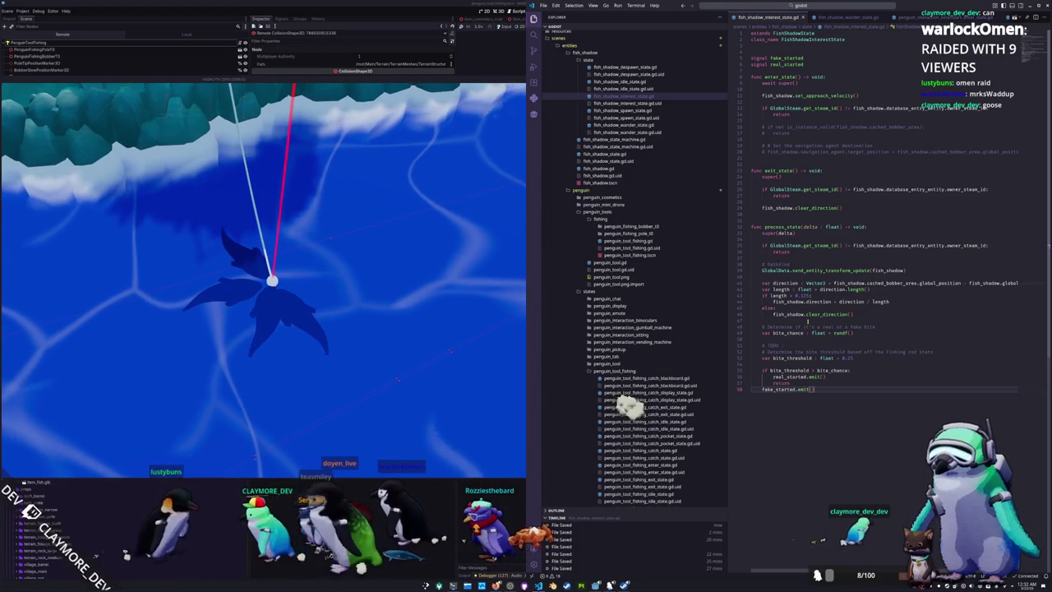
left_click(808, 321)
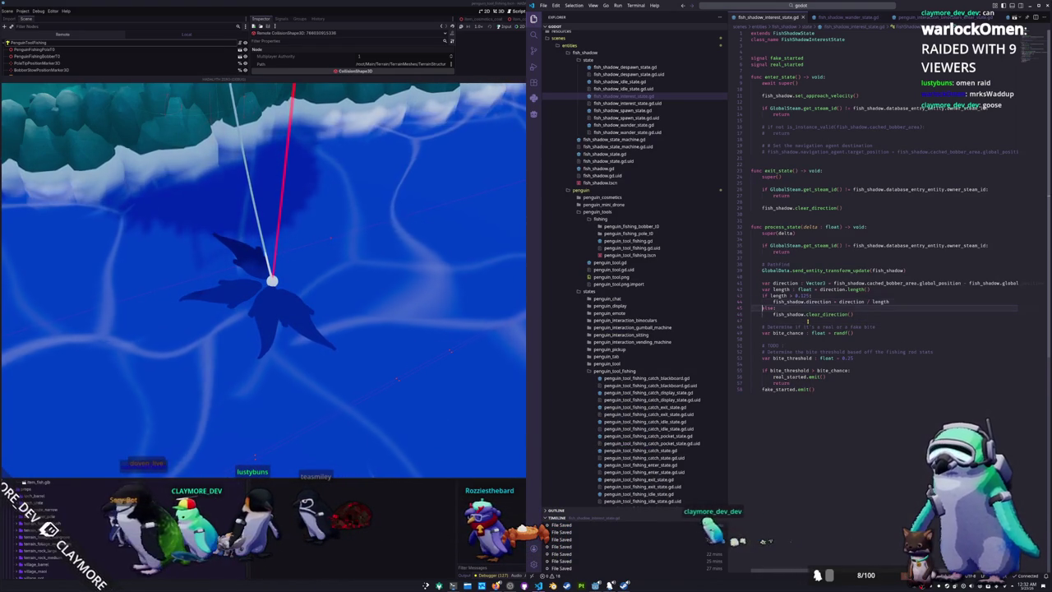
key("Return")
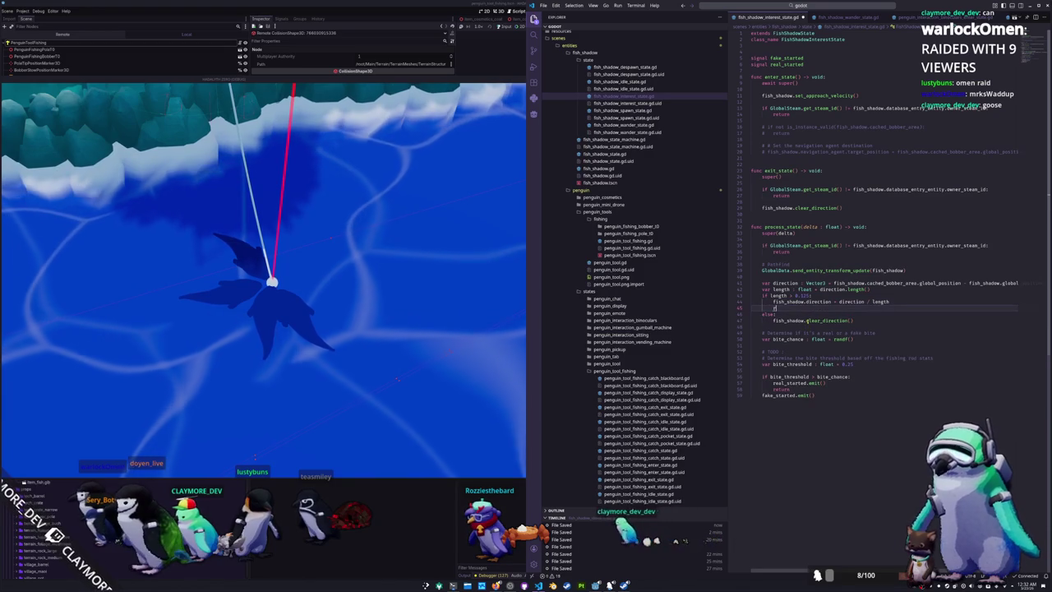
type("eturn")
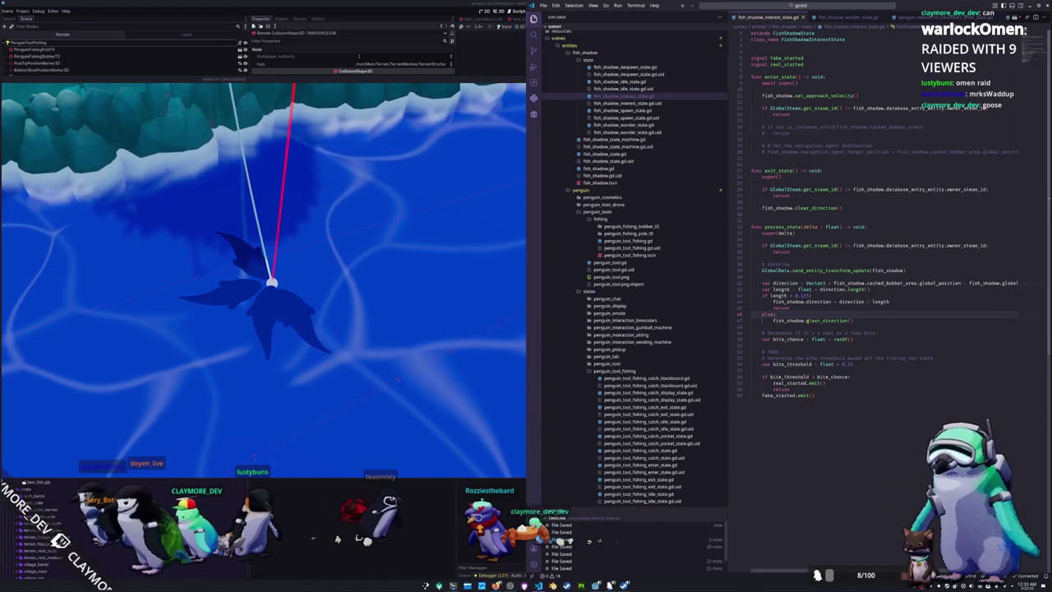
Check the game, then remove the comment above the transform update call
left_click(444, 414)
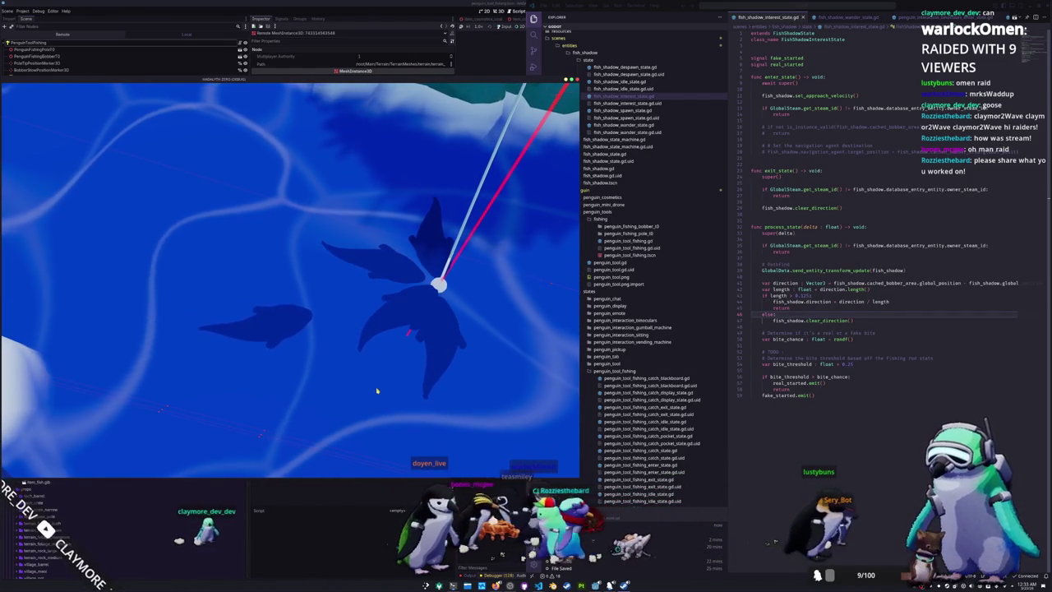
left_click(783, 326)
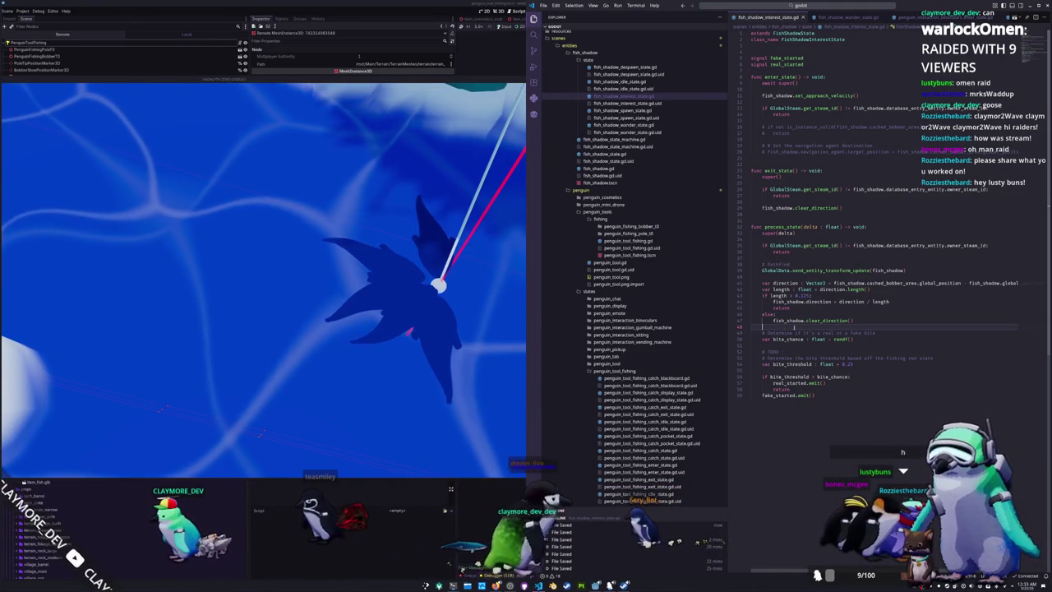
left_click(777, 345)
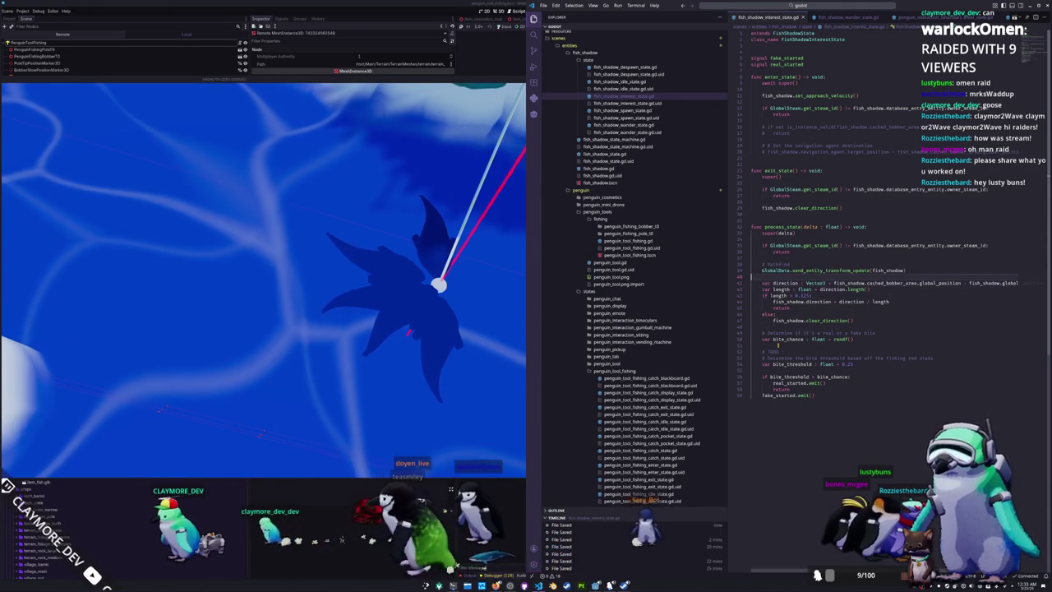
key("ctrl+z")
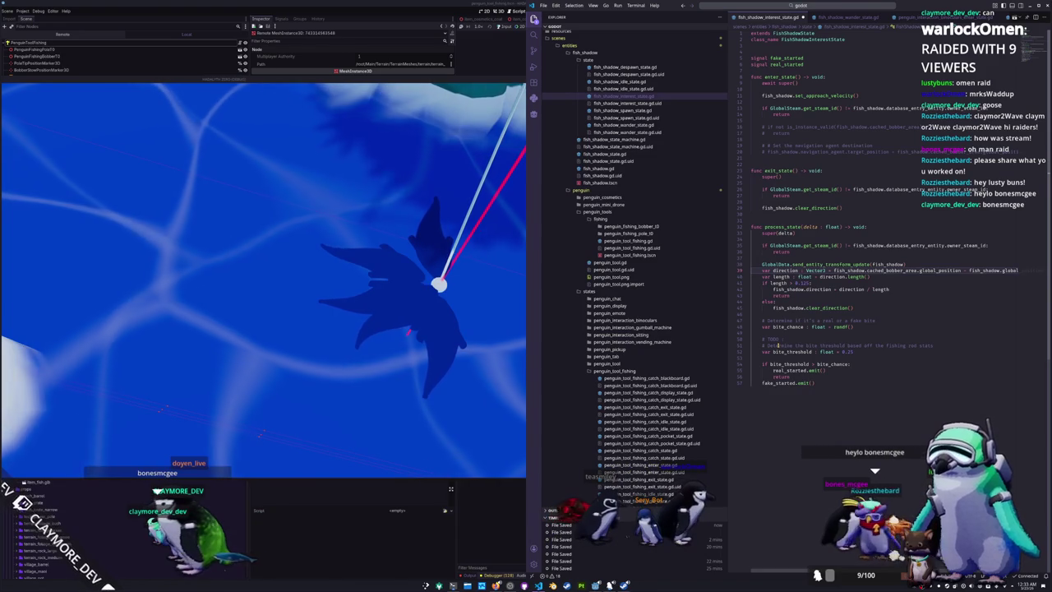
Cut the send_entity_transform_update line and paste it below the direction assignment
key("shift+Up")
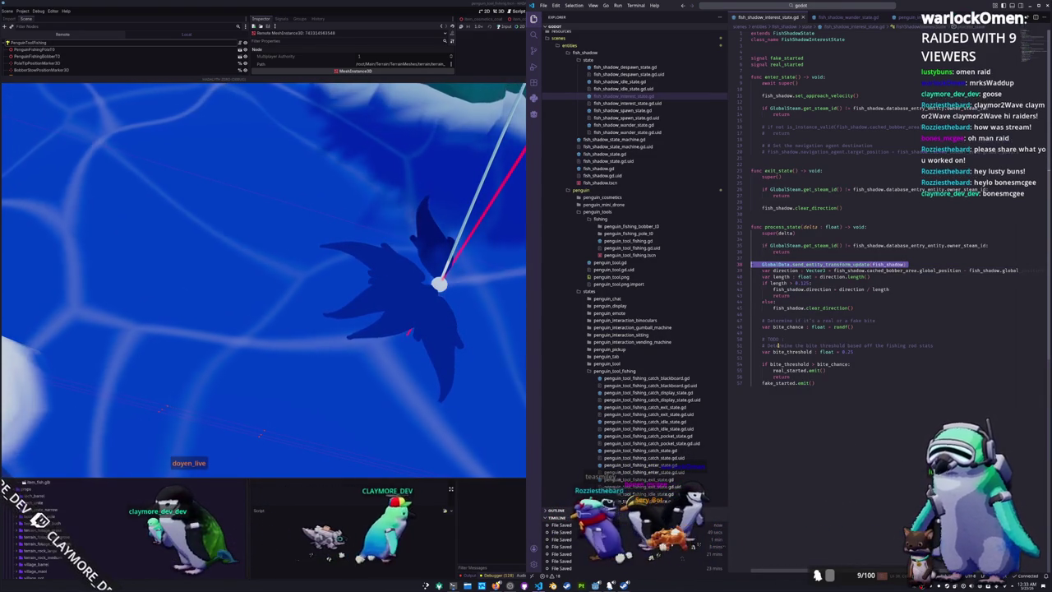
key("ctrl+x")
key("Down")
key("Down")
key("Down")
key("End")
key("Return")
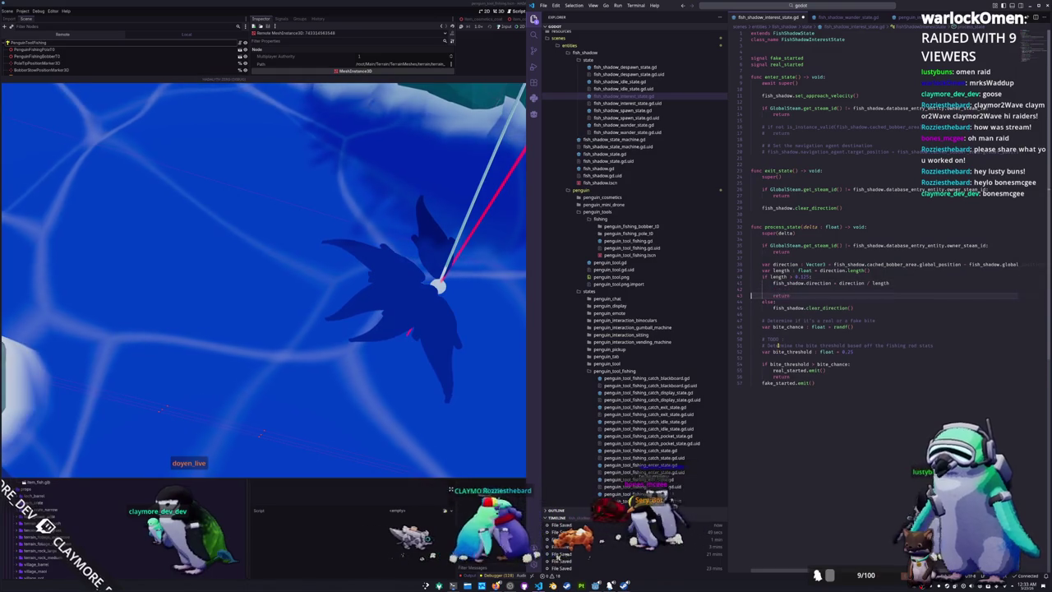
key("ctrl+v")
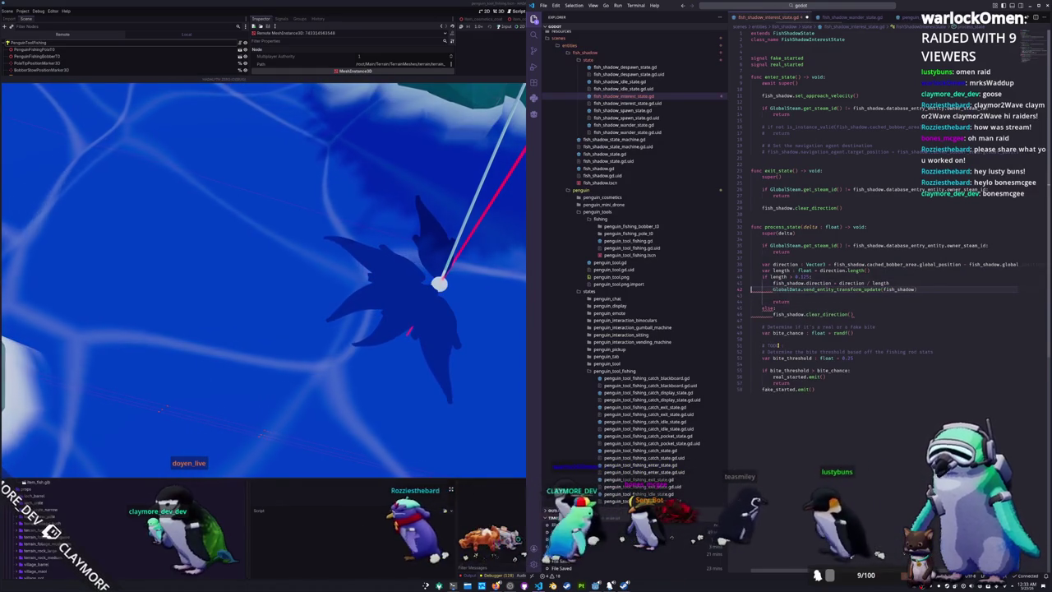
key("BackSpace")
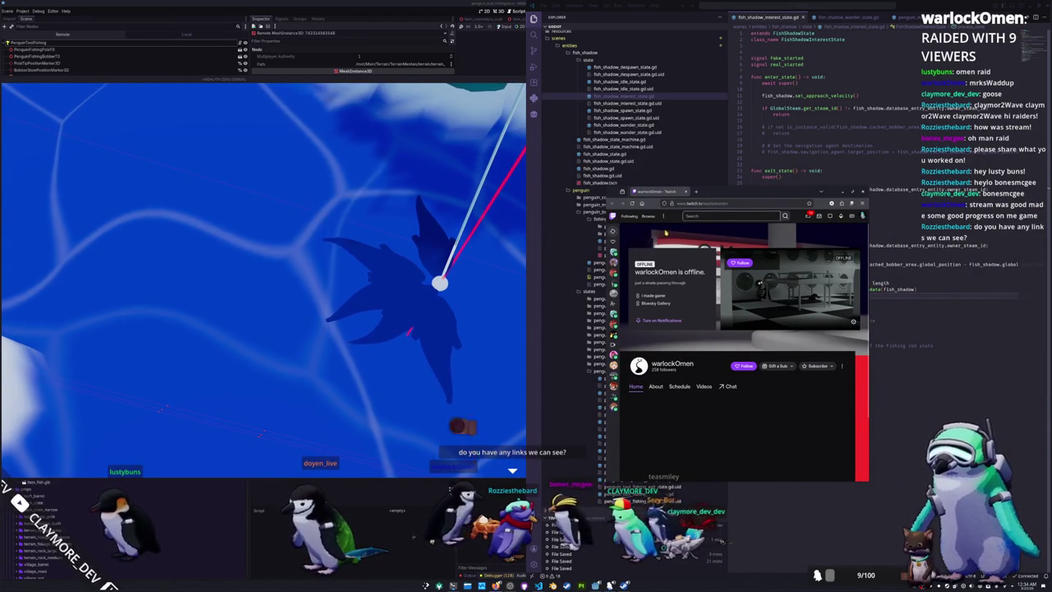
Open the channel's About page, then the game's itch.io page in a new tab, and play its trailer
scroll(744, 329, "down", 1)
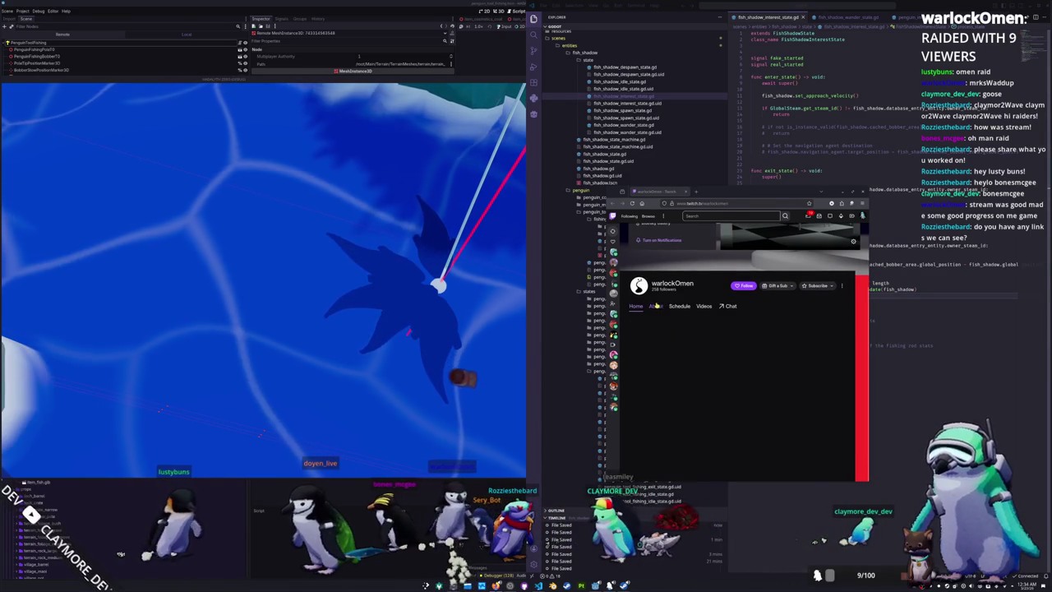
left_click(656, 330)
scroll(746, 379, "down", 1)
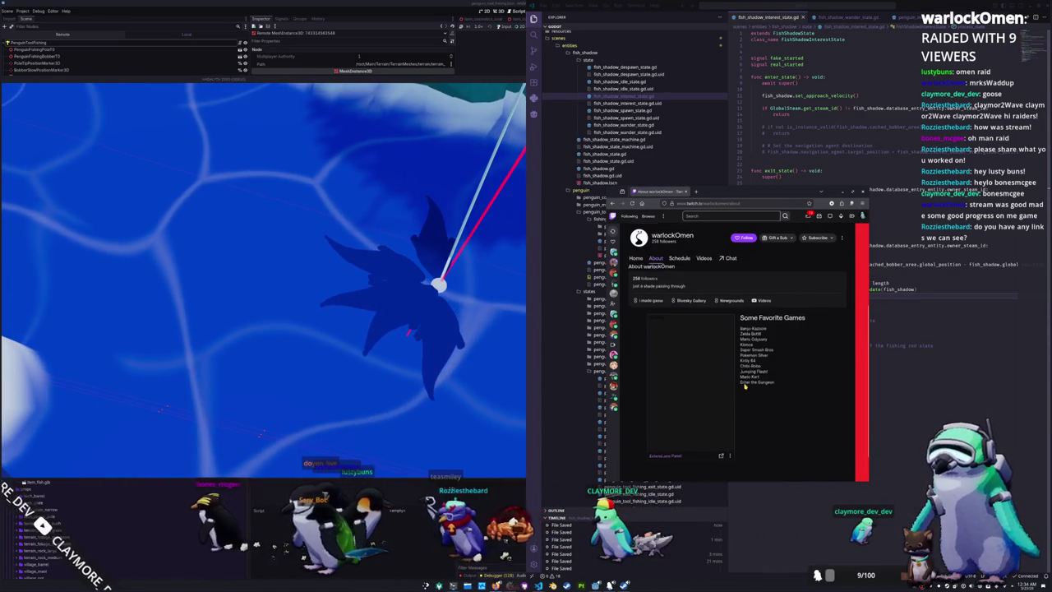
scroll(749, 380, "up", 1)
middle_click(651, 352)
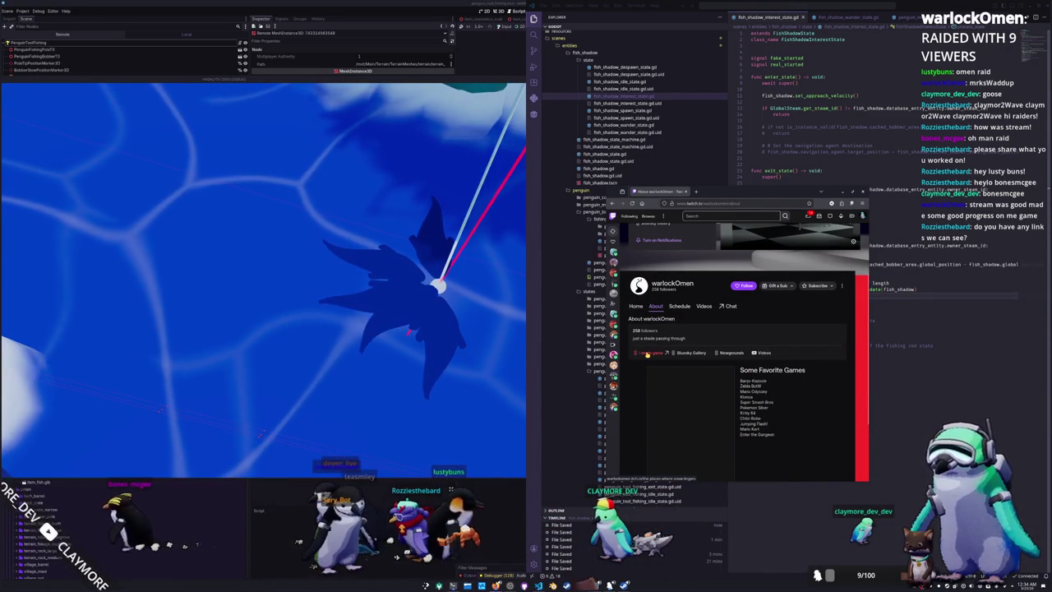
left_click(696, 192)
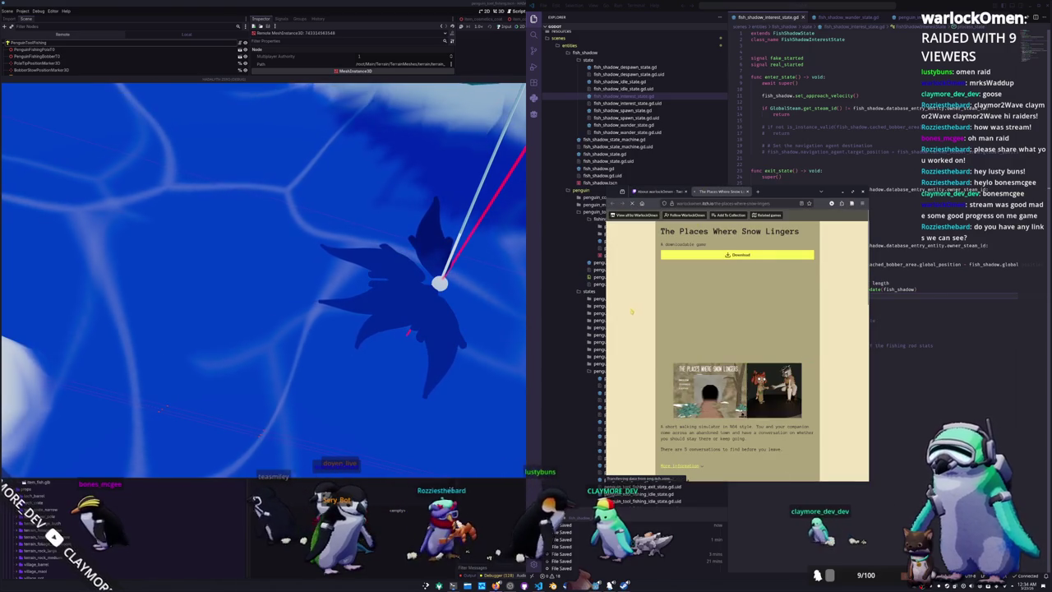
scroll(644, 339, "down", 5)
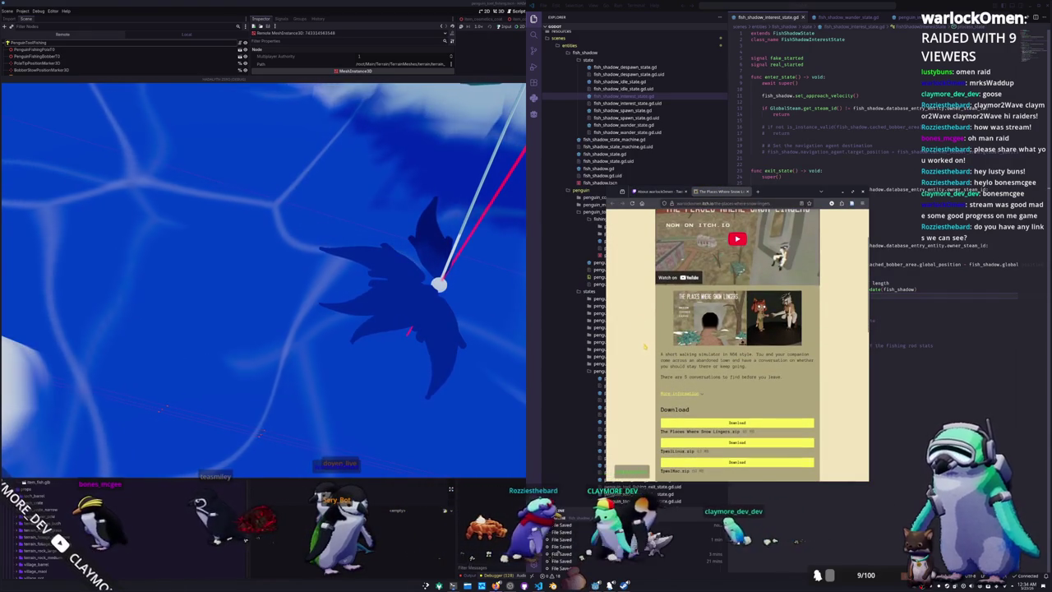
scroll(644, 360, "up", 5)
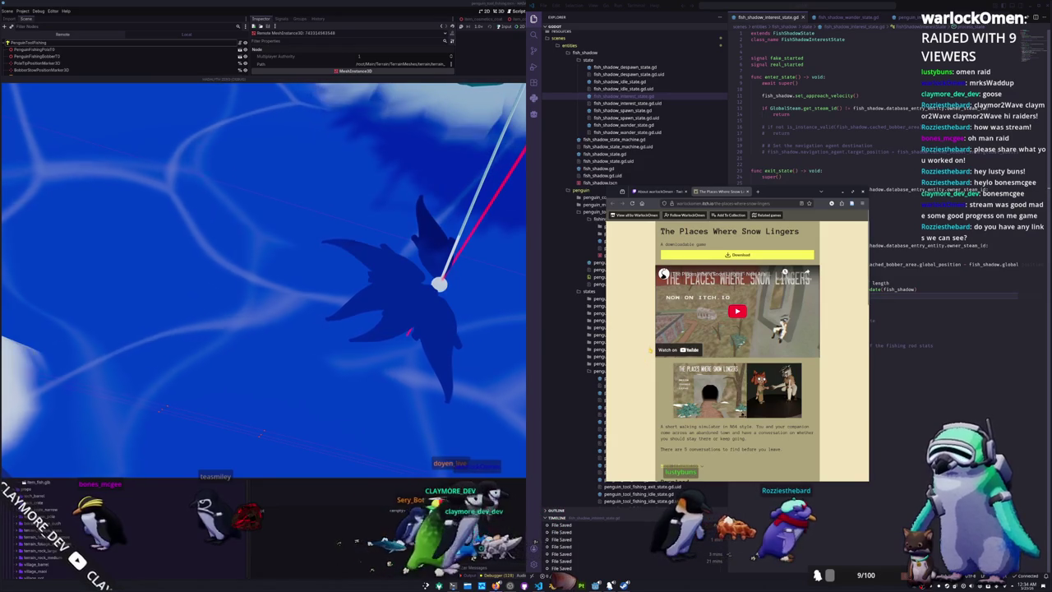
left_click(736, 311)
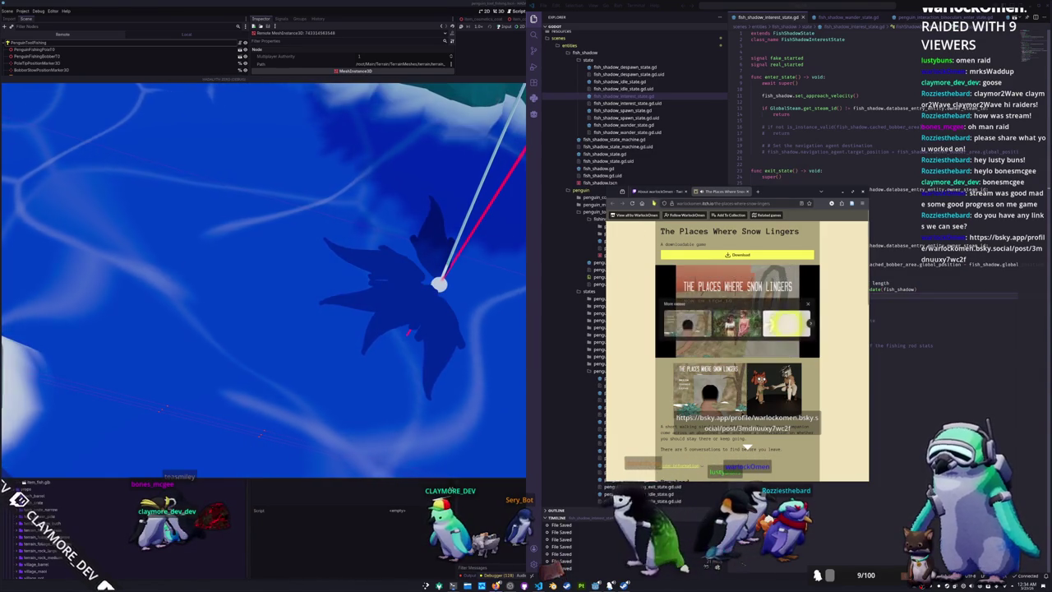
Return to the Twitch About page, widen the Bluesky post window, then close the browser
key("ctrl+shift+Tab")
scroll(738, 353, "down", 1)
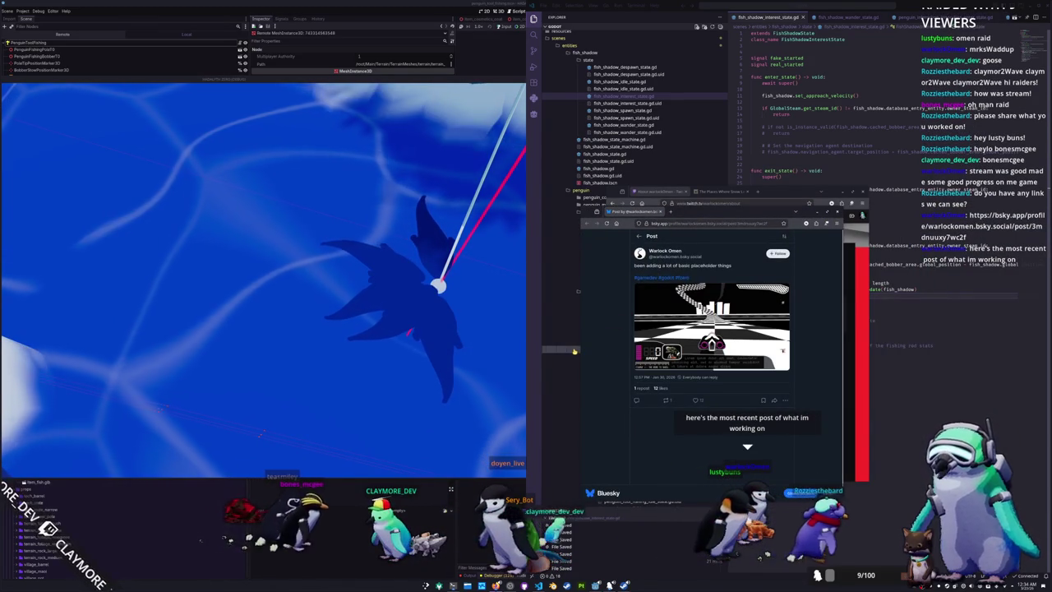
left_click_drag(581, 345, 403, 342)
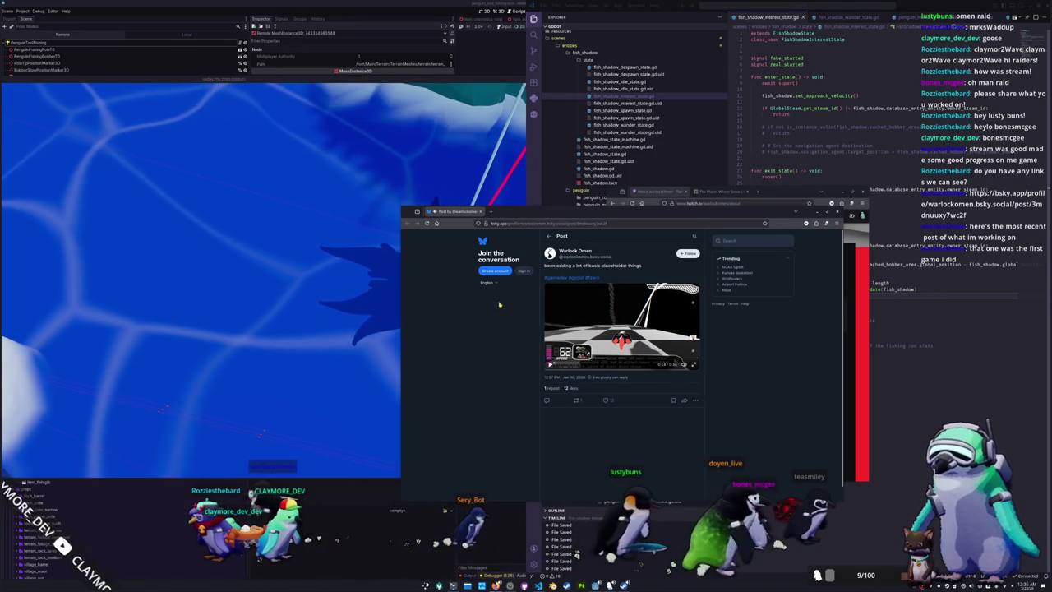
left_click_drag(448, 212, 649, 207)
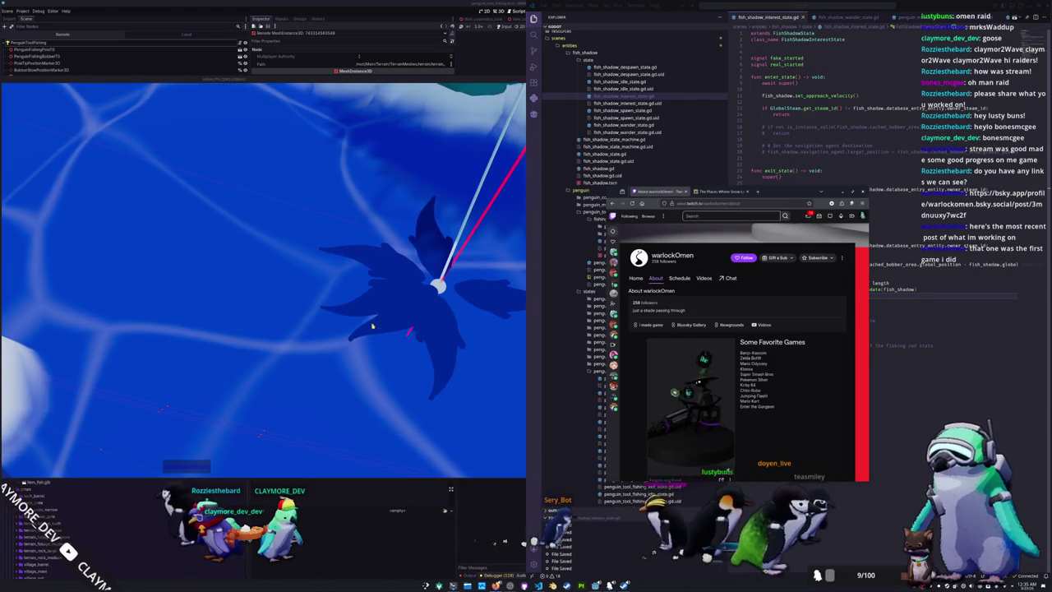
left_click(684, 191)
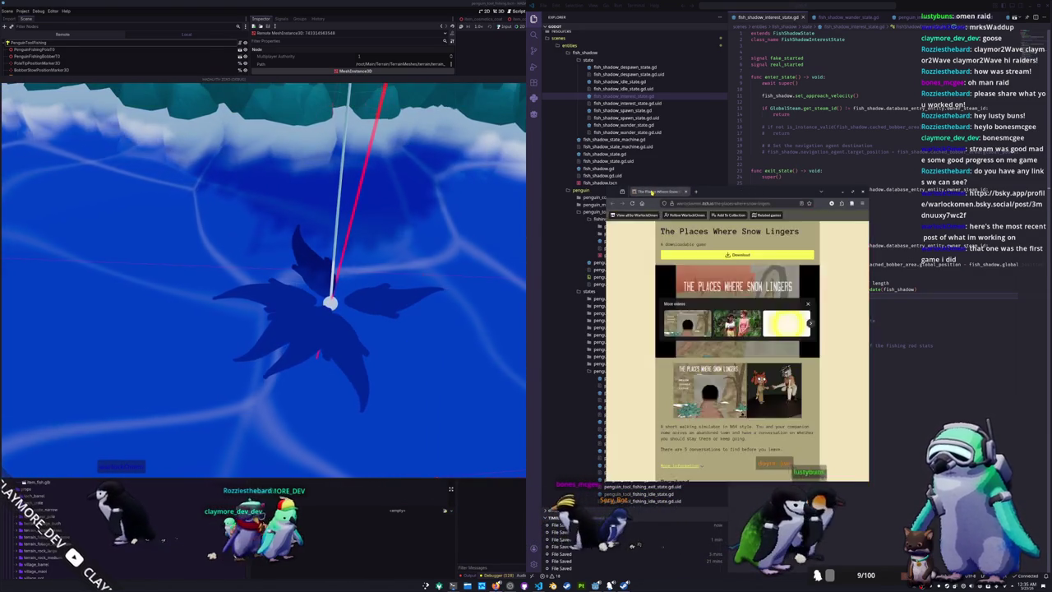
left_click(684, 192)
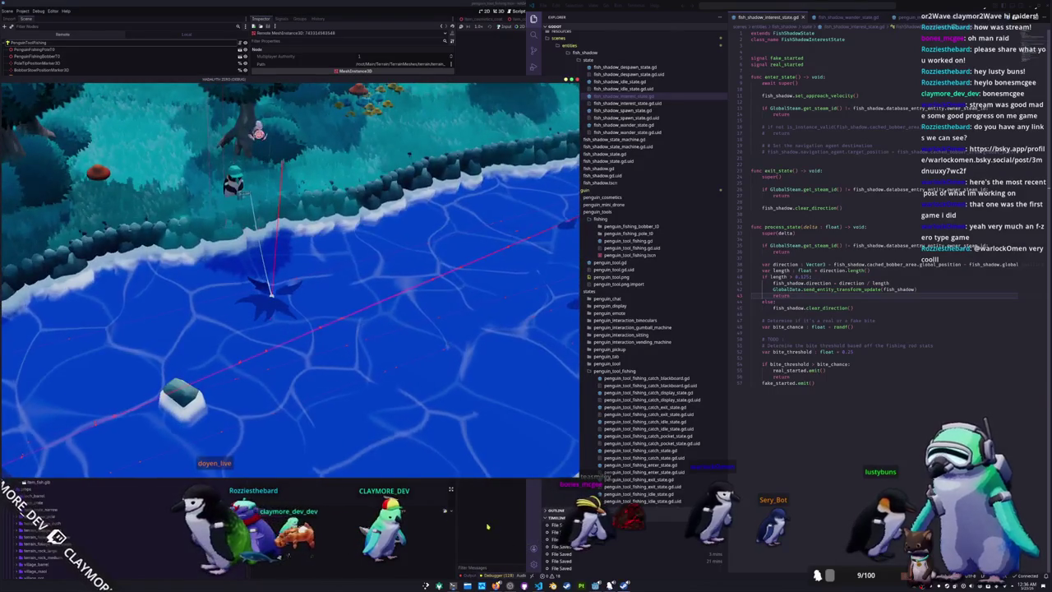
Stop the game, add shadows_disabled to the fish shadow shader's render_mode, and rerun
key("F8")
left_click(563, 576)
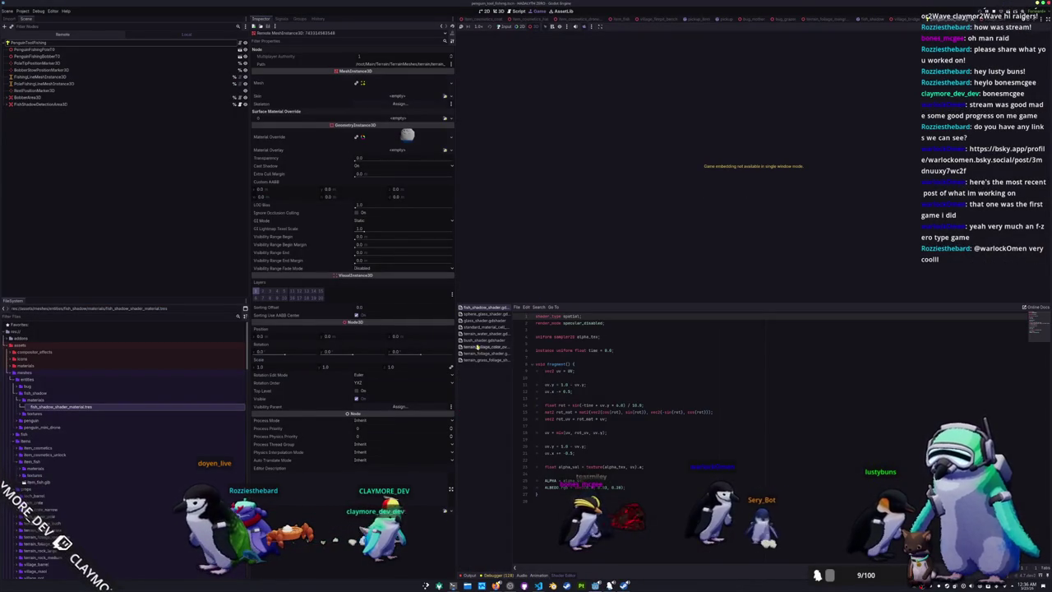
left_click(556, 363)
left_click(605, 323)
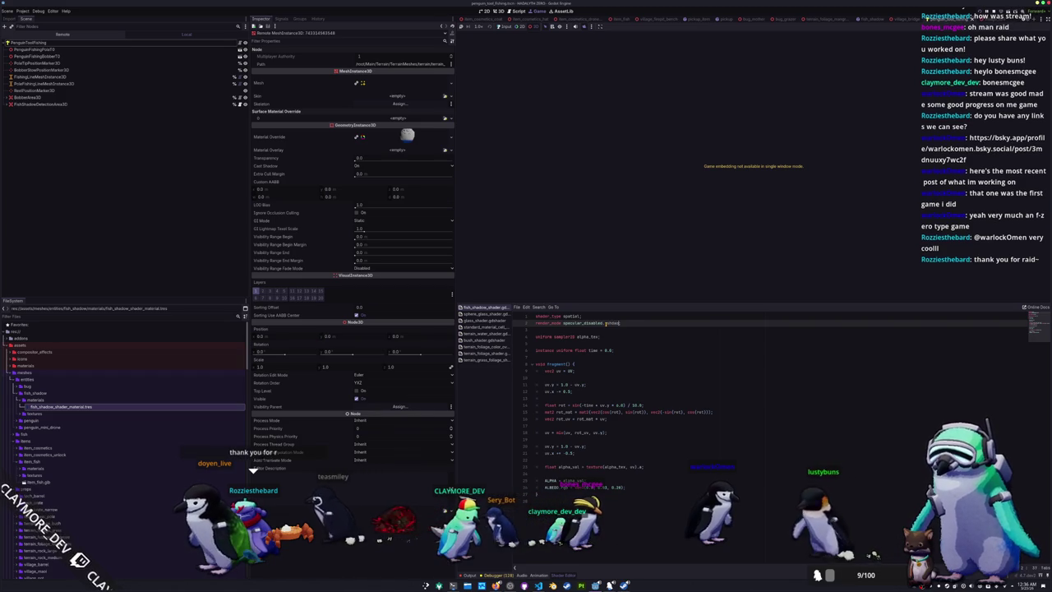
type("ws_")
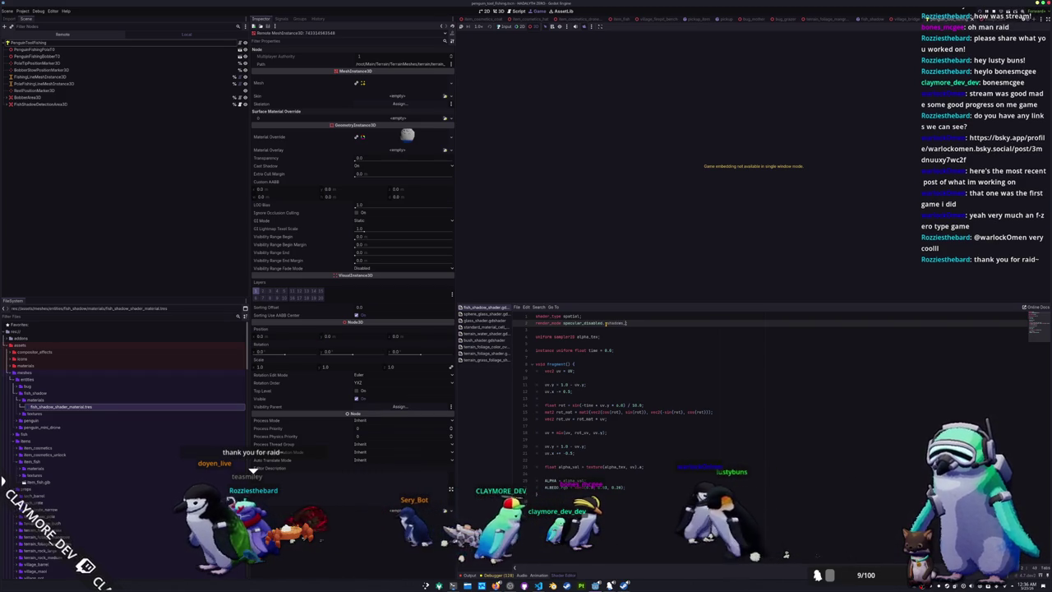
type("disabled;")
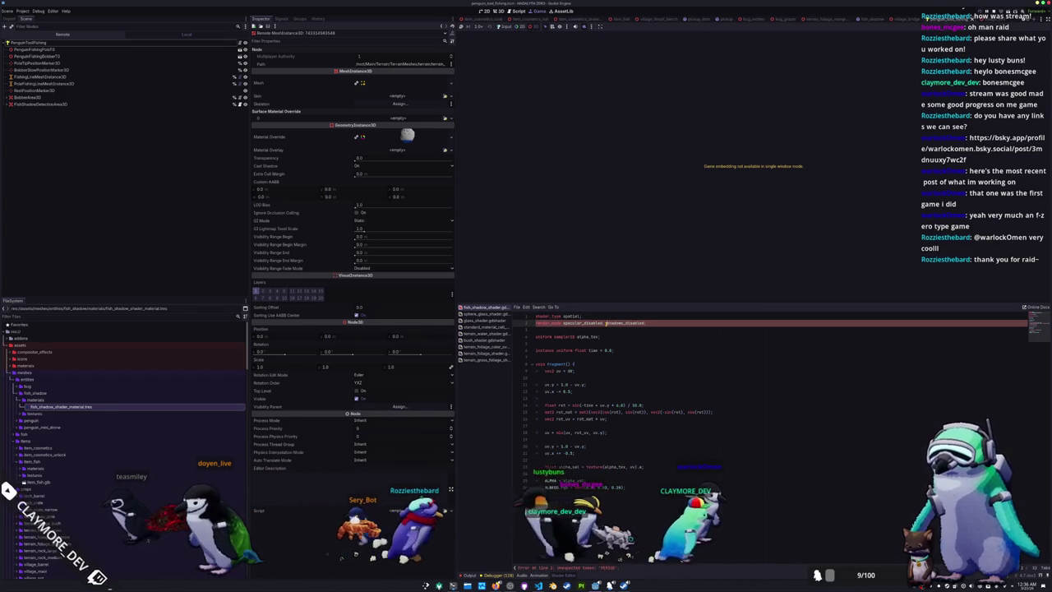
type(",")
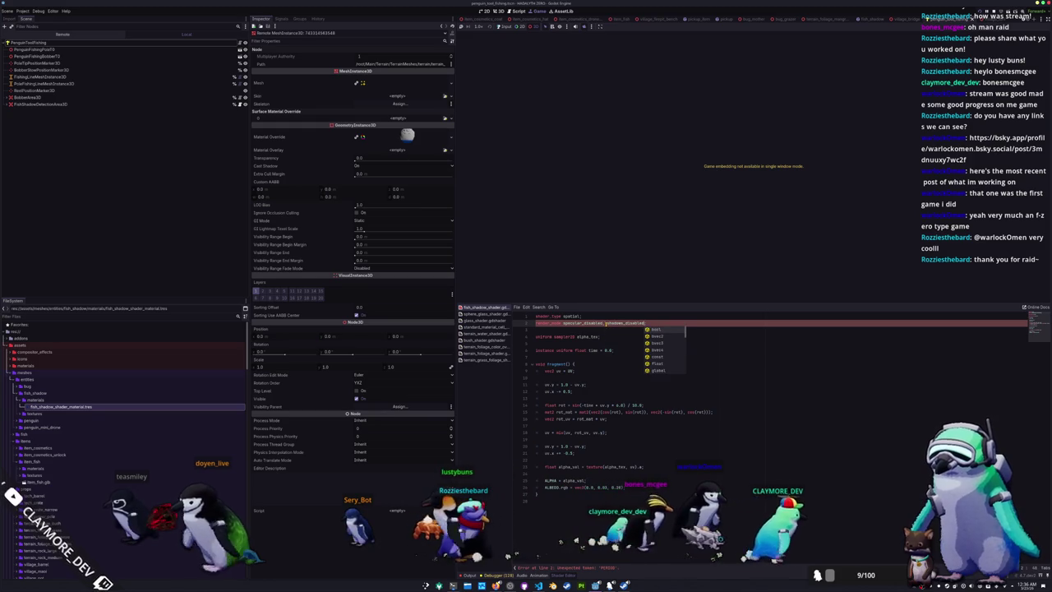
left_click(607, 328)
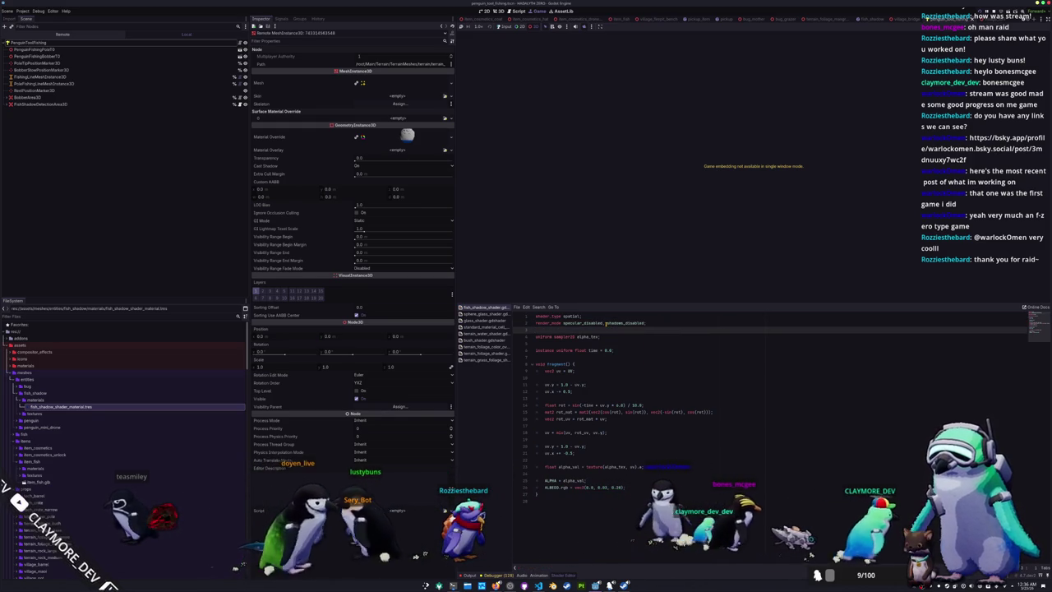
key("F5")
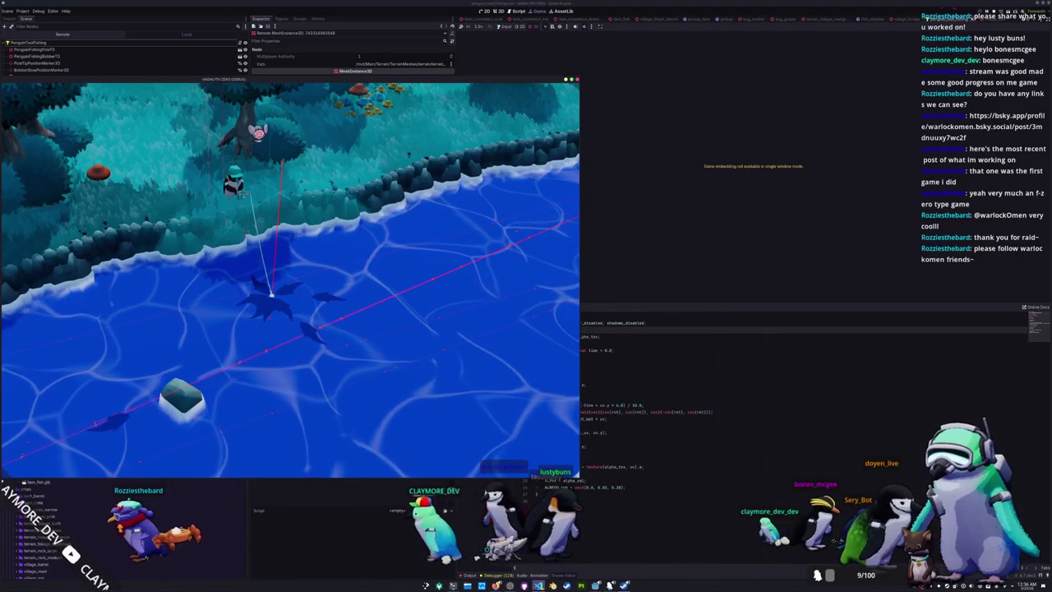
Back in VS Code, select real_started and scroll to see where it is used
key("alt+Tab")
left_click(762, 359)
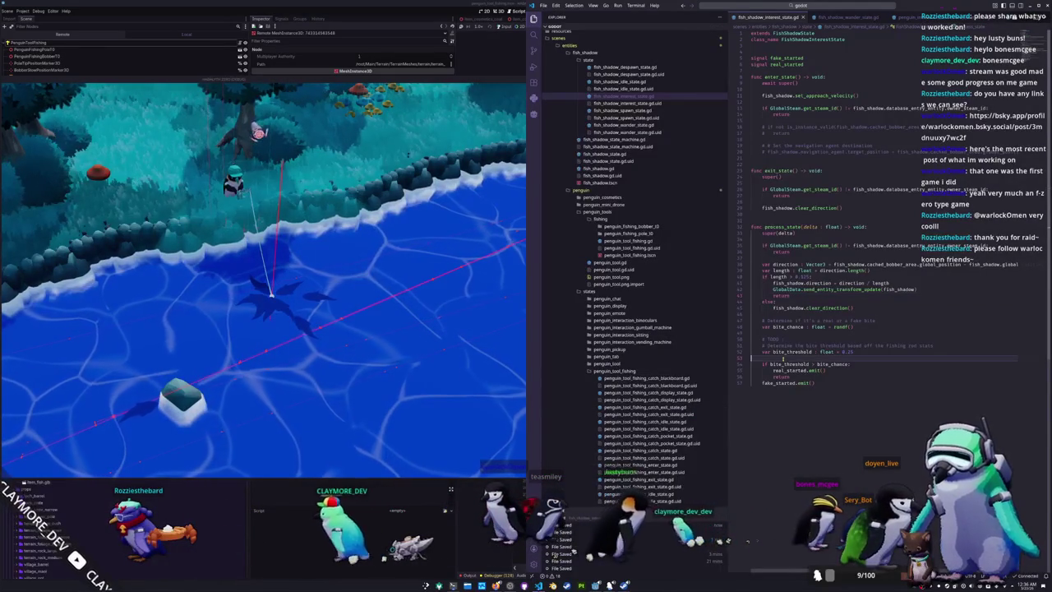
double_click(797, 371)
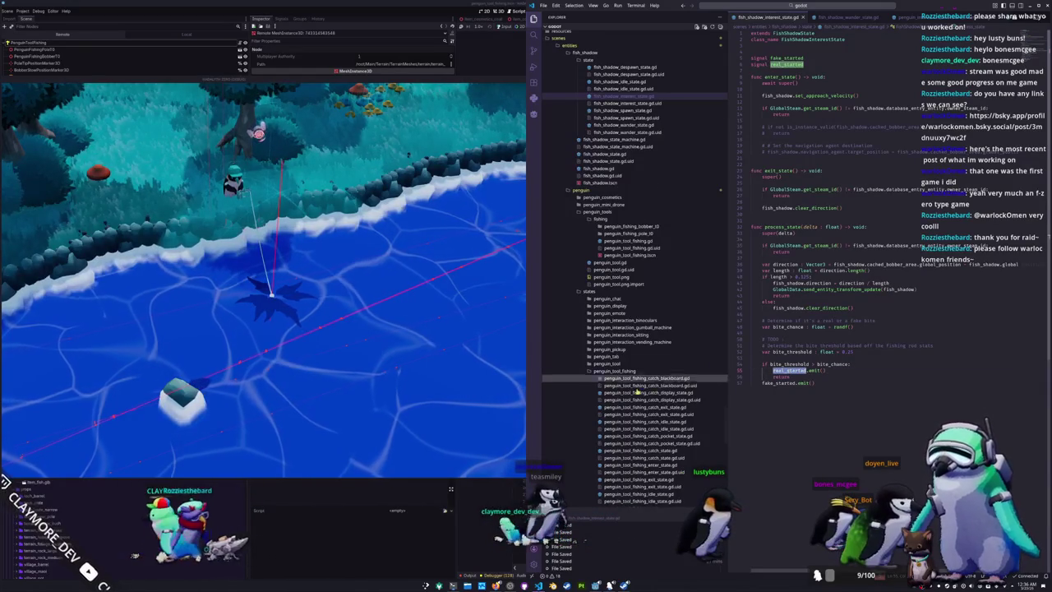
scroll(626, 378, "down", 5)
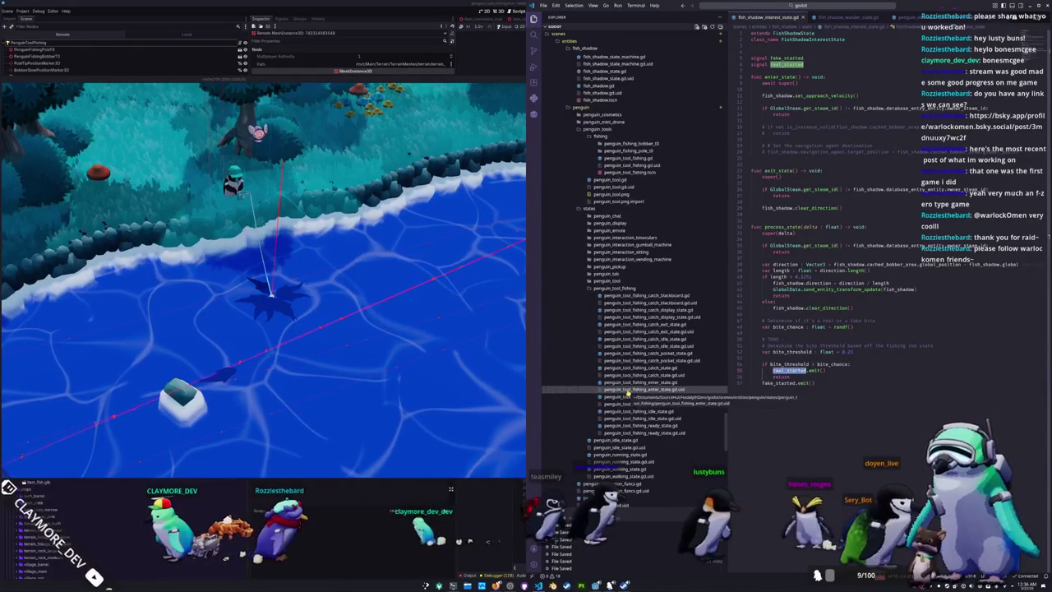
scroll(641, 362, "up", 7)
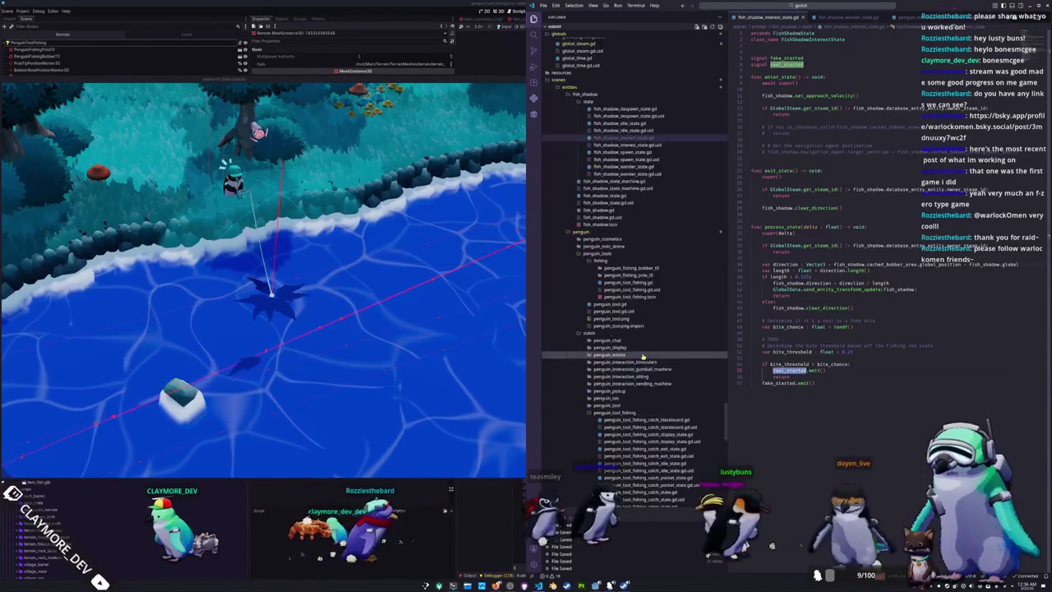
scroll(643, 355, "up", 4)
Create a new file in the state folder and begin a GlobalData.fish_sad call in enter_state
right_click(631, 174)
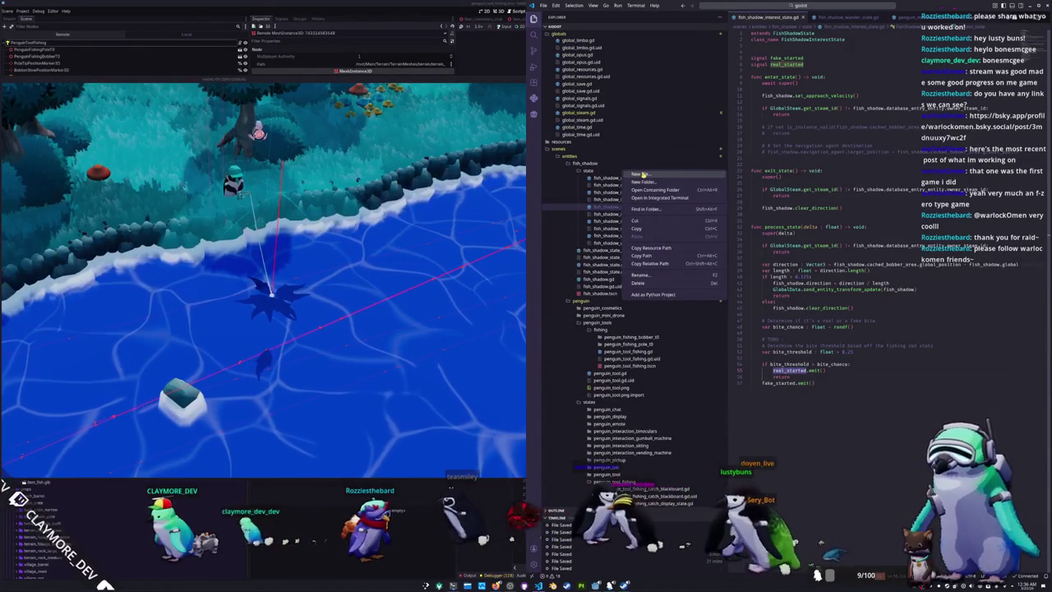
left_click(643, 175)
left_click(986, 152)
key("Return")
key("Return")
type("GlobalData.")
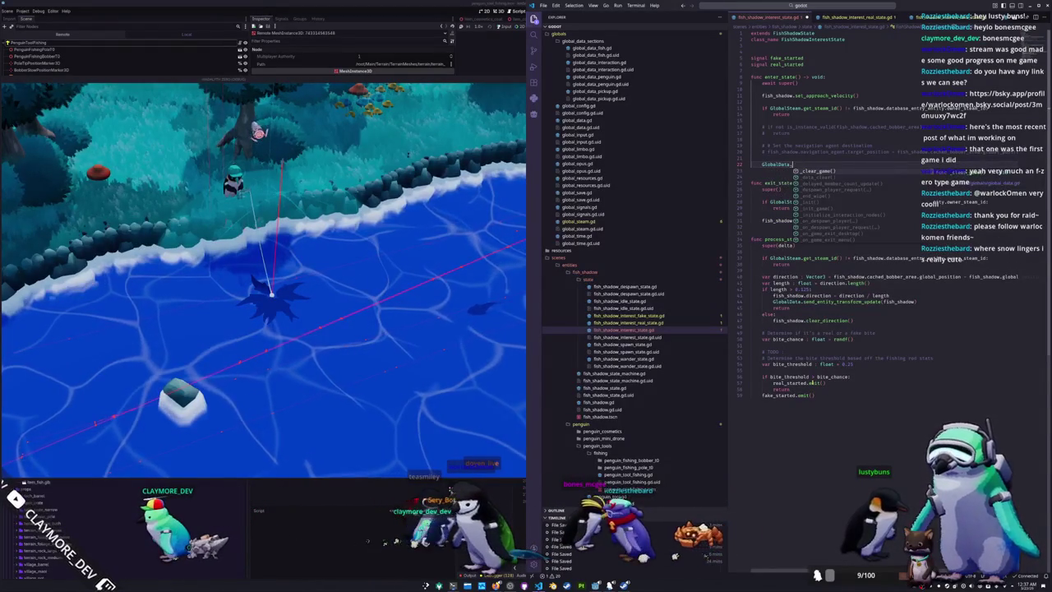
type("fish_sa")
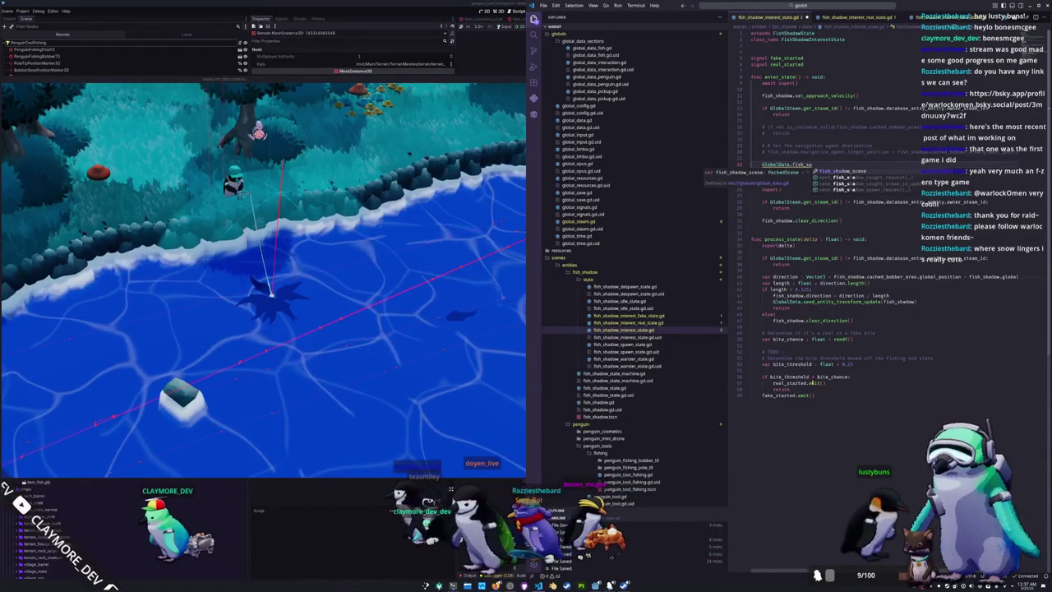
type("d")
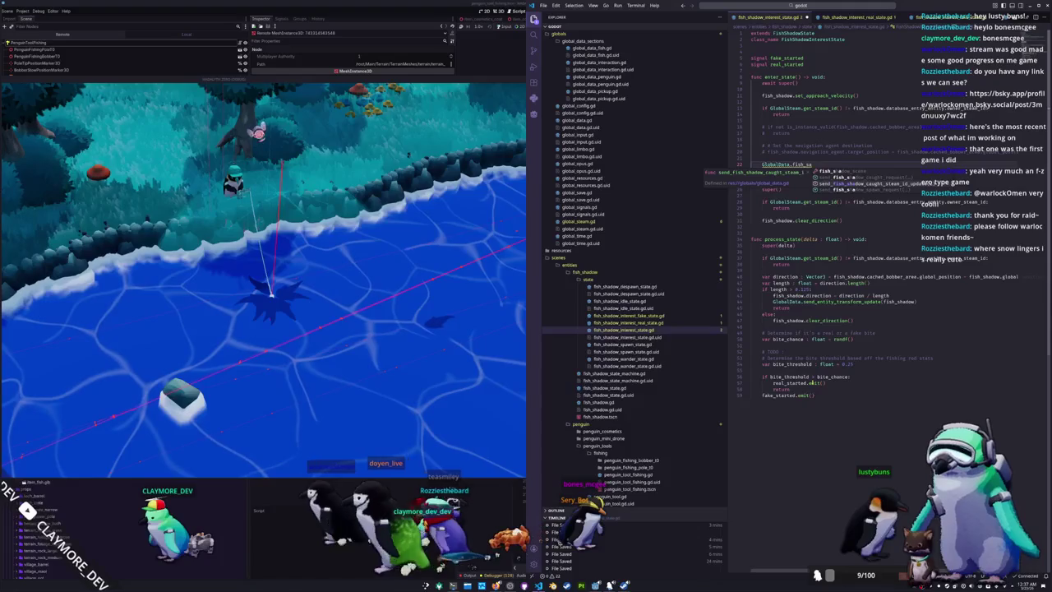
Call send_fish_shadow_caught_steam_id_update with cached_bobber_area.penguin_tool_fishing.penguin_id(database_entity.entity.owner)
key("Return")
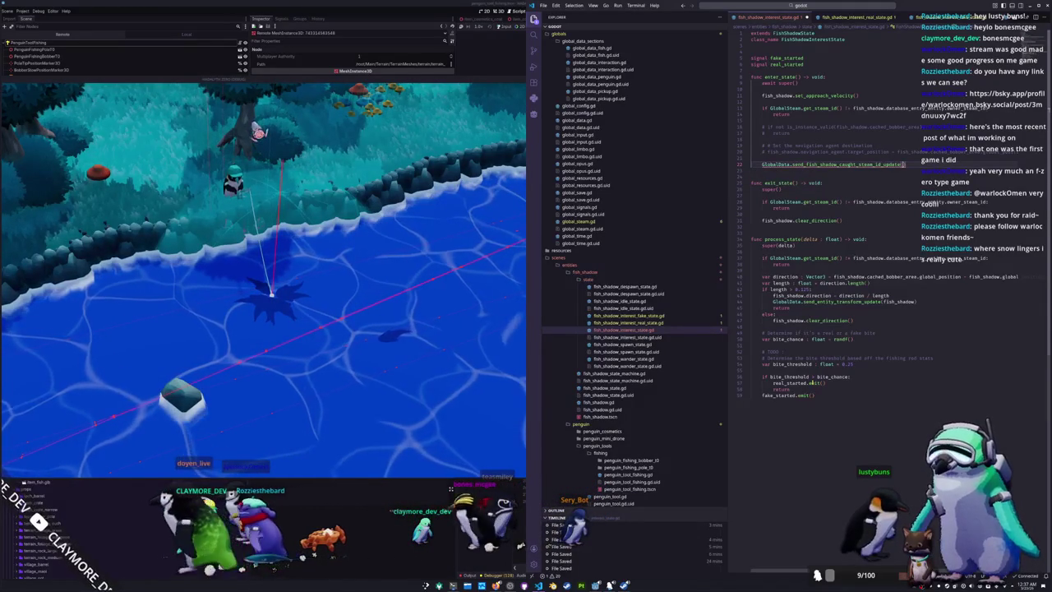
mouse_move(869, 164)
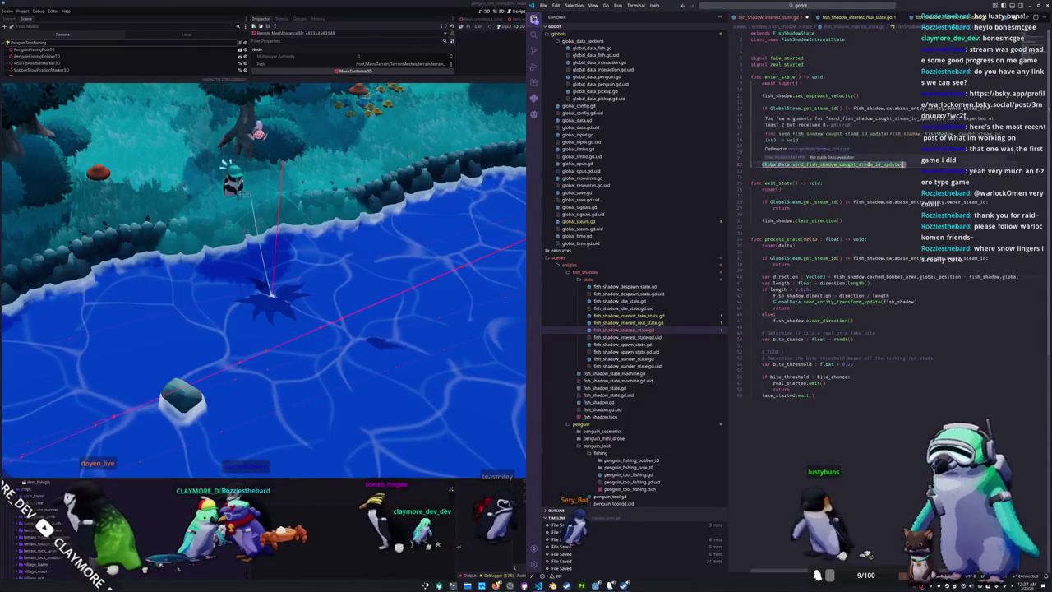
type("fish_shadow")
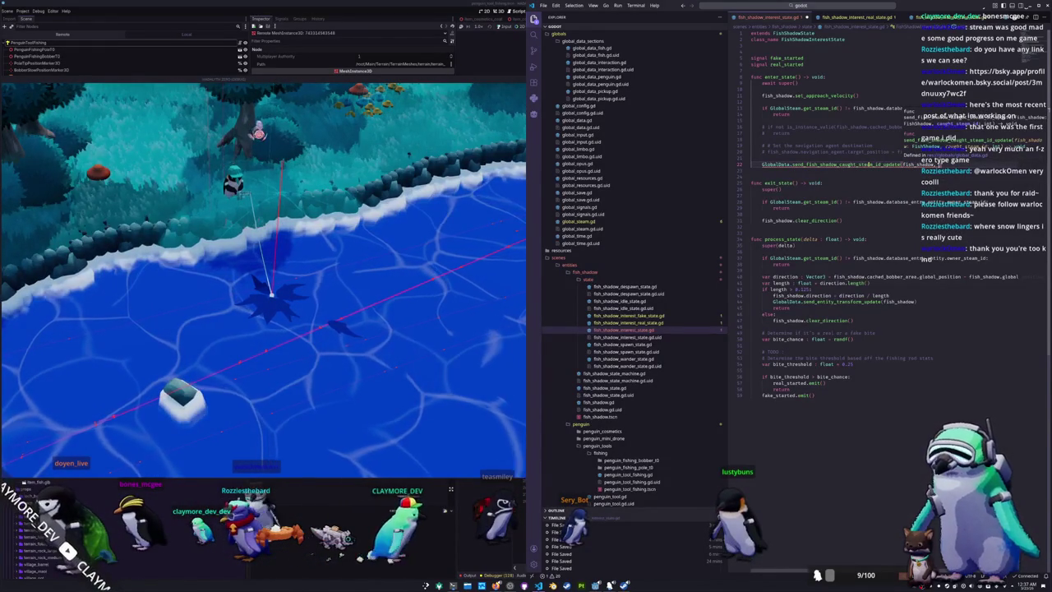
type(".")
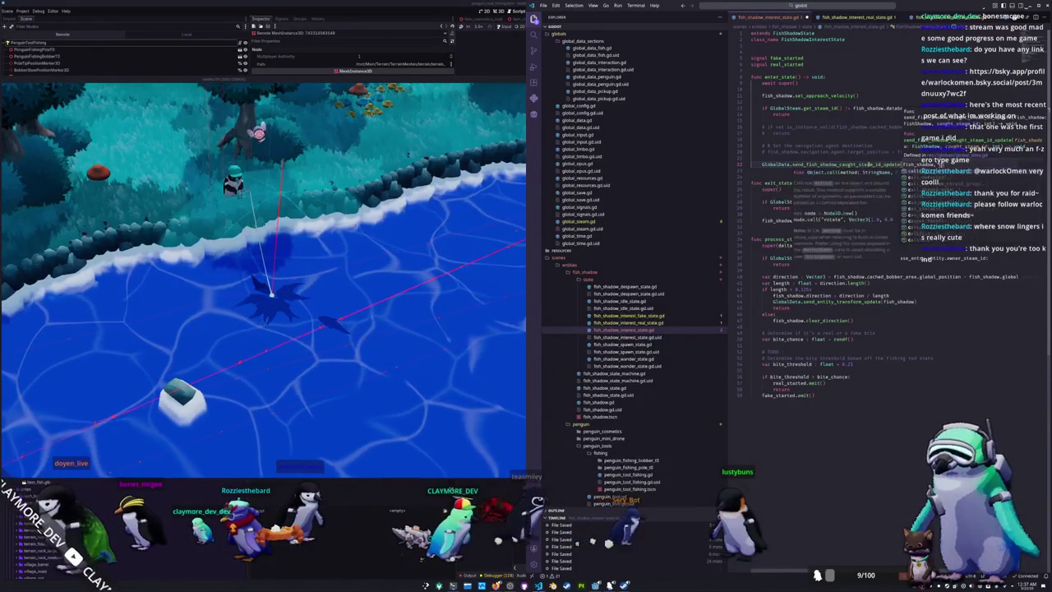
key("Escape")
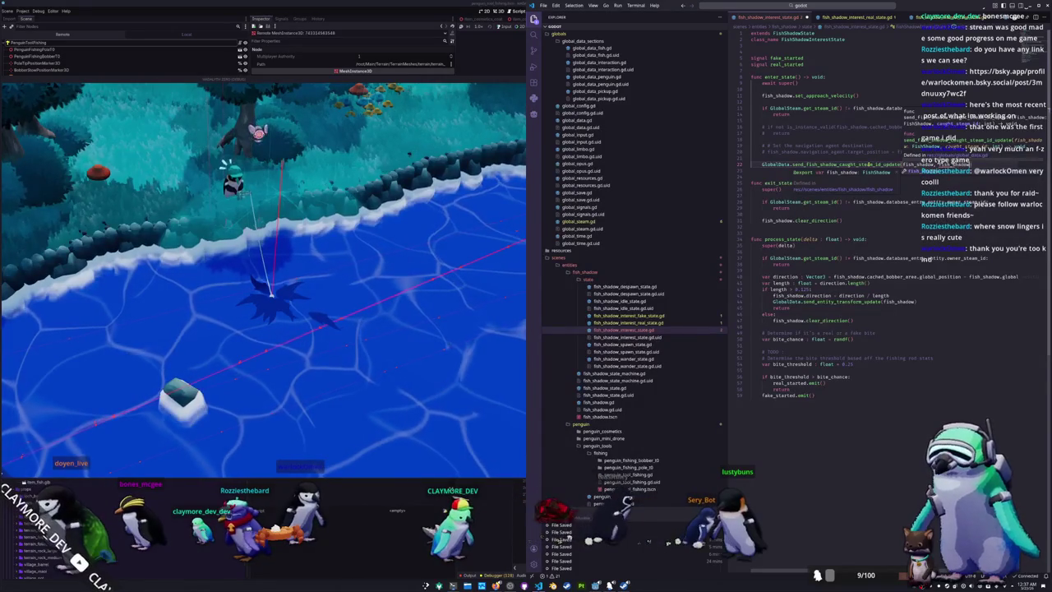
type("cached_bobber_area.")
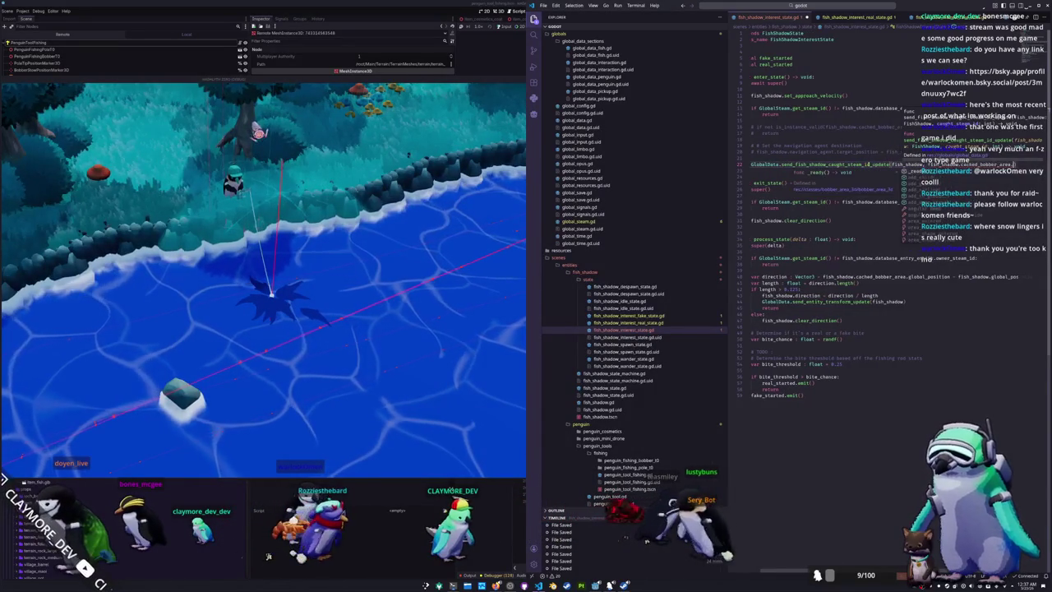
type("penguin_tool_fishing.penguin_id(")
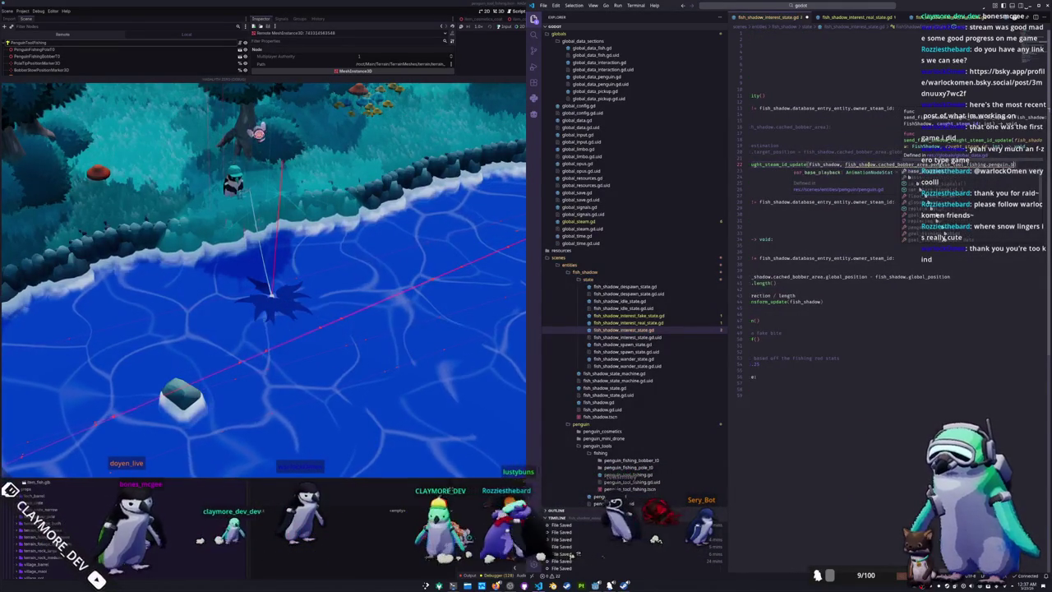
type("database_entity.entity.")
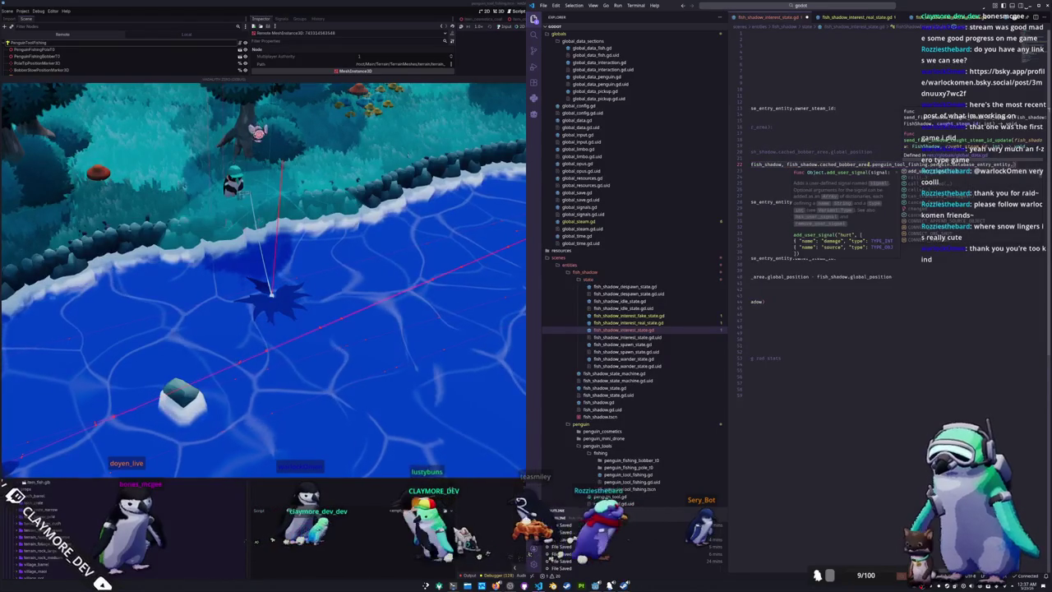
type("owner_steam_id")
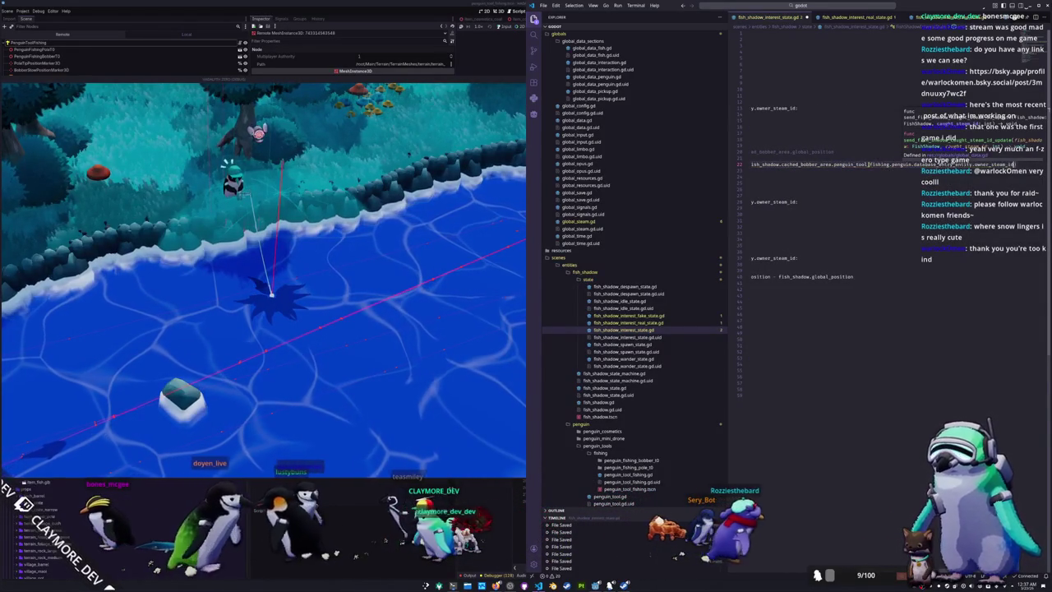
Save the script and wrap the update call's arguments onto their own indented lines
key("ctrl+s")
key("Home")
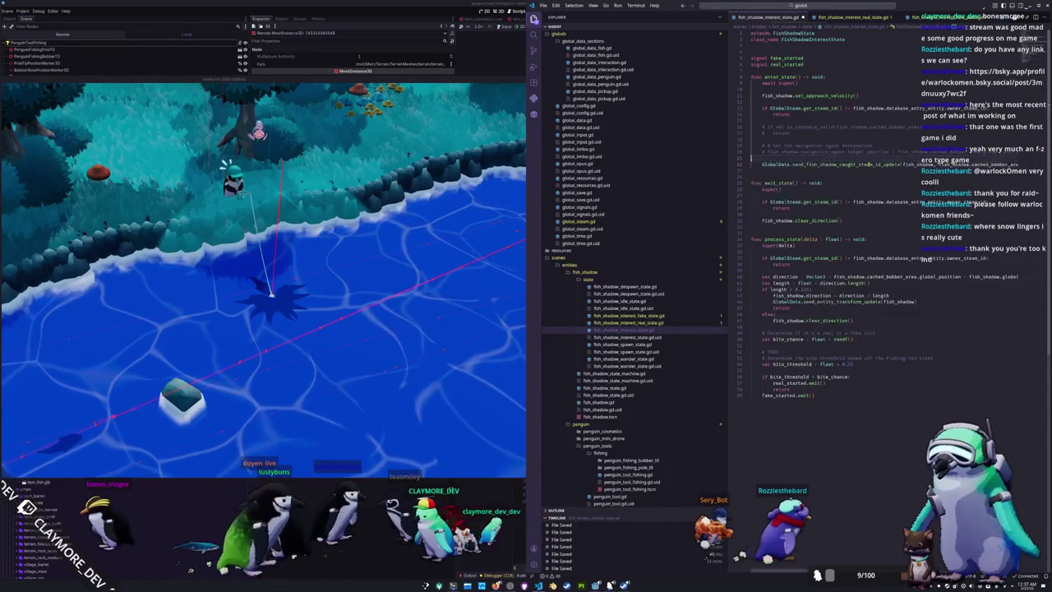
key("Return")
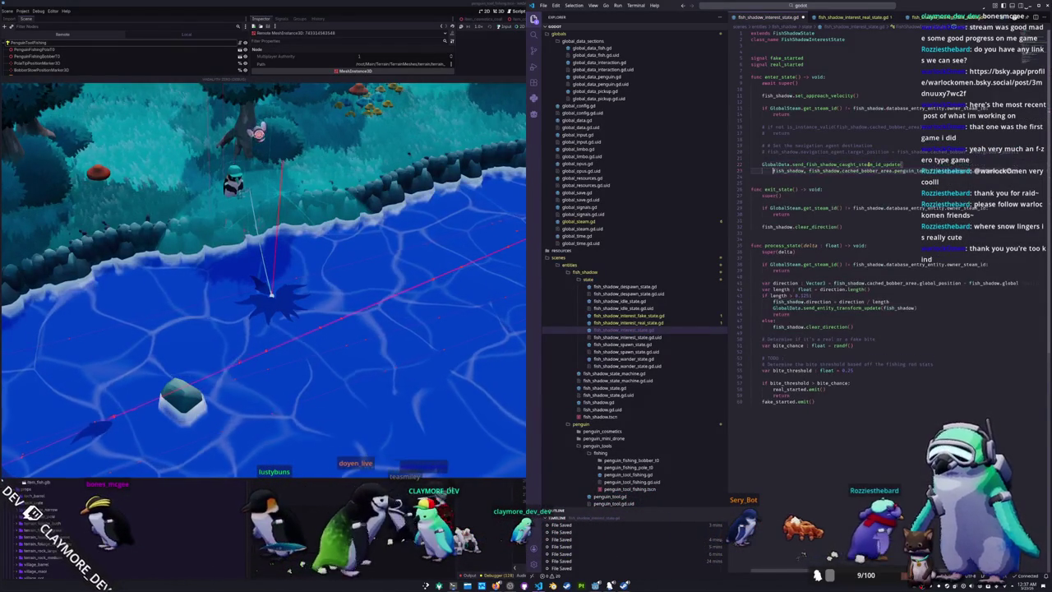
key("ctrl+Right")
key("Return")
key("End")
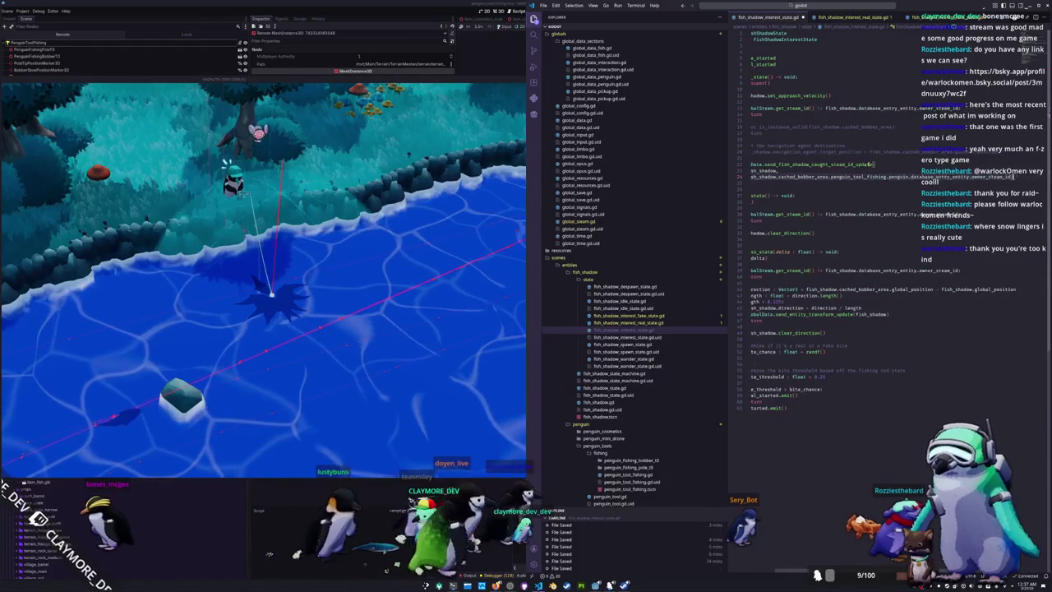
key("Return")
key("BackSpace")
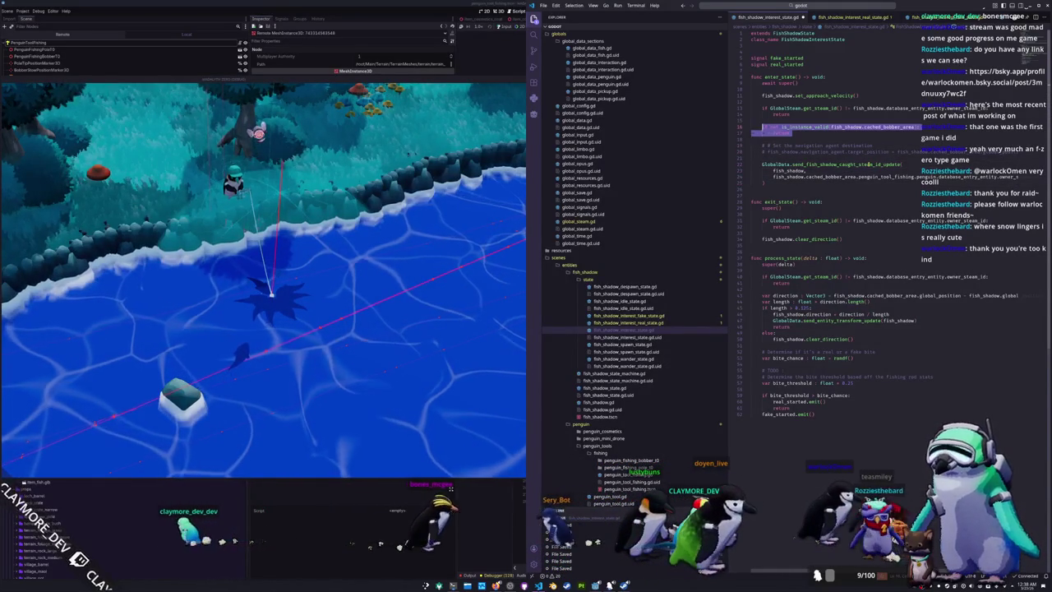
Uncomment the is_instance_valid bobber-area check and delete the navigation-agent destination comments
key("ctrl+slash")
key("shift+Up")
key("shift+Up")
key("Delete")
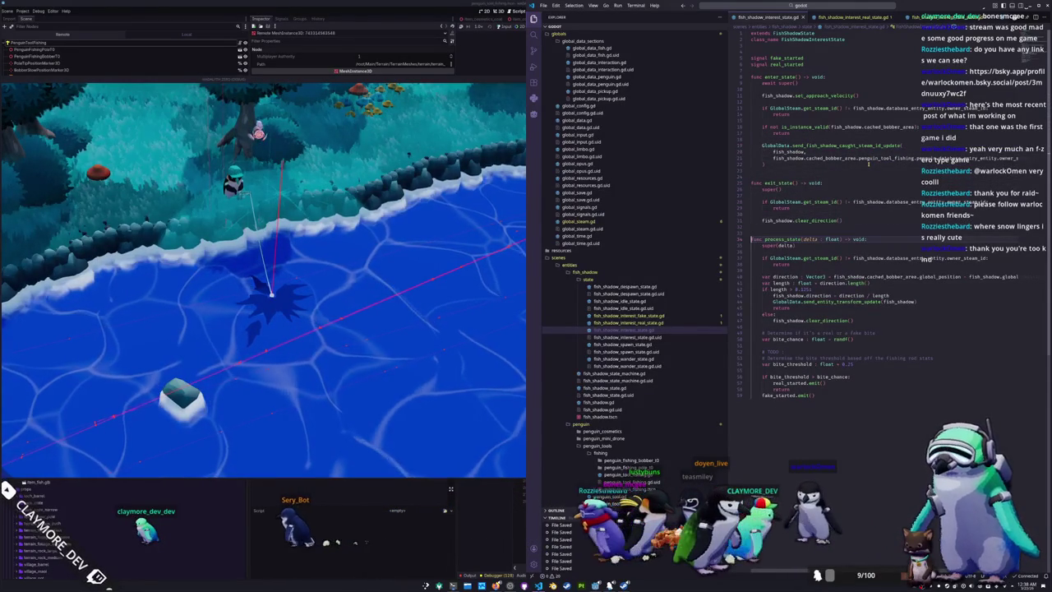
key("Down")
key("Down")
key("Down")
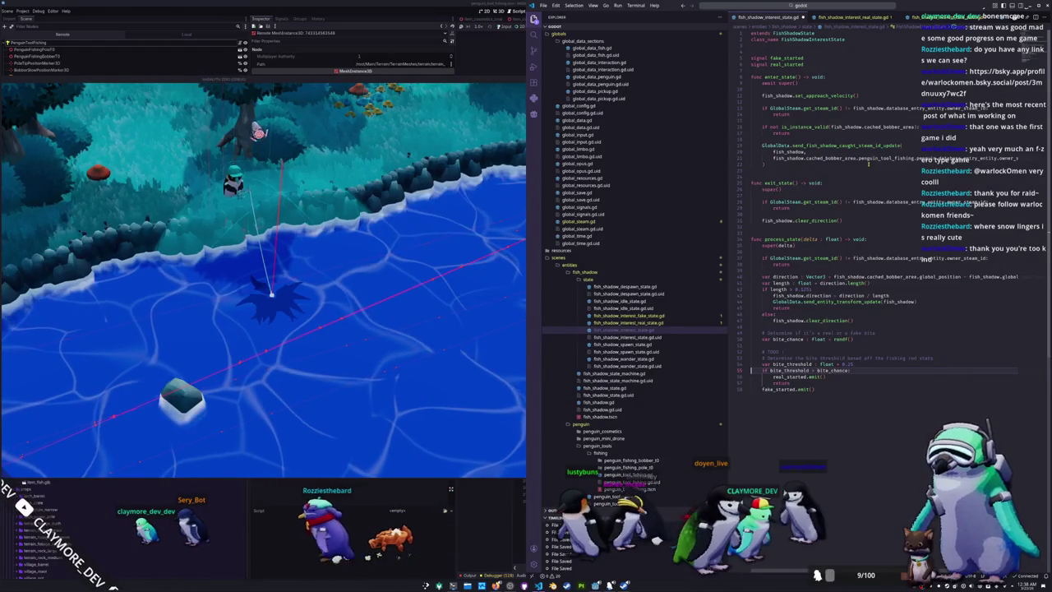
Add a blank line after the return in the bite threshold logic
key("Down")
key("Down")
key("End")
key("Return")
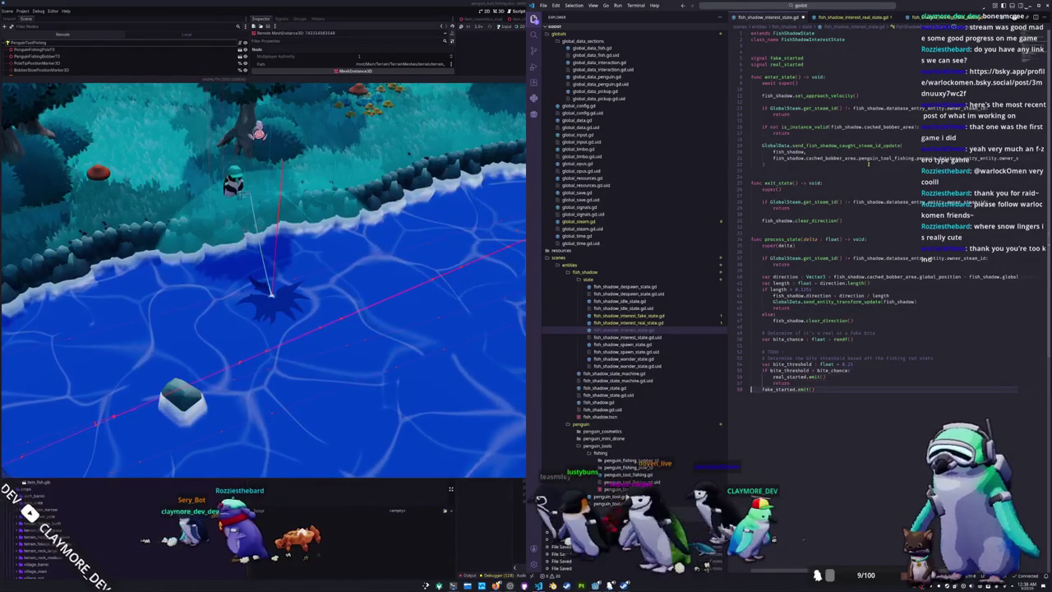
key("Down")
key("End")
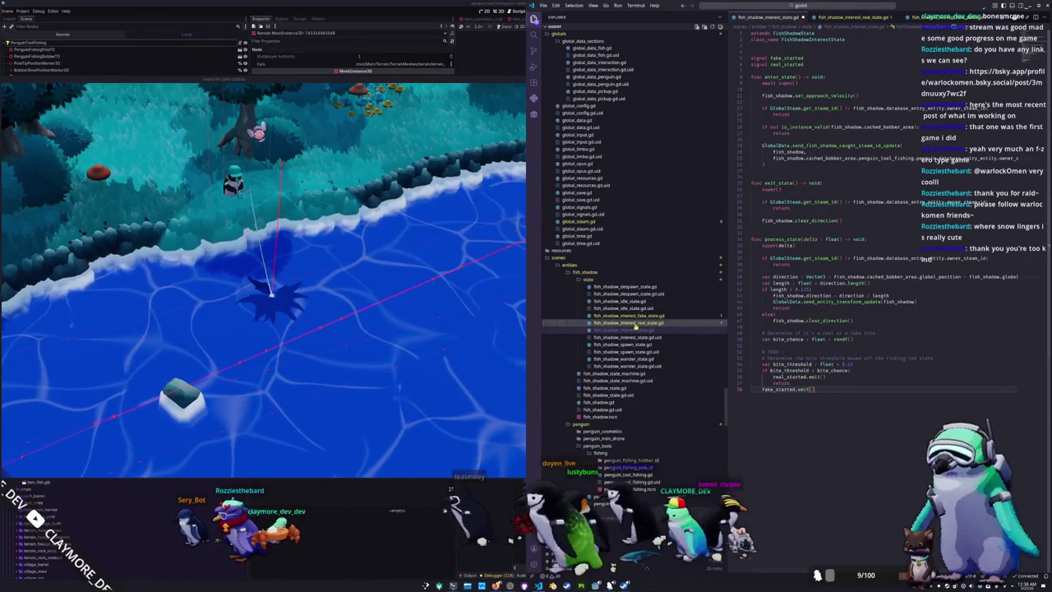
right_click(594, 282)
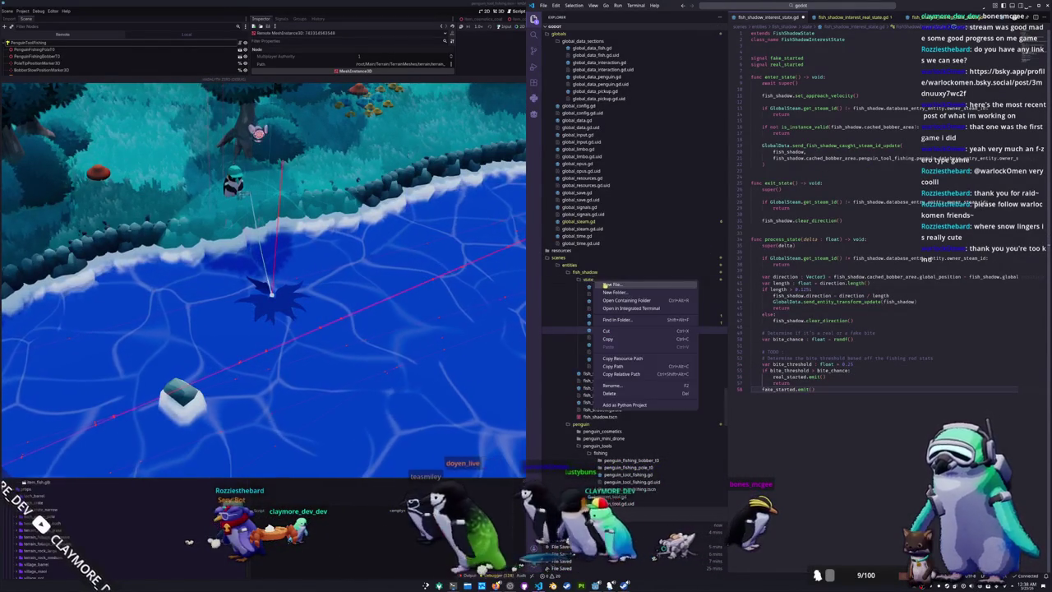
After one abandoned attempt, create fish_shadow_interest_caught_state.gd, then open fish_shadow_state_machine.gd
left_click(606, 286)
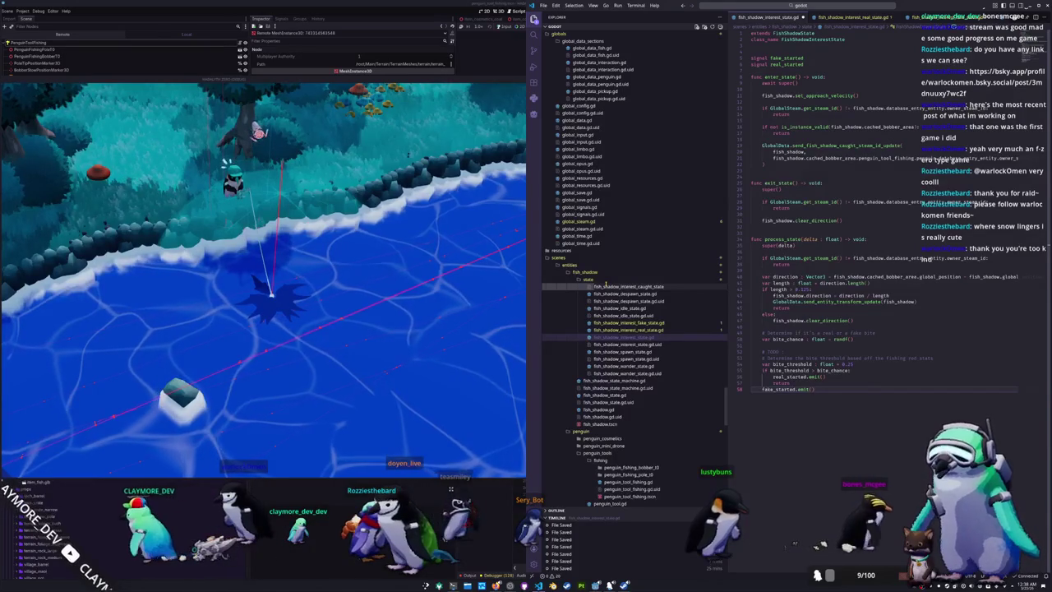
key("Escape")
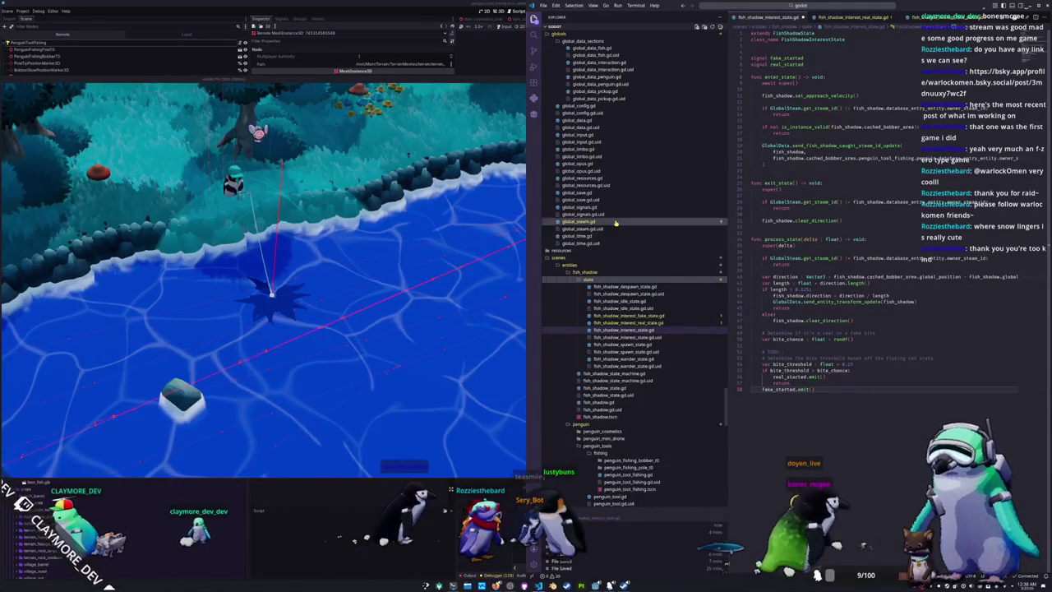
right_click(589, 280)
left_click(625, 298)
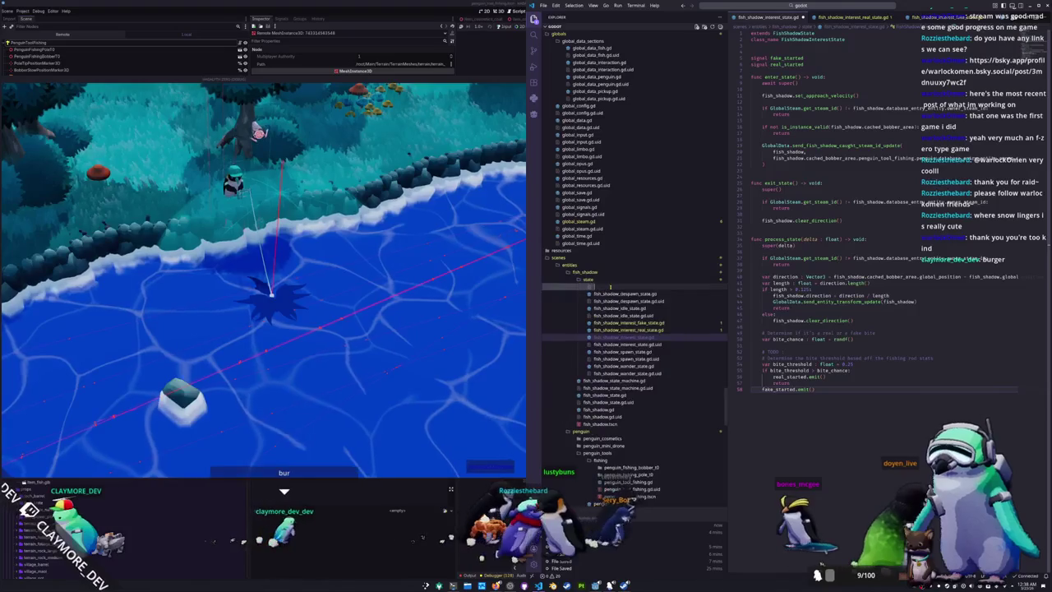
type("fish_sh")
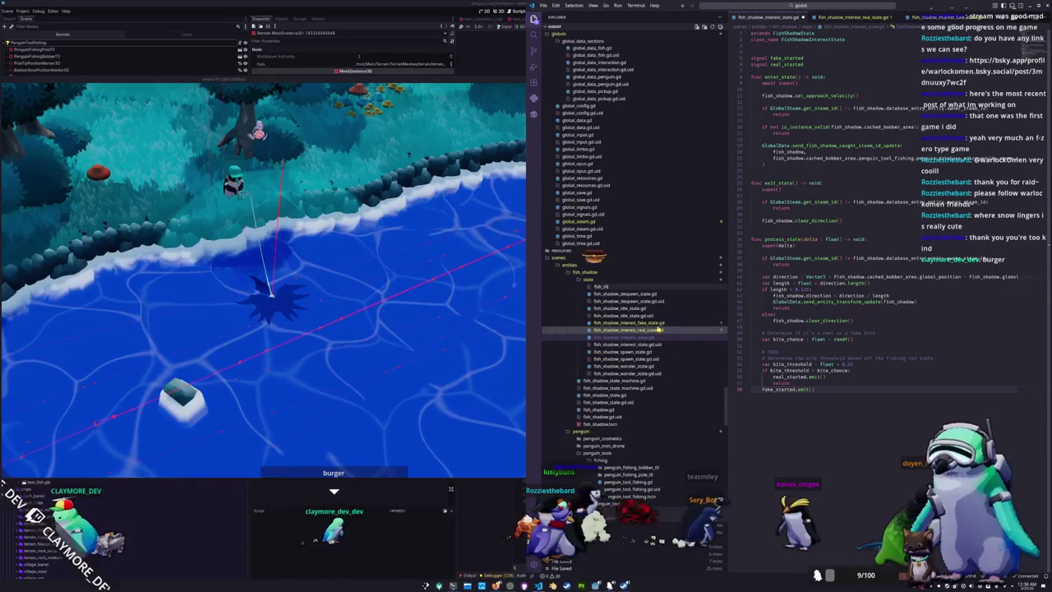
type("adow_interest")
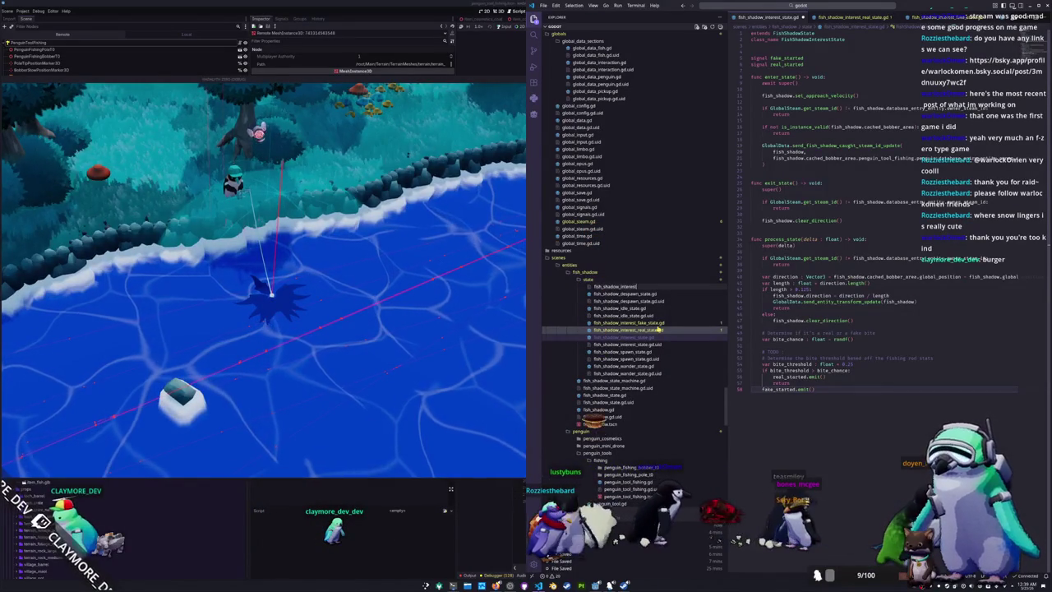
type("_caught_state.gd")
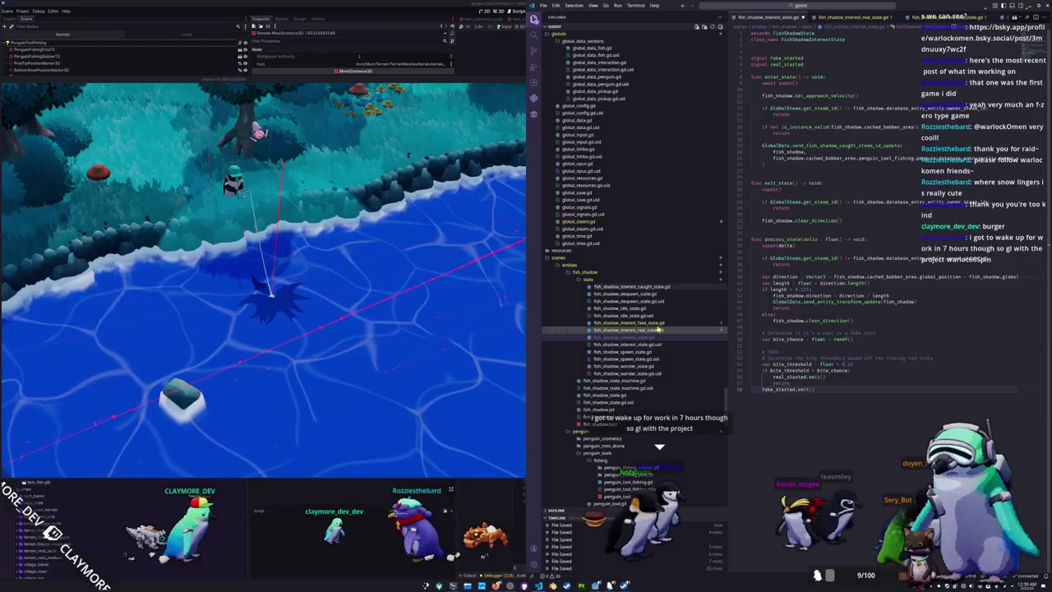
key("Return")
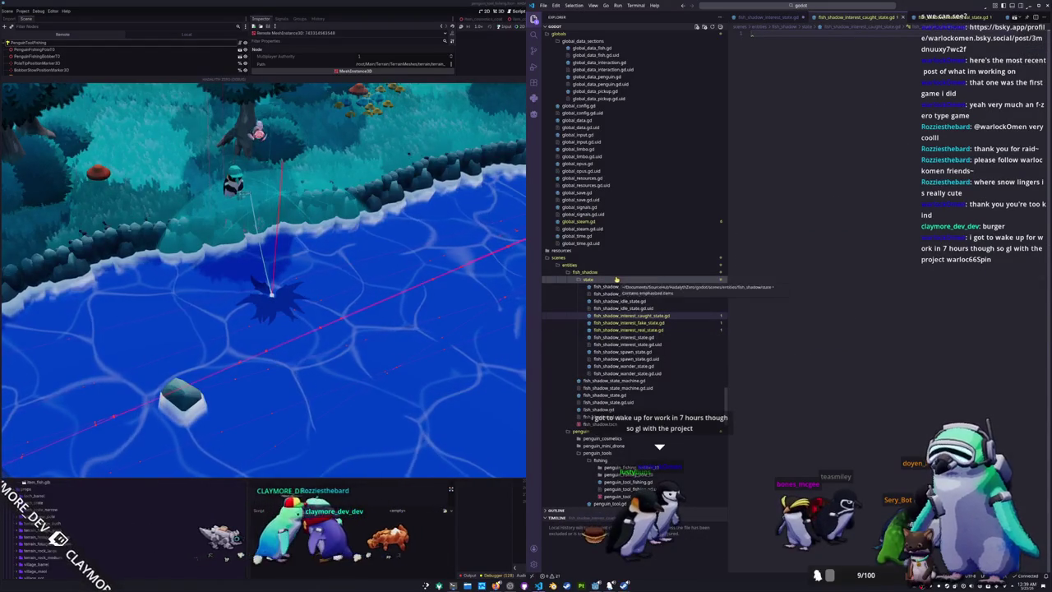
left_click(625, 322)
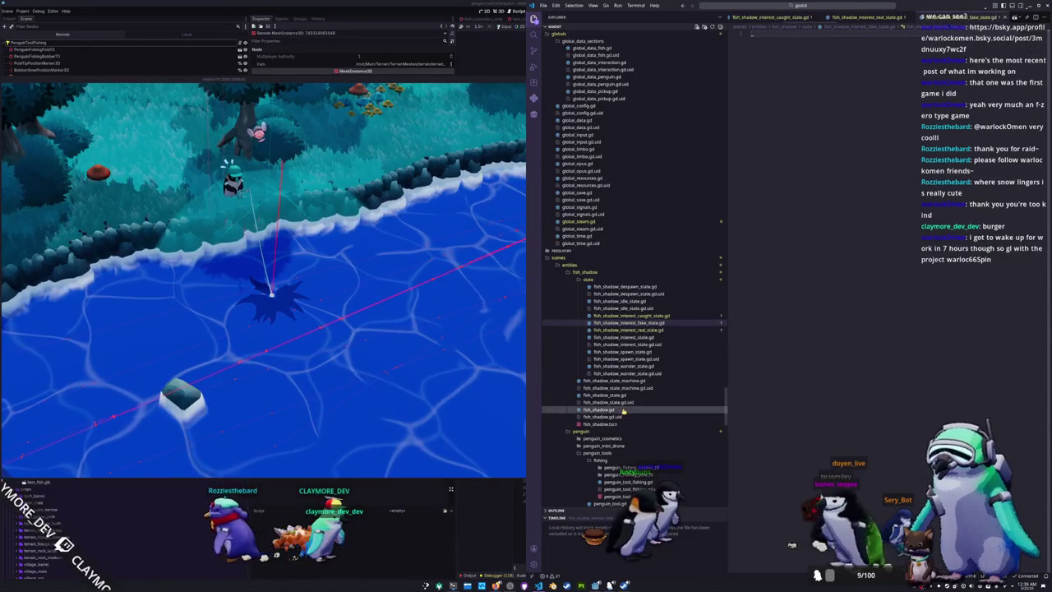
left_click(629, 380)
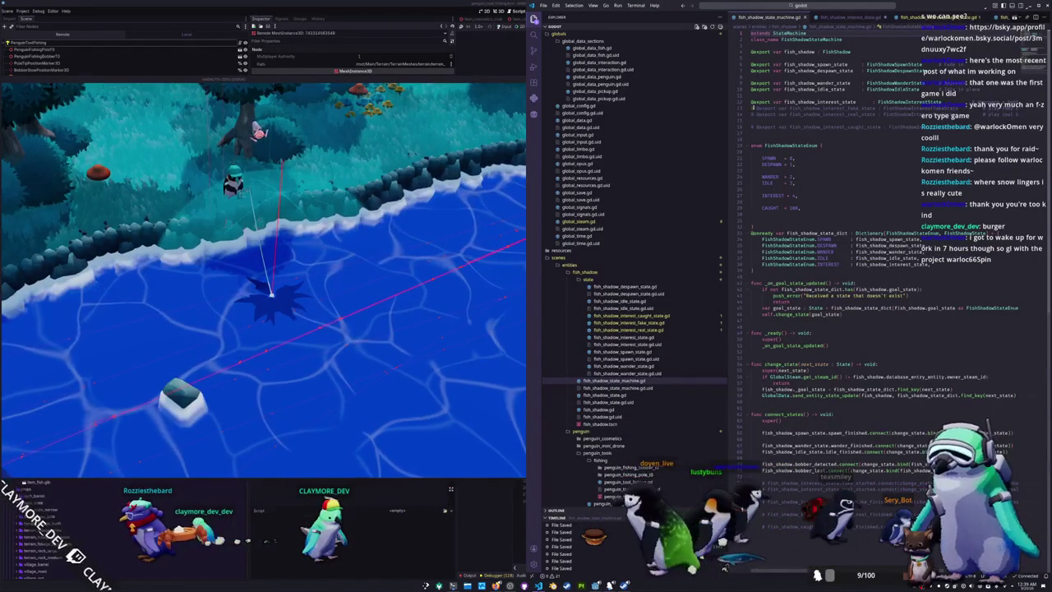
Export the fake, real and caught interest state variables and begin new INTEREST enum entries
key("Tab")
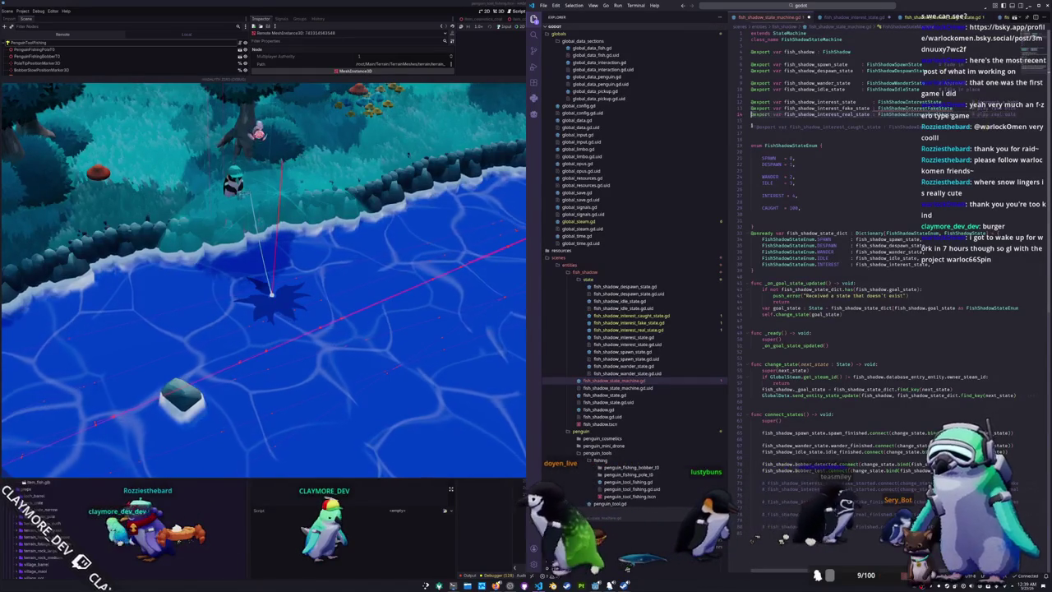
key("Tab")
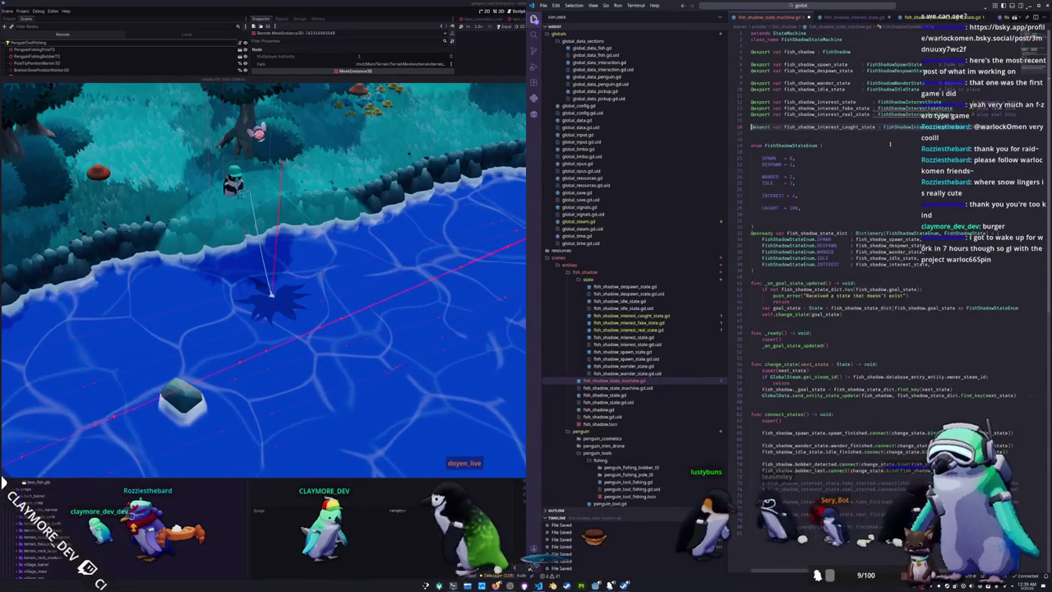
scroll(847, 195, "down", 1)
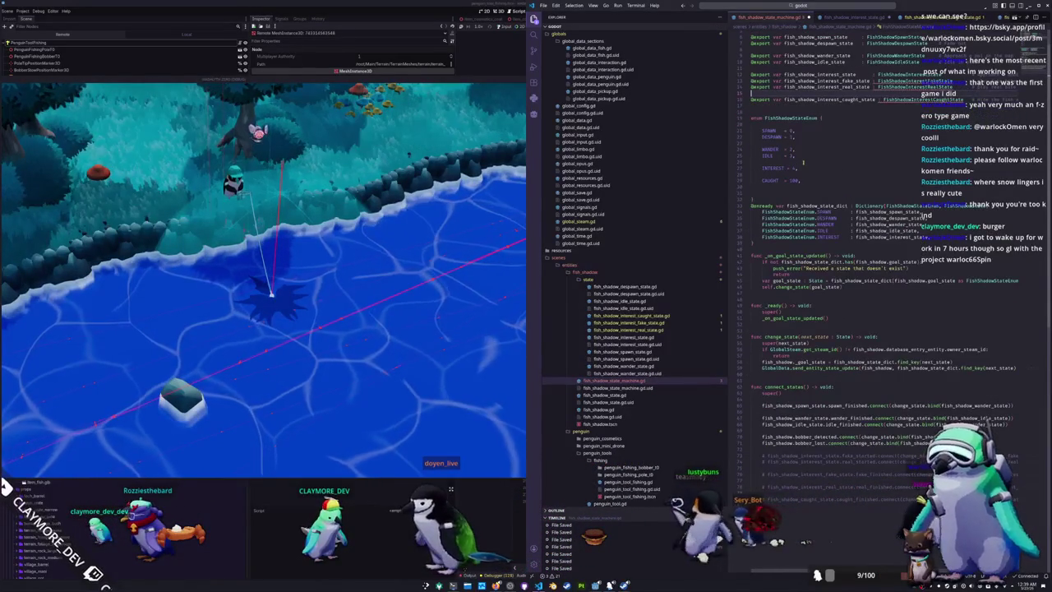
key("Return")
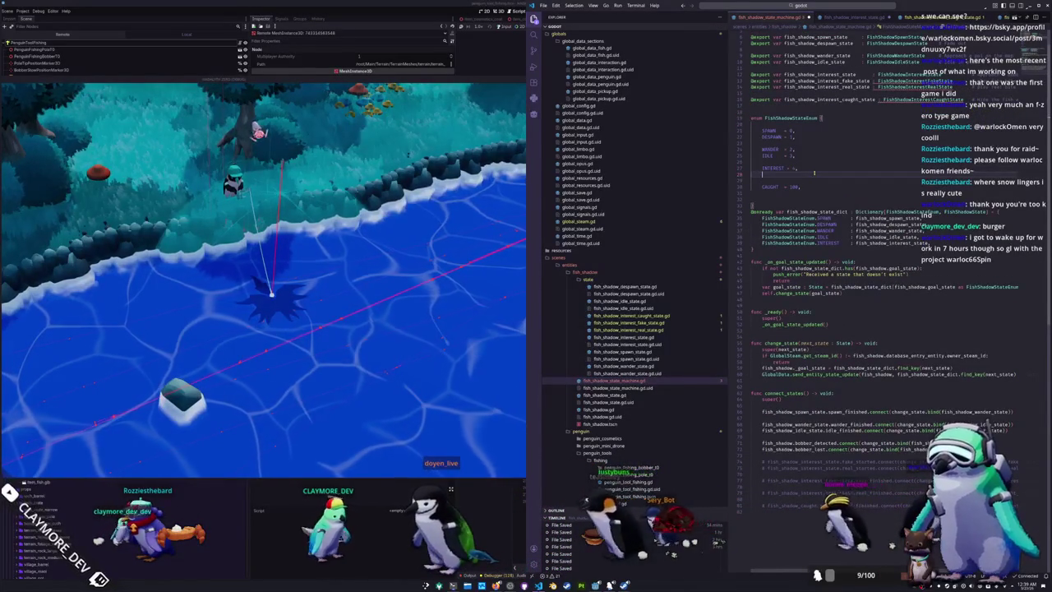
type("INTEREST_REAL = 5,")
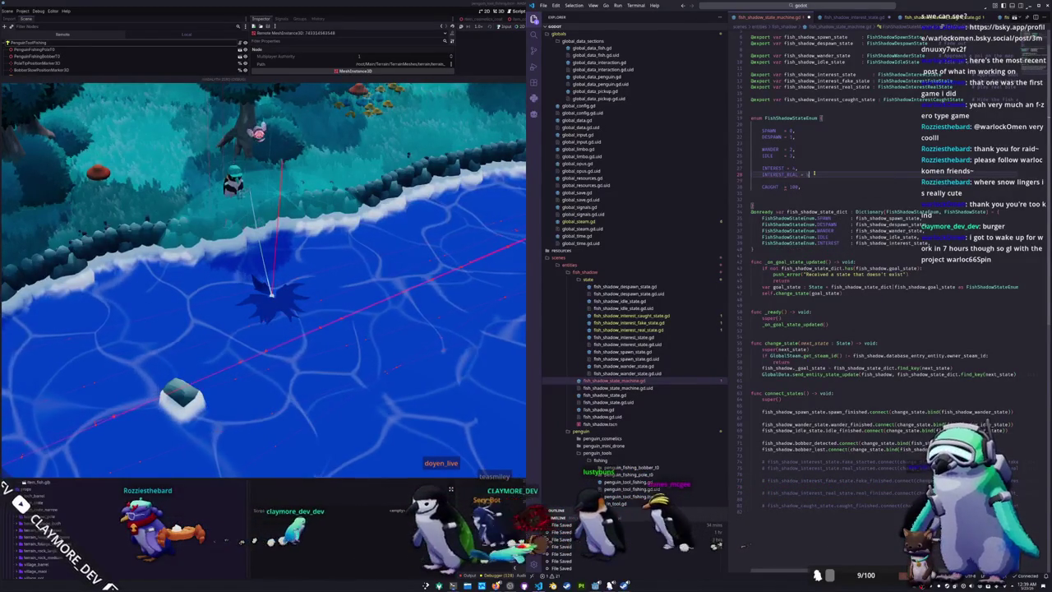
key("Return")
type("INTEREST")
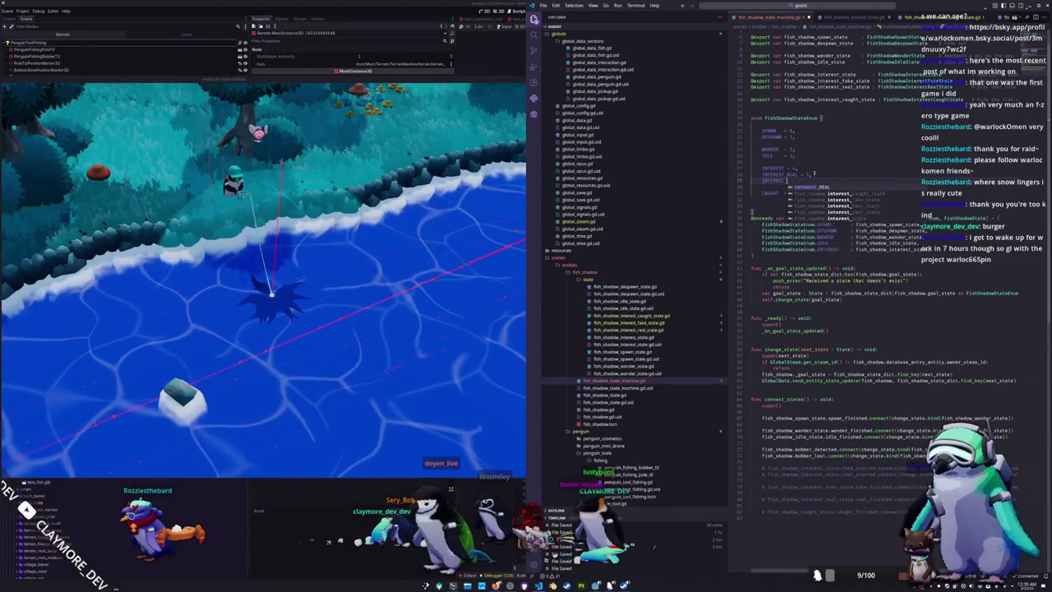
type("_CA")
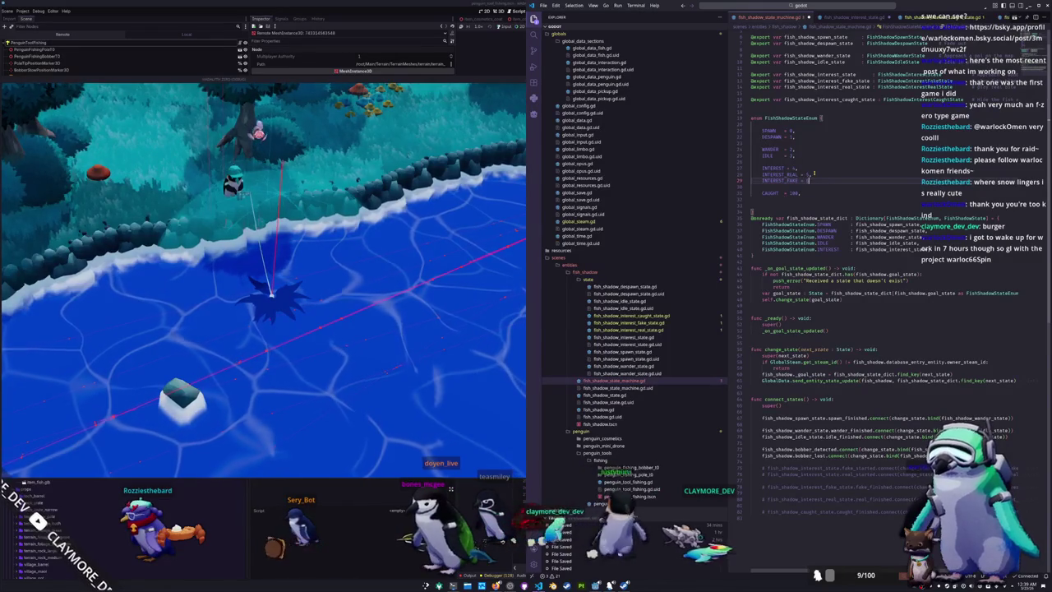
Set enum values INTEREST_FAKE = 5, INTEREST_REAL = 6, INTEREST_CAUGHT = 7 and delete CAUGHT = 100
key("alt+Up")
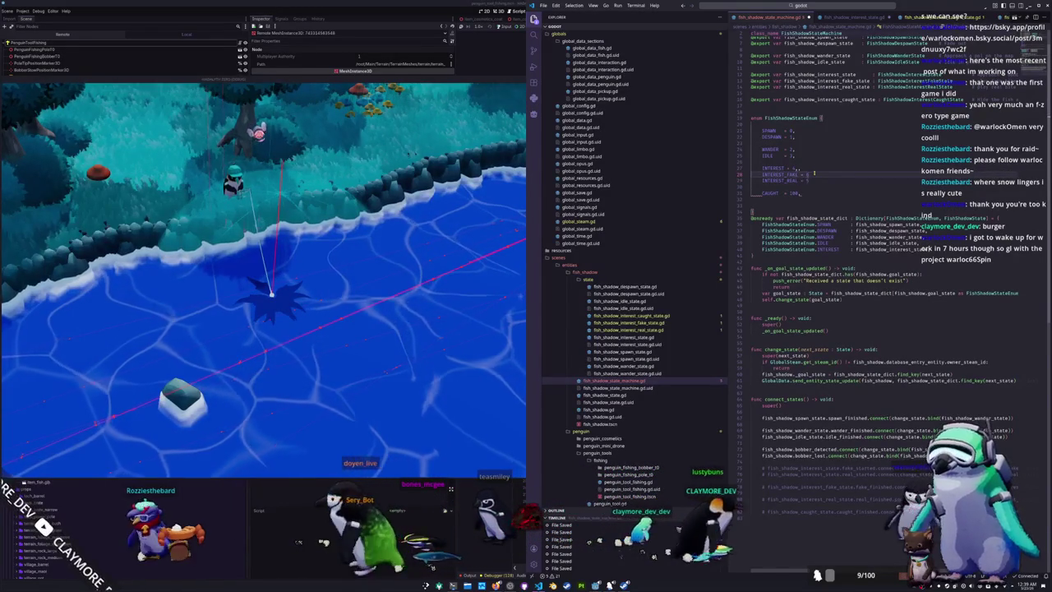
type("5,")
key("Down")
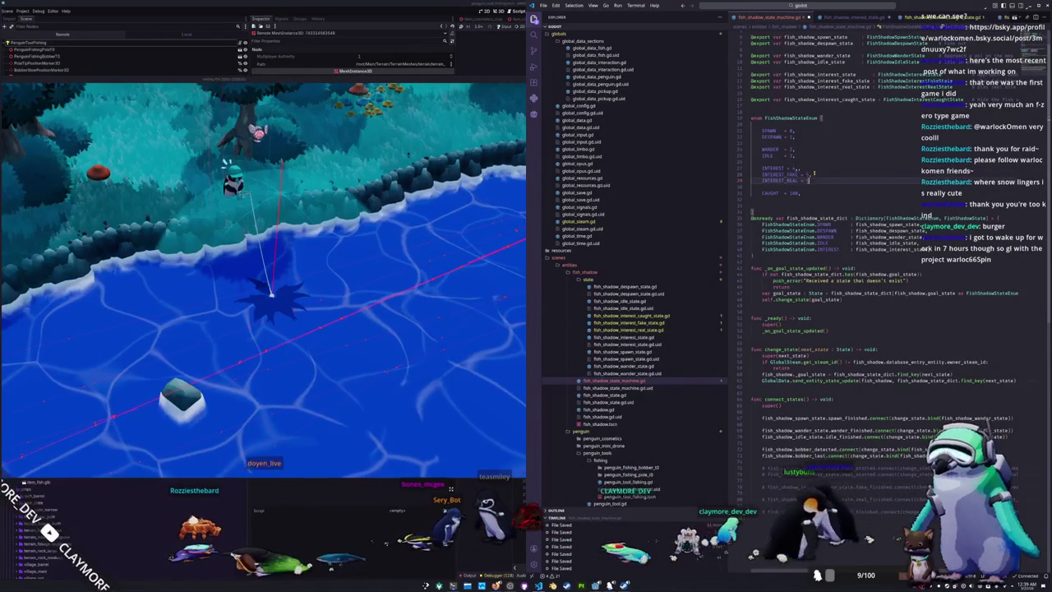
type("6,")
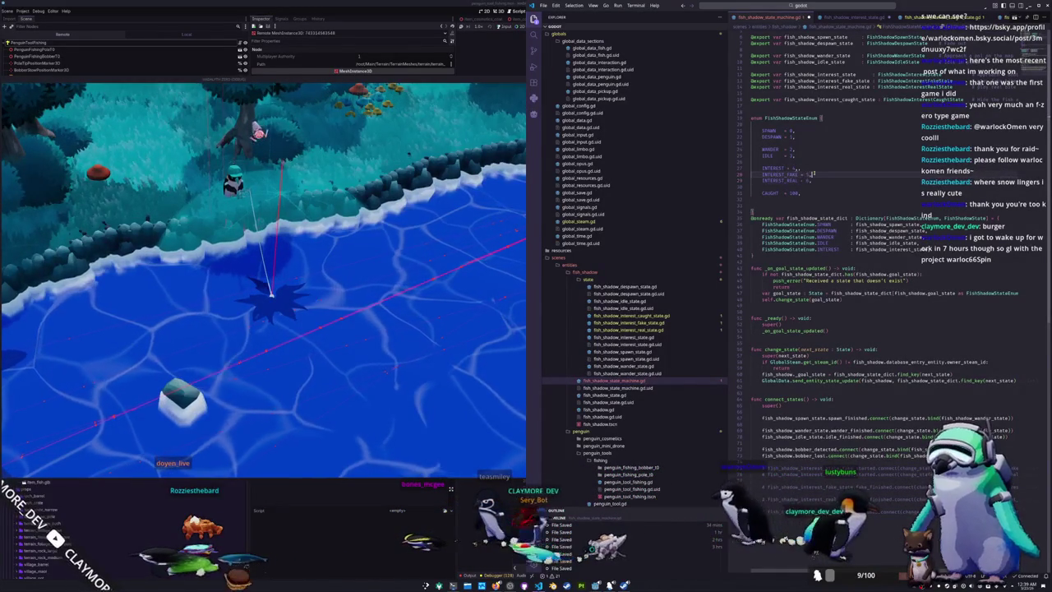
key("shift+Home")
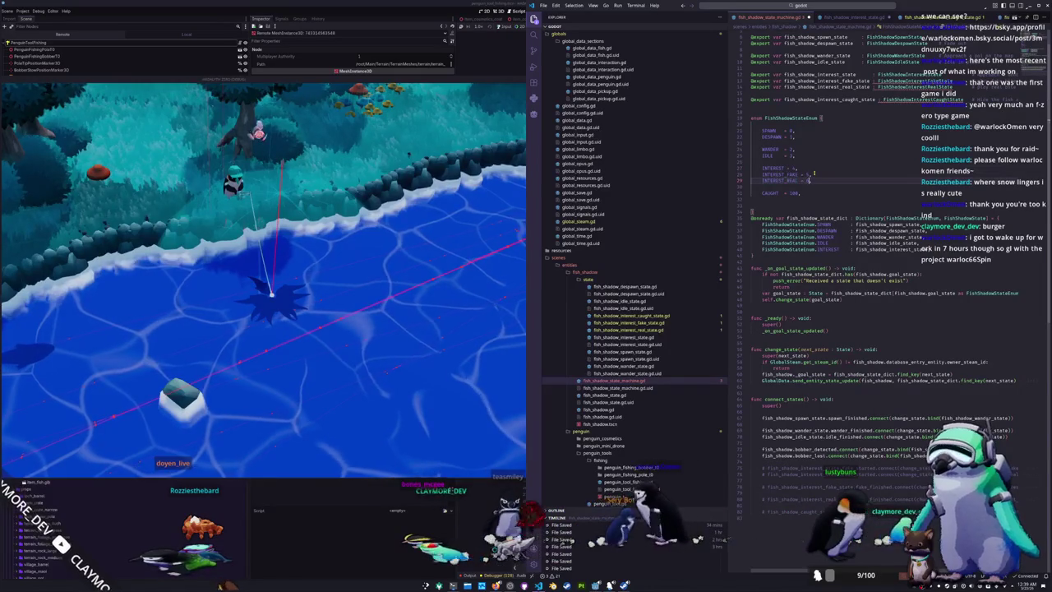
key("Return")
type("INTEREST")
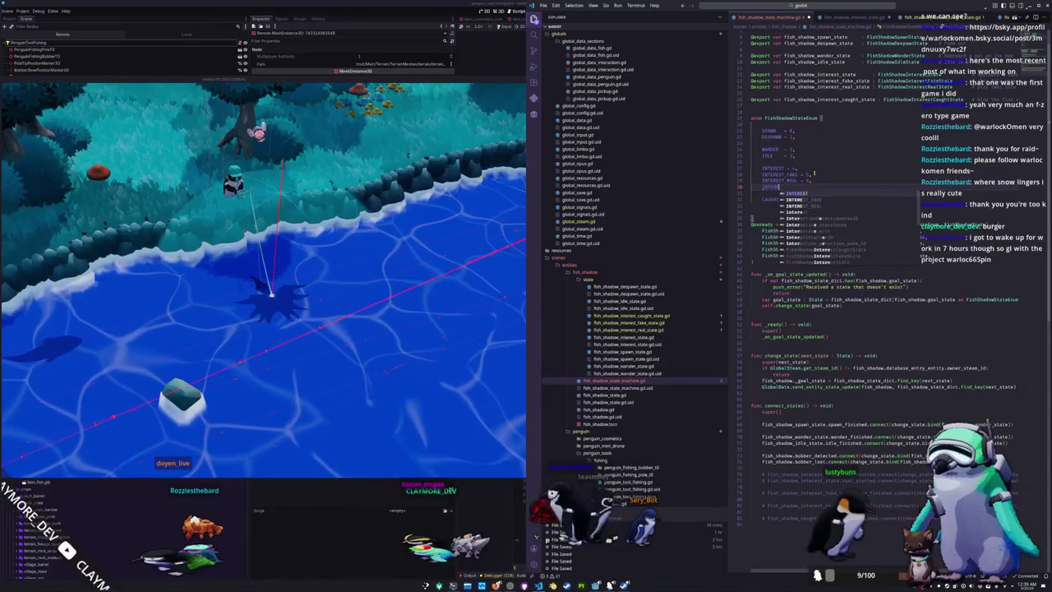
type("_CAUGHT = ")
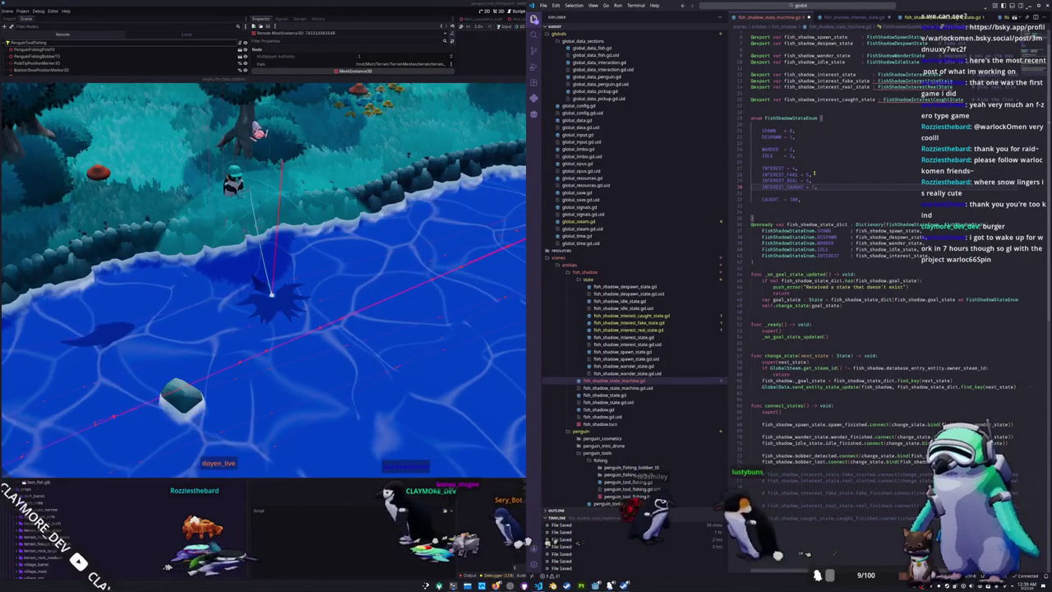
type("7,")
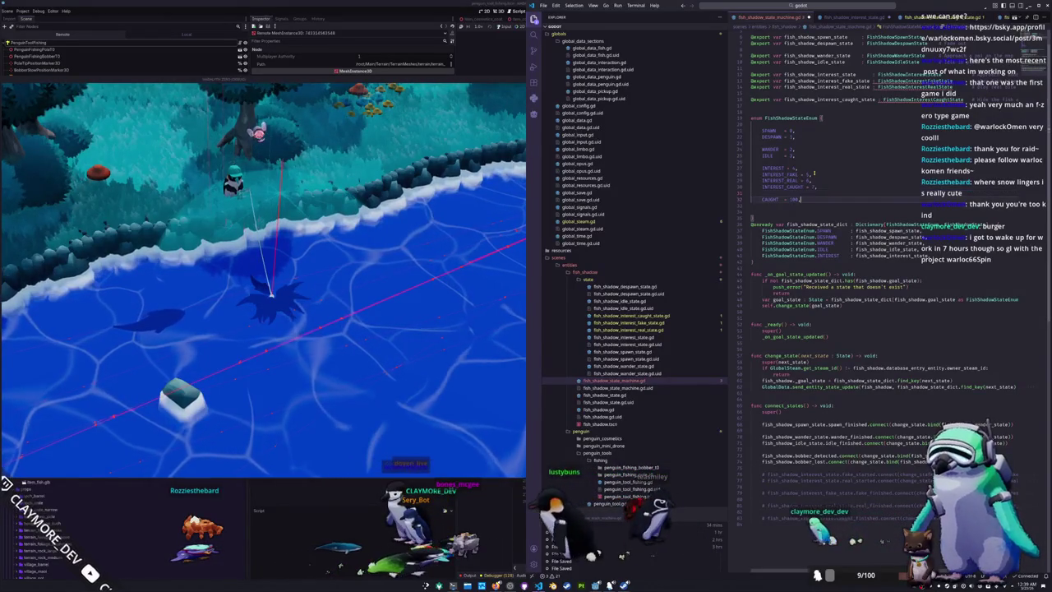
key("shift+Down")
key("shift+Down")
key("BackSpace")
key("BackSpace")
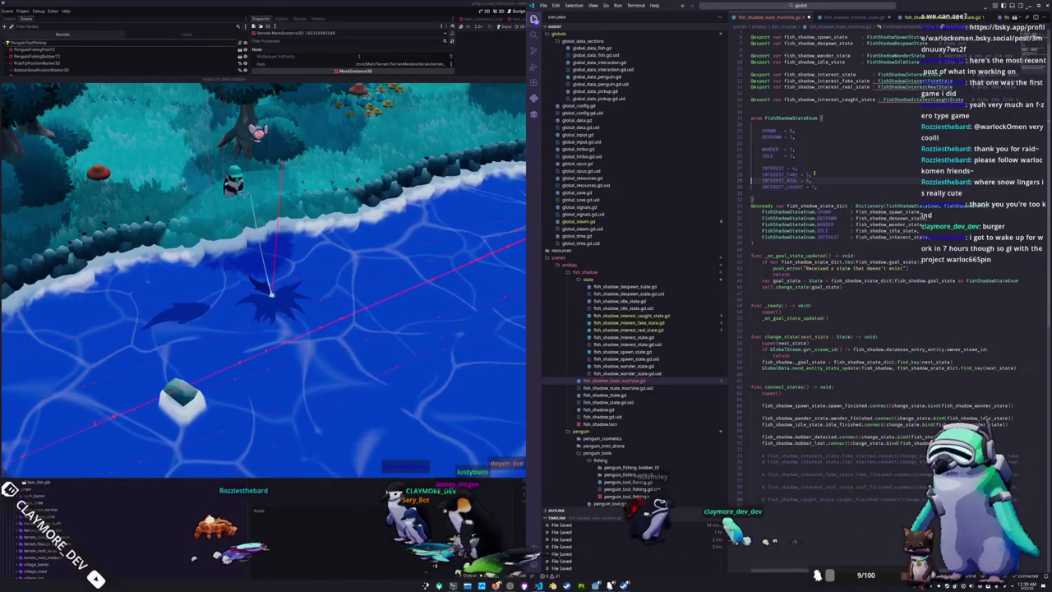
key("BackSpace")
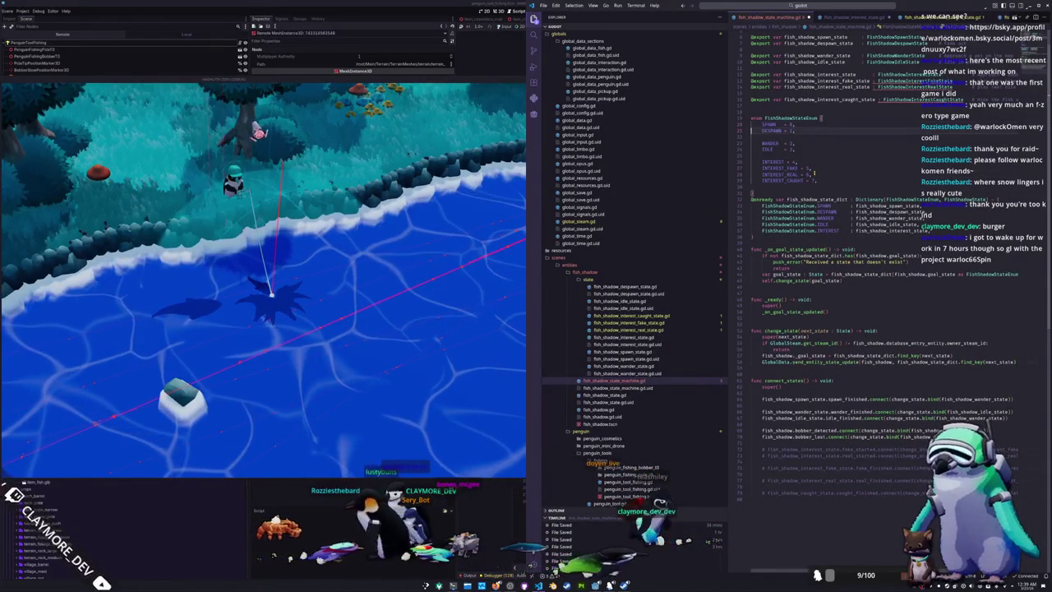
Paste the four INTEREST enum lines into the state dictionary, prefixed with FishShadowStateEnum, values removed
key("Return")
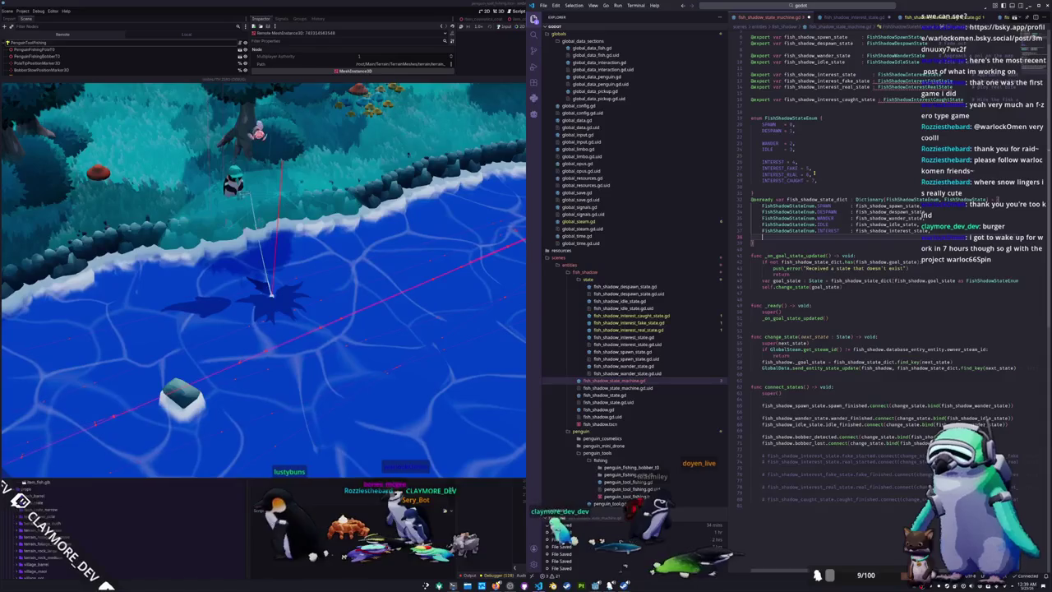
type("FishShadow")
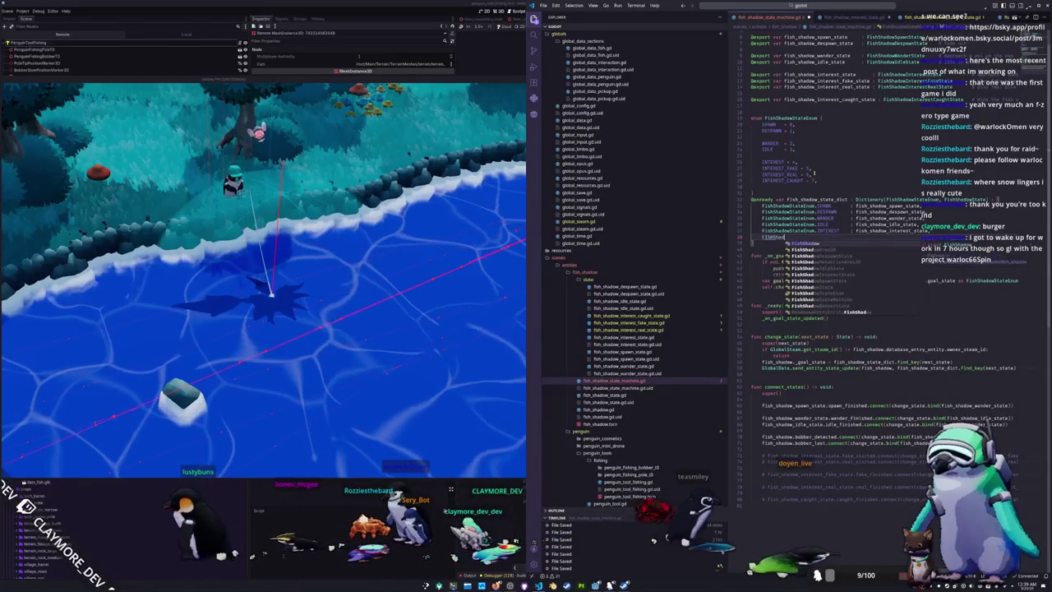
type("StateEnum.")
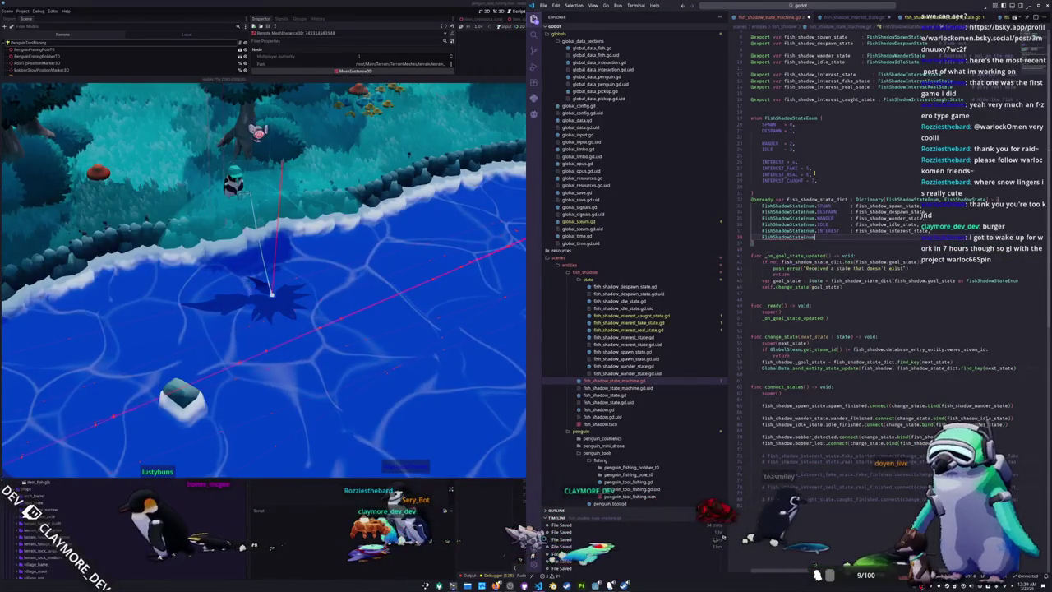
key("ctrl+z")
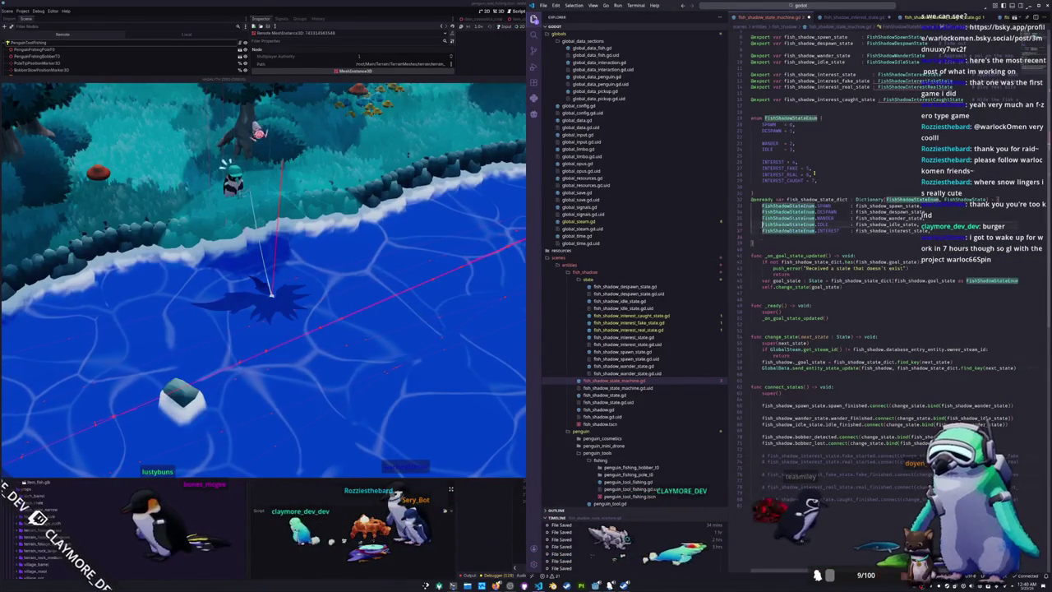
key("ctrl+z")
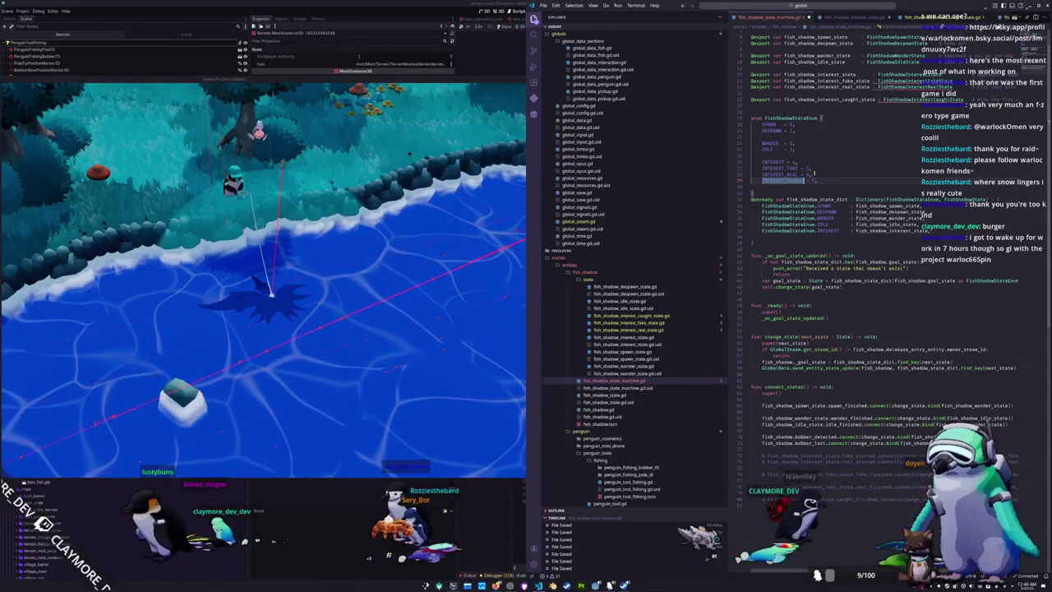
key("ctrl+z")
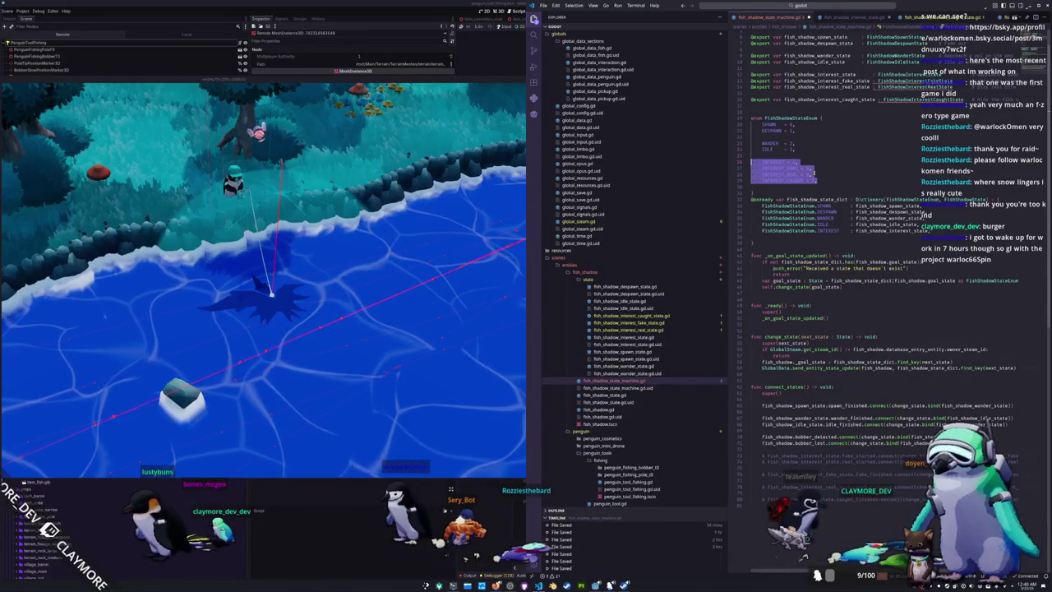
key("Down")
key("Down")
key("Down")
key("ctrl+v")
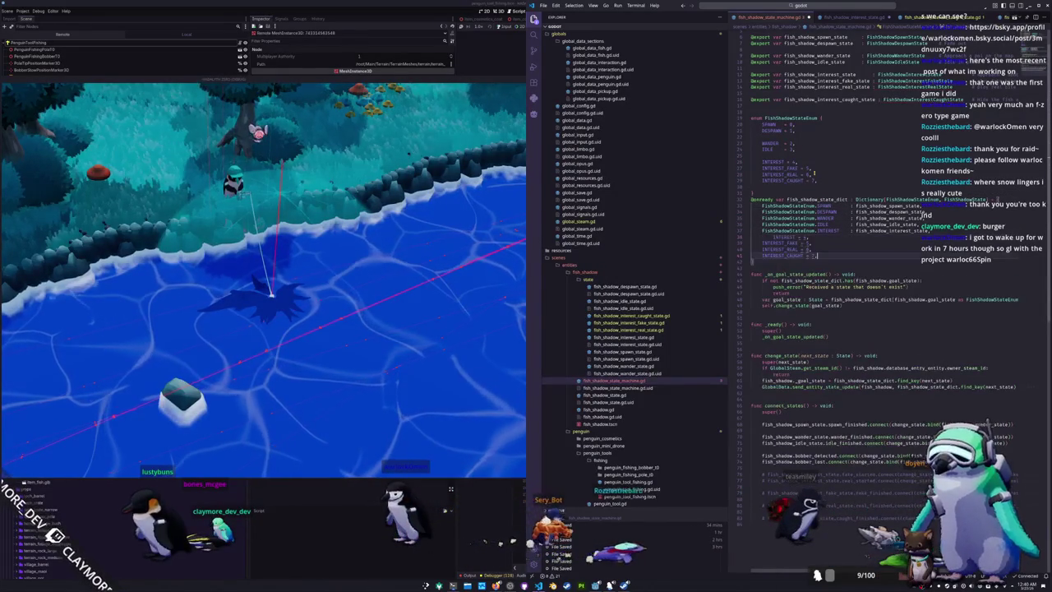
key("Up")
key("Up")
key("Up")
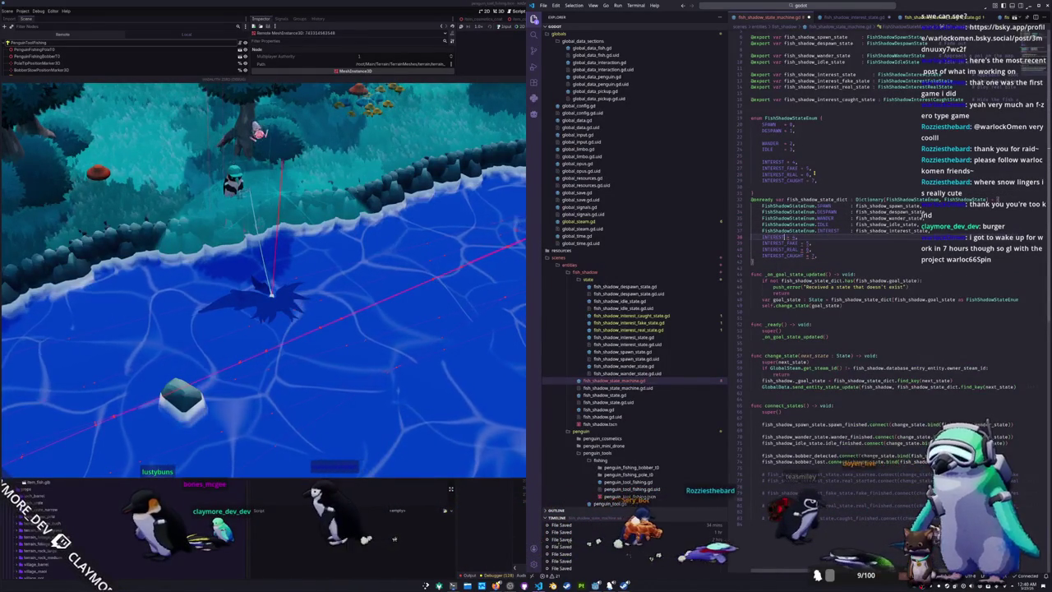
key("Home")
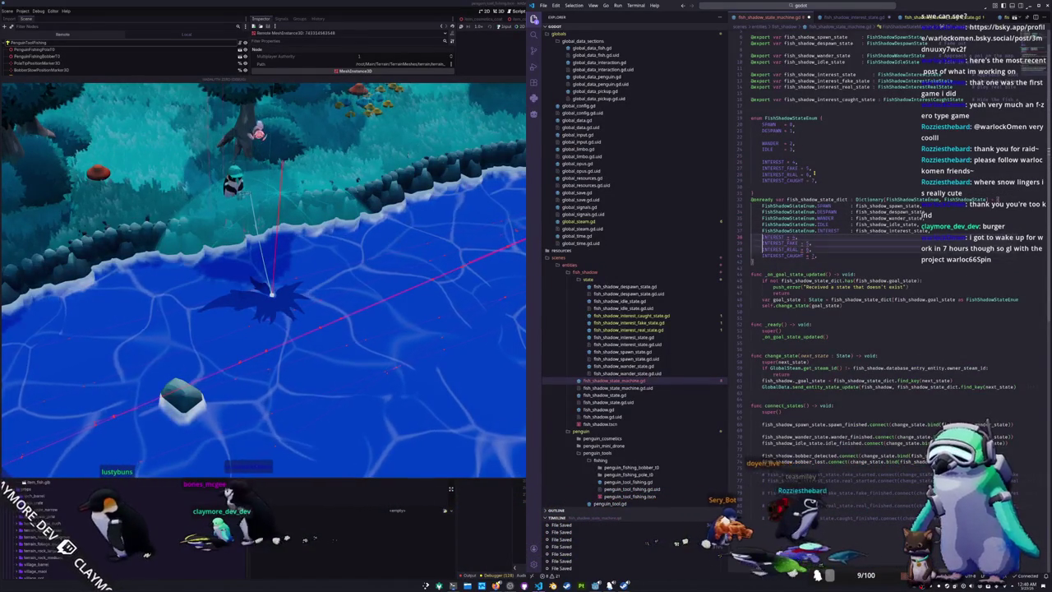
type("FishShadowStateEnum.")
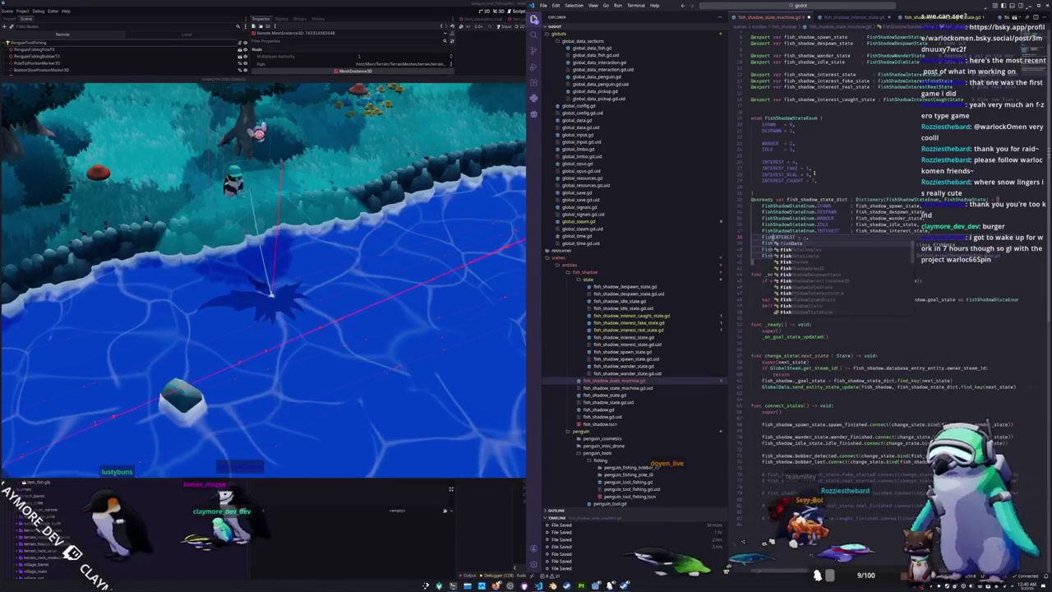
type("Enum.INTEREST_")
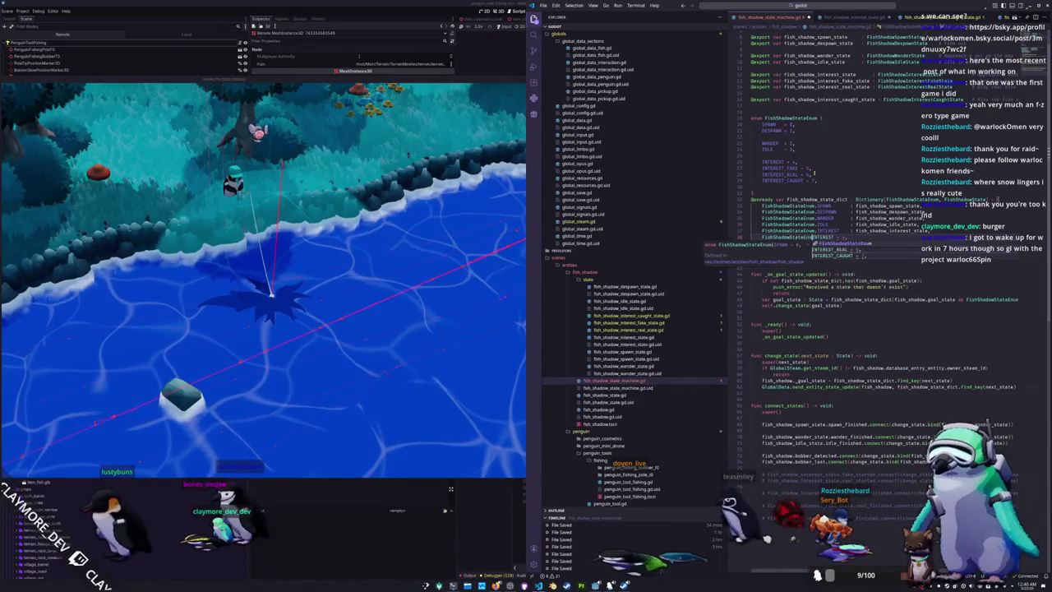
key("Escape")
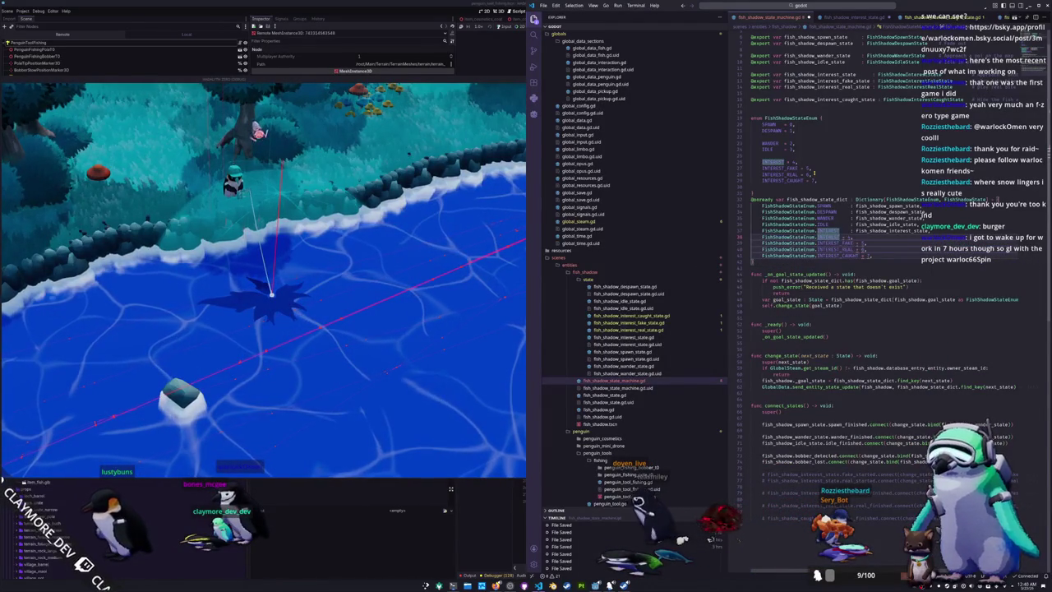
key("shift+End")
key("BackSpace")
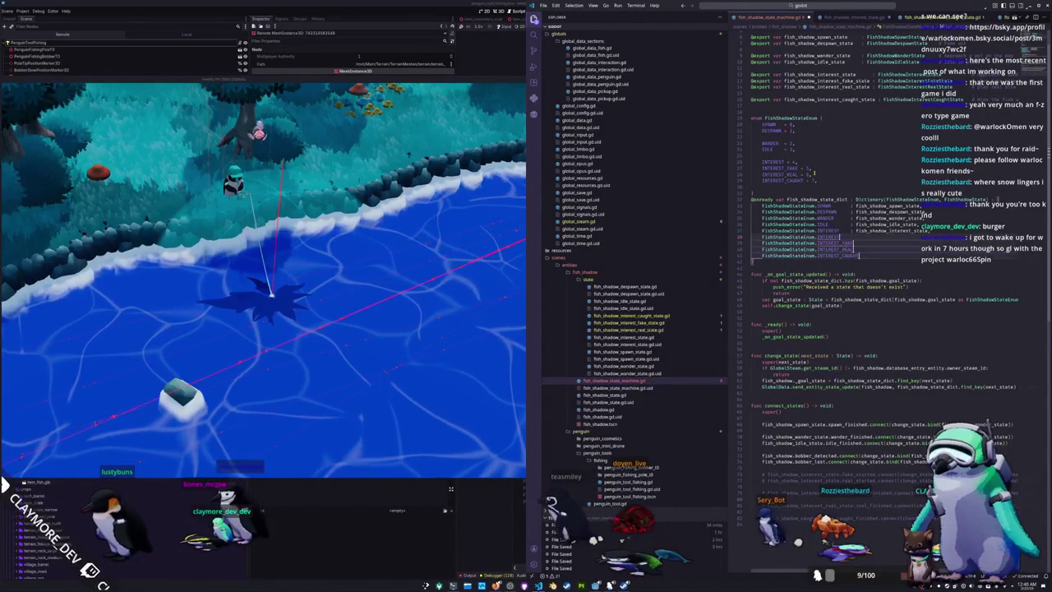
Map each INTEREST dictionary key to its fish_shadow_interest_*_state variable, adding INTEREST_CAUGHT
type(" : fish_shadow_interest")
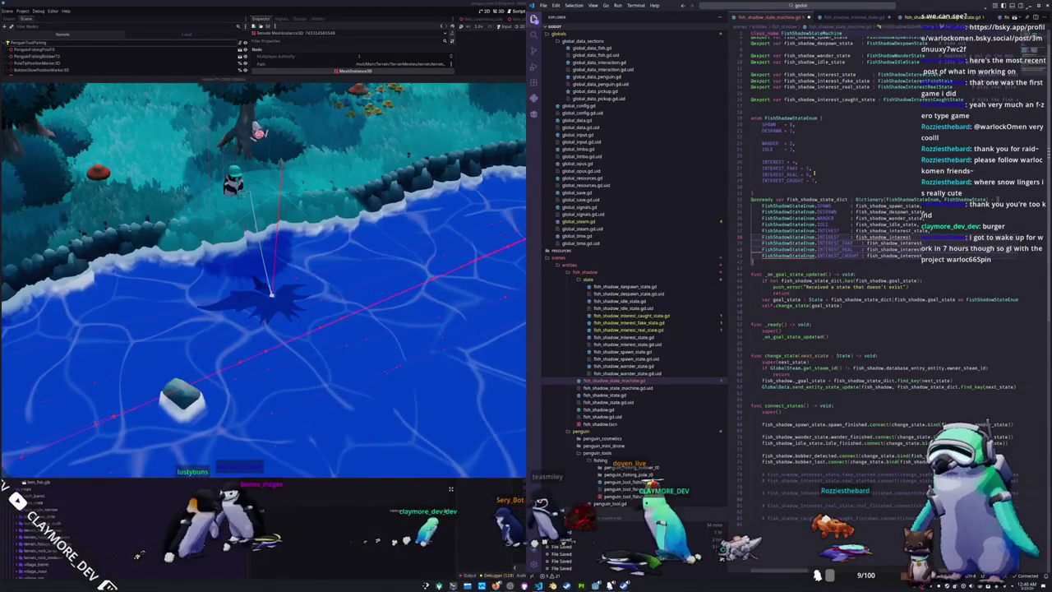
key("Escape")
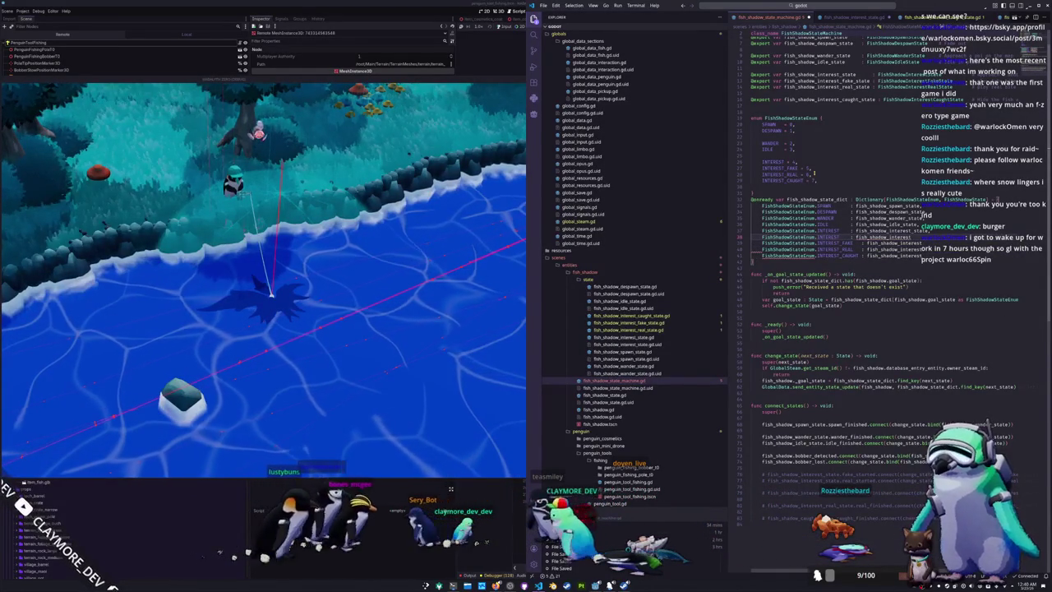
key("ctrl+shift+k")
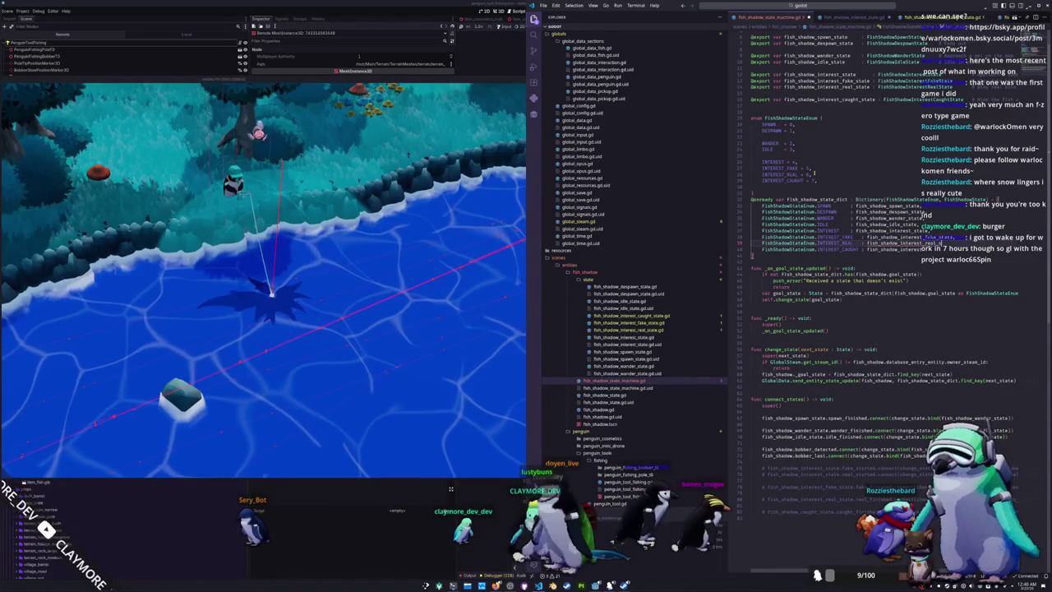
type("_state,")
key("Return")
type("FishShadowStateEnum.INTEREST_CAUGHT : fish_shadow_interest_caught_state")
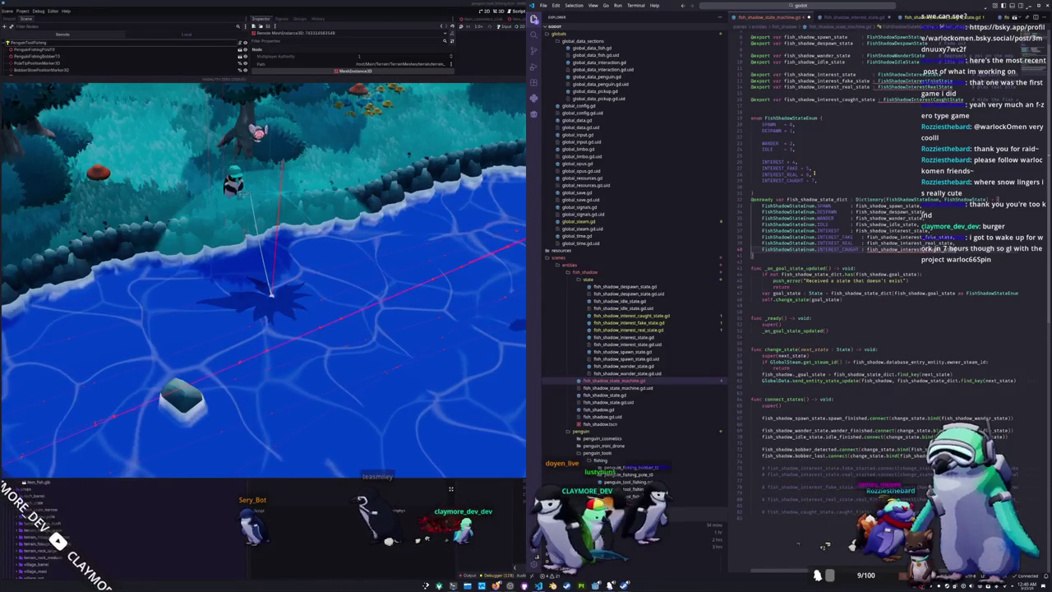
Uncomment the interest state signal connections in _ready and add a blank line above real_finished
left_click(827, 331)
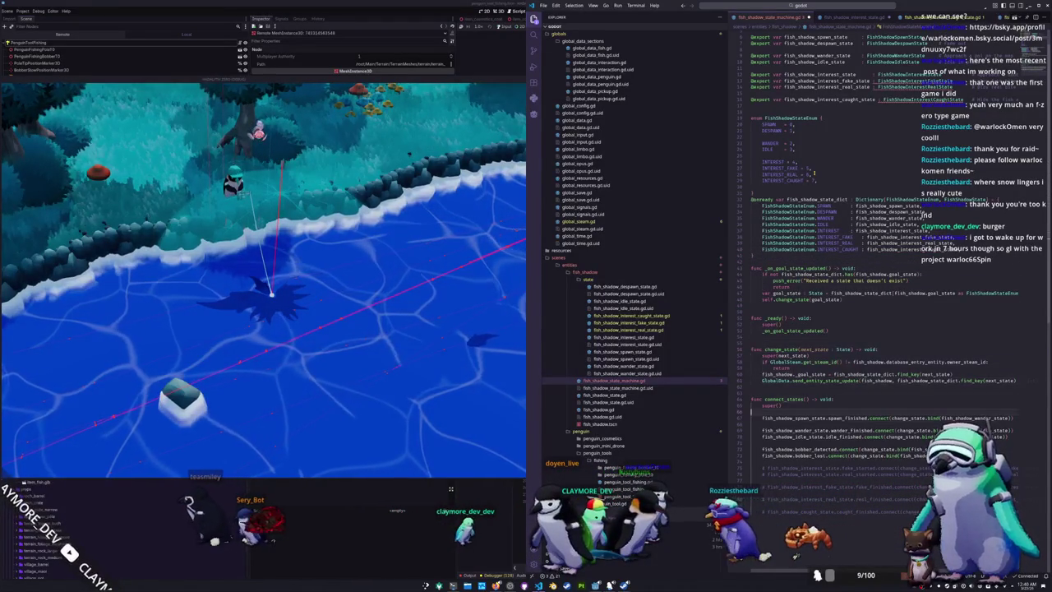
left_click(767, 468)
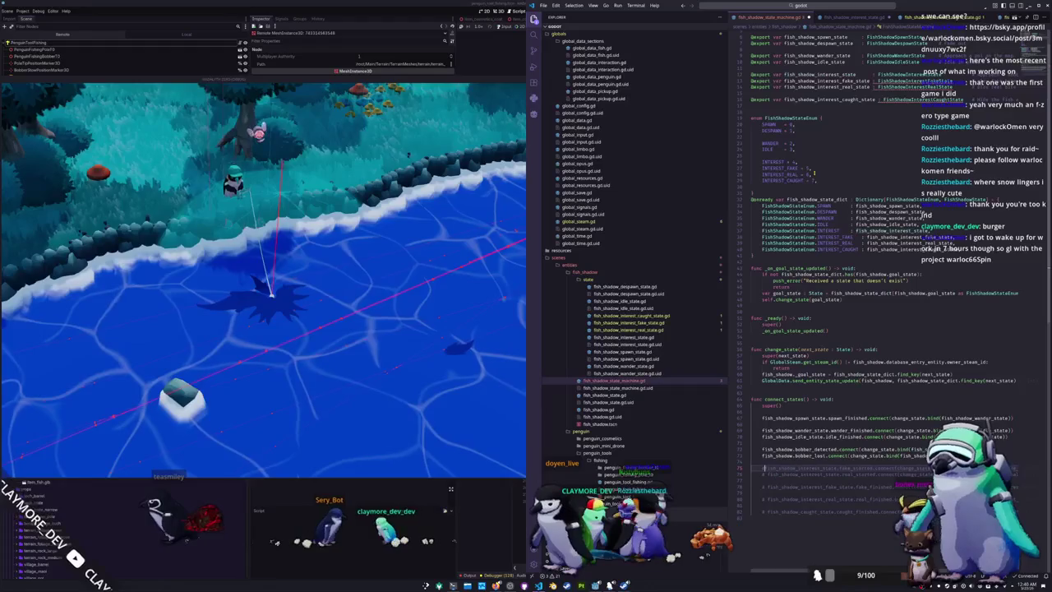
key("ctrl+slash")
key("Down")
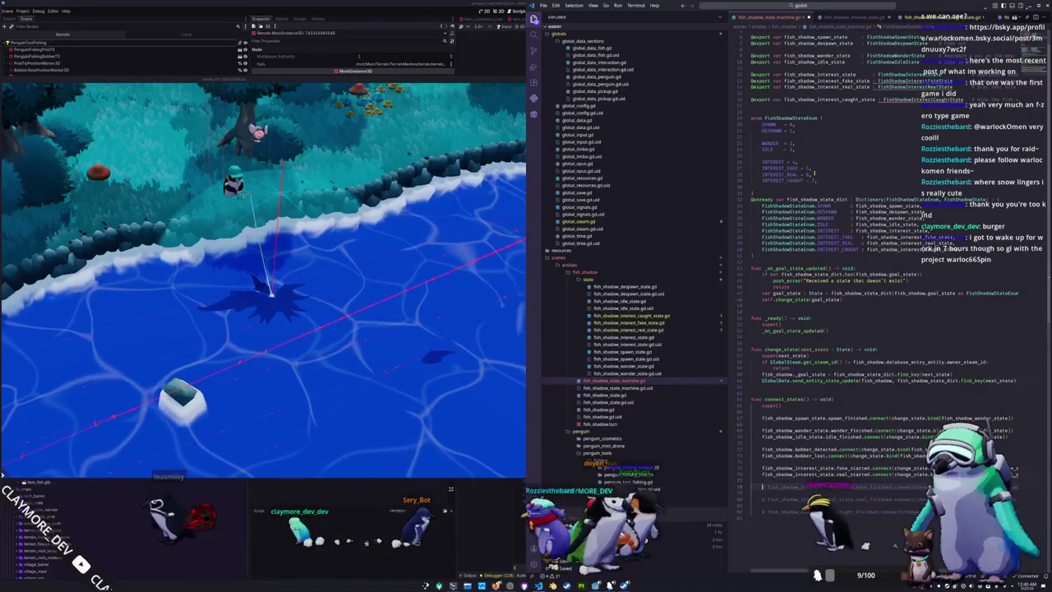
key("Down")
key("Down")
key("ctrl+slash")
key("Down")
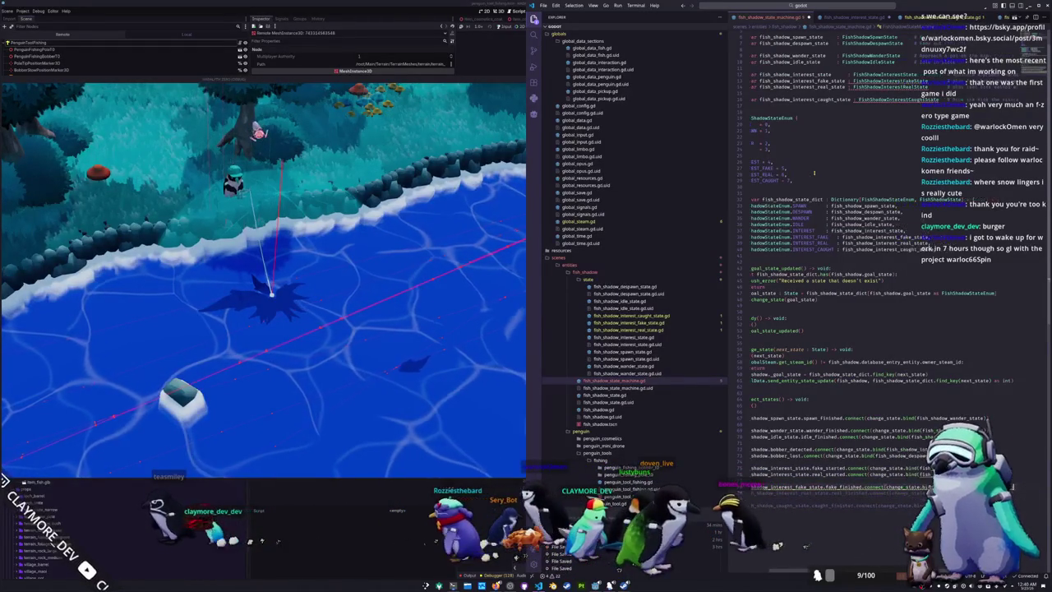
key("Return")
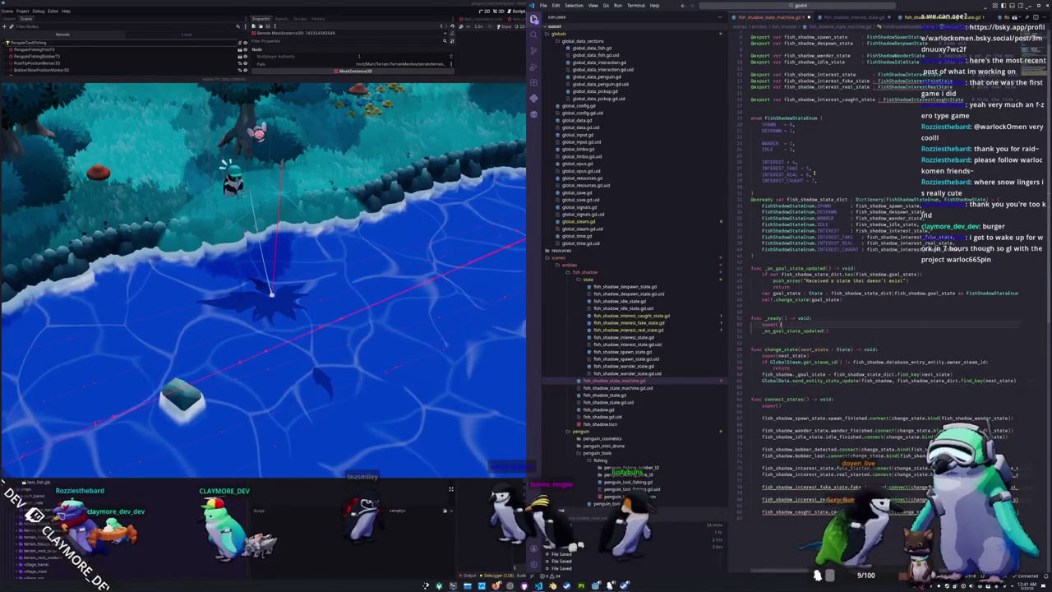
Replace the INTEREST_CAUGHT enum entry with CAUGHT = 7
double_click(830, 250)
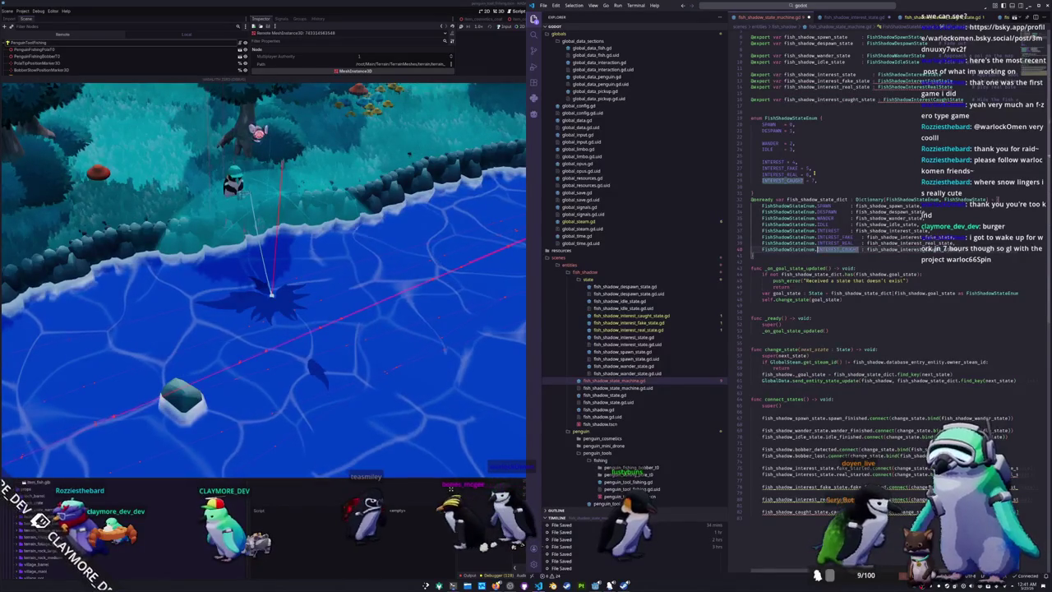
key("ctrl+d")
key("ctrl+d")
key("ctrl+d")
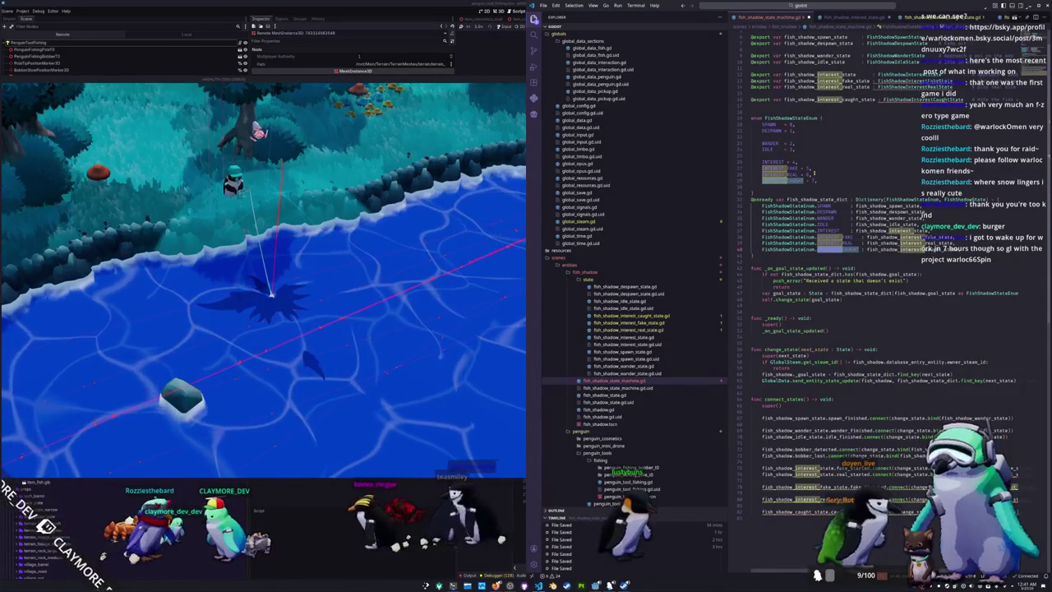
key("Escape")
double_click(787, 250)
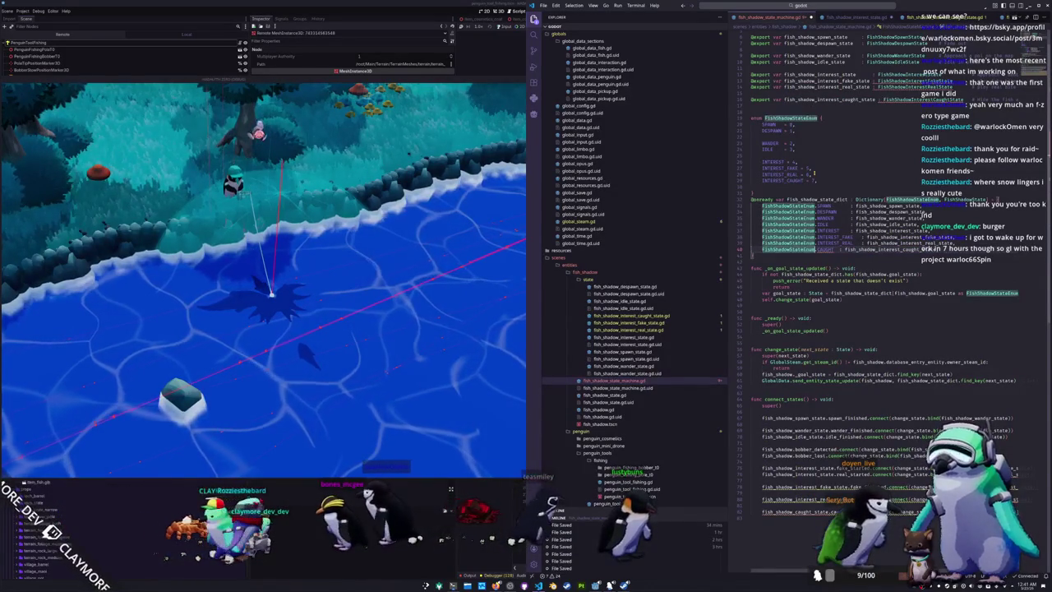
left_click(812, 174)
key("shift+Down")
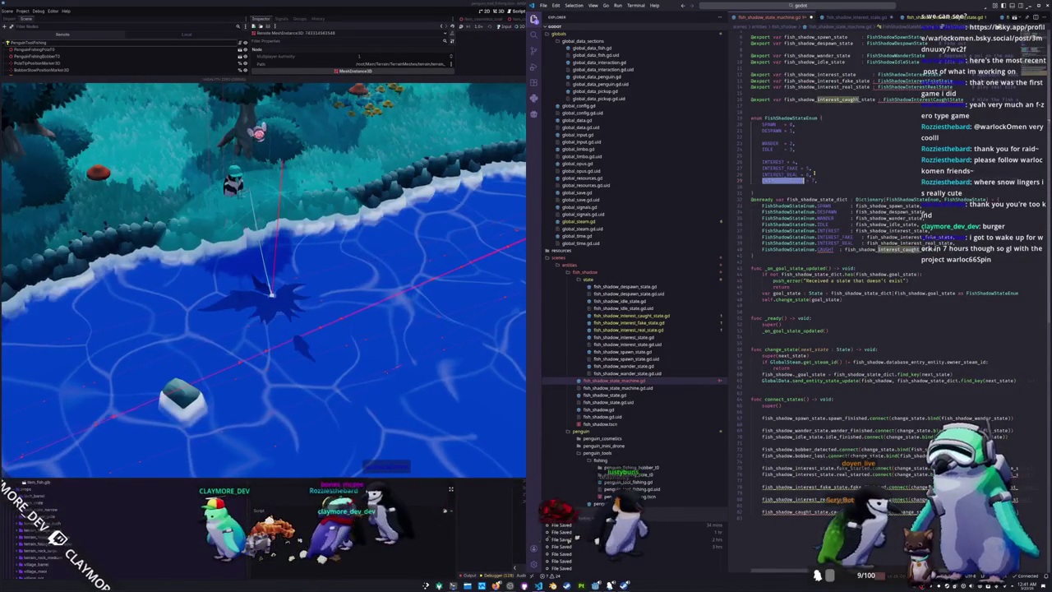
key("shift+End")
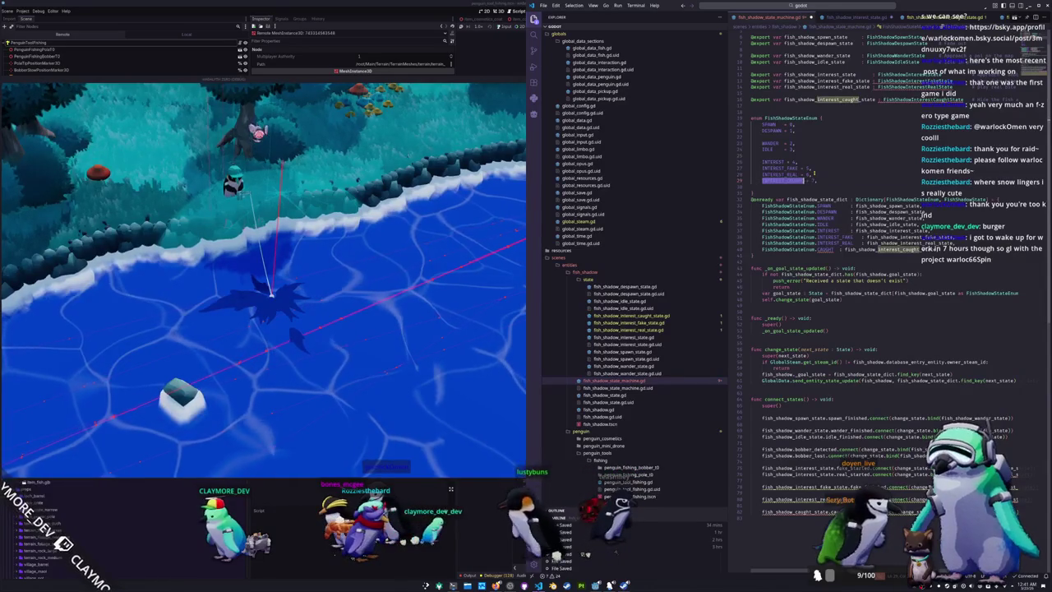
type("CAUGHT = 7,")
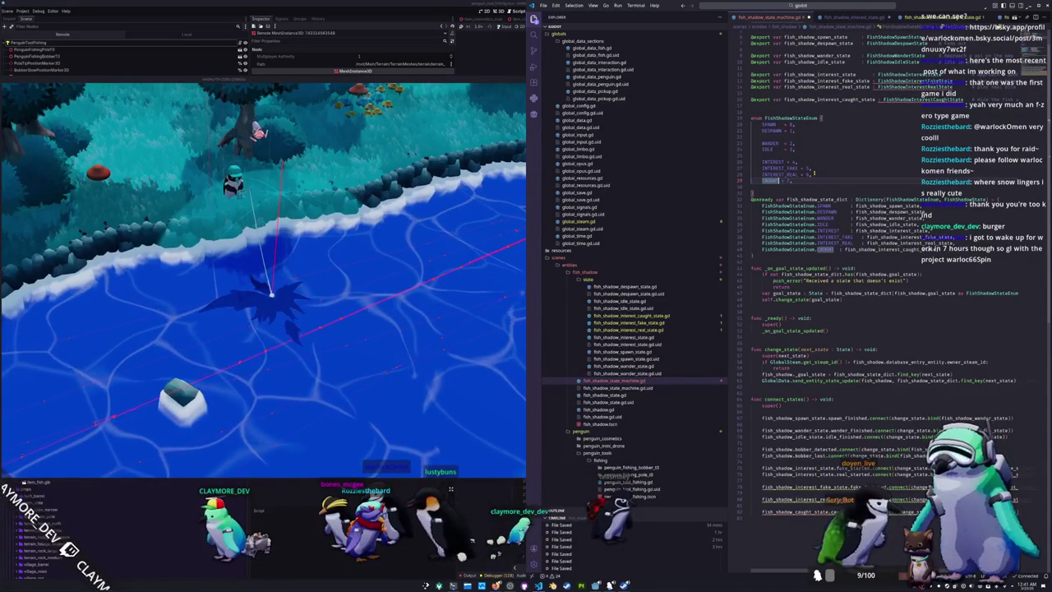
key("Return")
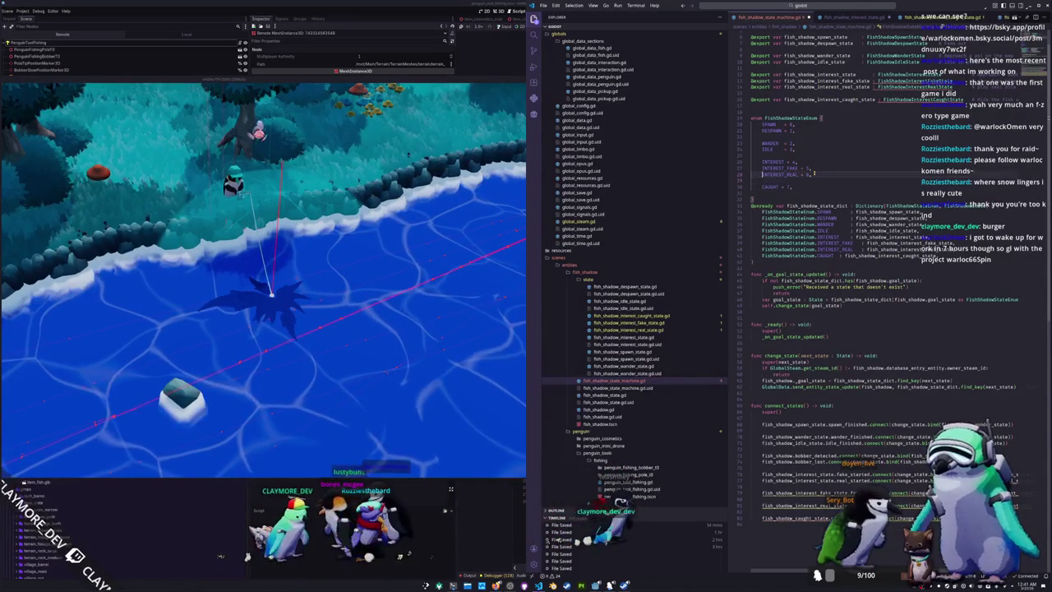
Rename the caught state to fish_shadow_caught_state : FishShadowCaughtState, including its dictionary reference
key("ctrl+shift+Left")
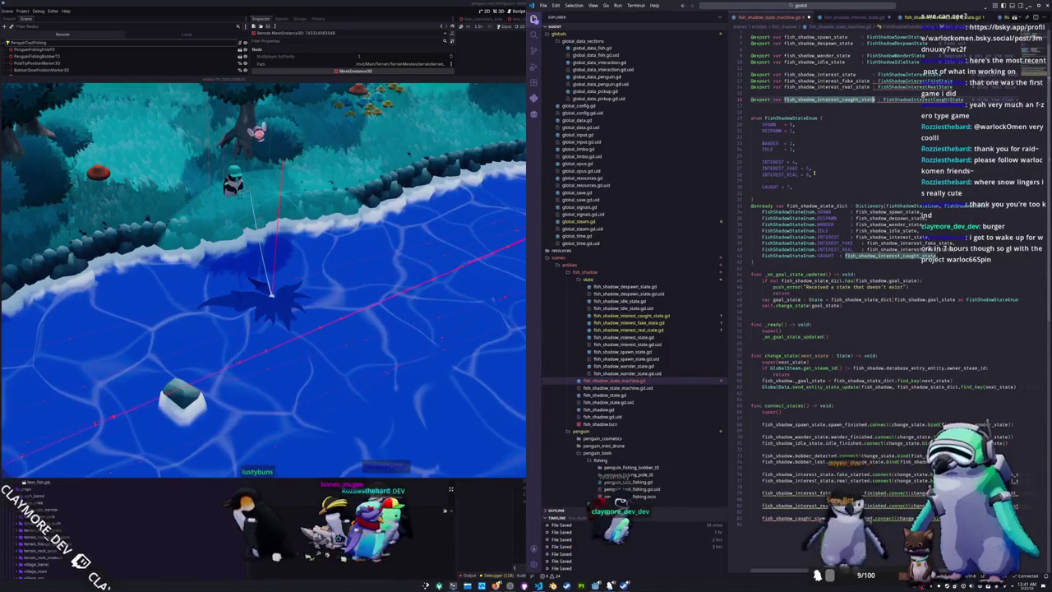
key("shift+Left")
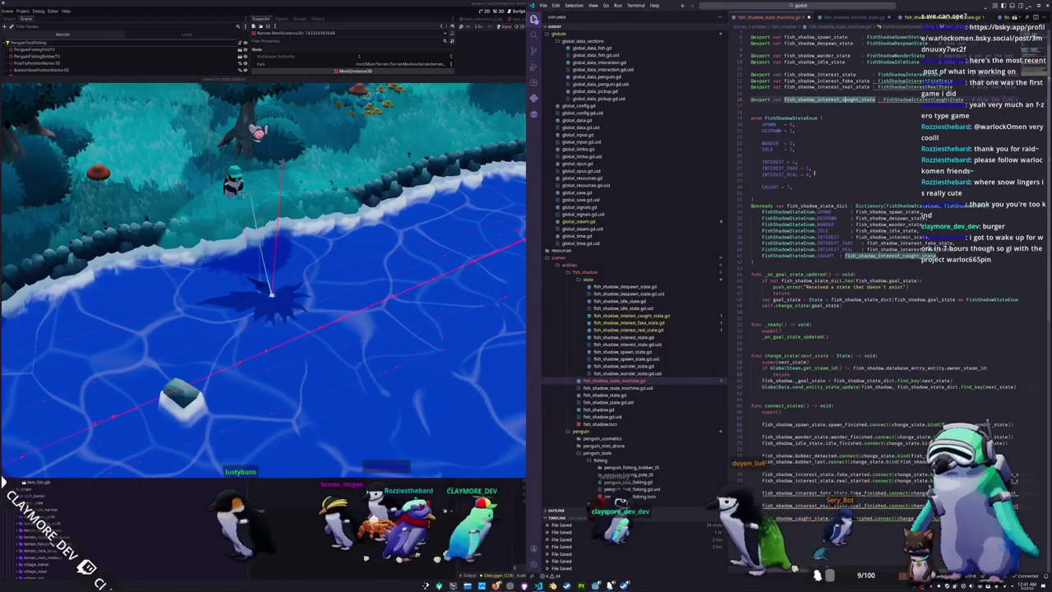
key("BackSpace")
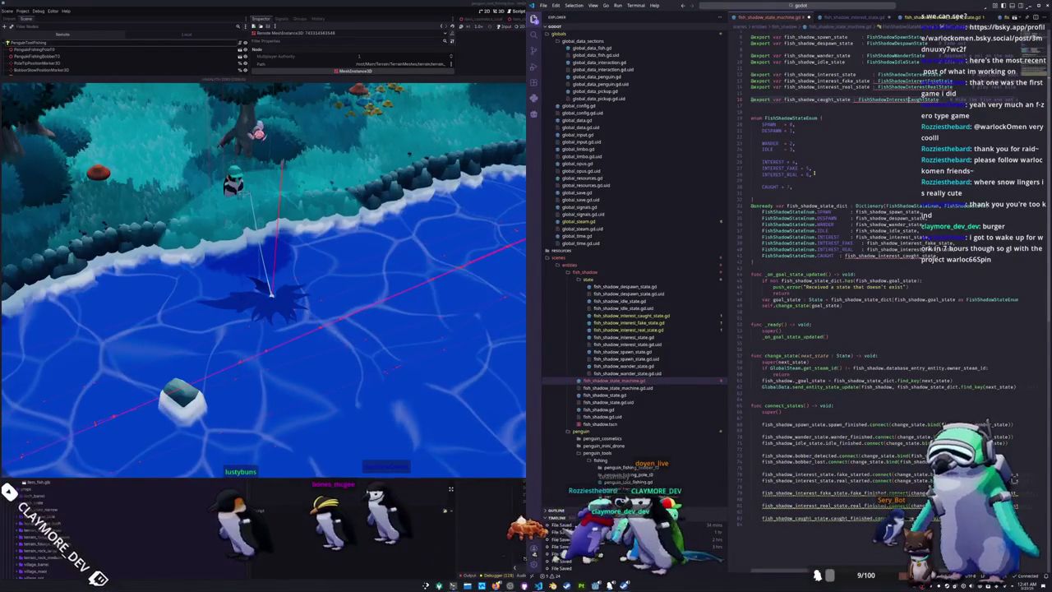
key("shift+Left")
key("shift+Left")
key("shift+Left")
key("BackSpace")
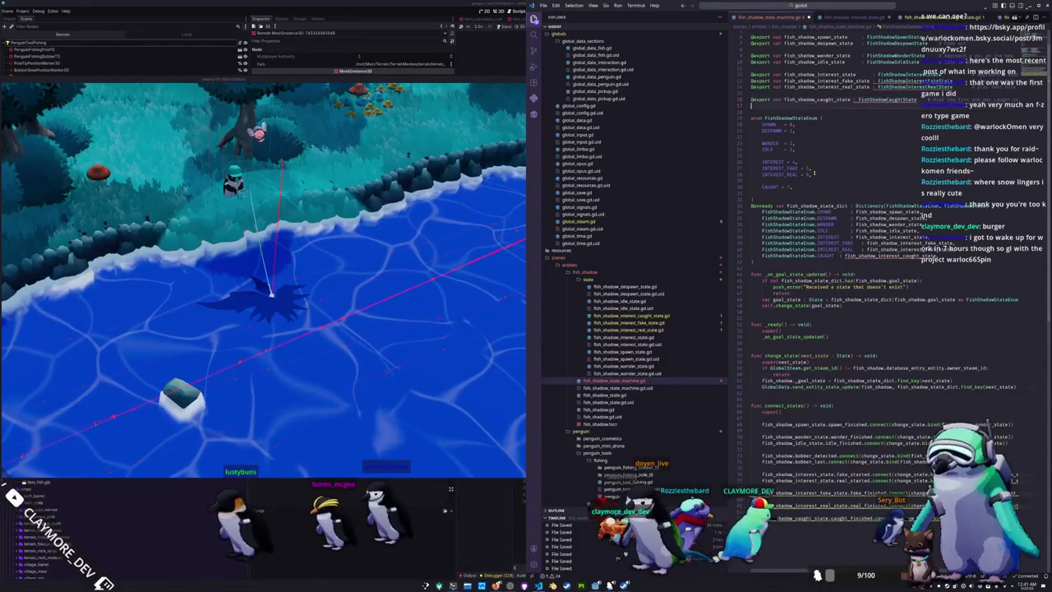
key("Down")
key("Down")
key("Down")
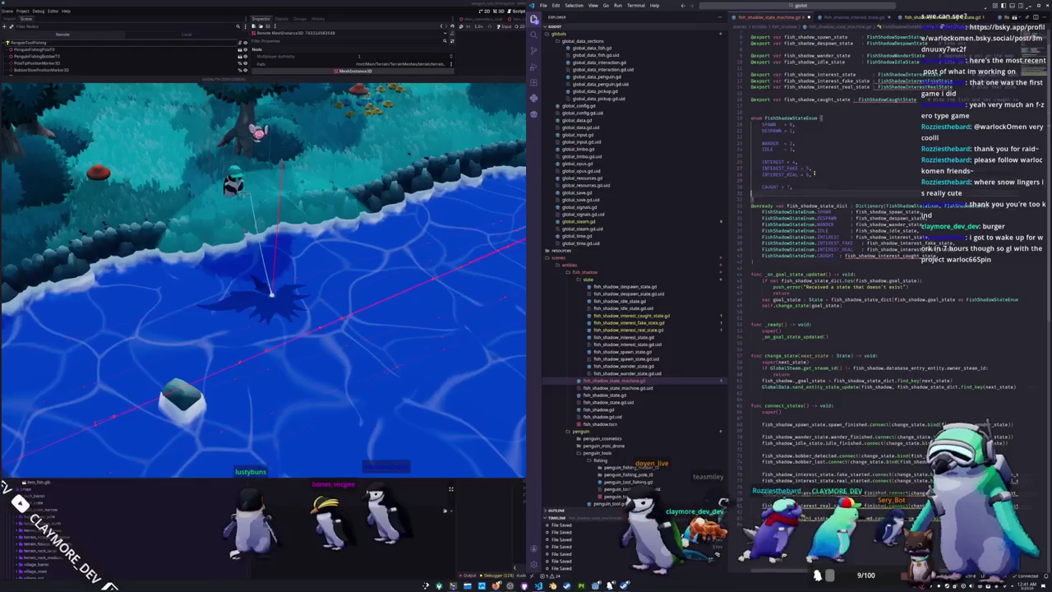
key("Down")
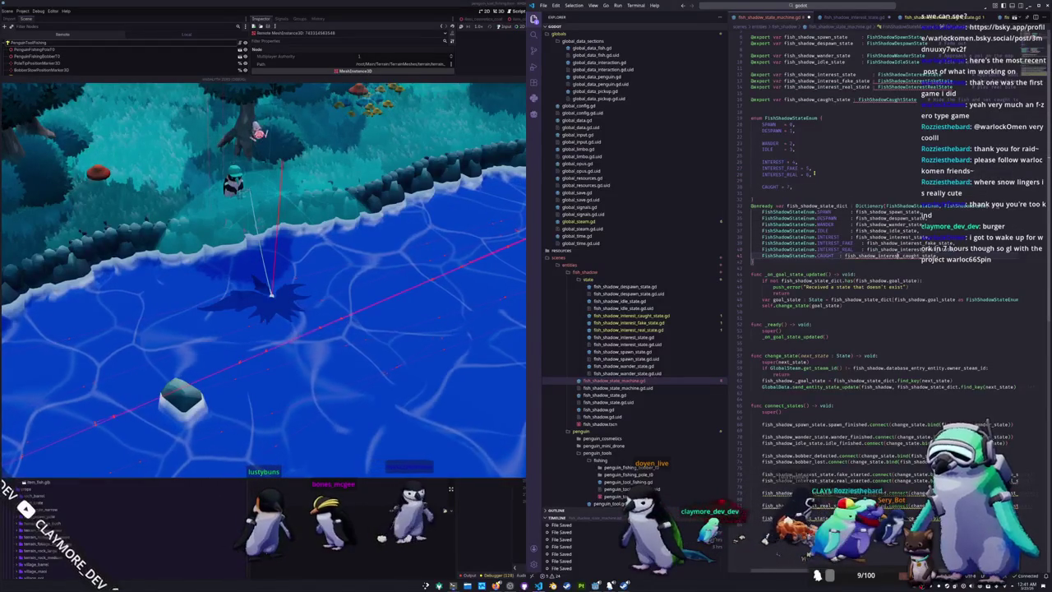
key("shift+Left")
key("shift+Left")
key("shift+Left")
key("BackSpace")
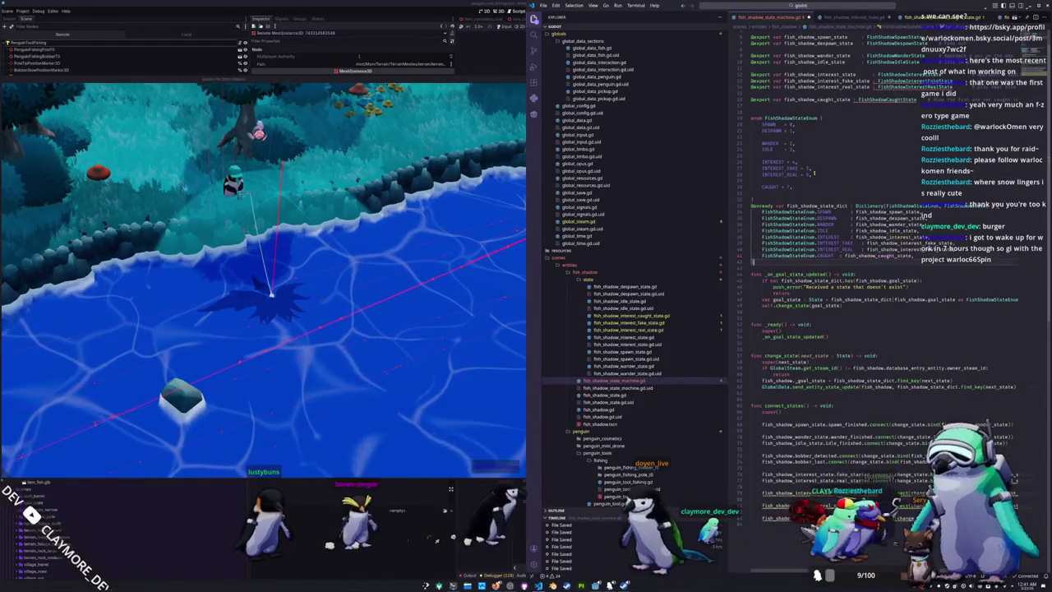
Try an 'as int' cast in change_state, then undo it
key("Down")
key("Down")
key("Down")
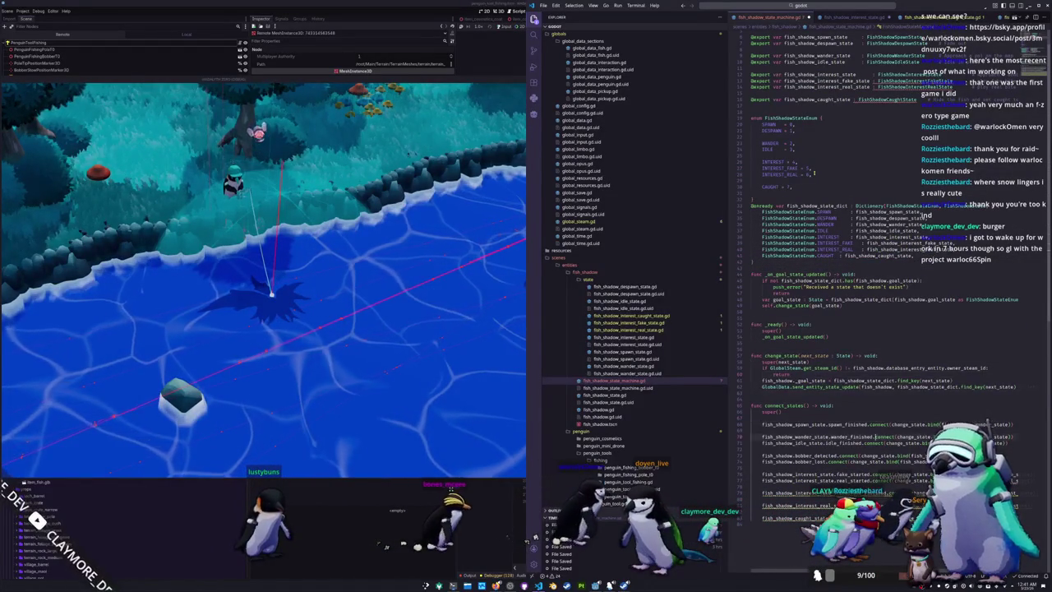
type("as int")
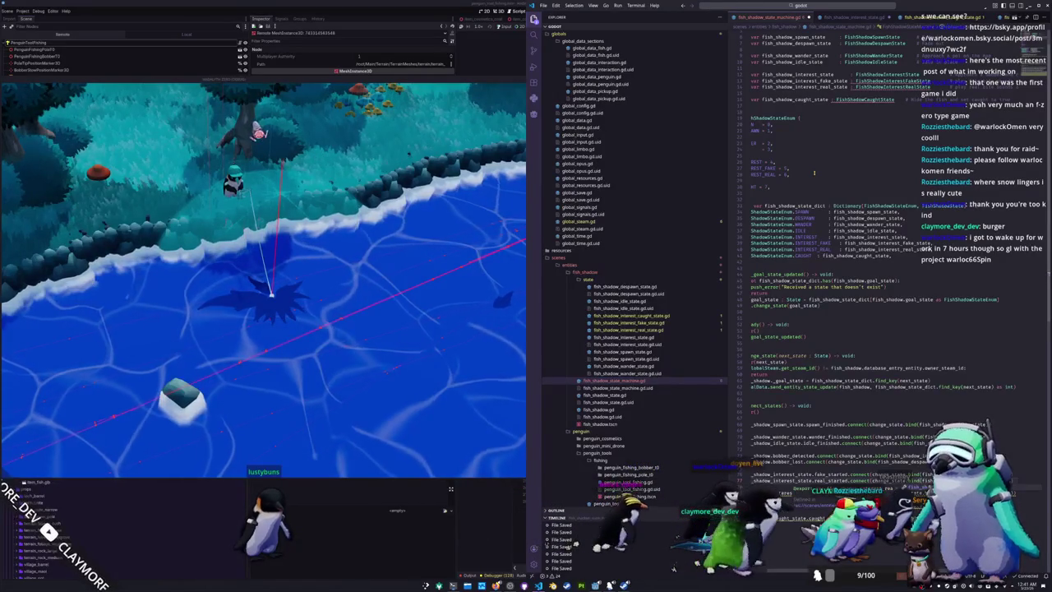
key("ctrl+z")
key("ctrl+y")
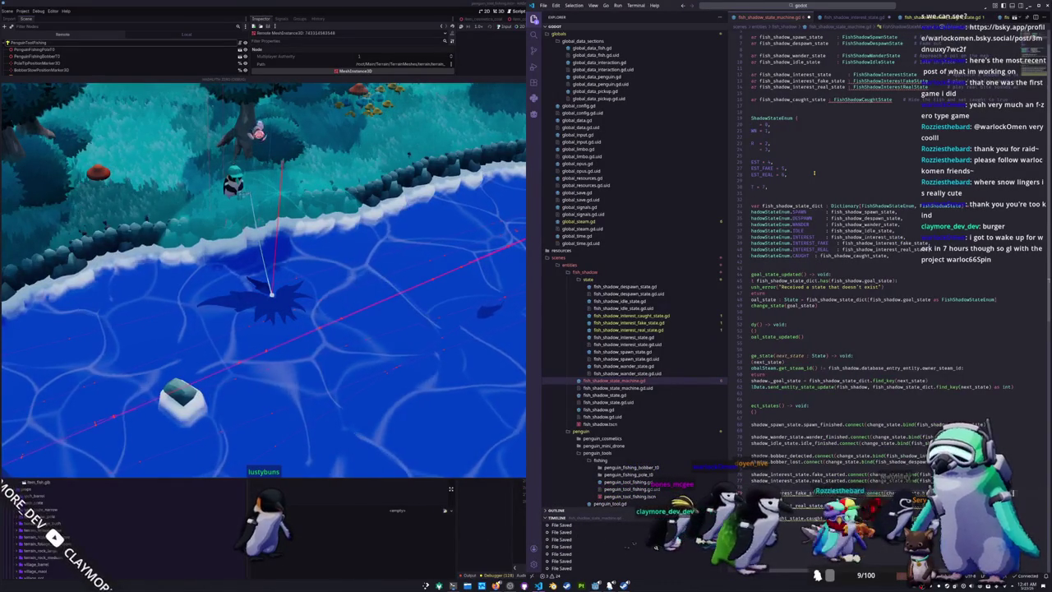
key("ctrl+z")
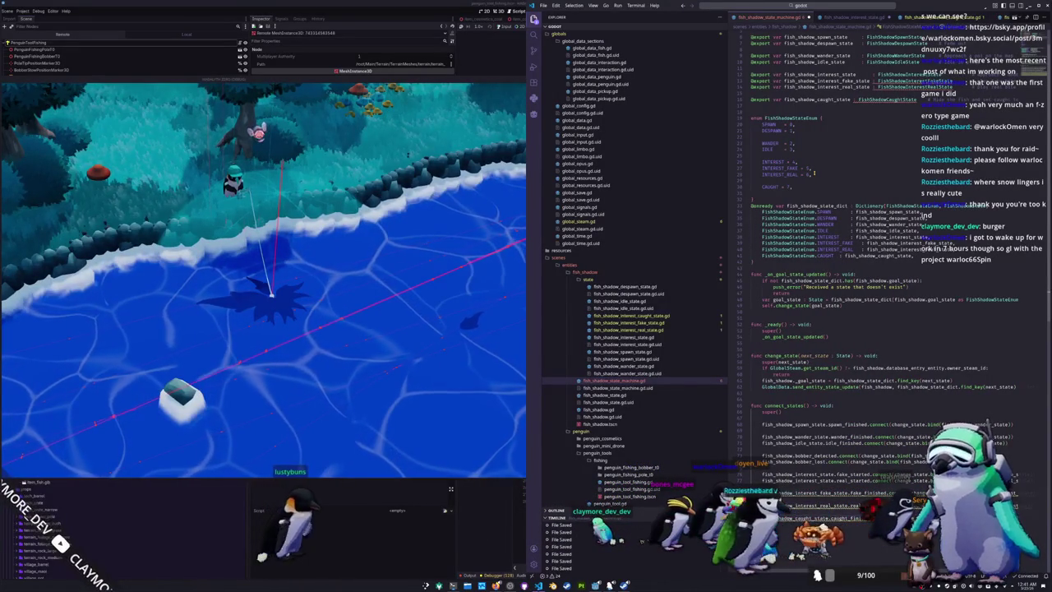
right_click(653, 316)
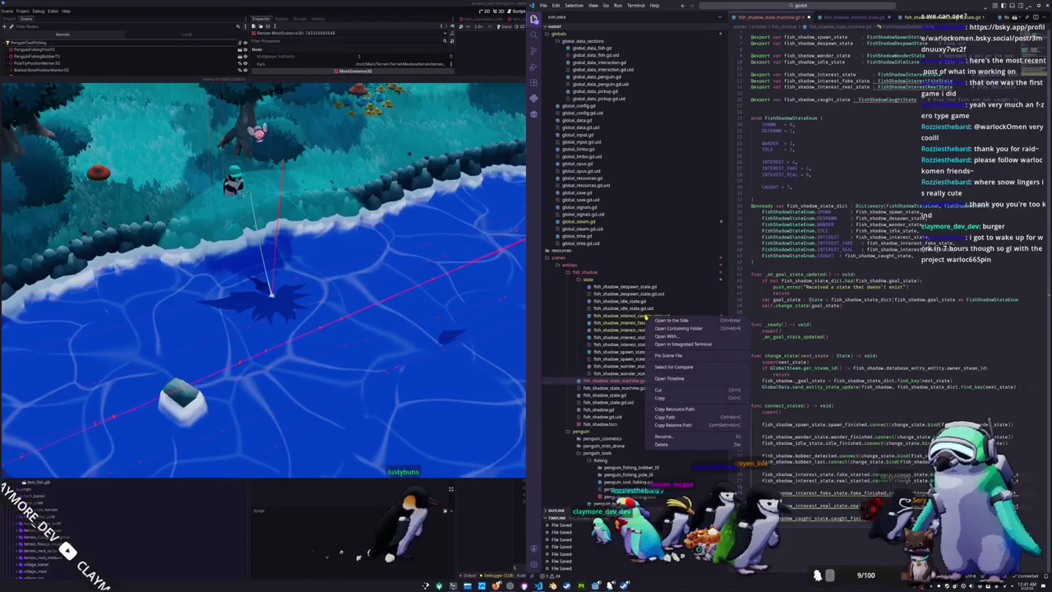
Rename the caught script to fish_shadow_caught_state.gd, open it, and place the caret in the spawn state code
left_click(664, 436)
type("f")
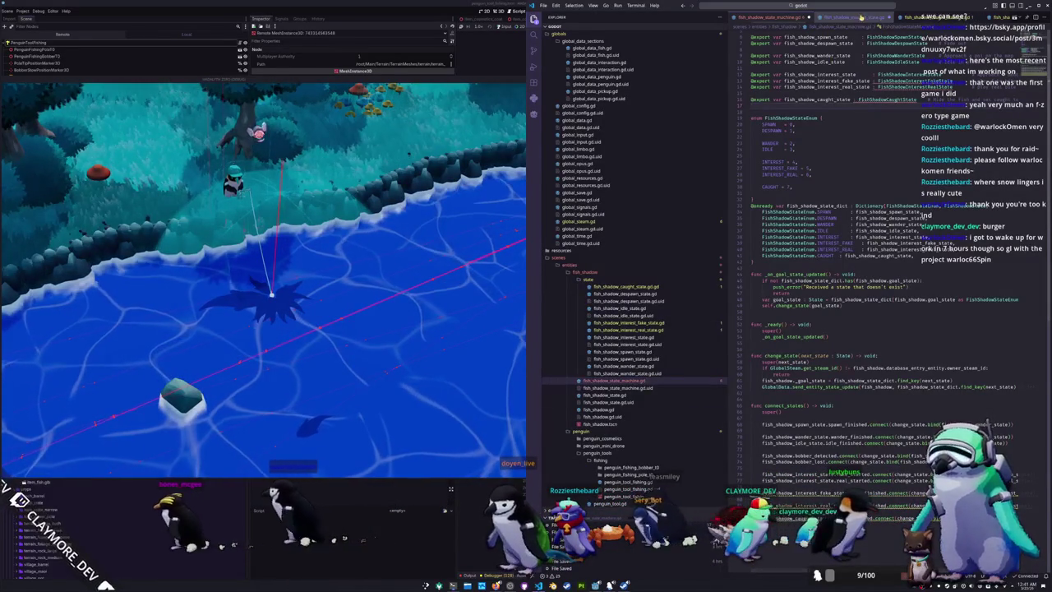
left_click(625, 286)
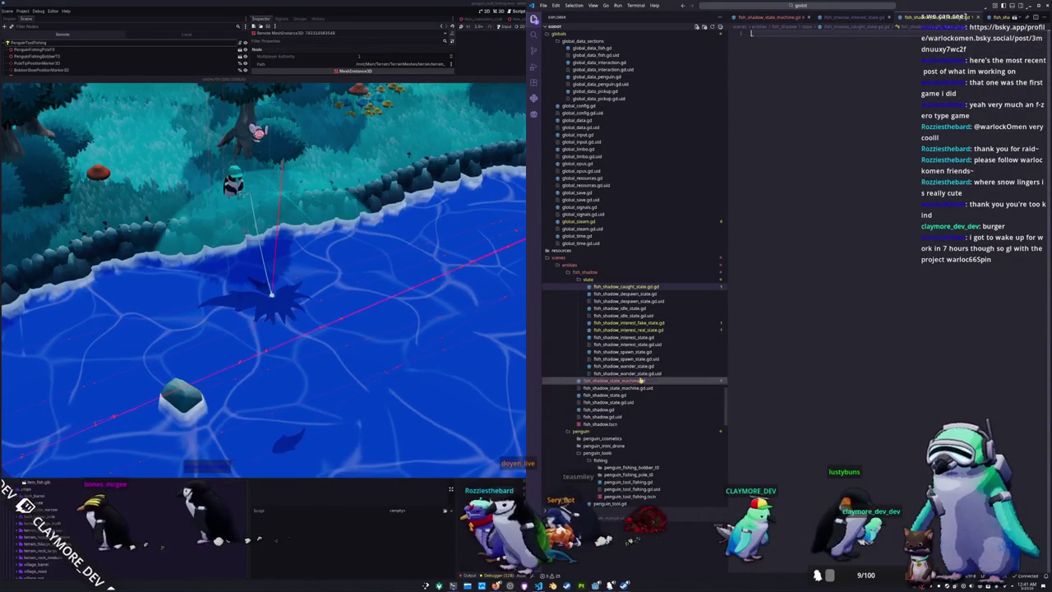
left_click(775, 331)
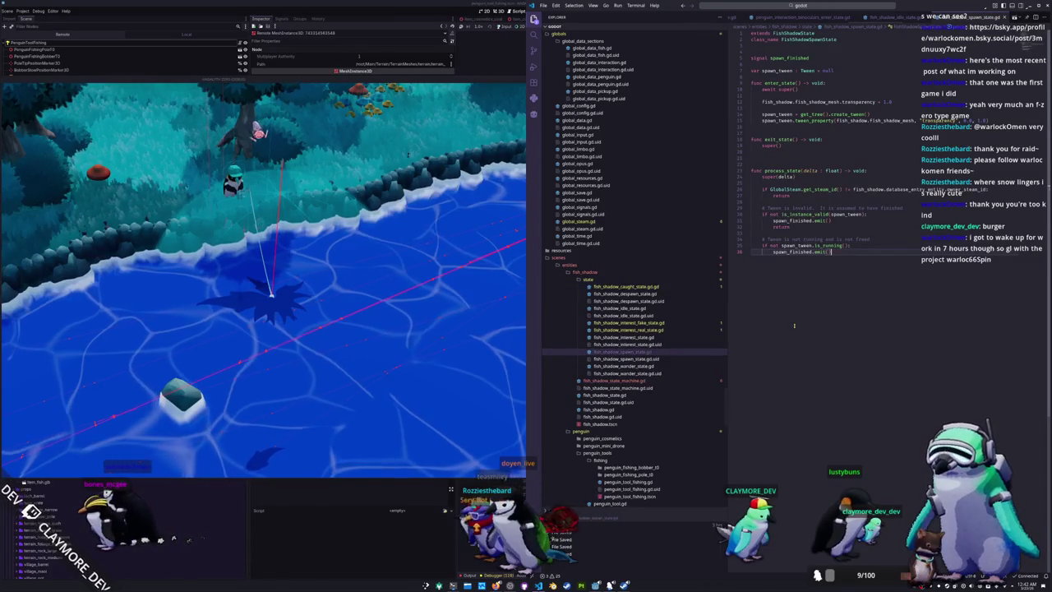
Replace fish_shadow_despawn_state.gd's contents with the spawn state's code
key("ctrl+a")
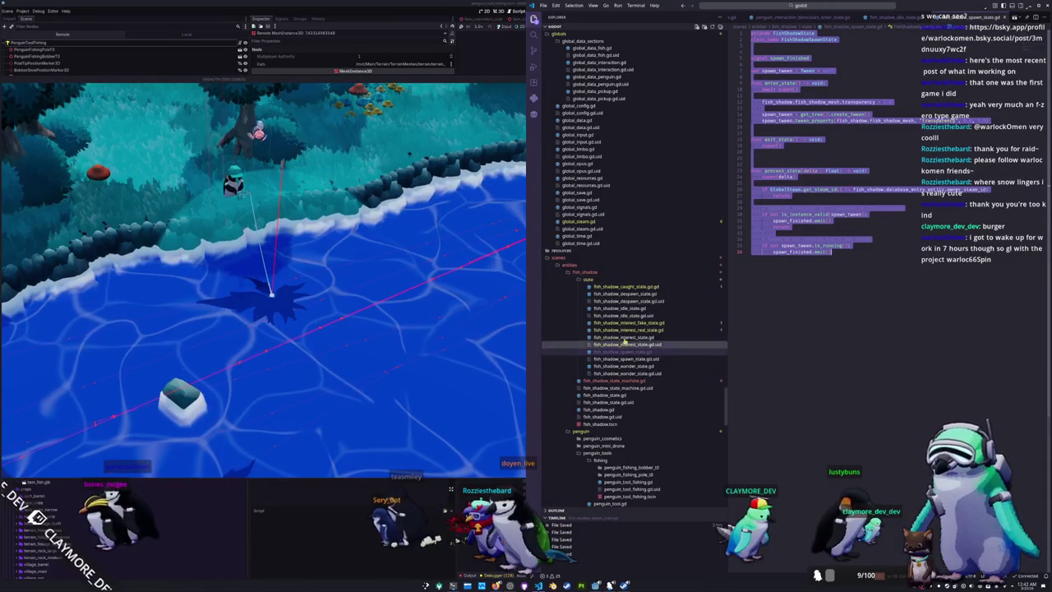
left_click(626, 293)
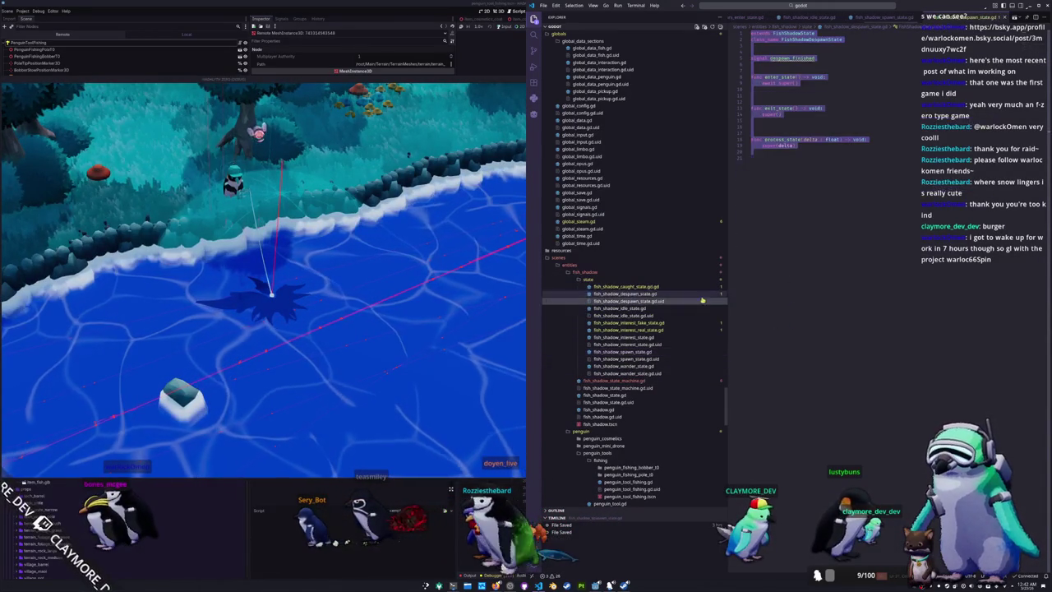
key("ctrl+a")
key("ctrl+v")
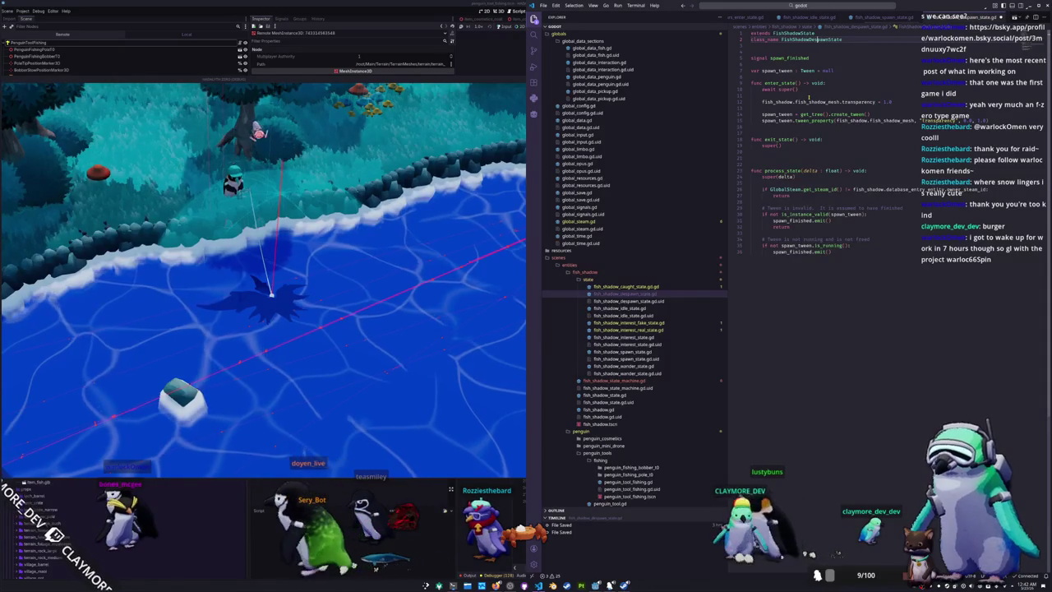
Rename spawn_tween to despawn_tween and spawn_finished to despawn_finished throughout the despawn script
key("Down")
key("Down")
key("Down")
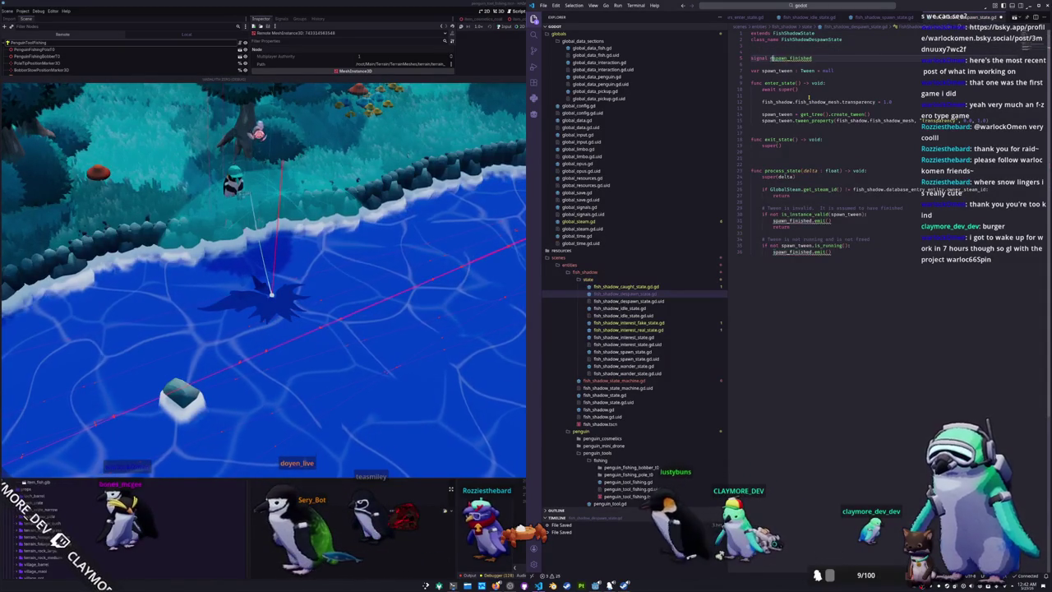
type("de")
key("Down")
key("Down")
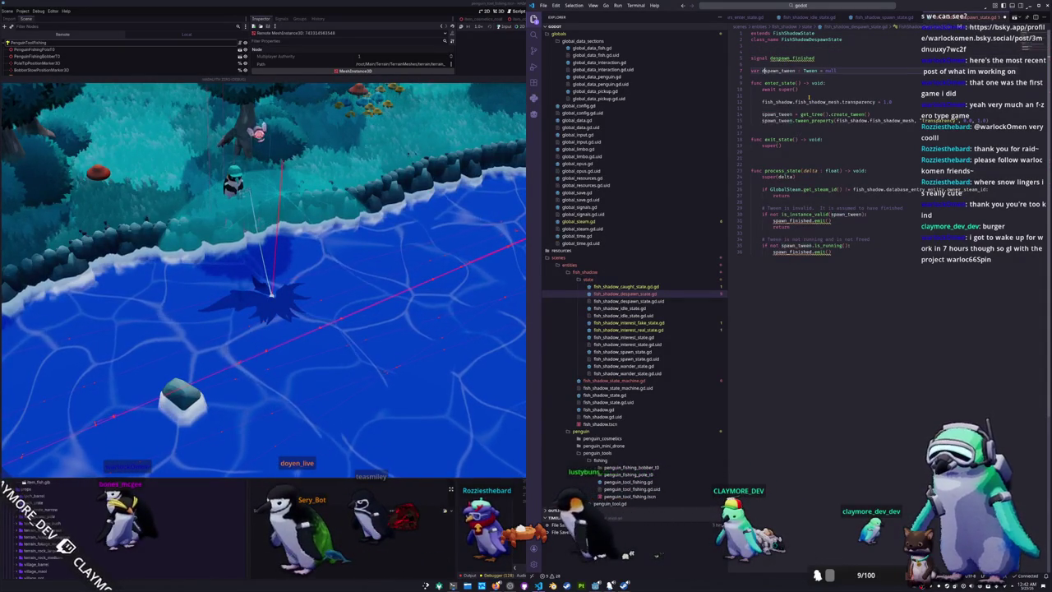
type("de")
key("Down")
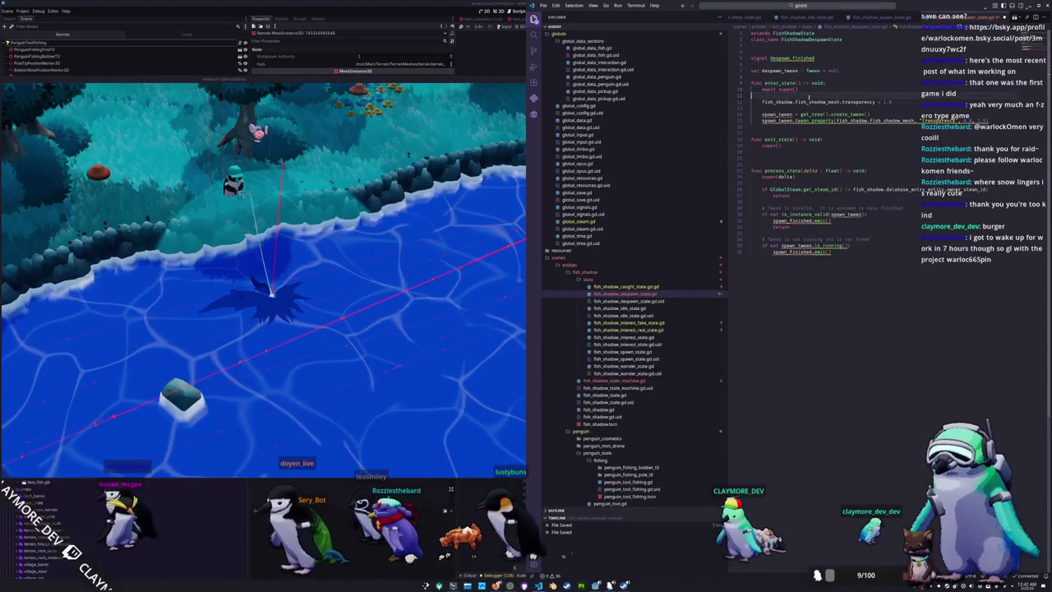
key("Down")
key("ctrl+shift+l")
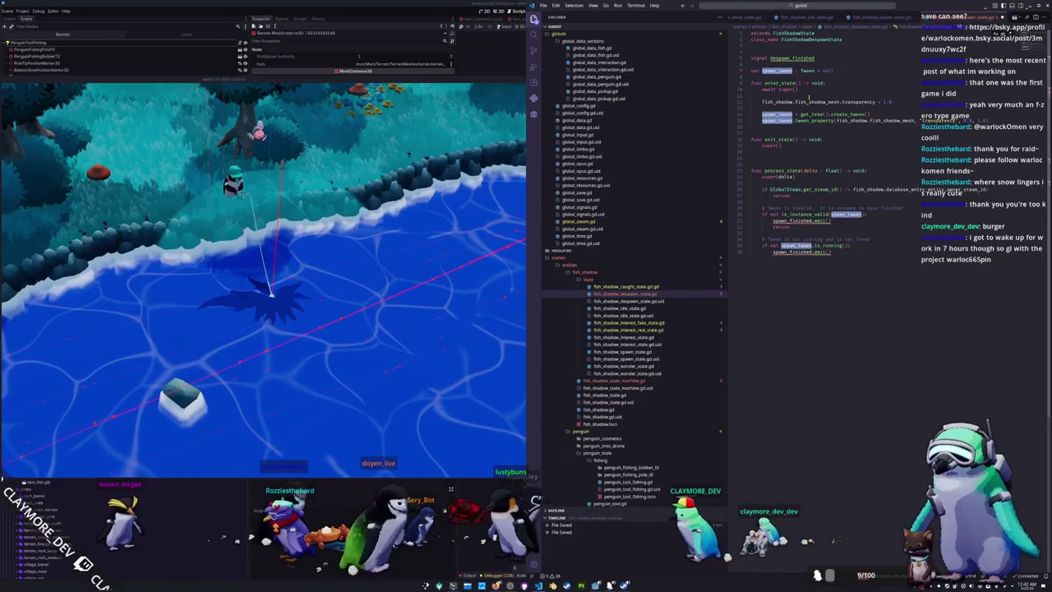
type("despawn_tween")
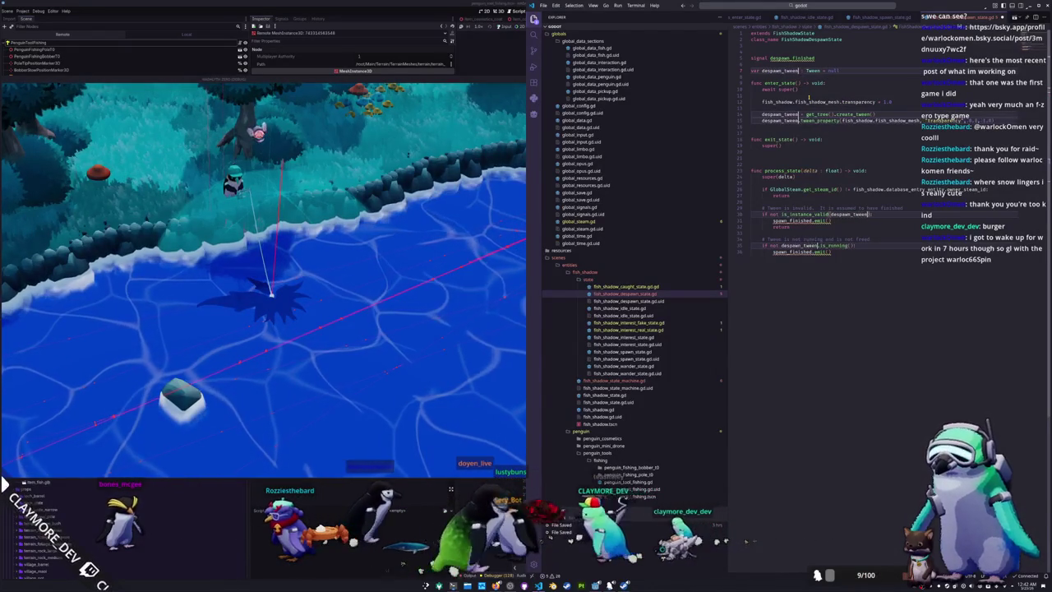
left_click(797, 101)
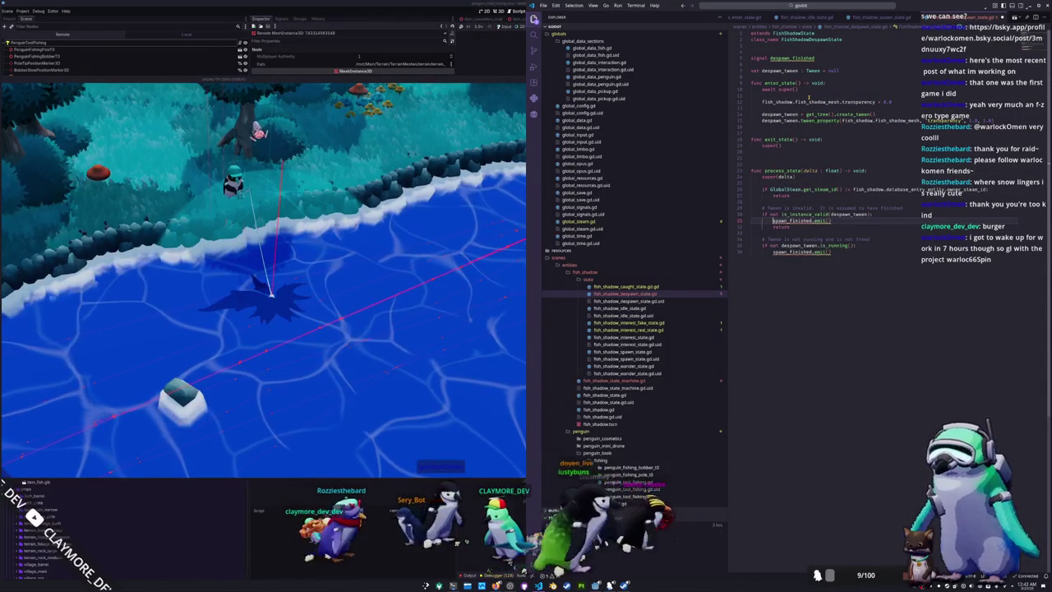
type("despawn_finished")
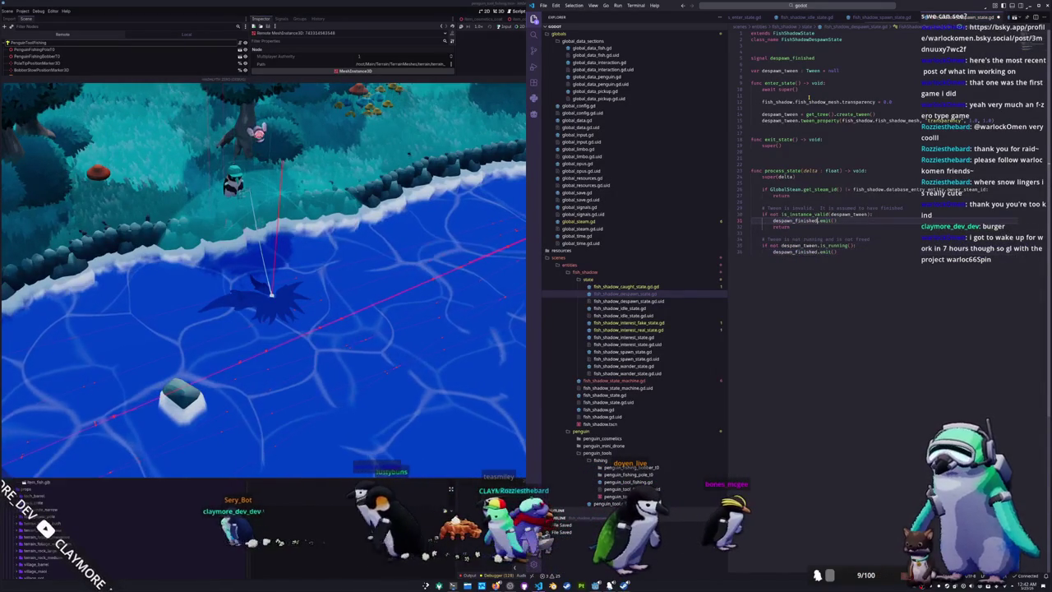
key("Escape")
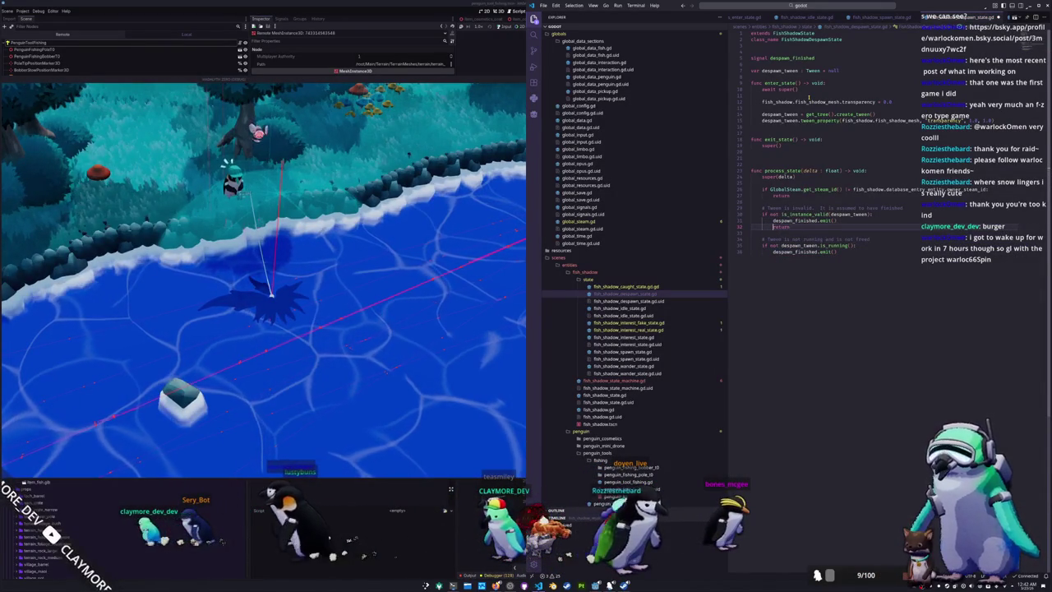
key("Up")
key("Up")
key("Up")
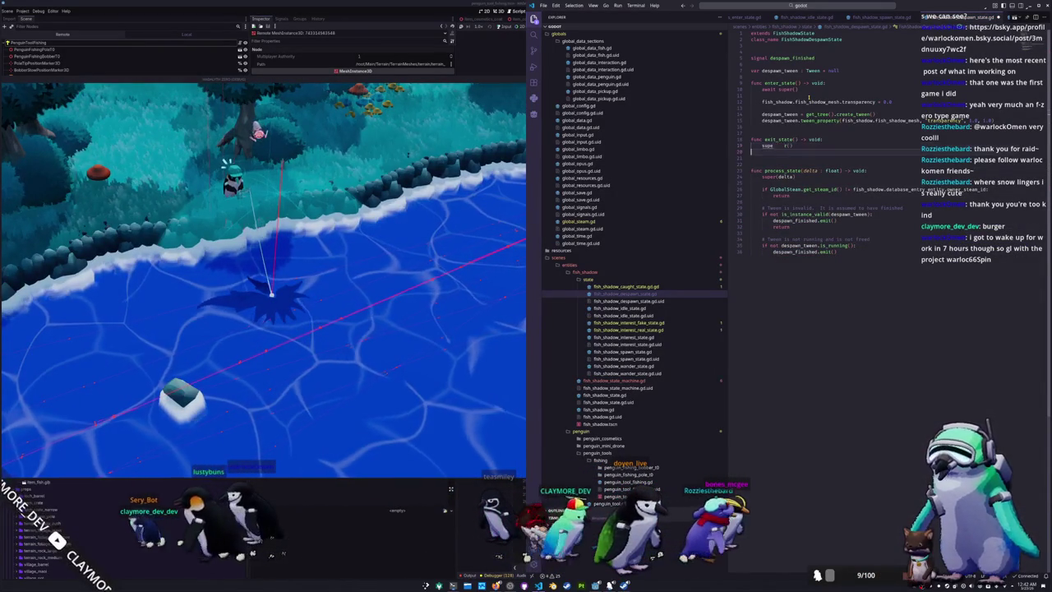
Tidy the blank lines between exit_state and process_state
key("Return")
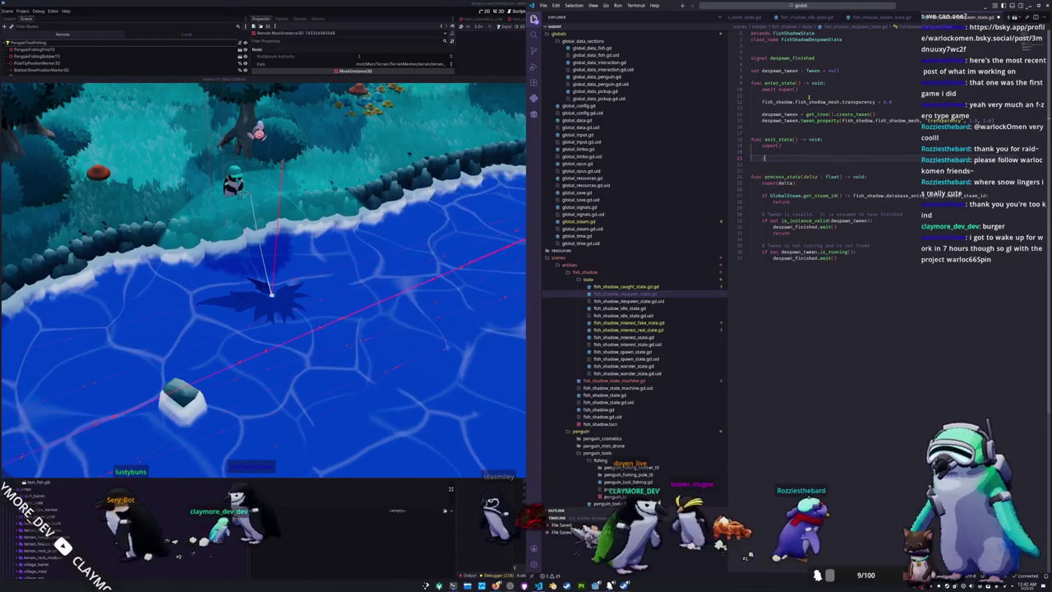
key("BackSpace")
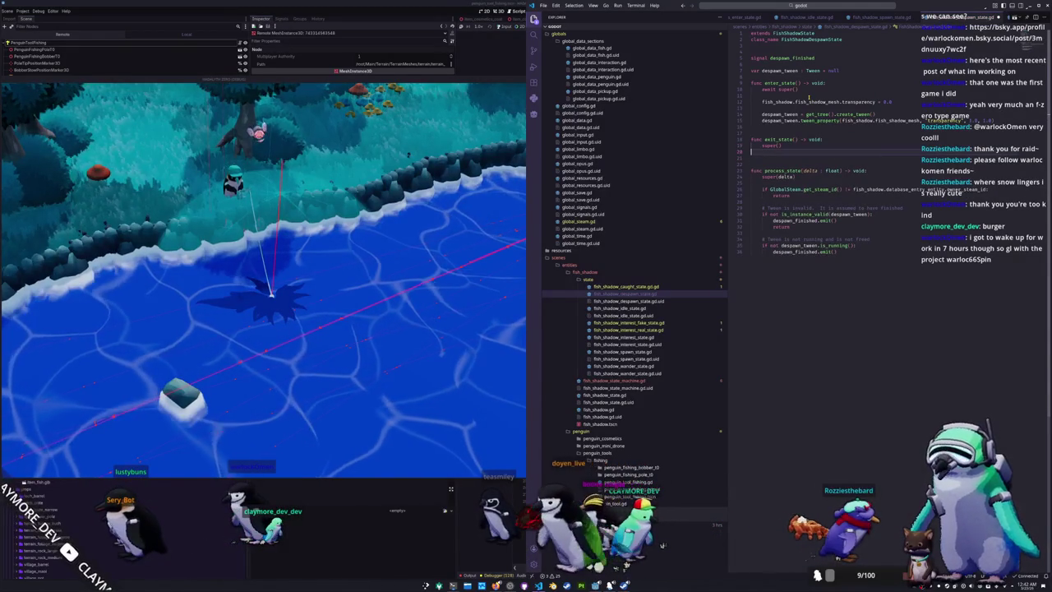
key("Down")
key("Down")
key("Down")
key("BackSpace")
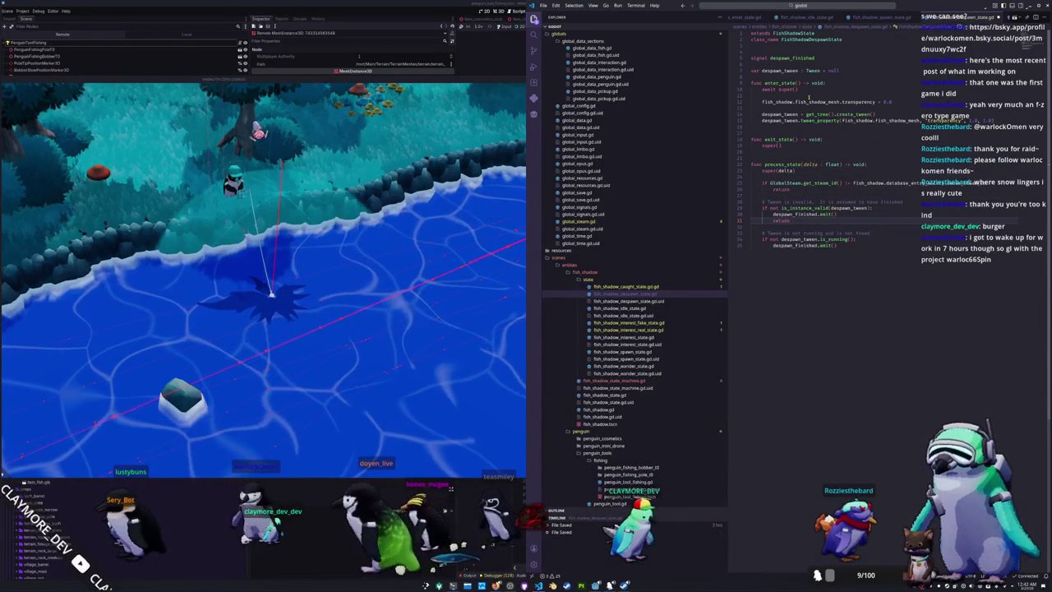
key("Down")
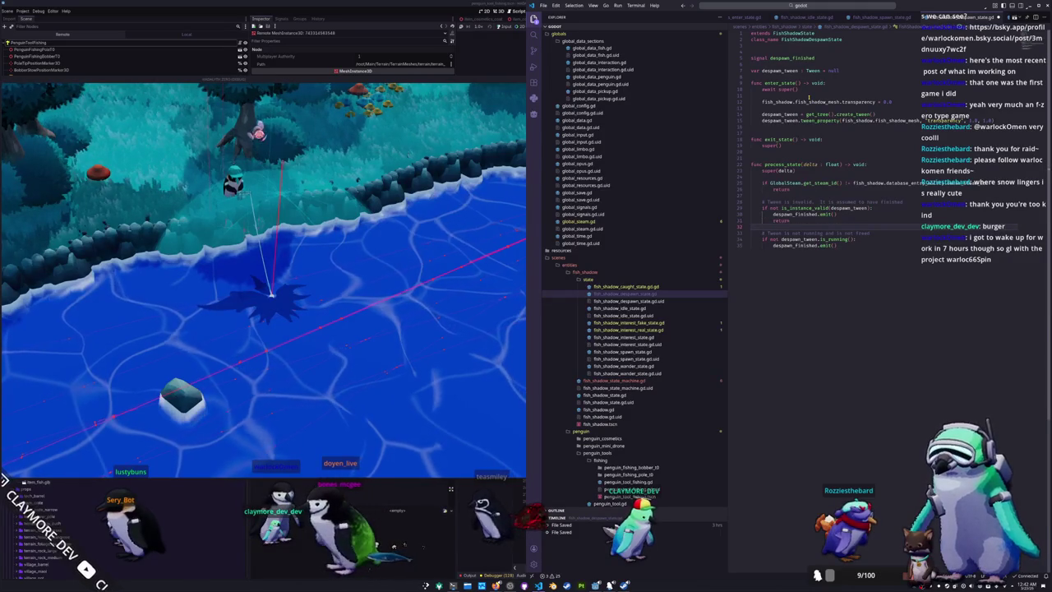
key("Up")
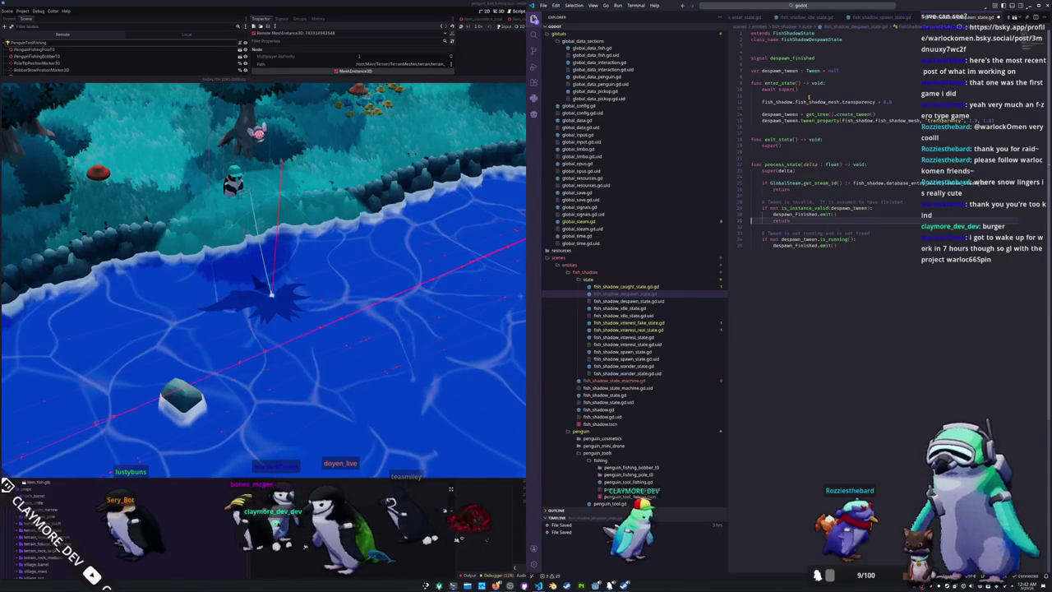
Add a _remove_fish() call after each despawn_finished.emit() in process_state
key("Return")
key("Up")
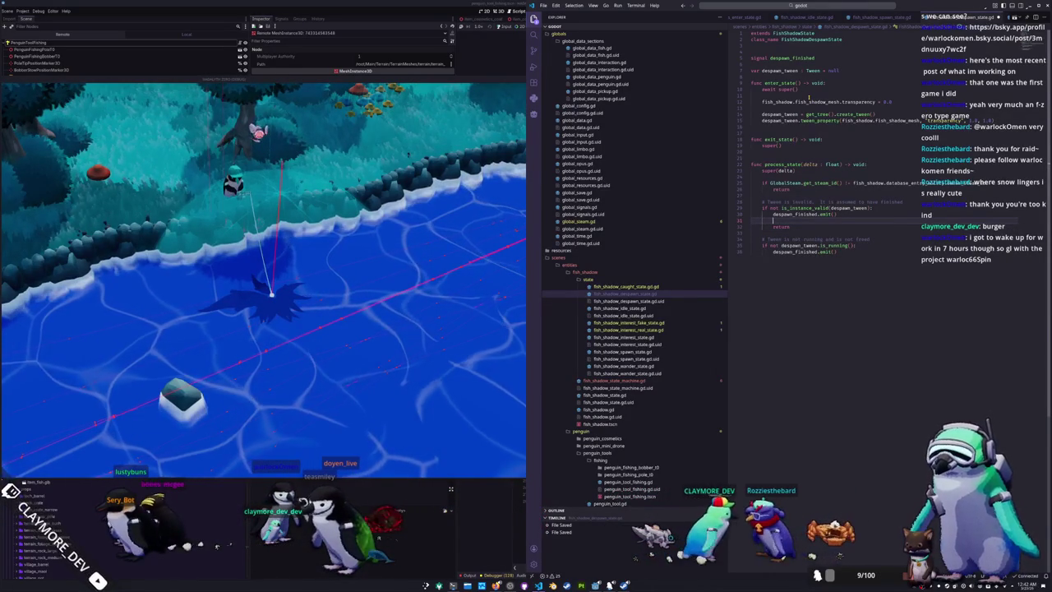
type("_remove_f")
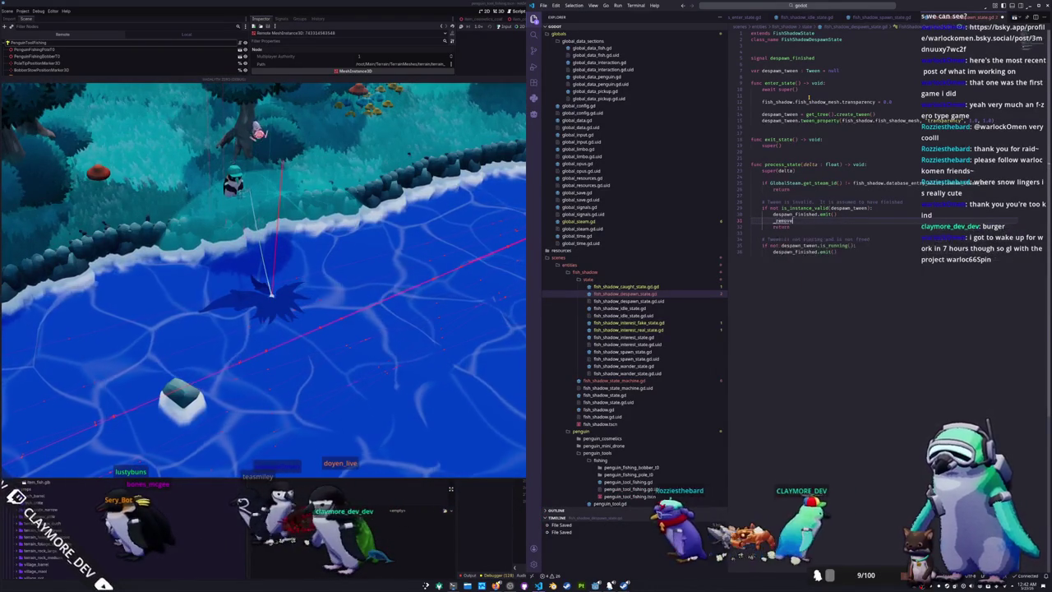
type("ish")
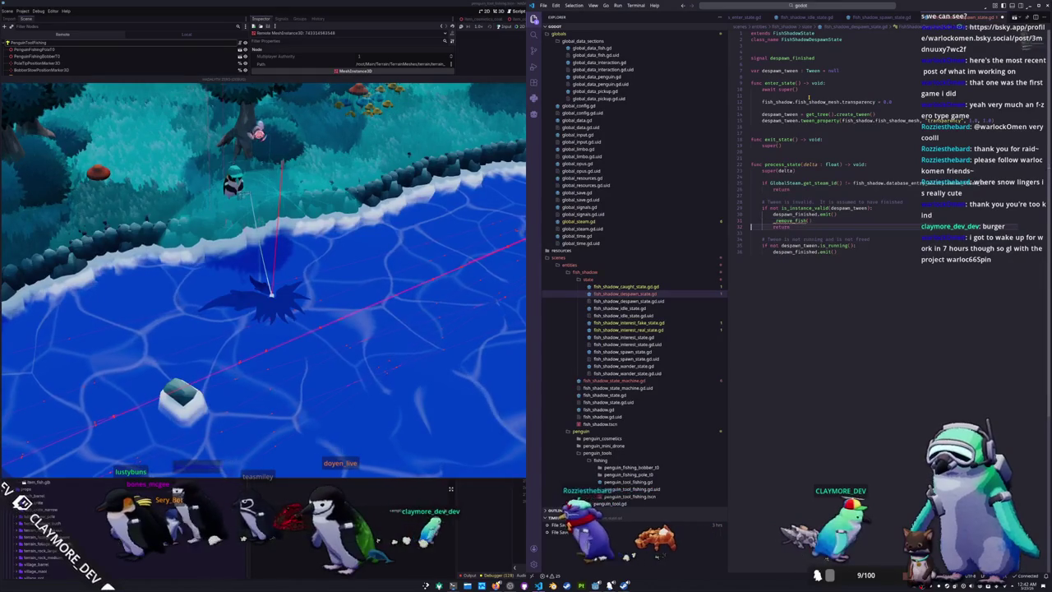
type("()")
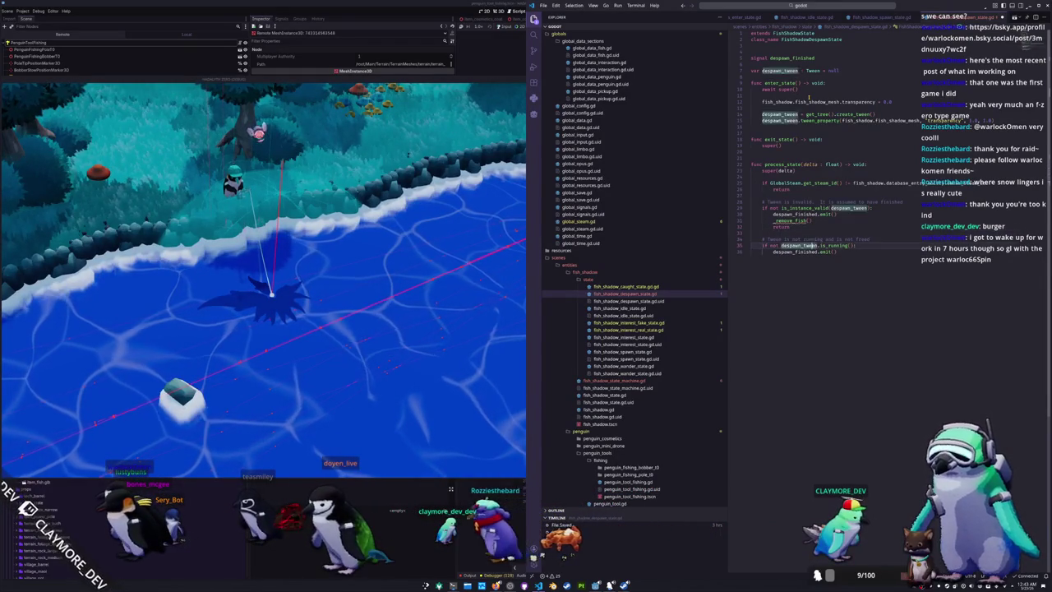
left_click(836, 251)
key("Return")
type("_remove_fish()")
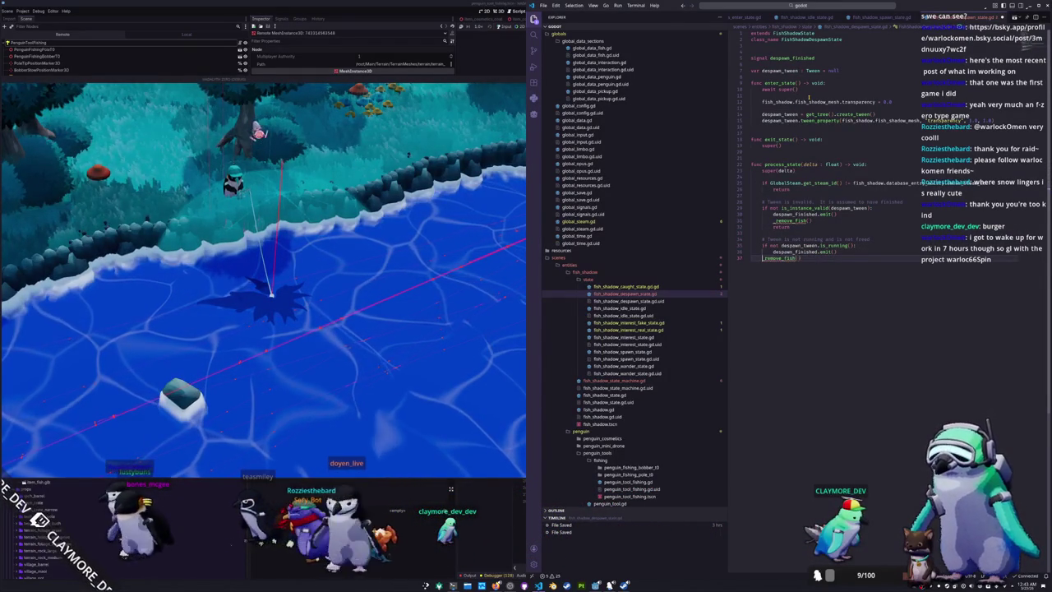
key("Tab")
Rename both _remove_fish() calls to _despawn() with multiple cursors
key("Up")
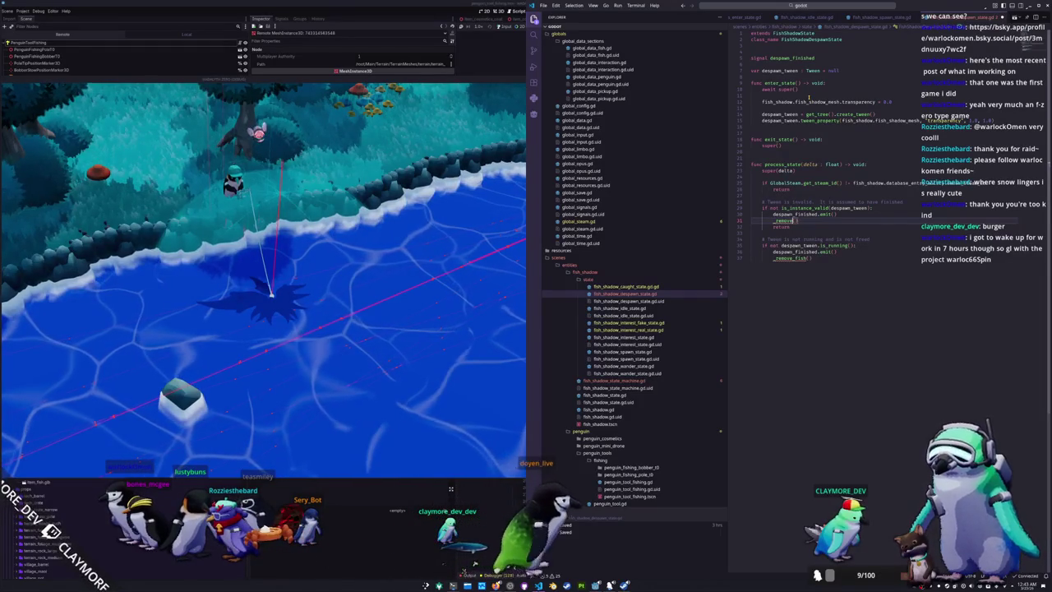
key("Down")
key("Down")
key("Down")
key("Down")
key("Down")
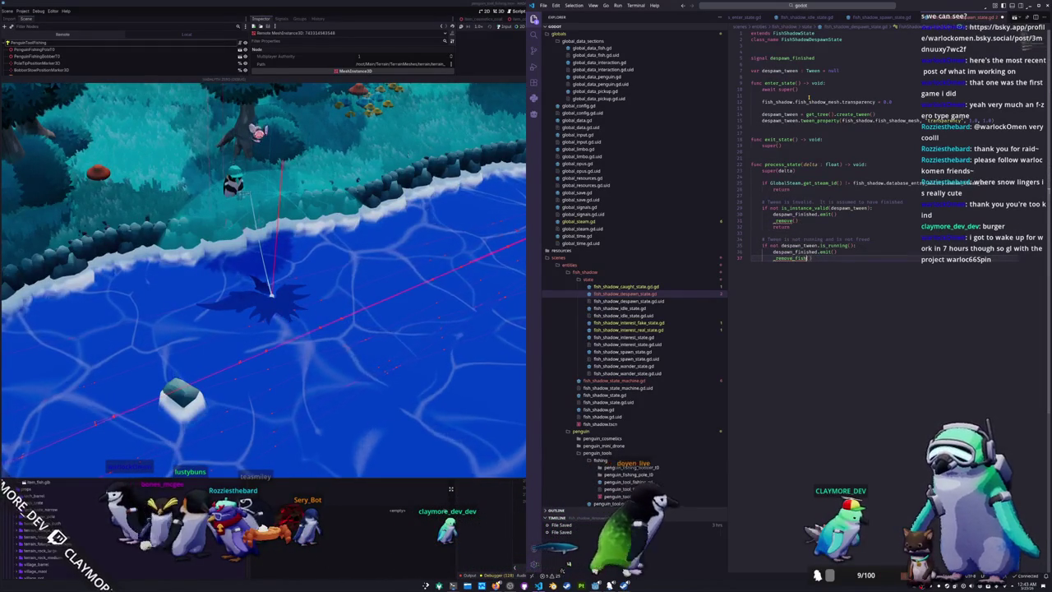
key("End")
key("BackSpace")
key("BackSpace")
key("BackSpace")
type("(")
key("BackSpace")
key("BackSpace")
key("BackSpace")
type("despawn")
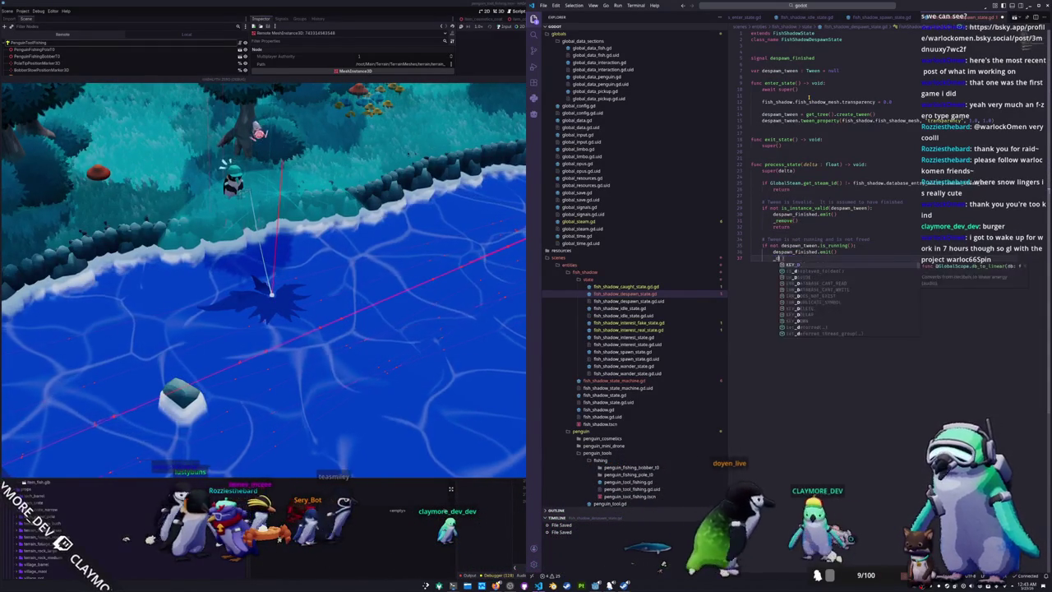
type("()")
key("Up")
key("Up")
key("Up")
key("End")
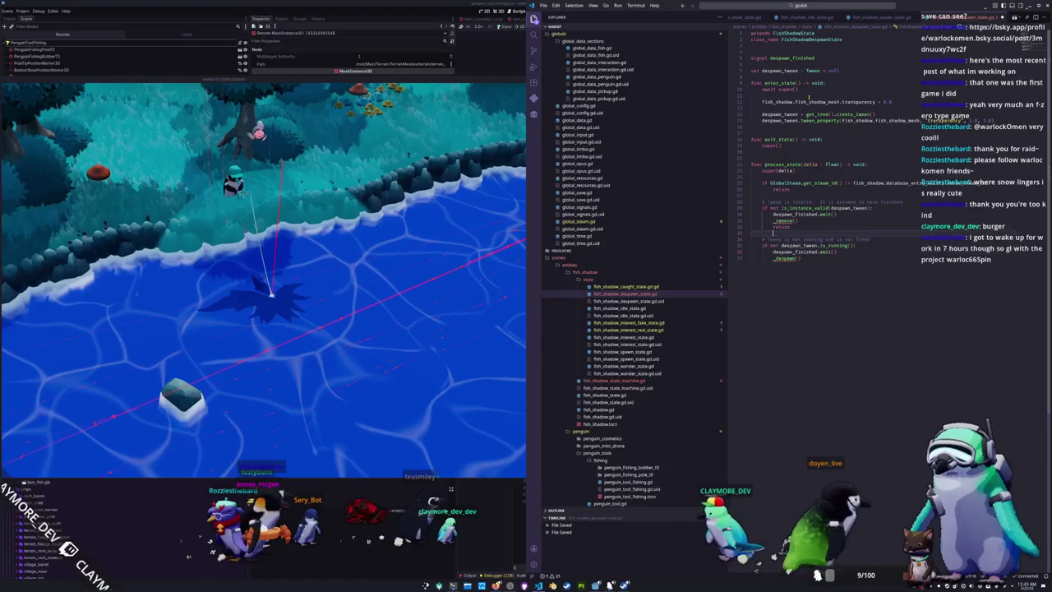
key("BackSpace")
key("BackSpace")
key("BackSpace")
type("despawn()")
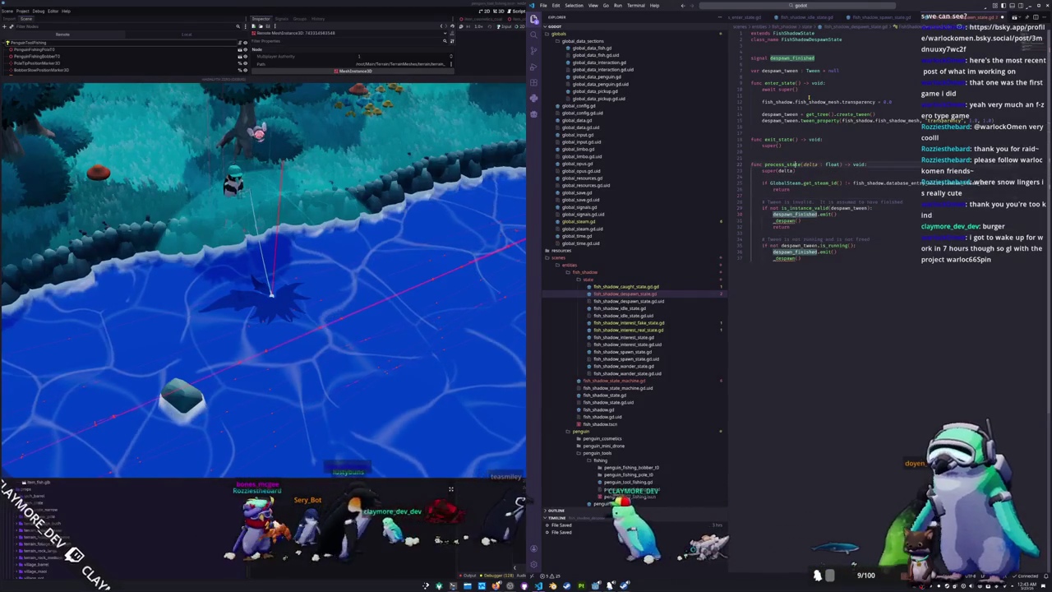
Begin declaring func _despawn() -> void: above enter_state
key("Up")
key("Up")
key("Up")
key("Return")
type("func _despawn()")
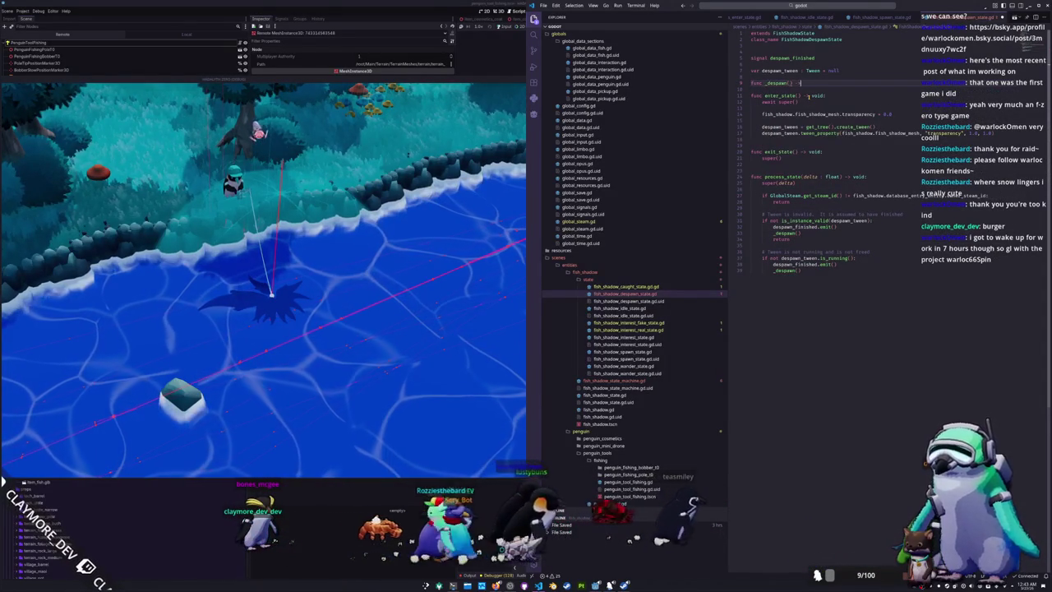
type(" -> void:")
Make _despawn erase fish_shadow.database_entry from GlobalData.game_database and call fish_shadow.queue_free()
key("Return")
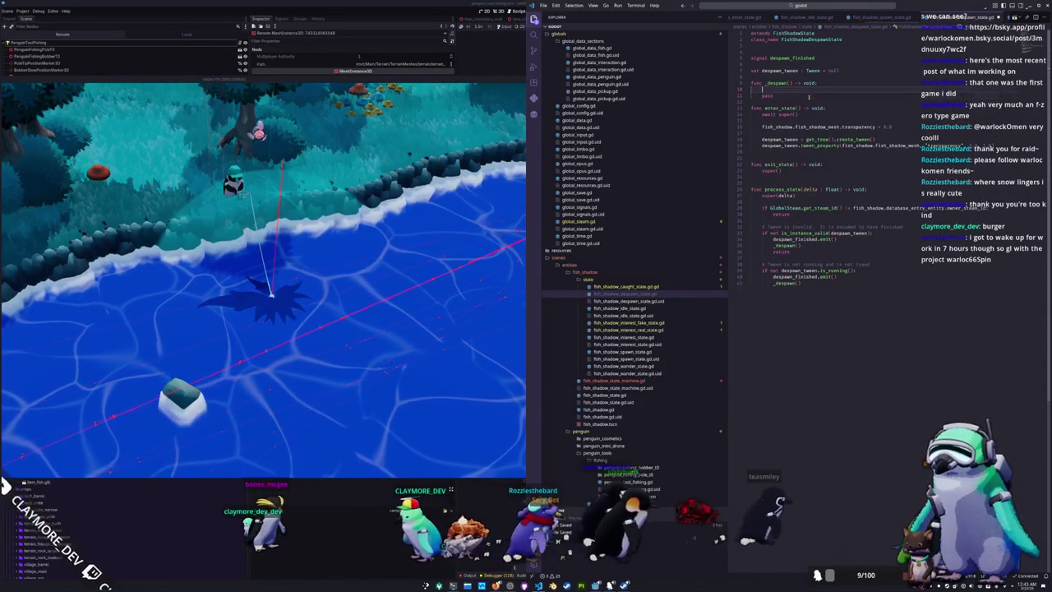
key("Return")
key("Return")
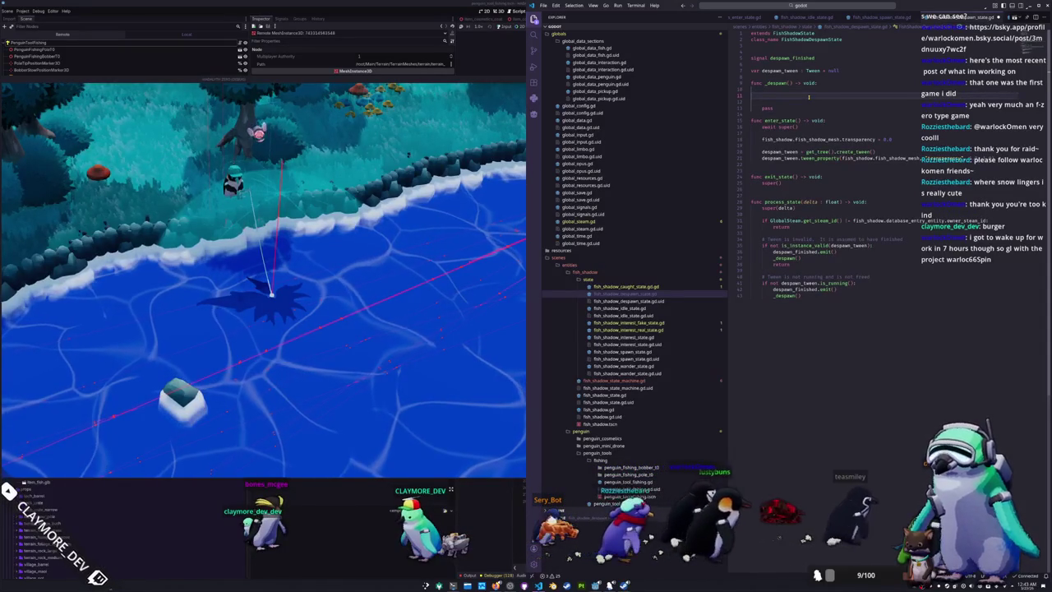
type("Gl")
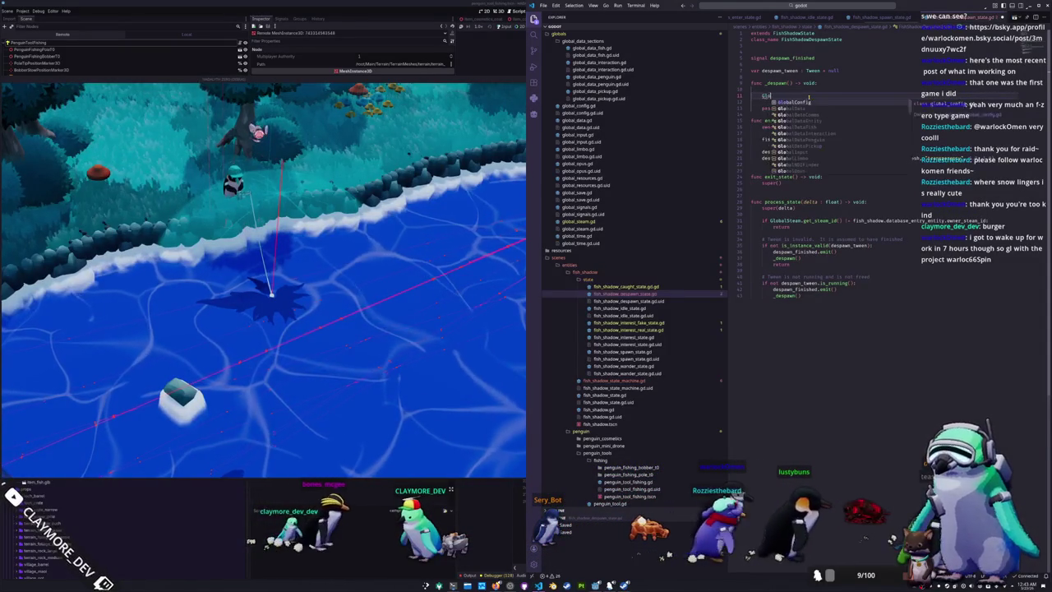
type("obalData.gam")
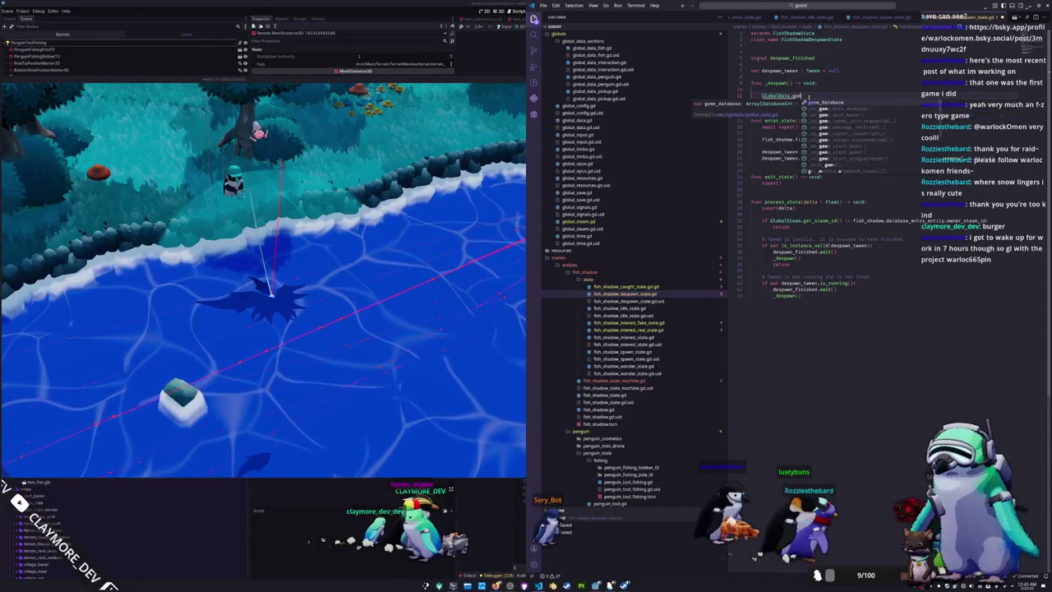
type("e_database.erase(fish_shad")
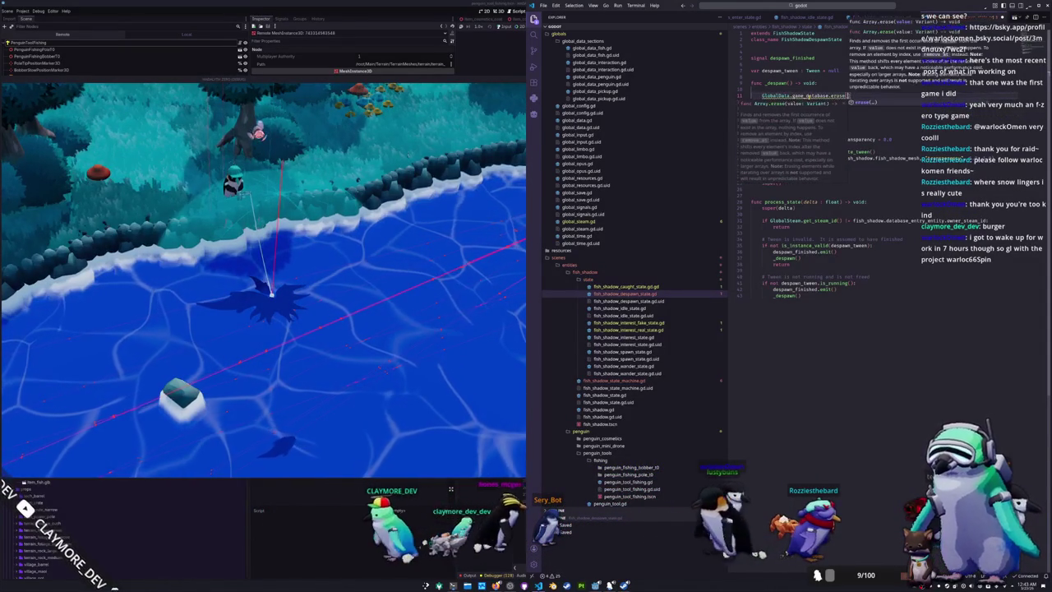
type("ow.database_entry")
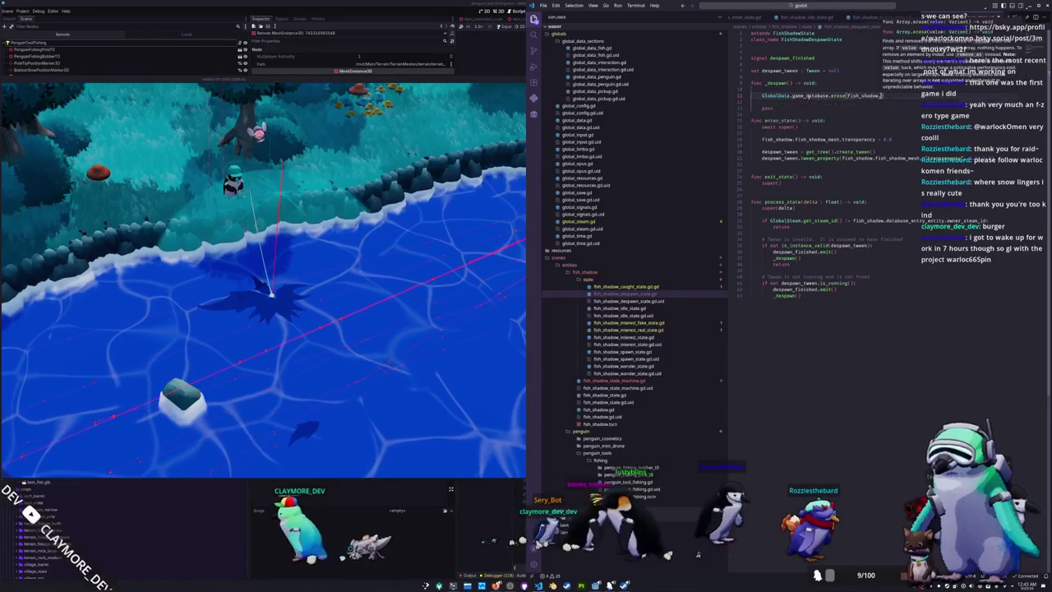
key("Return")
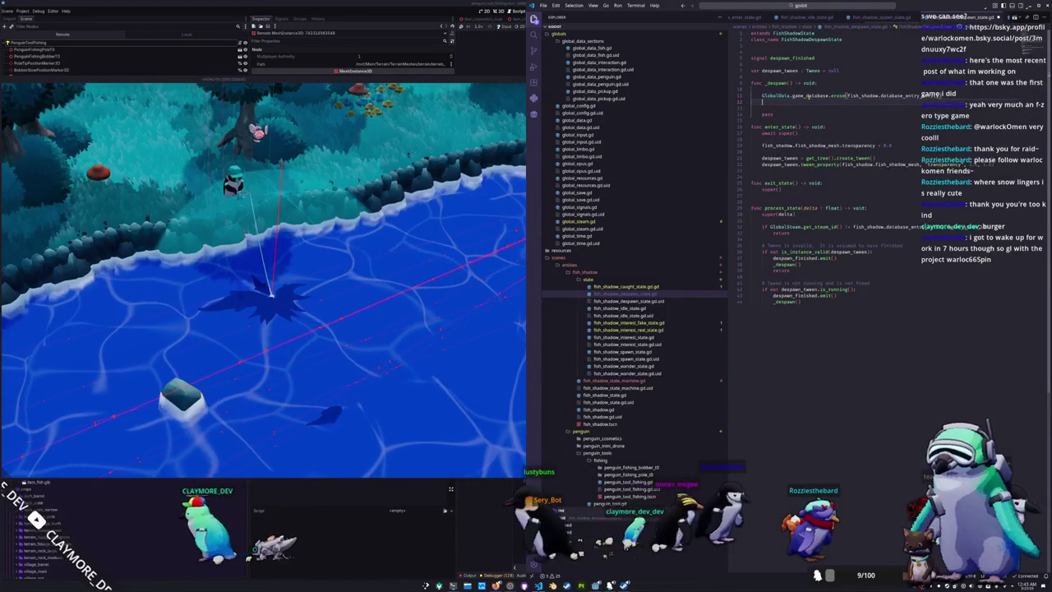
type("Globa")
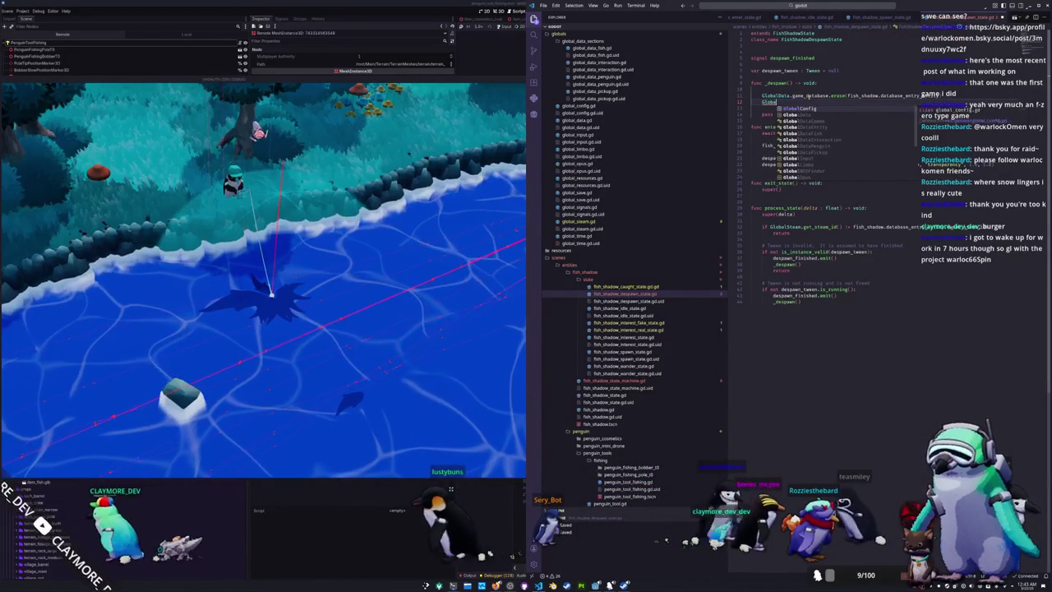
key("BackSpace")
key("BackSpace")
type("ish_")
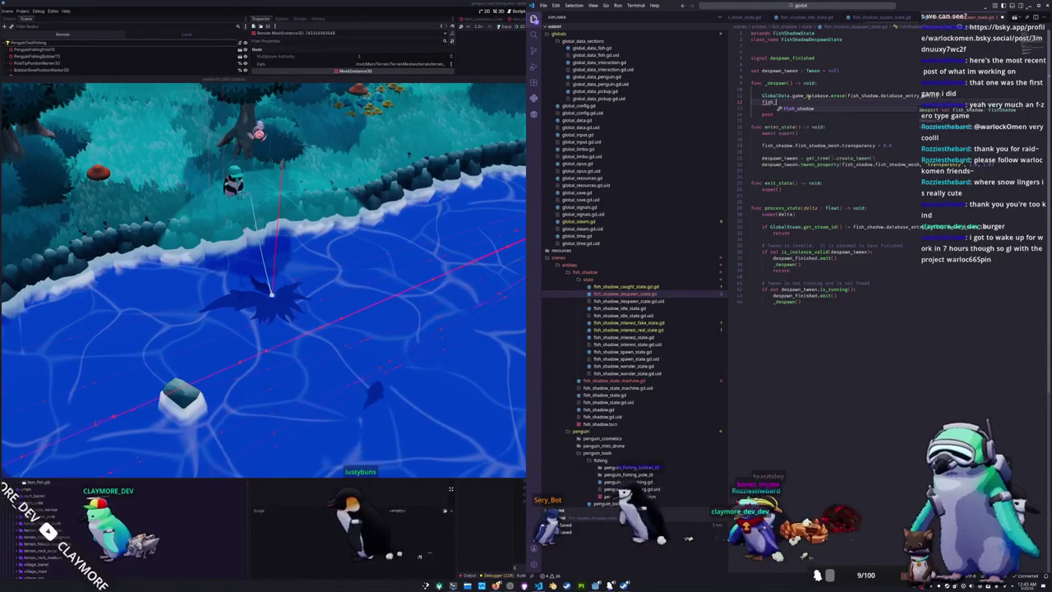
type("shadow.queue_free()")
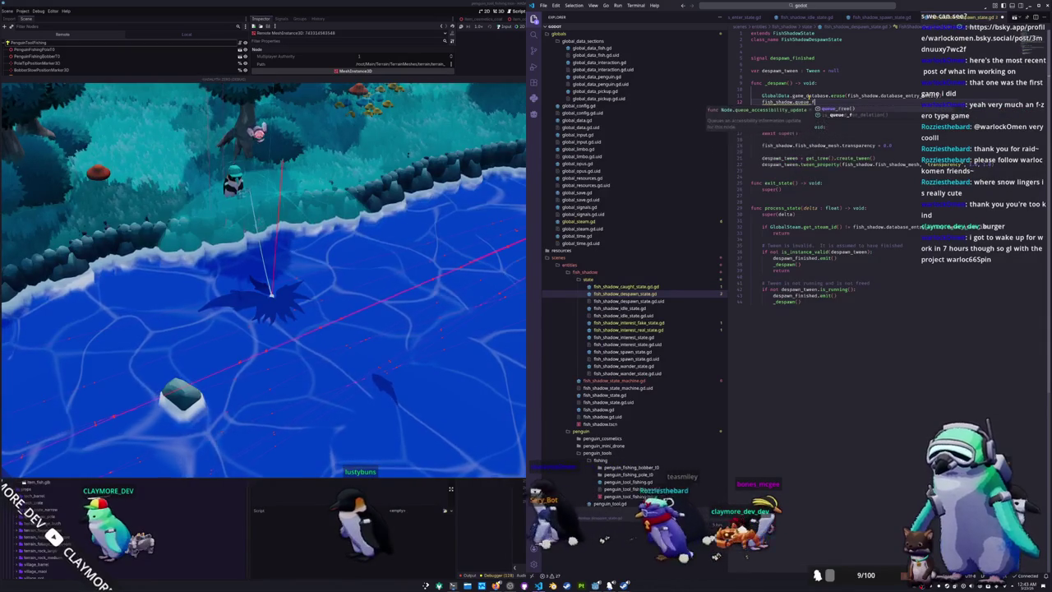
key("Return")
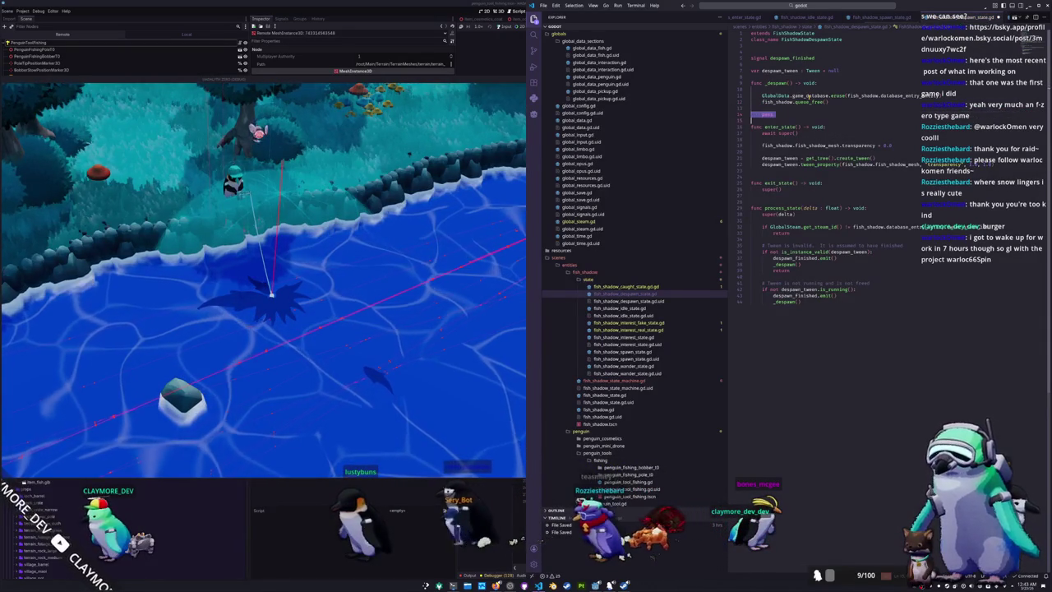
key("BackSpace")
key("BackSpace")
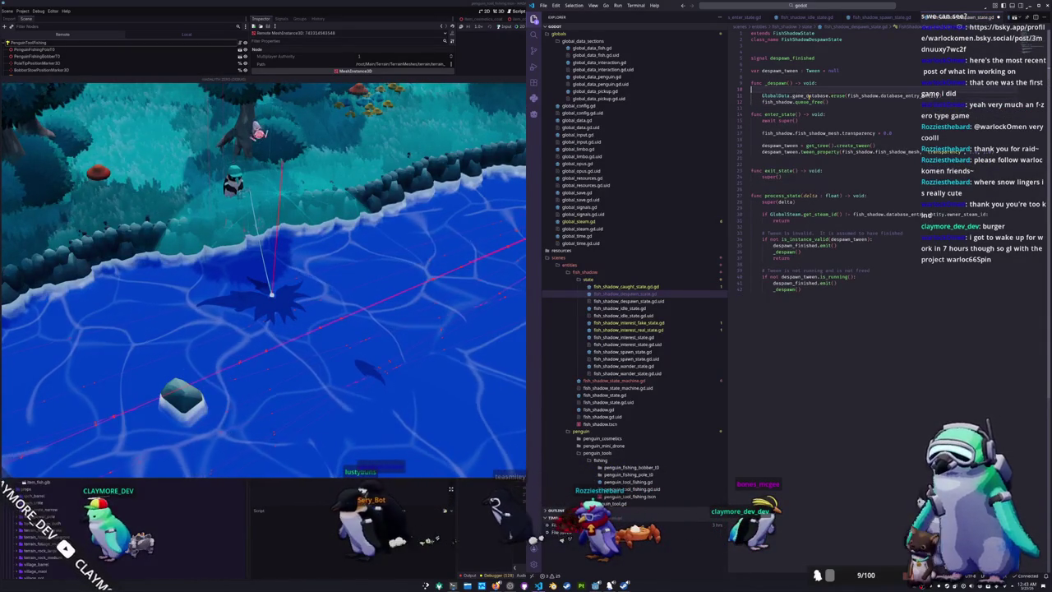
key("BackSpace")
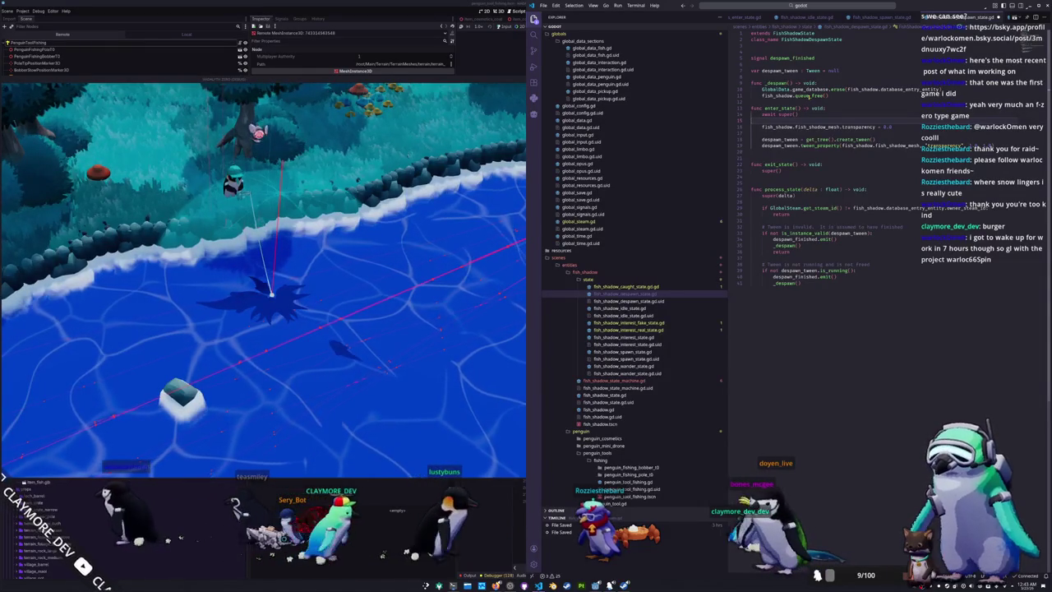
Set fish_shadow.caught = false at the start of enter_state and save the script
key("BackSpace")
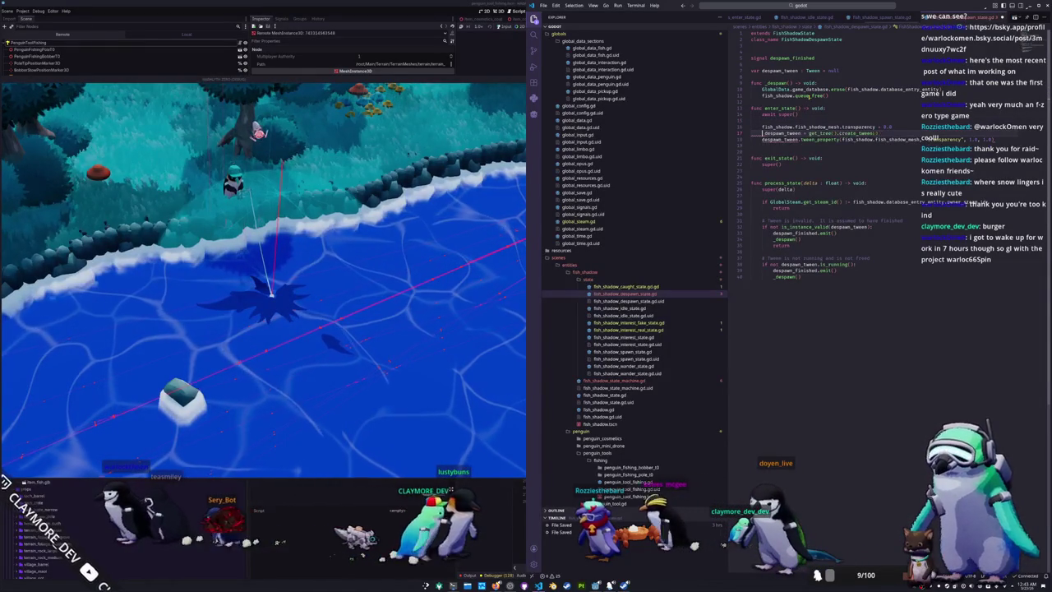
key("Return")
key("Return")
key("Return")
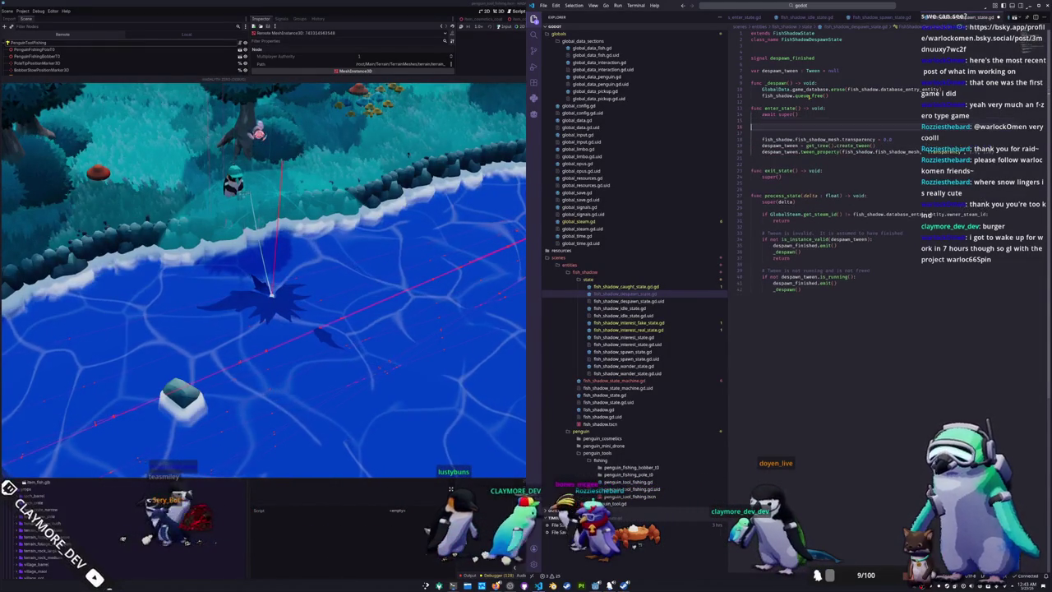
type("fish_")
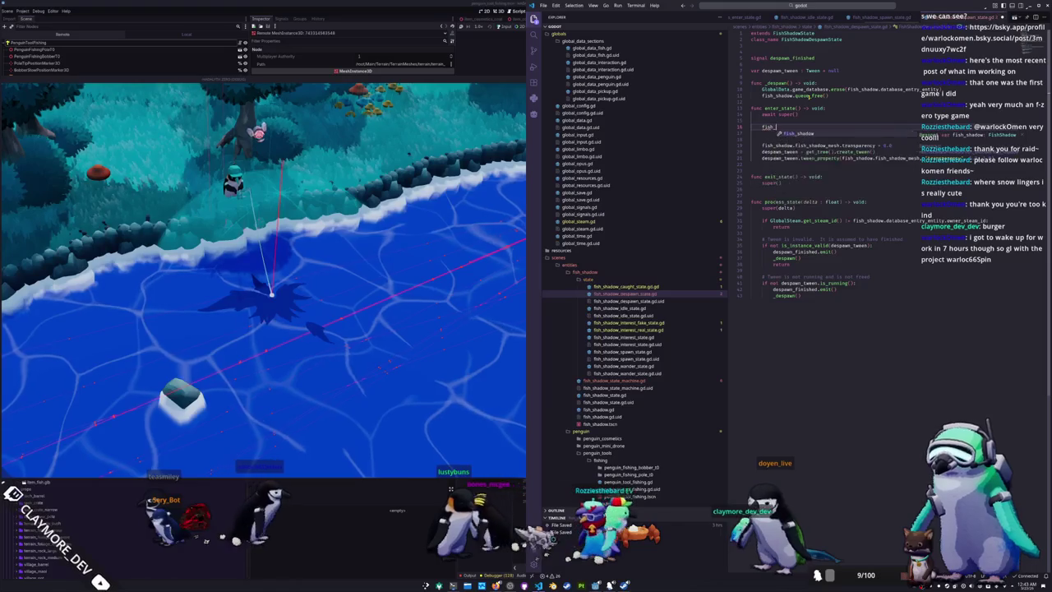
type("shadow.caught = false")
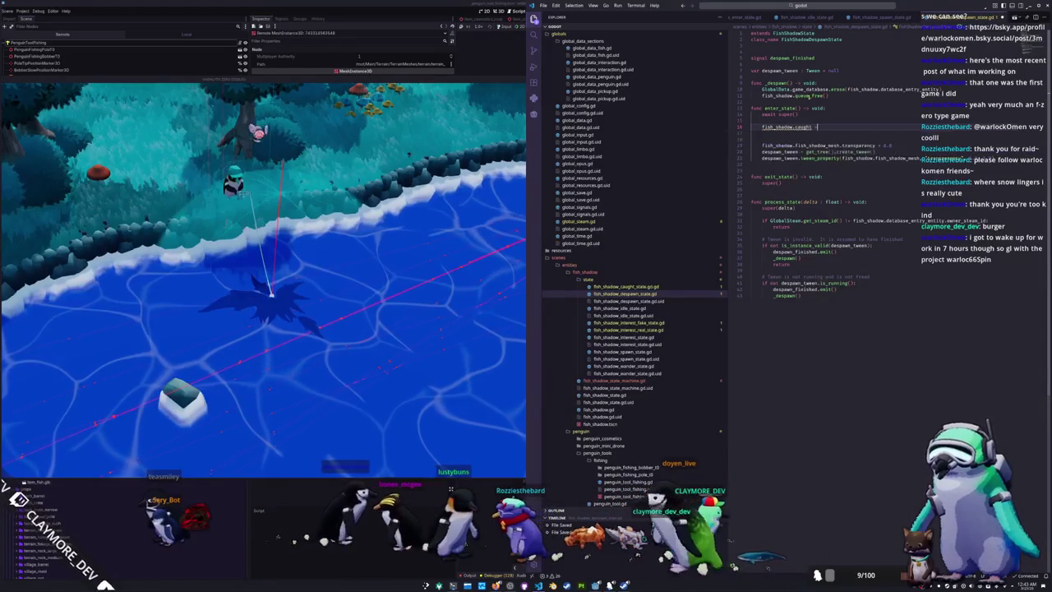
key("ctrl+s")
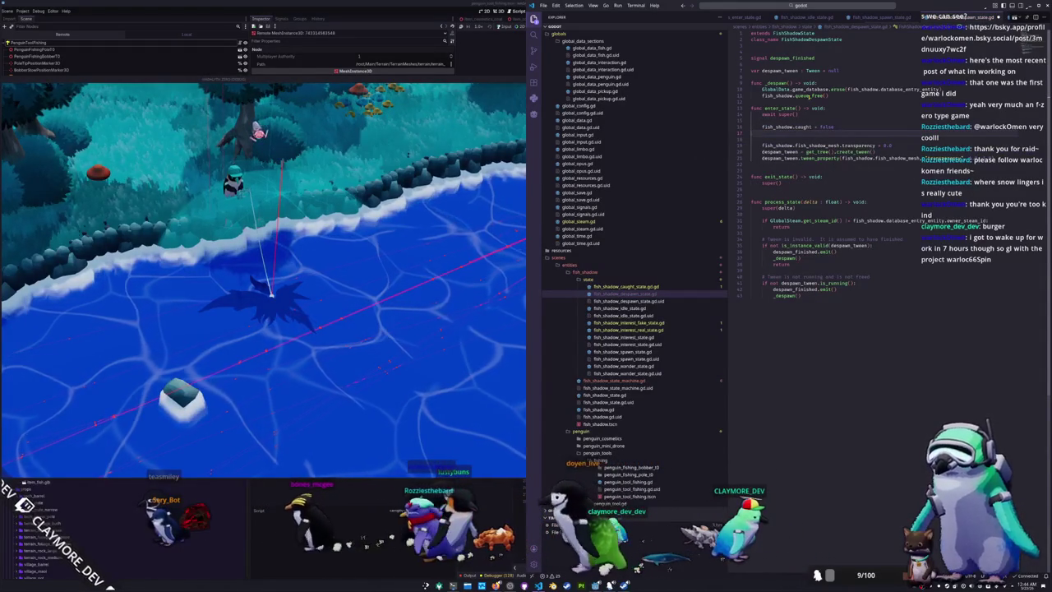
key("Delete")
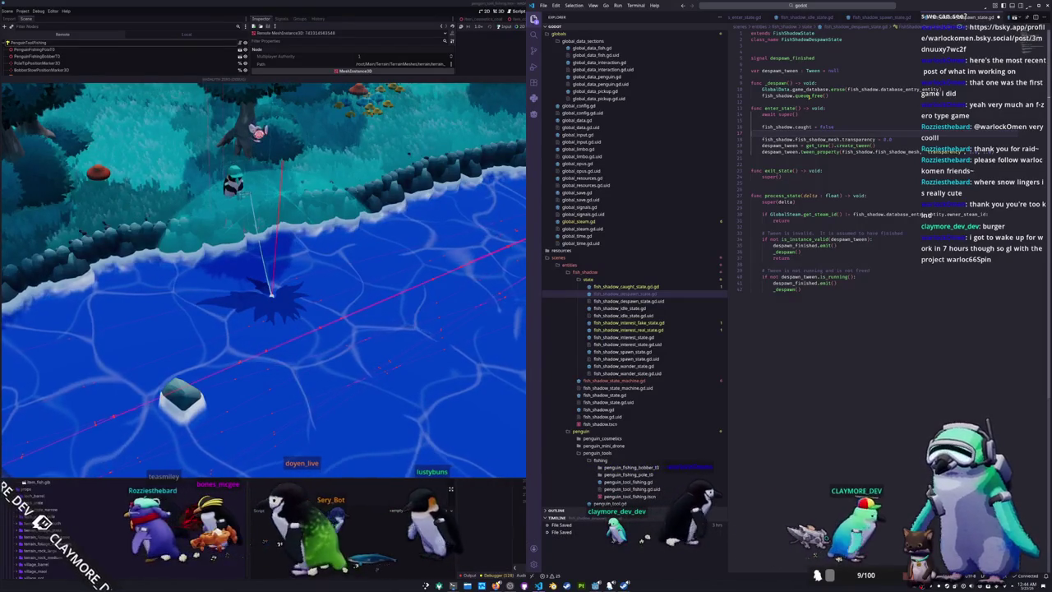
left_click(847, 296)
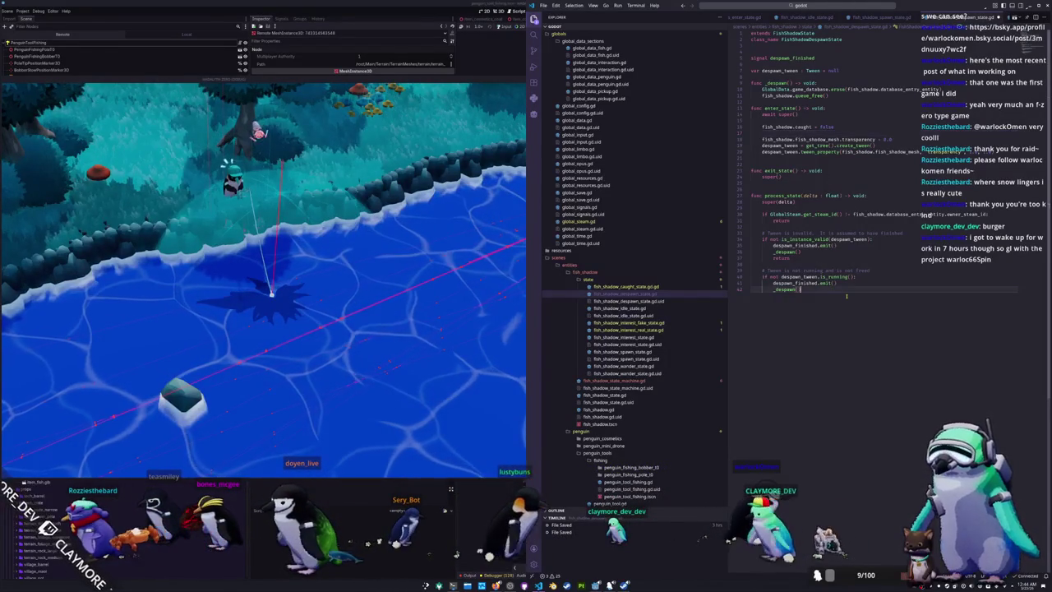
Paste the despawn state code into the empty fish_shadow_caught_state.gd script
left_click_drag(776, 303, 758, 58)
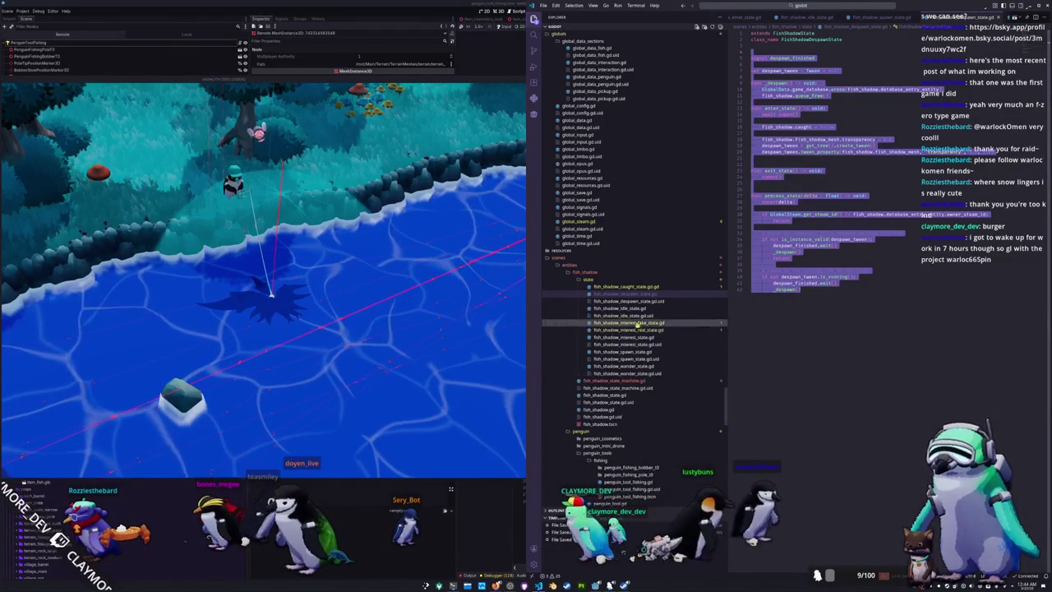
left_click(688, 287)
key("ctrl+v")
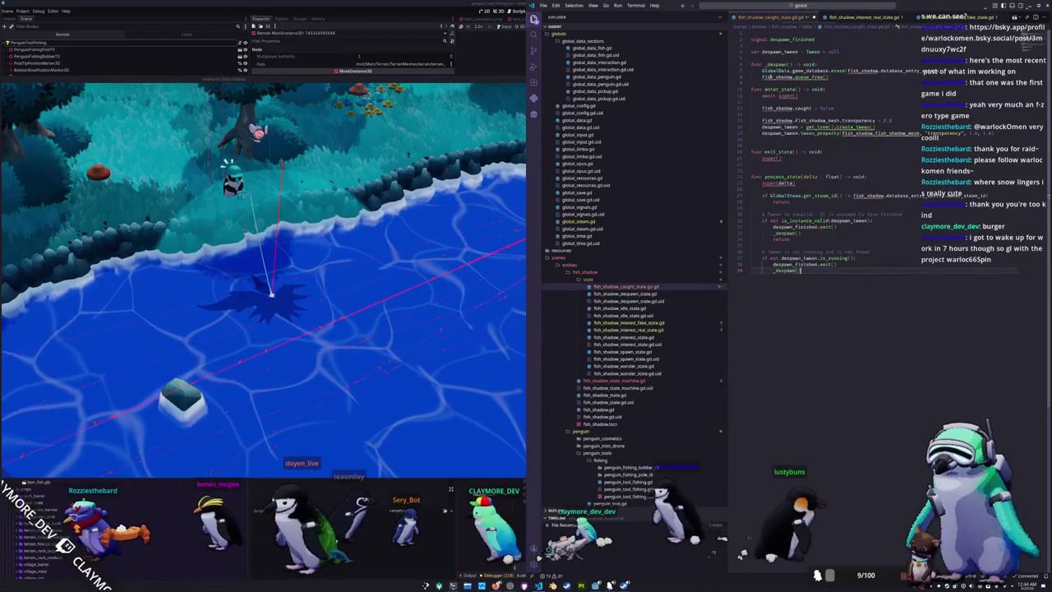
Head the caught script with 'extends FishShadowState' and 'class_name FishShadowCaughtState'
key("ctrl+Home")
key("Return")
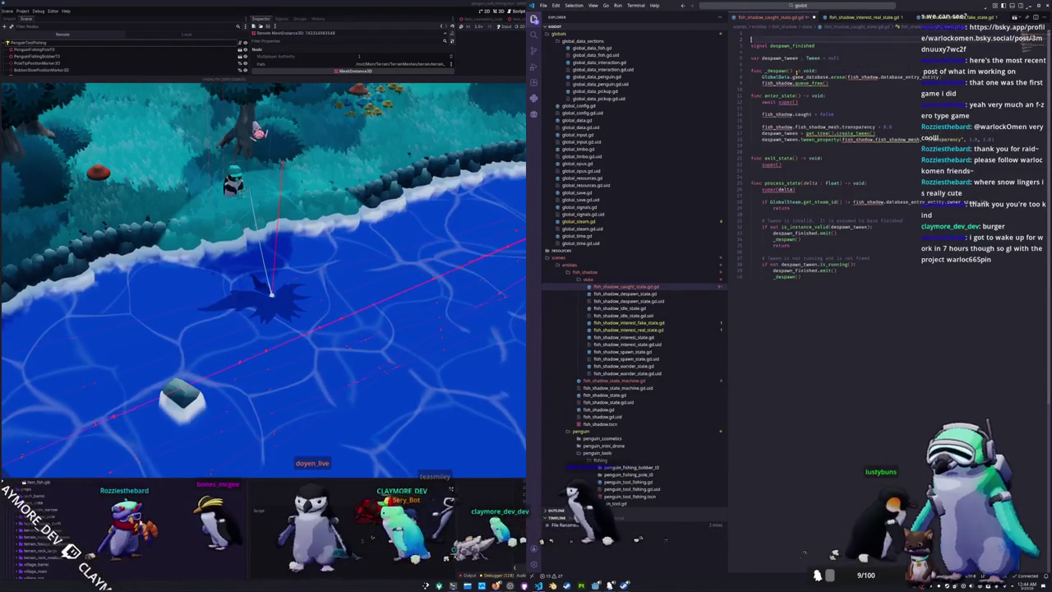
key("Up")
type("extends Fish")
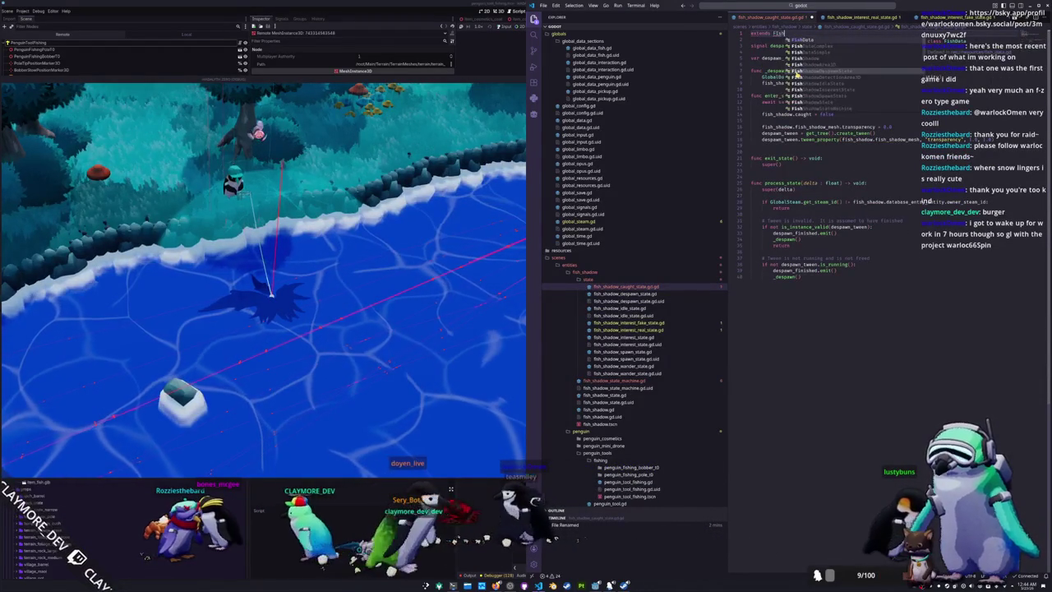
type("ShadowS")
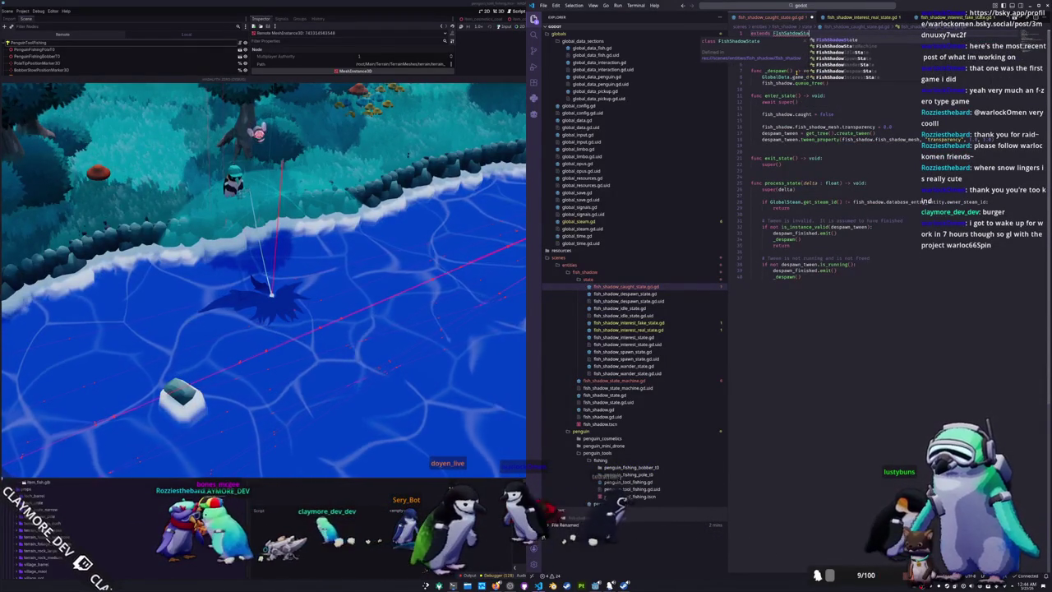
type("tate")
key("Return")
type("class_")
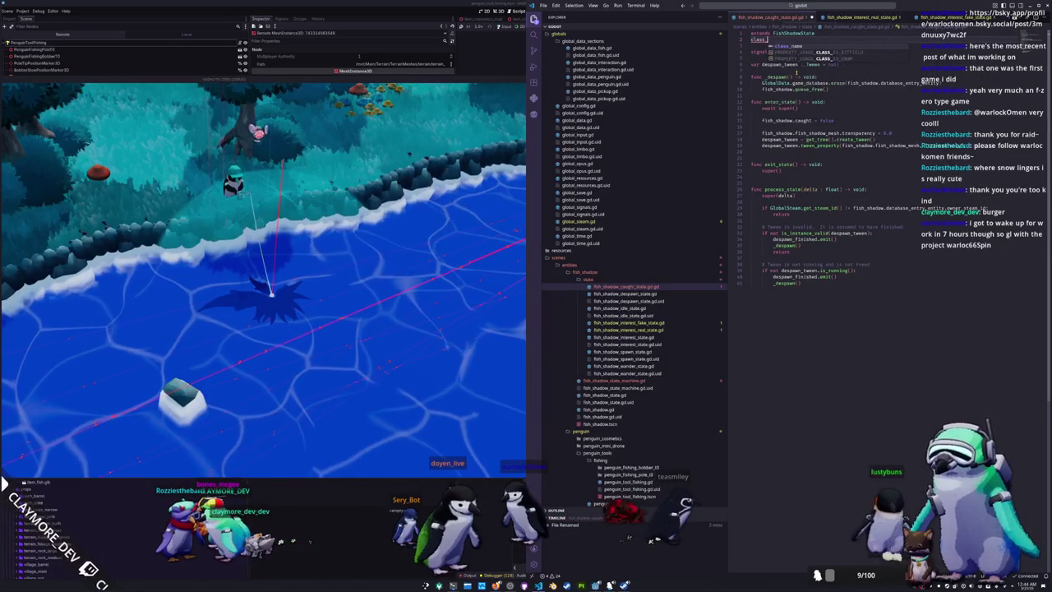
type("name FishShadowCaug")
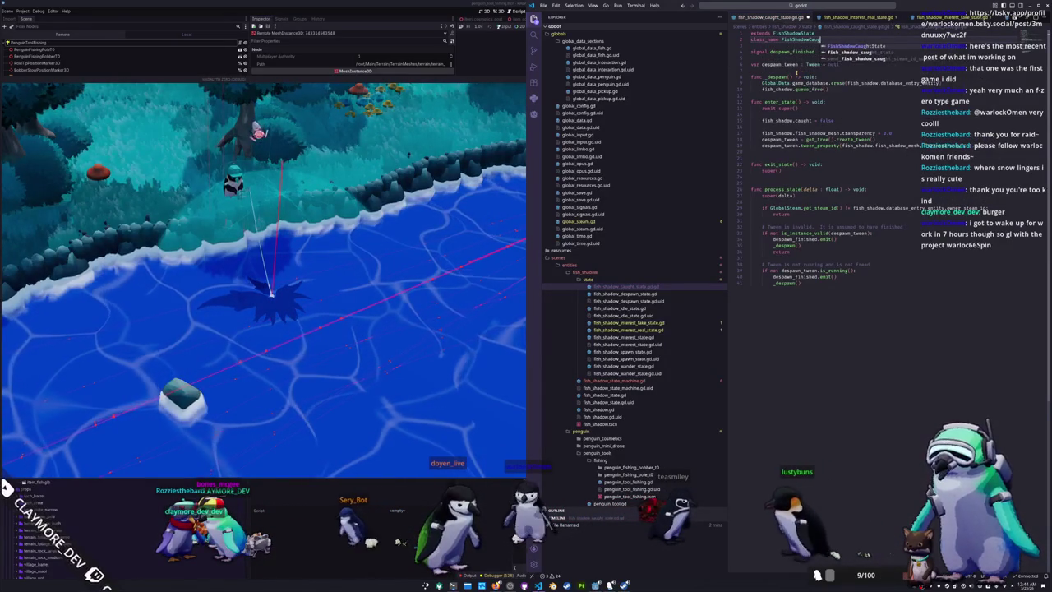
key("Down")
key("Down")
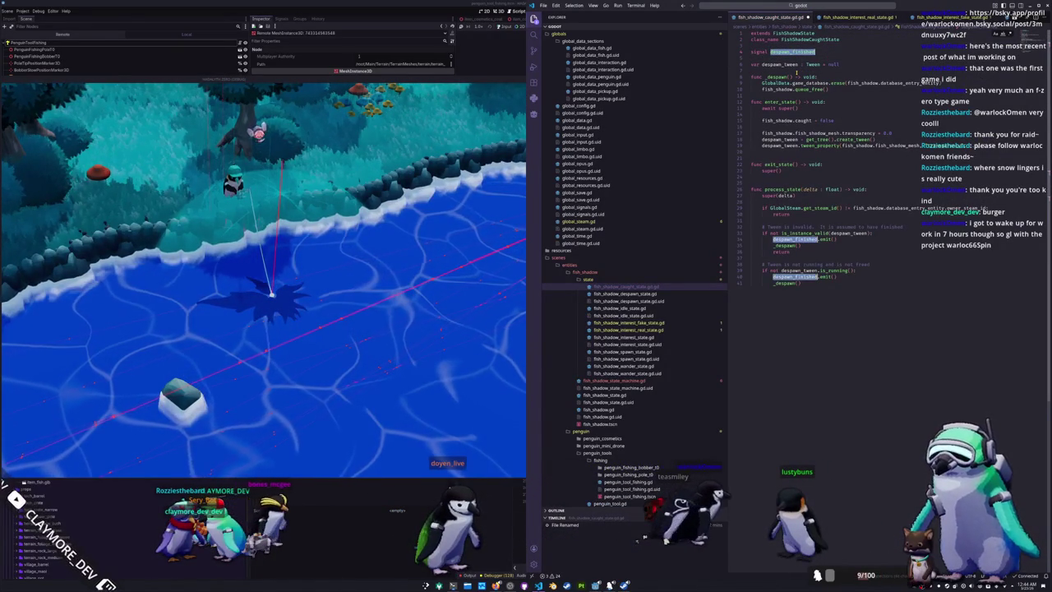
Rename despawn_finished to caught_finished and despawn_tween to caught_tween throughout the script
type("caught_fi")
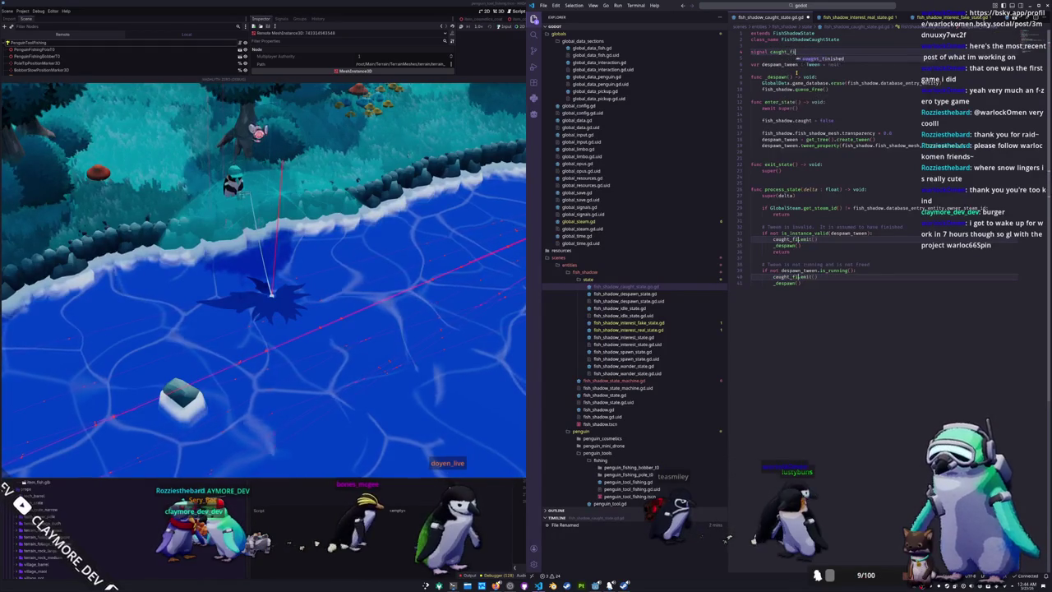
type("nished")
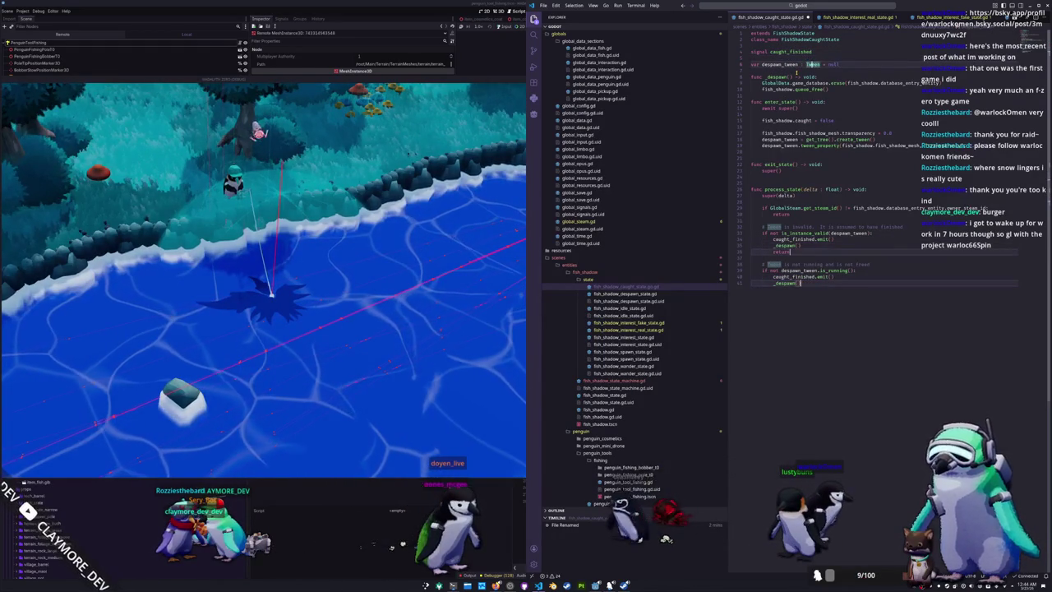
key("Escape")
key("Down")
key("Down")
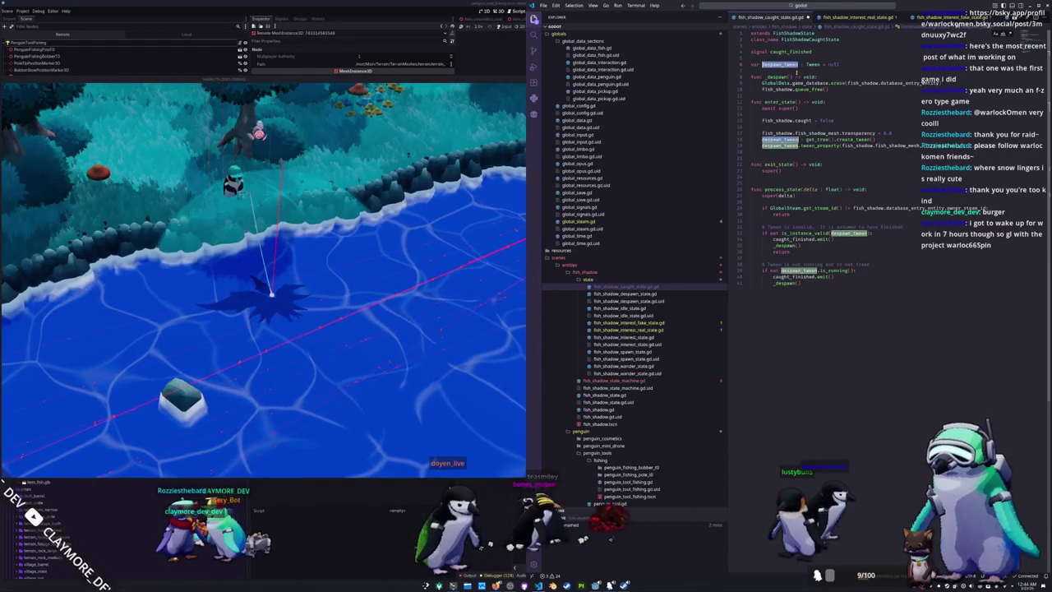
type("caught_tween")
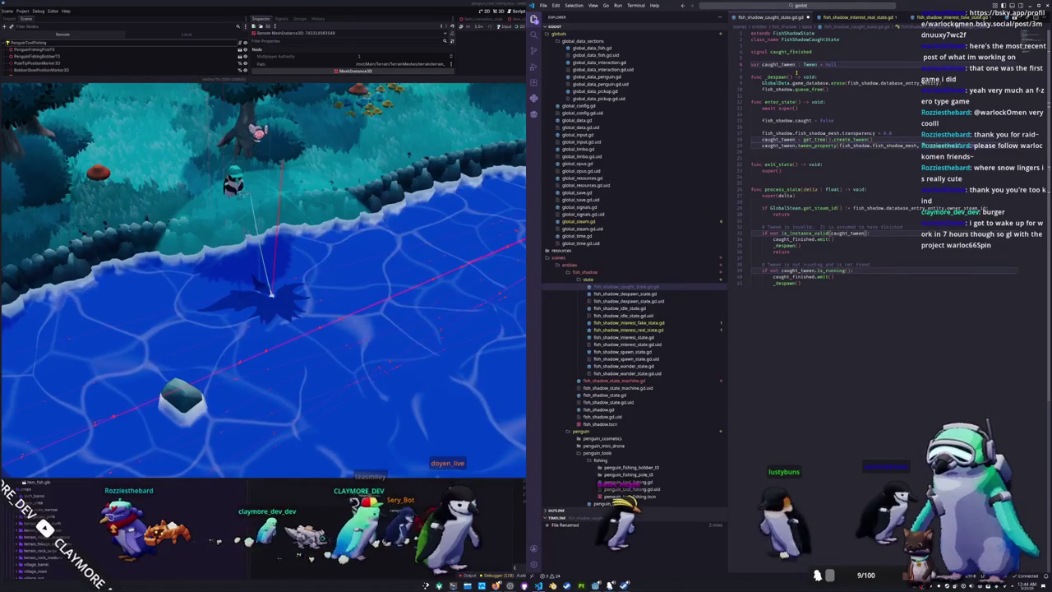
key("Escape")
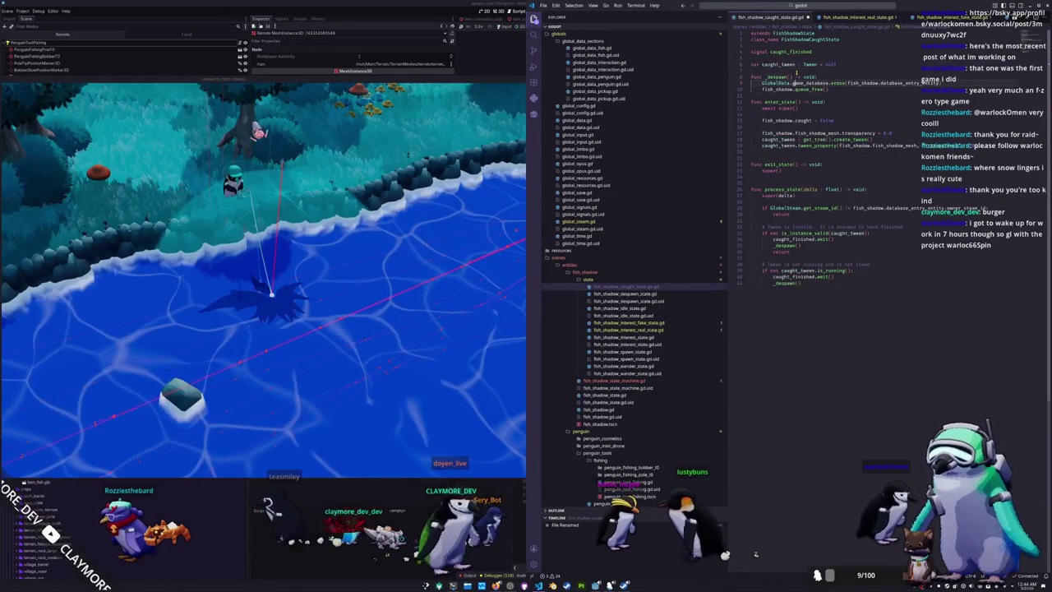
Delete the copied _despawn function from the caught state script
key("Down")
key("Down")
key("Down")
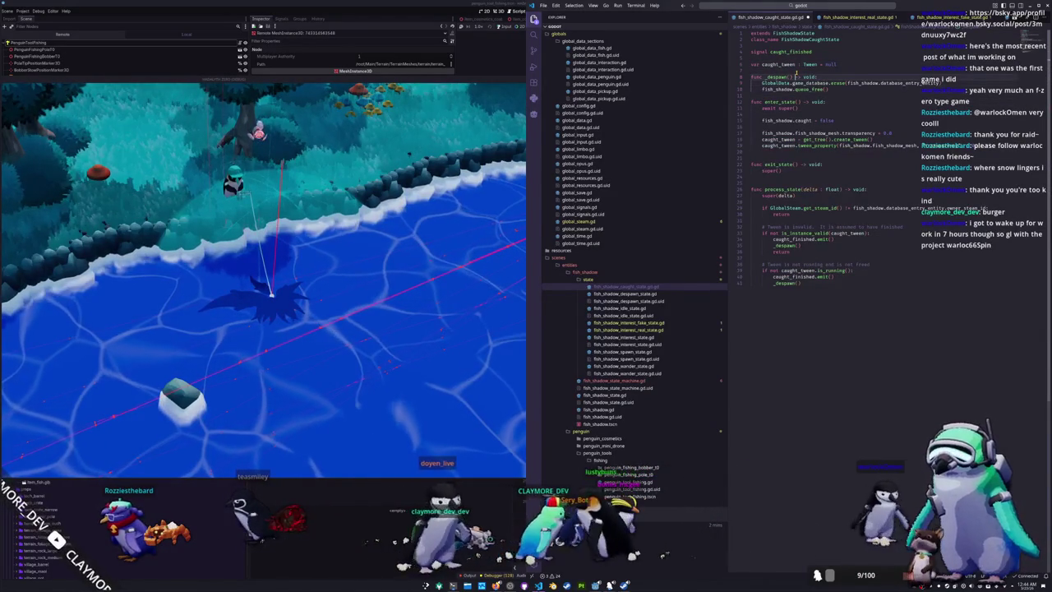
key("Down")
key("Down")
key("Down")
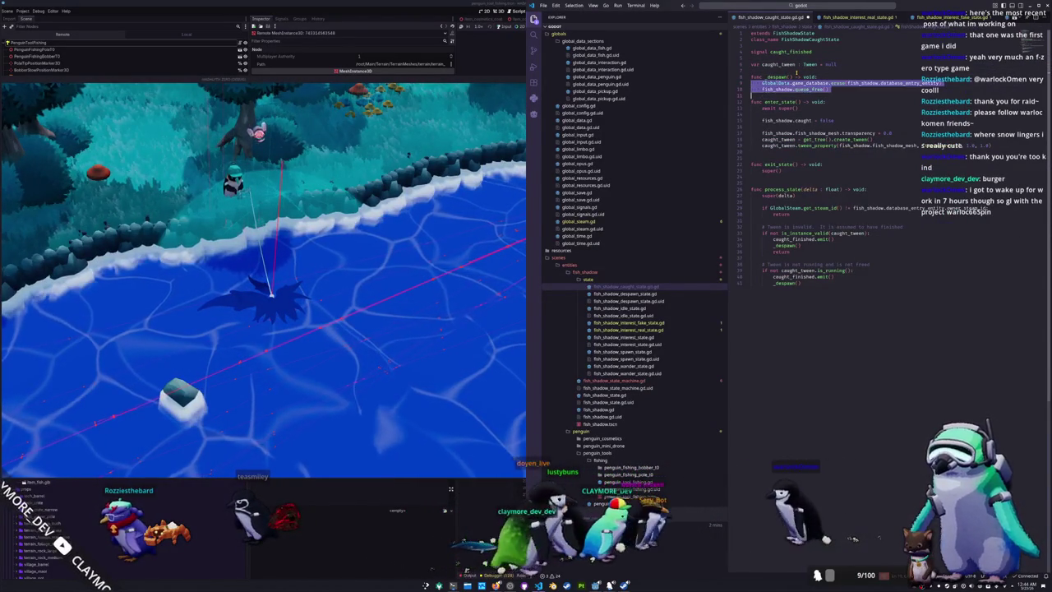
key("shift+Up")
key("shift+Up")
key("shift+Up")
key("BackSpace")
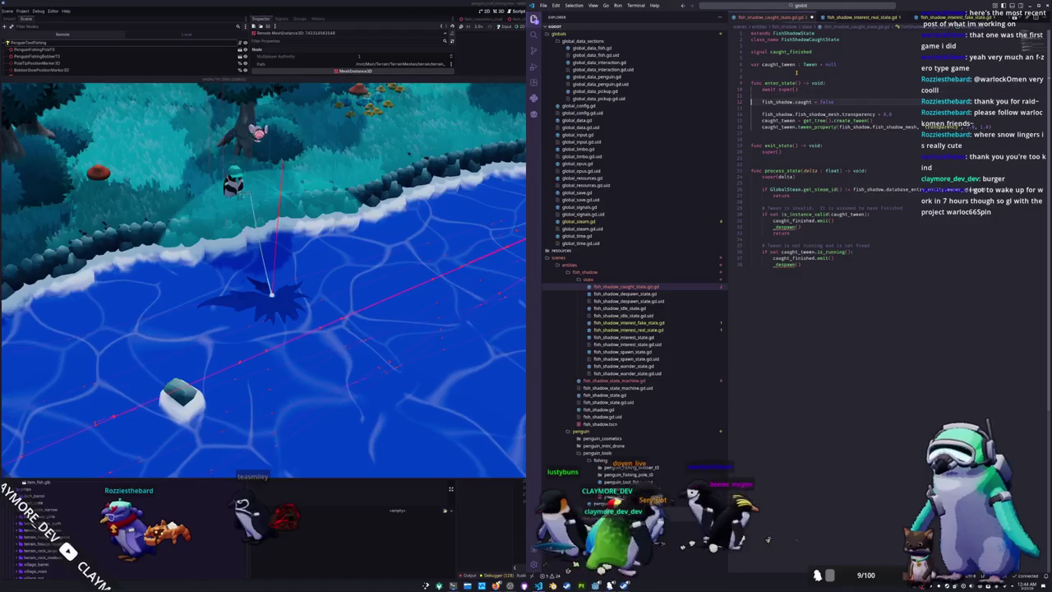
Set fish_shadow.caught to true and remove the leftover _despawn() call
key("BackSpace")
key("BackSpace")
key("BackSpace")
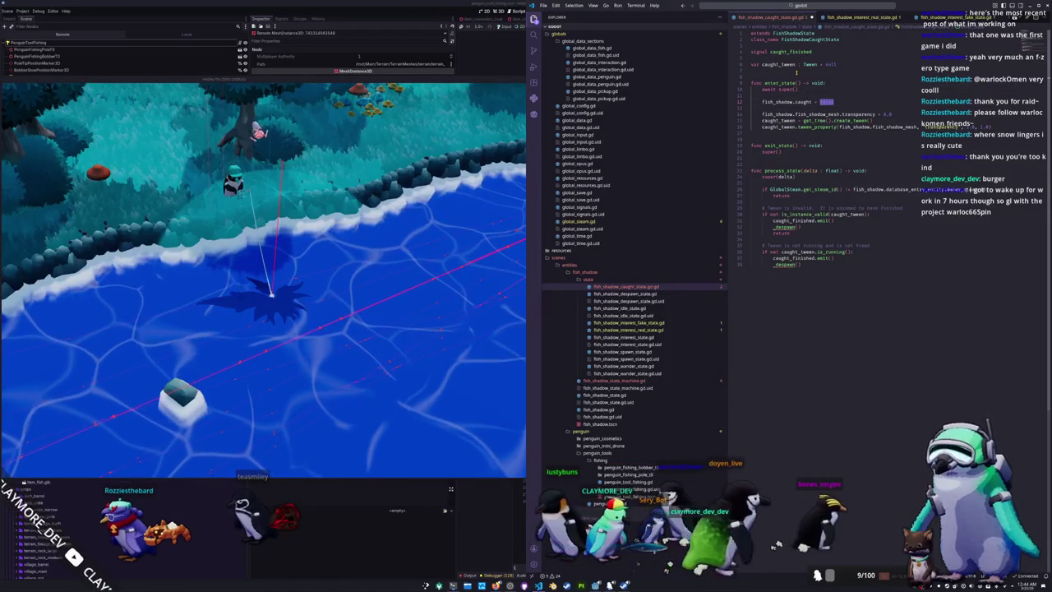
type("true")
key("Escape")
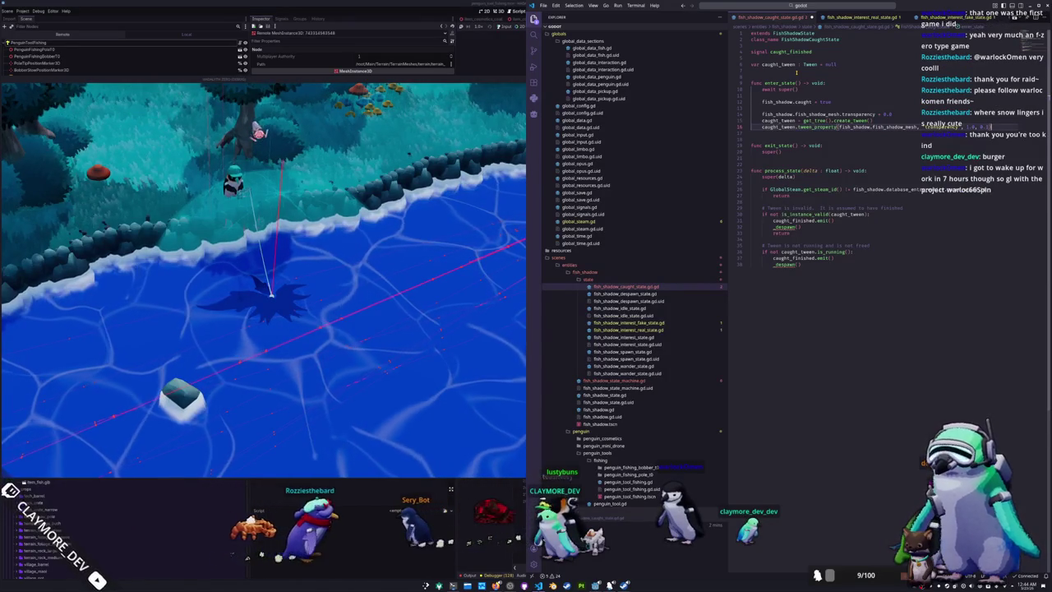
key("Down")
key("Down")
key("Down")
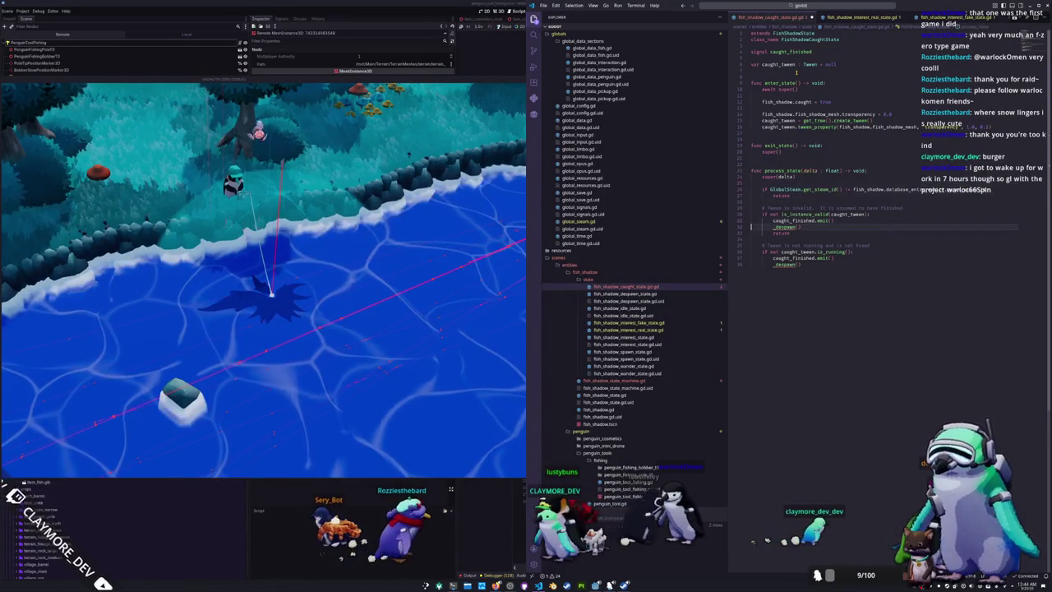
key("shift+End")
key("ctrl+x")
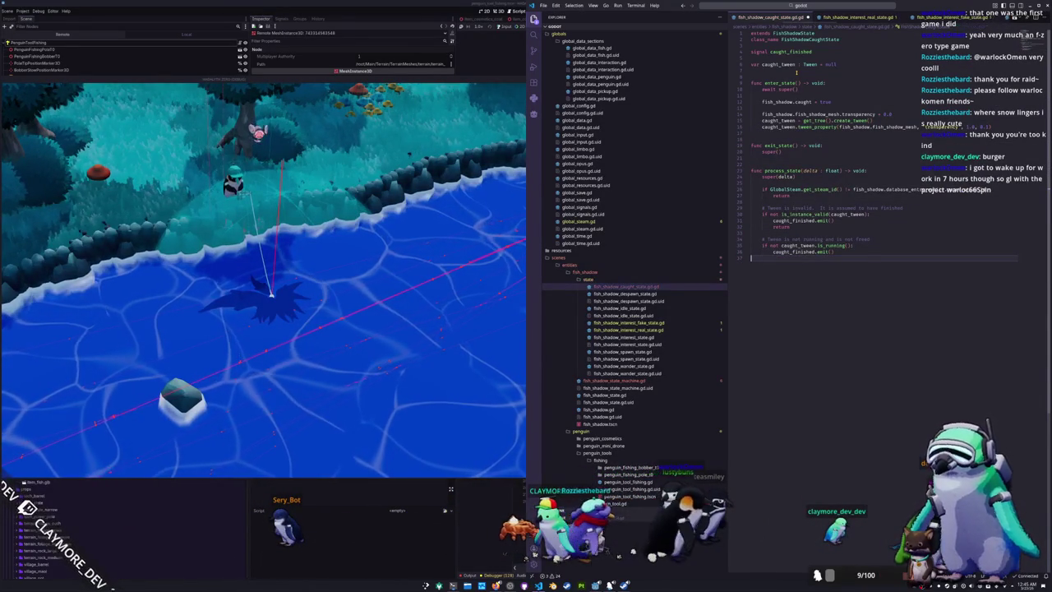
Add caught_tween.tween_interval(10.0) after the tween_property call
key("Up")
key("Up")
key("Up")
key("Up")
key("Up")
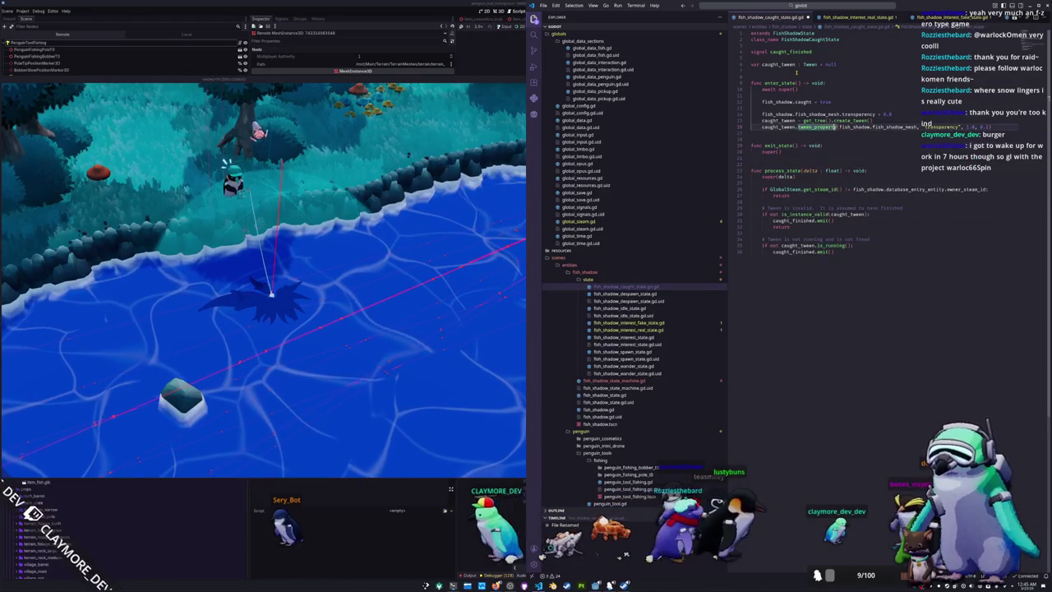
key("Down")
type("caught_t")
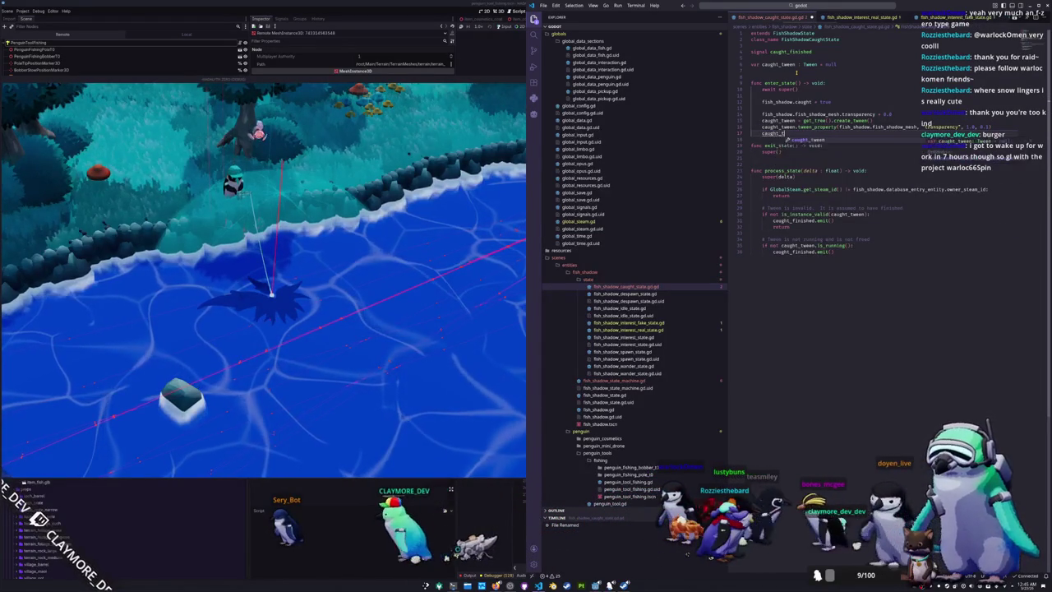
type("ween.tween_interv")
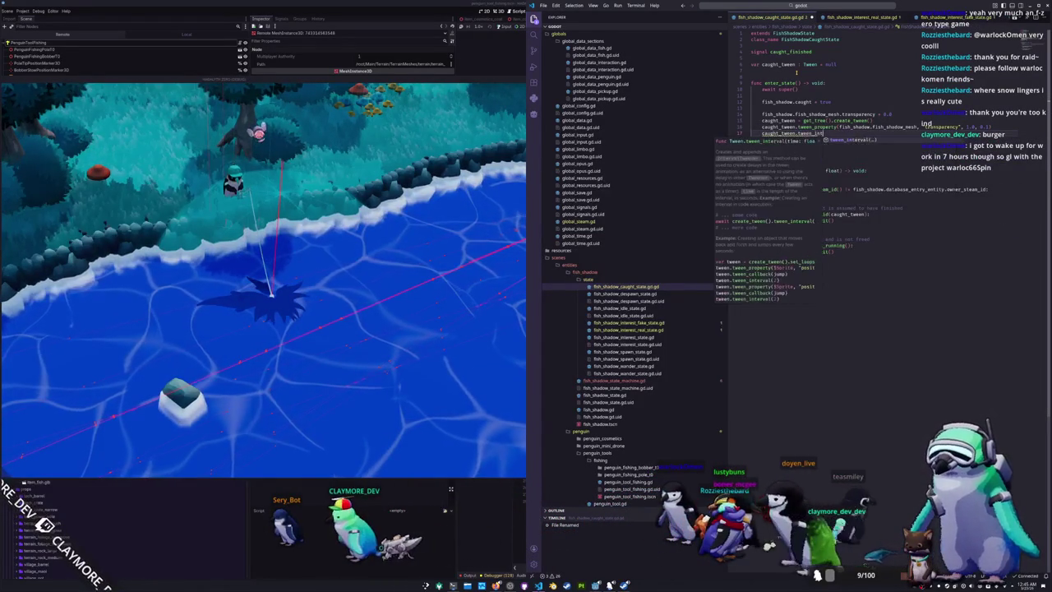
type("al(1.0")
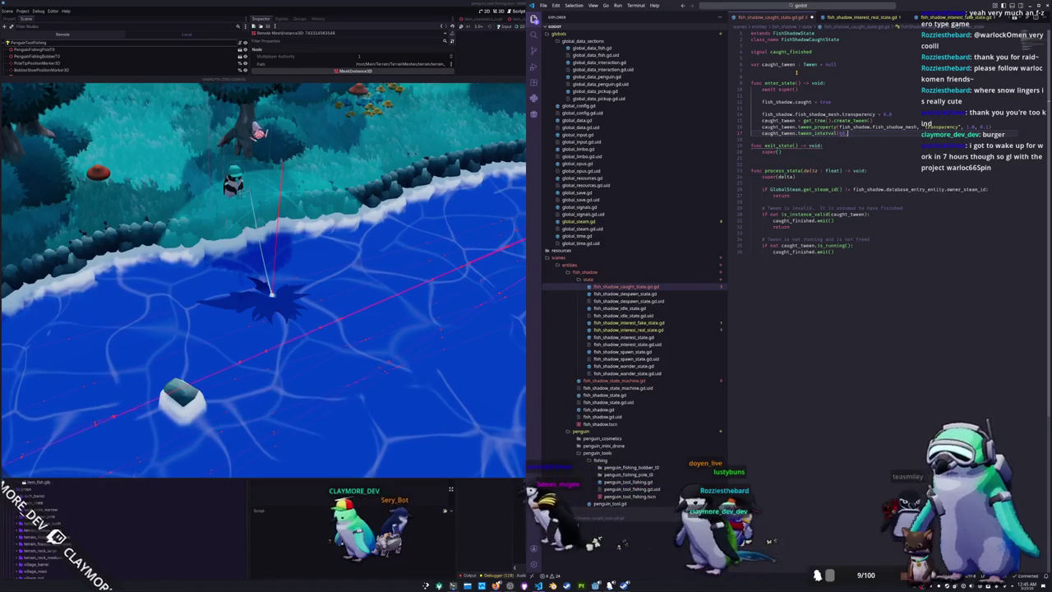
key("Tab")
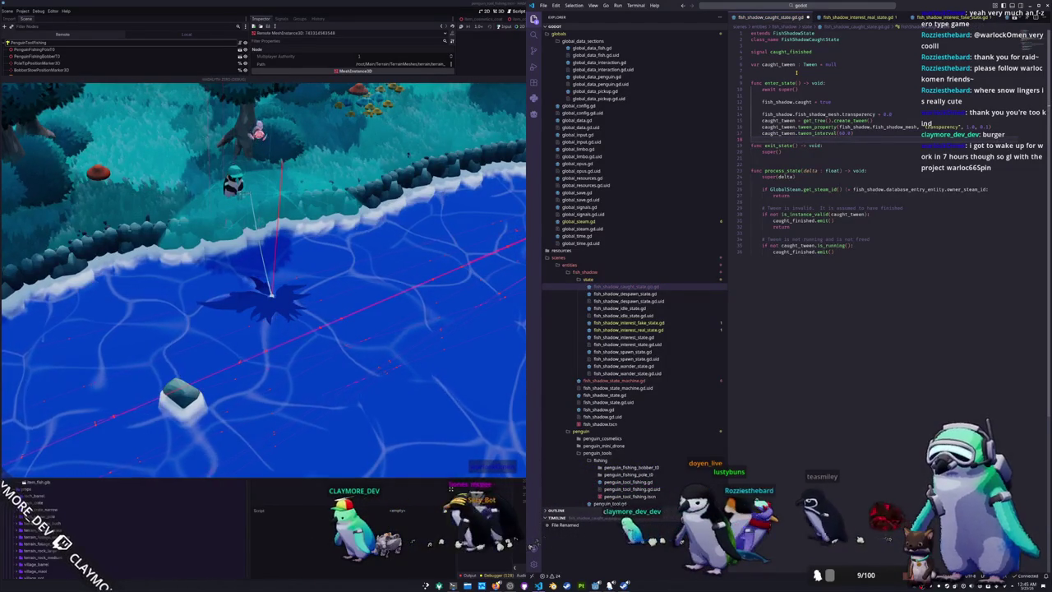
key("Return")
Add a blank line above the 'Tween is not running' comment, then open the interest fake state script
key("Down")
key("Down")
key("Down")
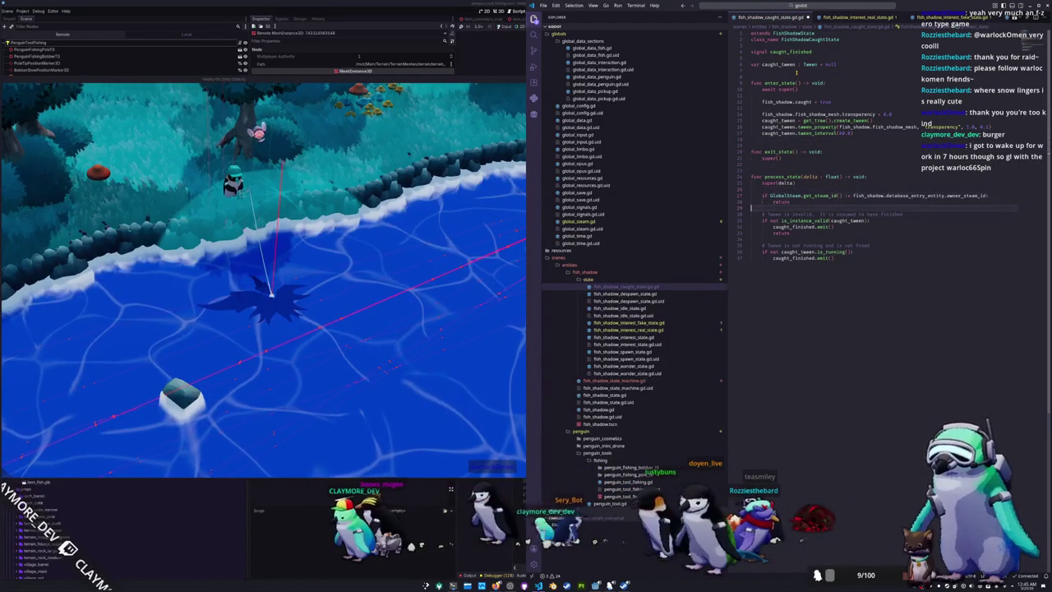
key("Down")
key("Down")
key("Down")
key("Return")
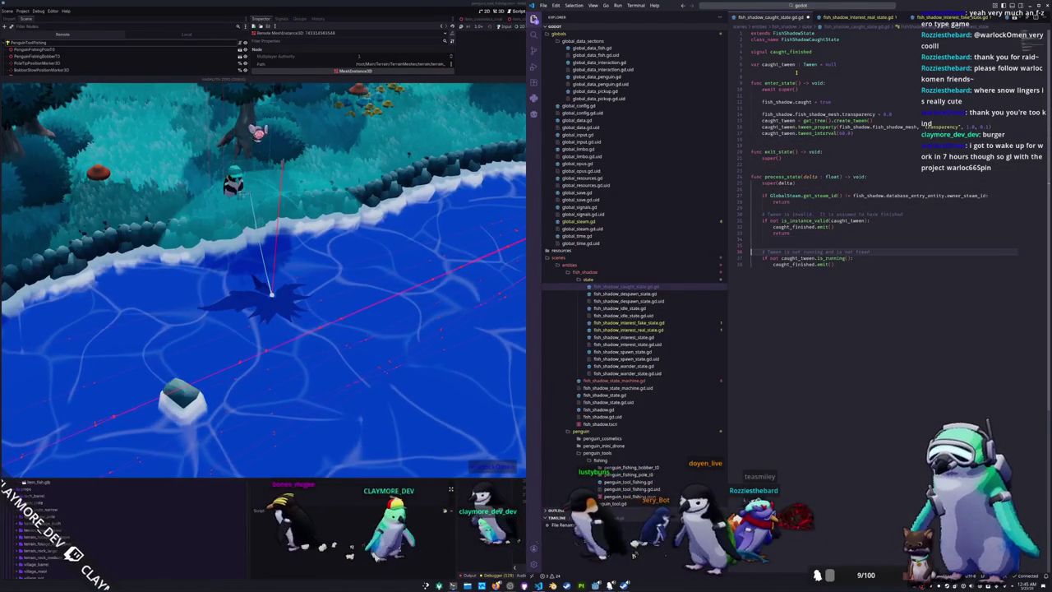
key("Down")
key("Down")
key("Down")
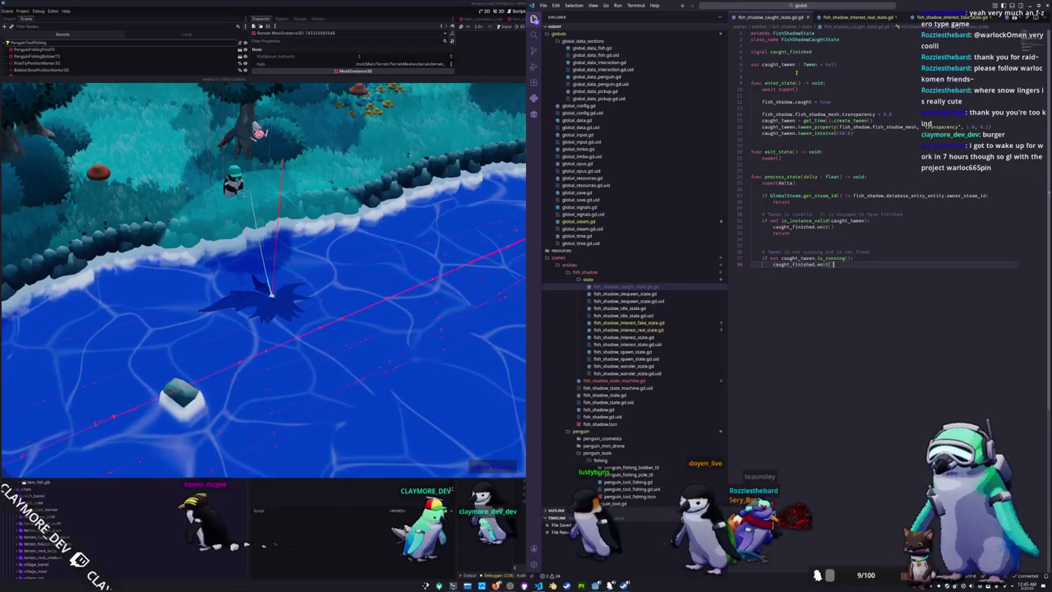
left_click(640, 329)
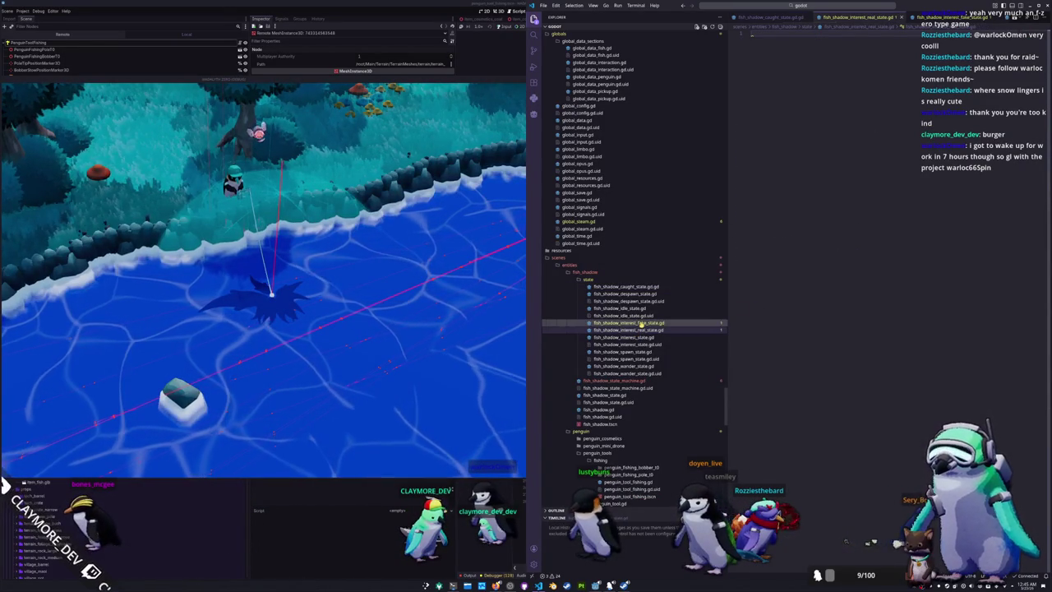
left_click(641, 323)
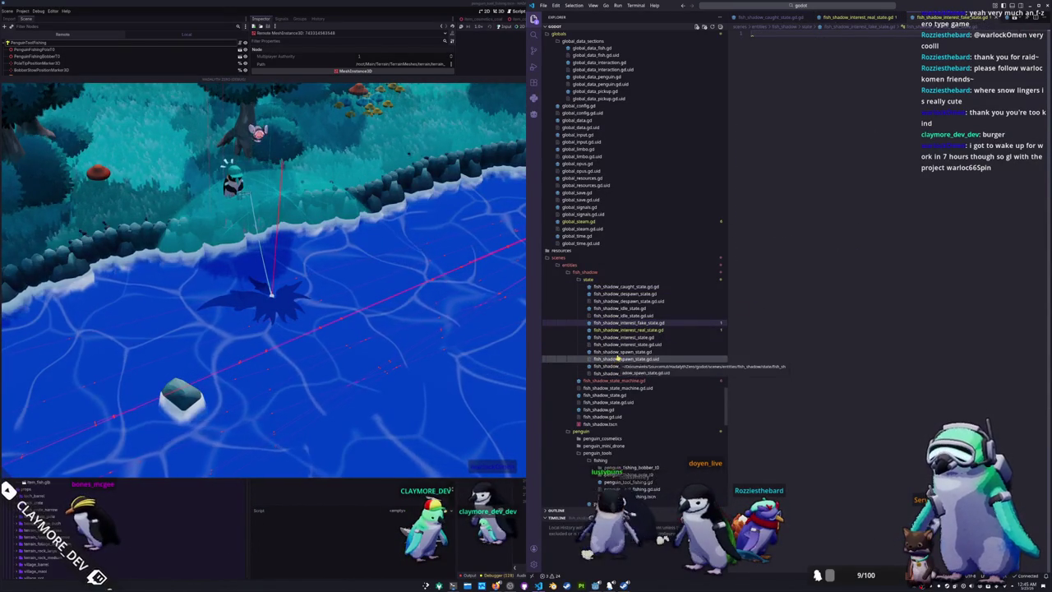
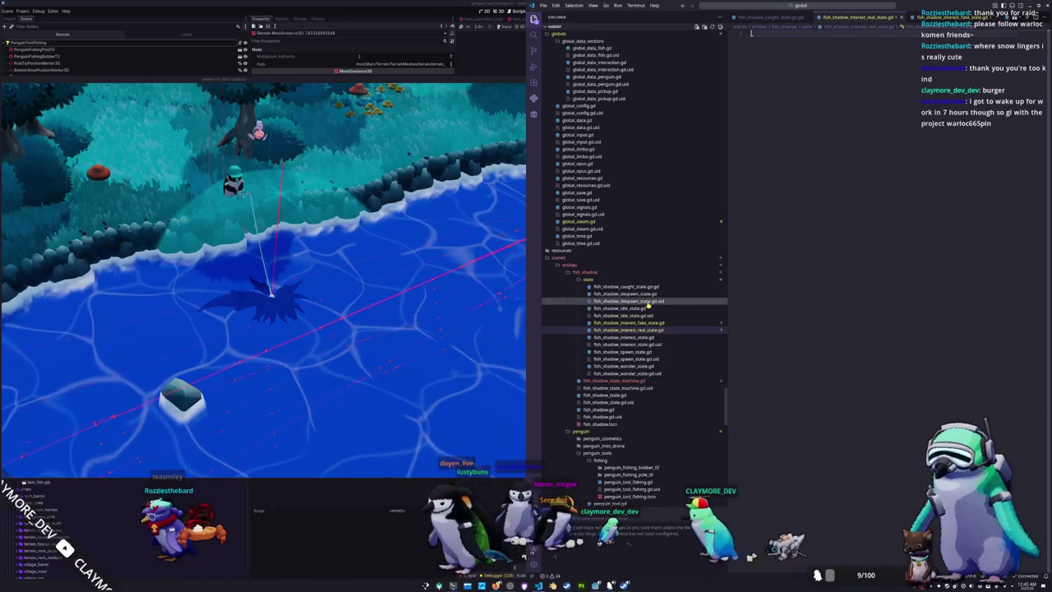
Copy the whole idle state script into fish_shadow_interest_fake_state.gd
left_click(638, 308)
mouse_move(764, 306)
left_mouse_down()
mouse_move(764, 69)
mouse_move(752, 37)
left_mouse_up()
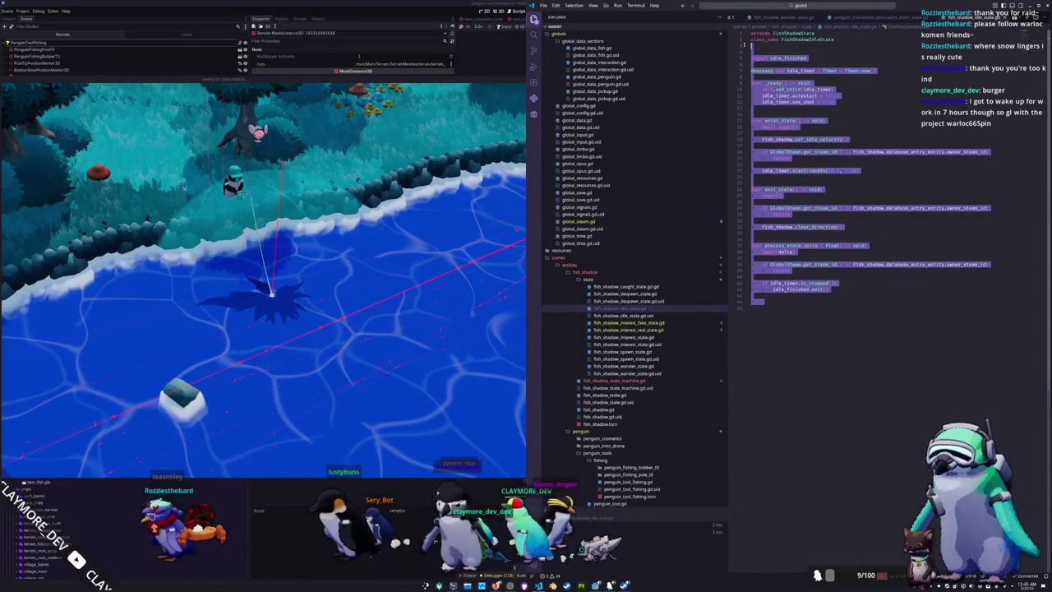
left_click_drag(765, 302, 750, 32)
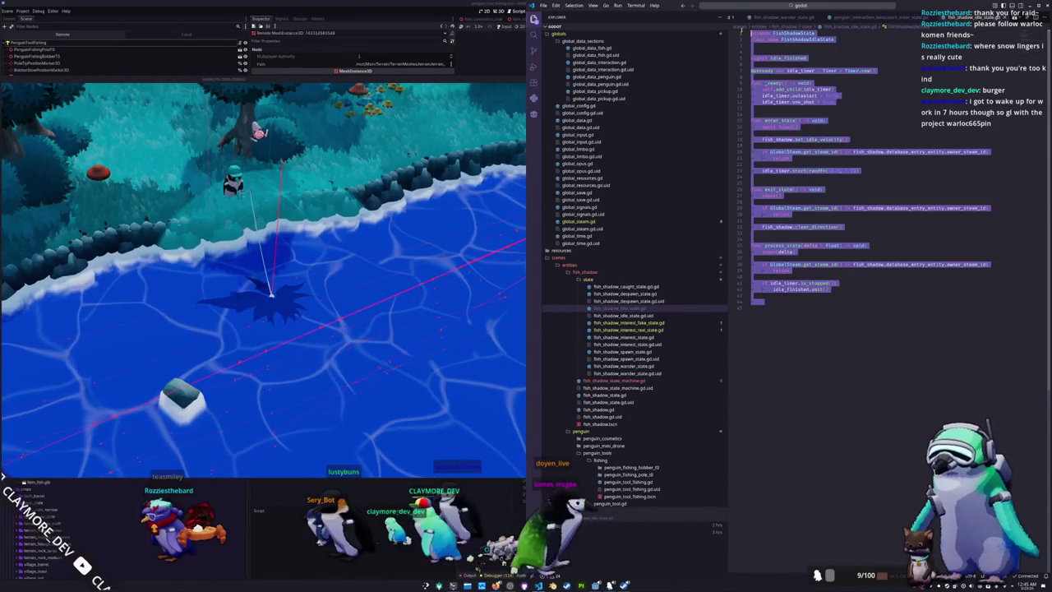
key("ctrl+c")
left_click(629, 322)
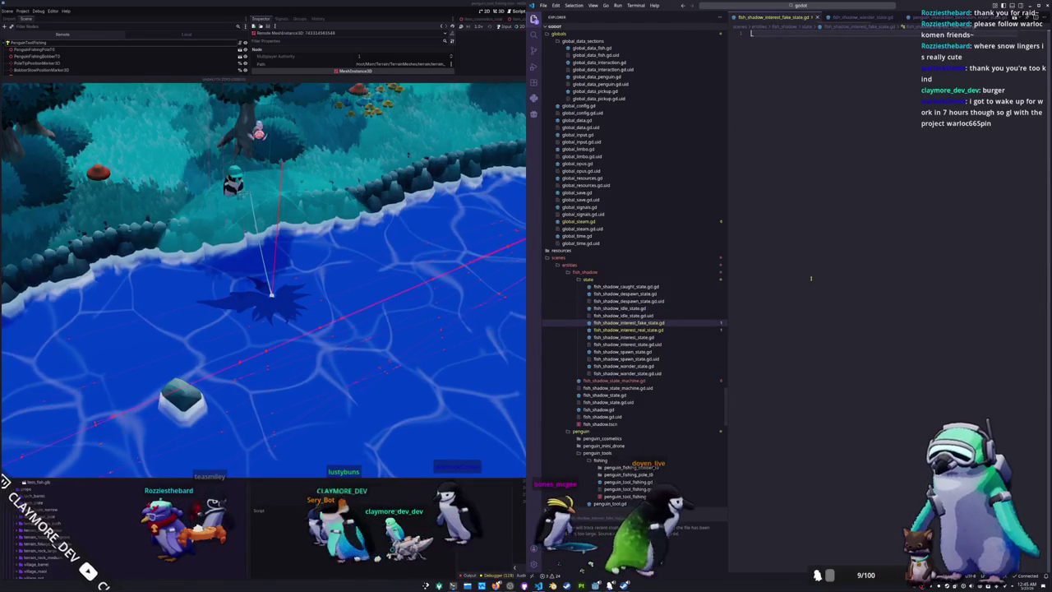
key("ctrl+v")
Rename the class to FishShadowInterestFakeState and select the idle_finished signal name
left_click_drag(819, 39, 808, 40)
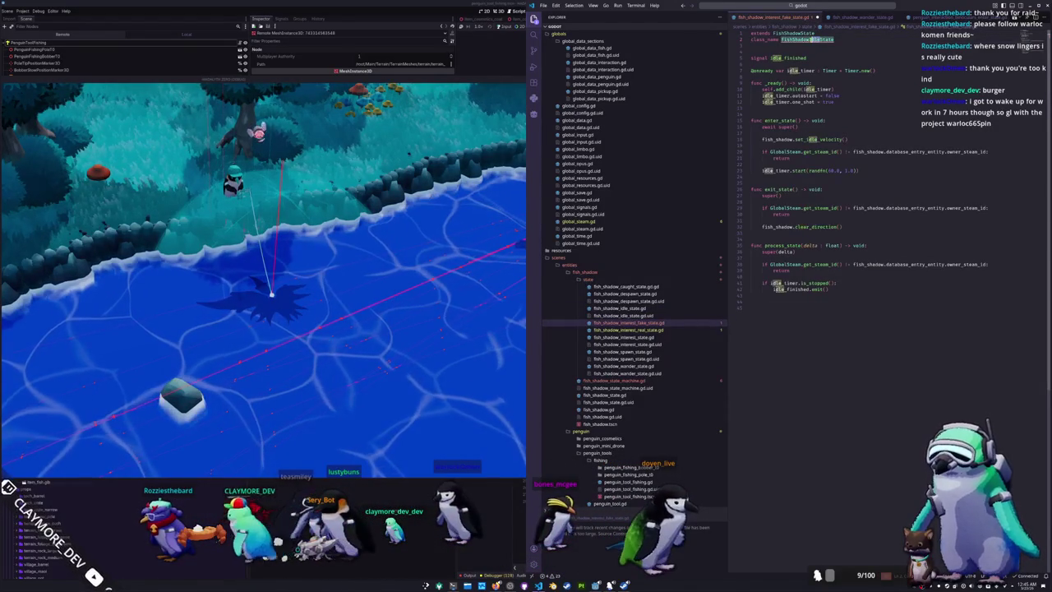
type("InterestFak")
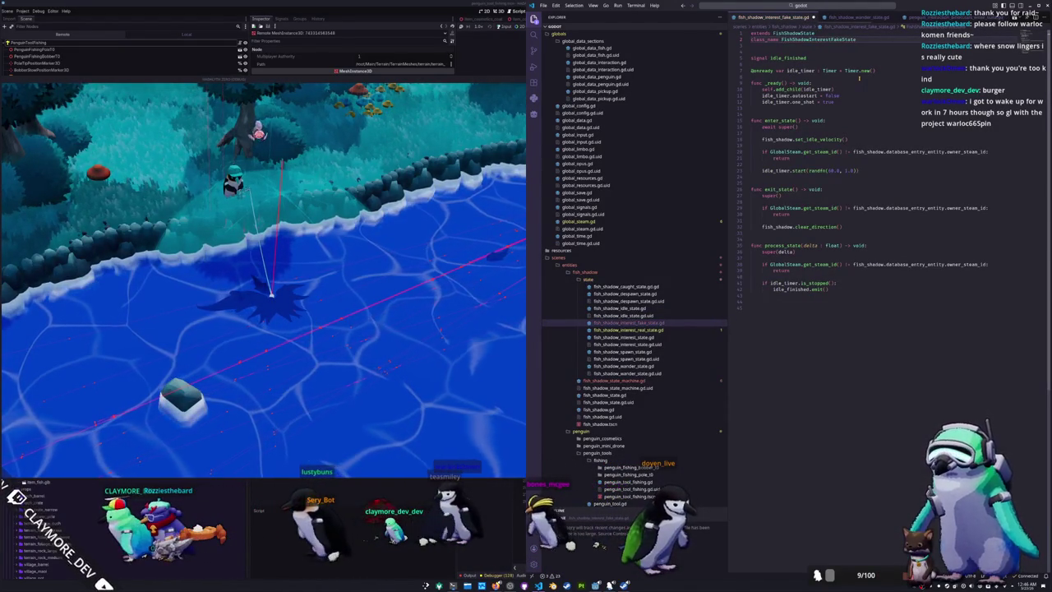
key("Down")
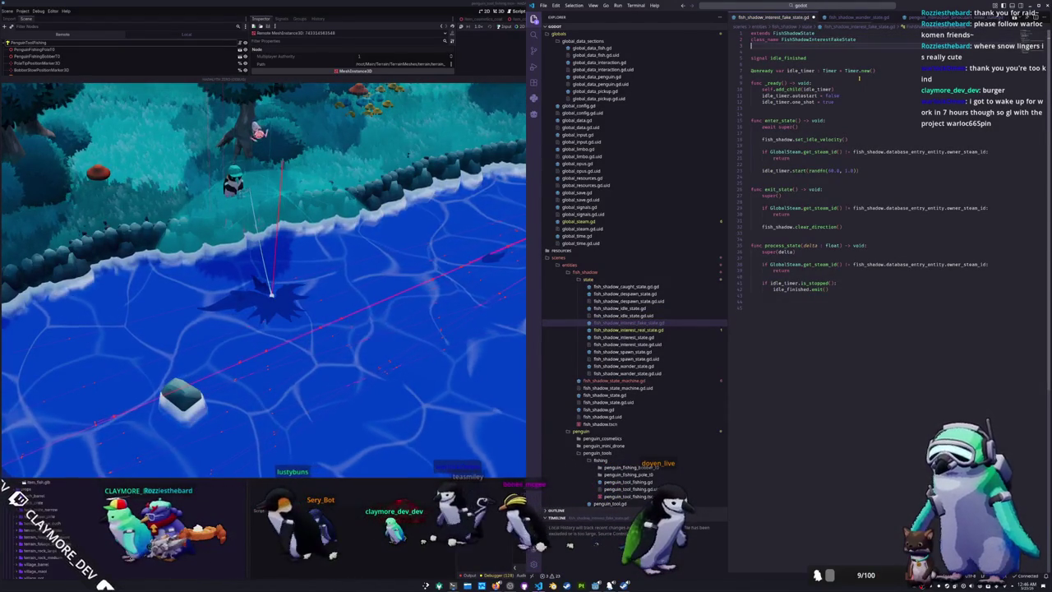
key("Down")
key("ctrl+d")
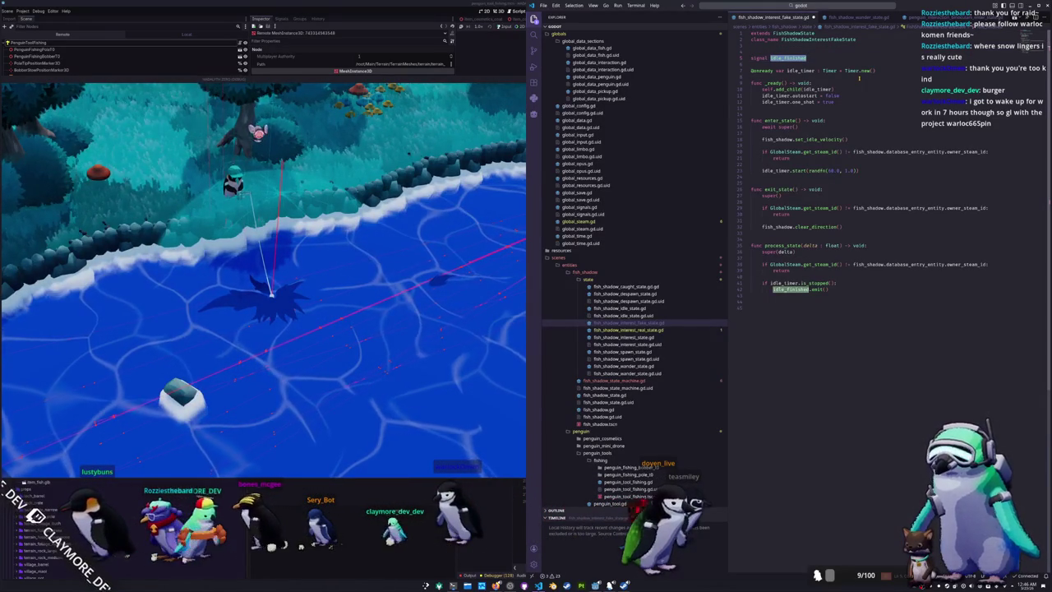
Rename the signal to fake_finished and replace the idle_timer declaration with a fake_tween variable
type("fake_")
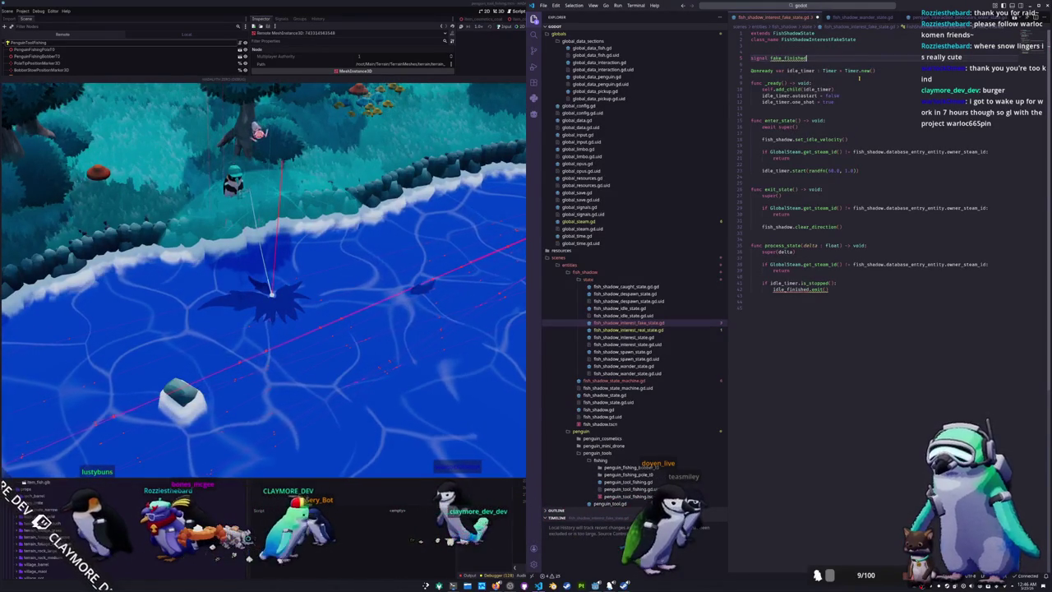
key("Down")
key("shift+End")
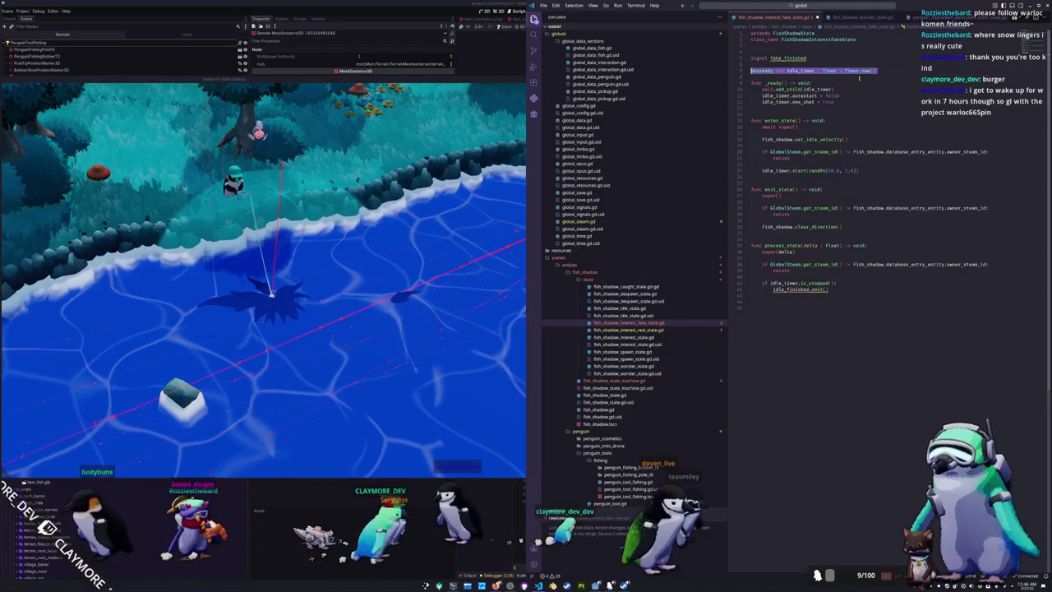
type("var")
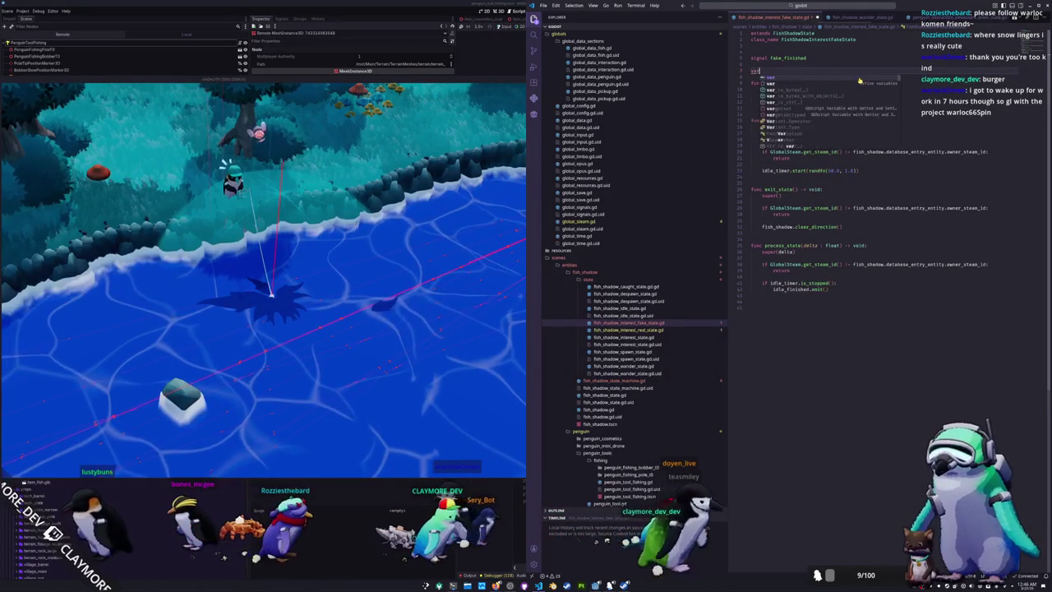
type(" fake_timer :=")
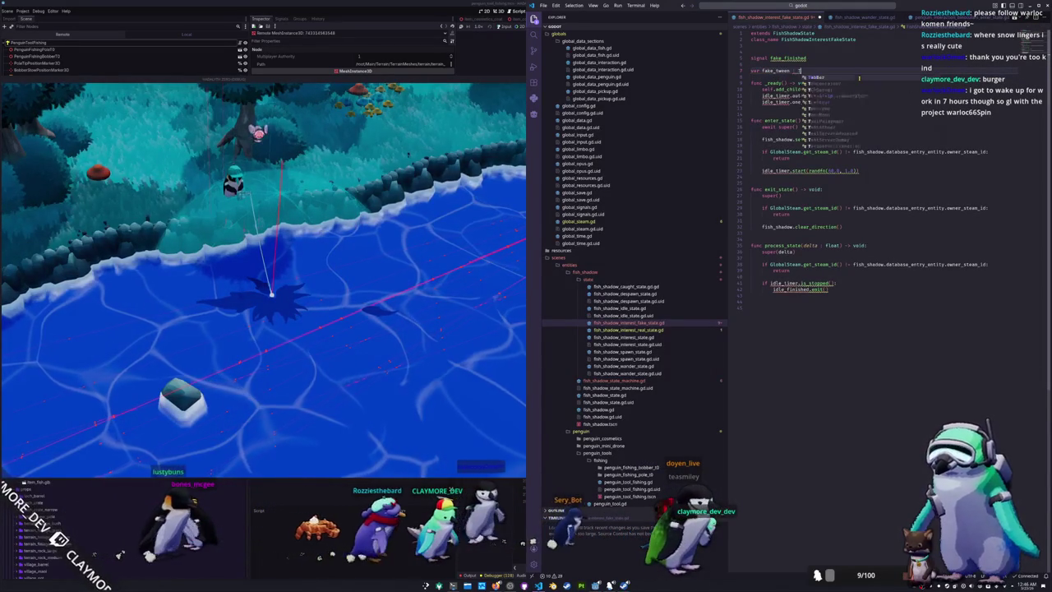
type("ween = null")
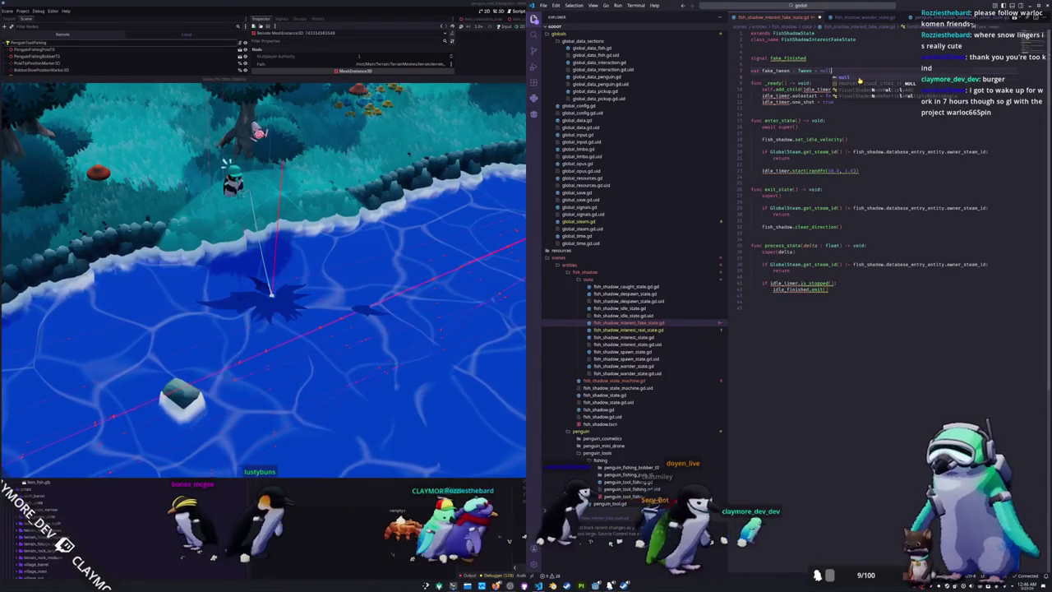
Delete the _ready function, the idle timer start line and the set_idle_velocity call
key("Escape")
key("Down")
key("Down")
key("Down")
key("shift+Up")
key("shift+Up")
key("shift+Up")
key("BackSpace")
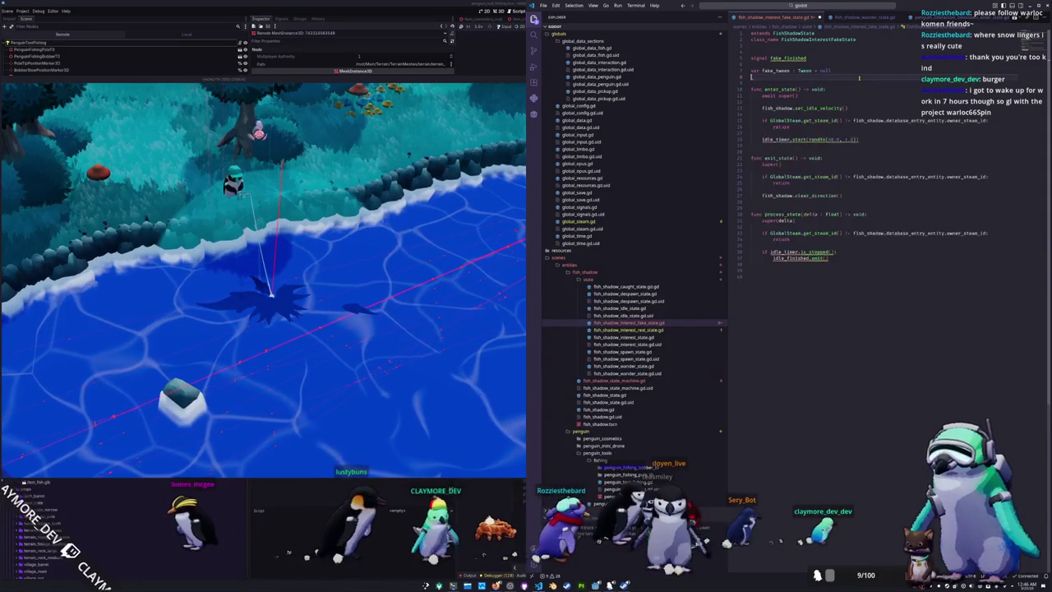
key("BackSpace")
key("Down")
key("Down")
key("Down")
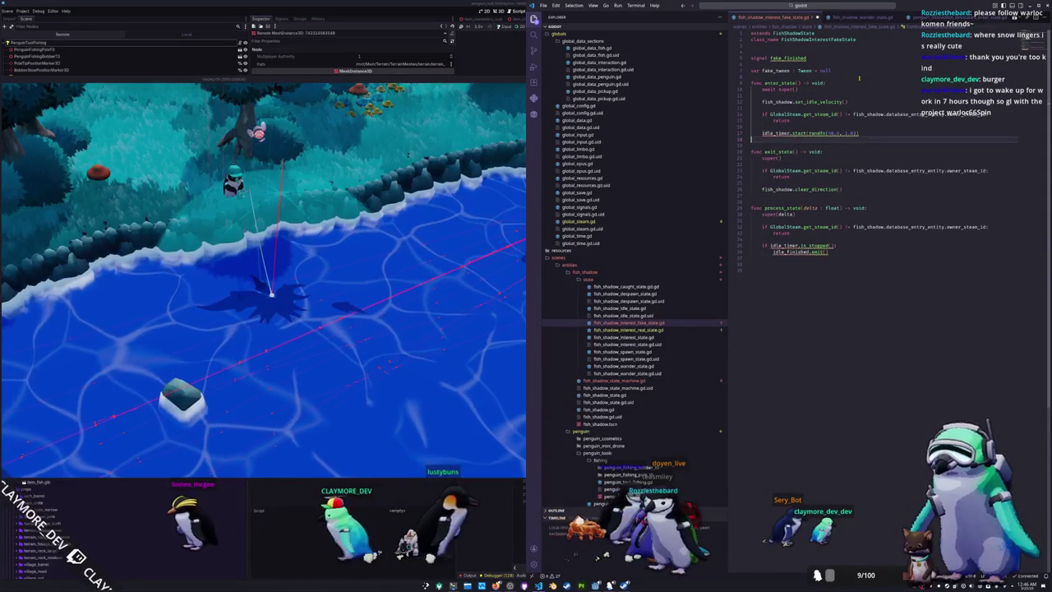
key("shift+Up")
key("BackSpace")
key("Up")
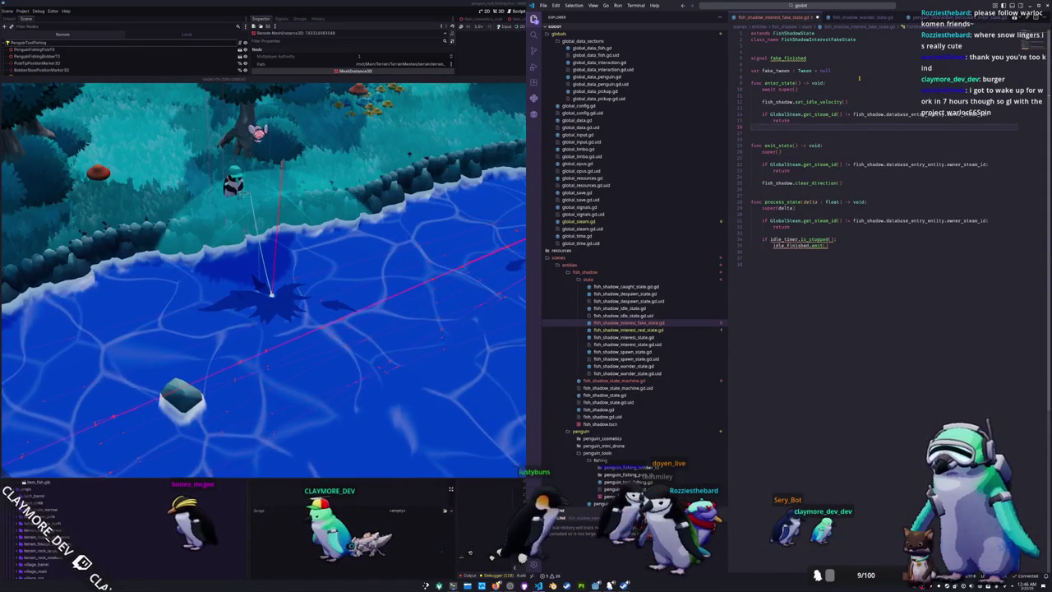
key("Up")
key("Up")
key("Up")
key("shift+Up")
key("shift+Up")
key("BackSpace")
key("Down")
key("Down")
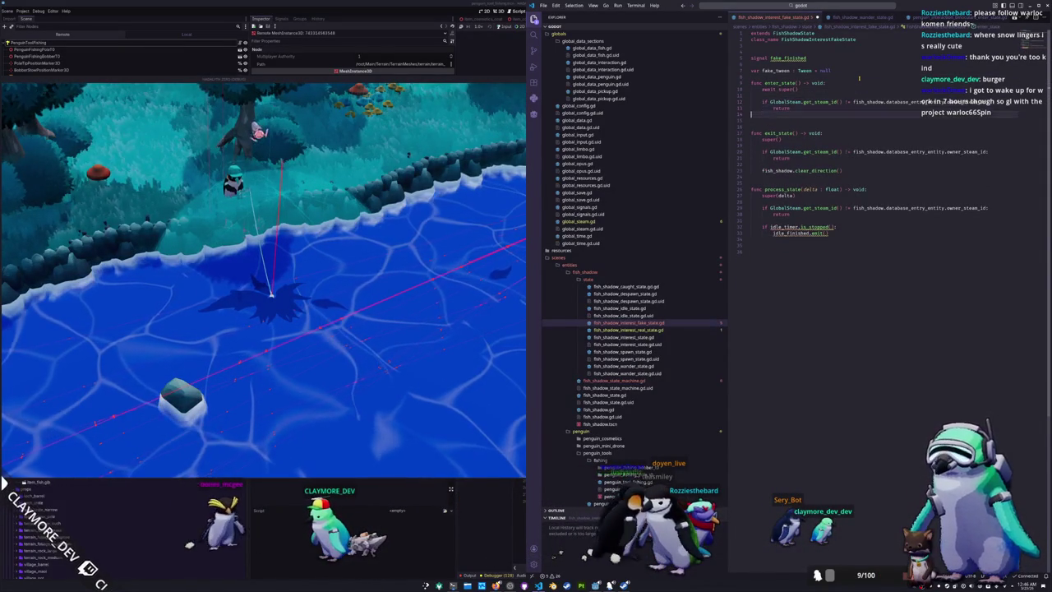
key("Down")
key("Down")
key("Down")
Restore the velocity line and change it to set_approach_velocity()
key("ctrl+z")
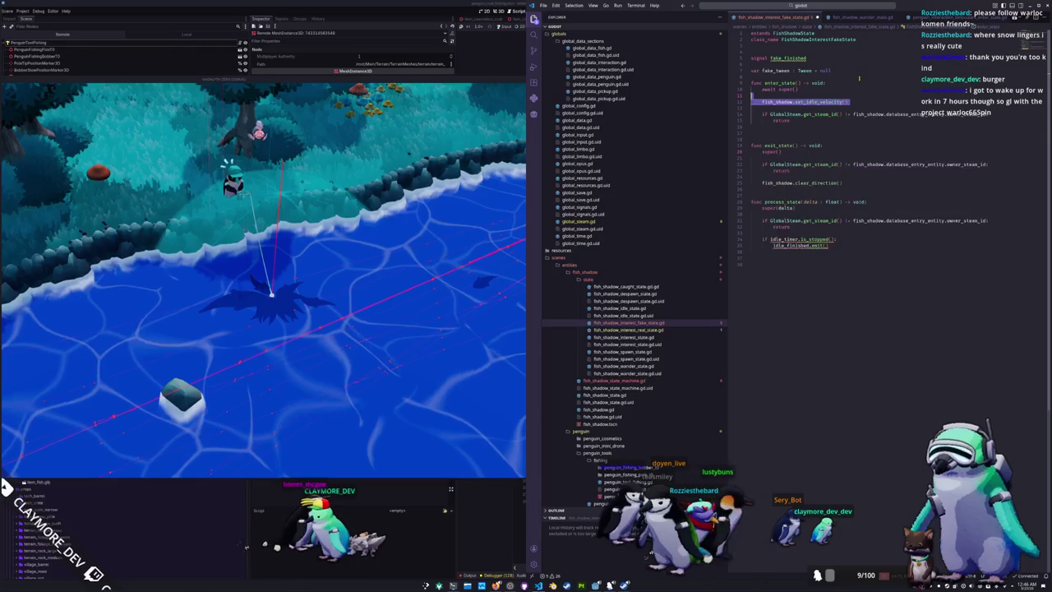
key("Left")
key("Left")
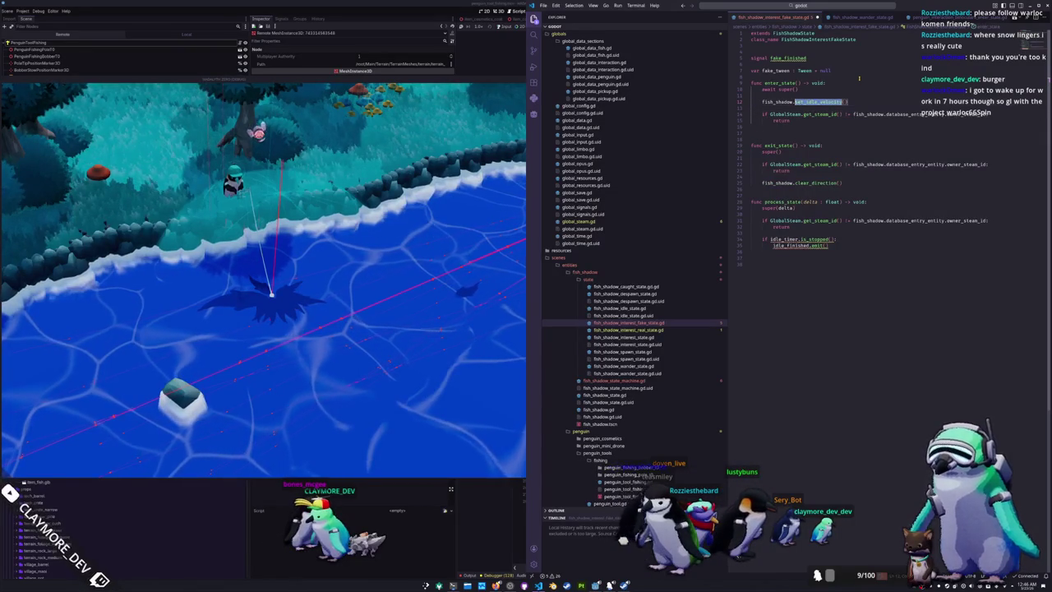
type("set_app")
key("Return")
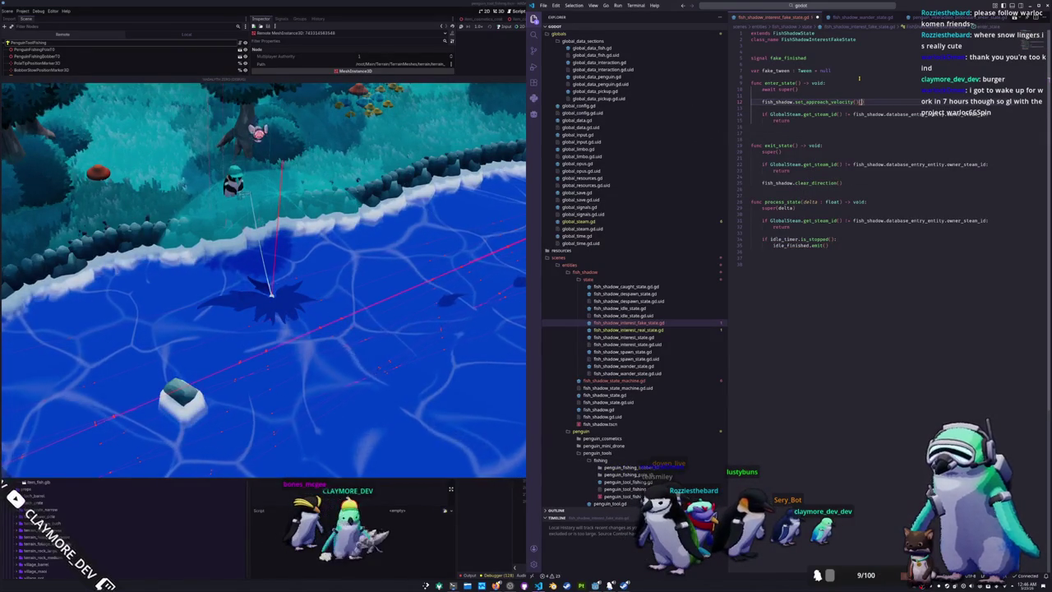
key("Down")
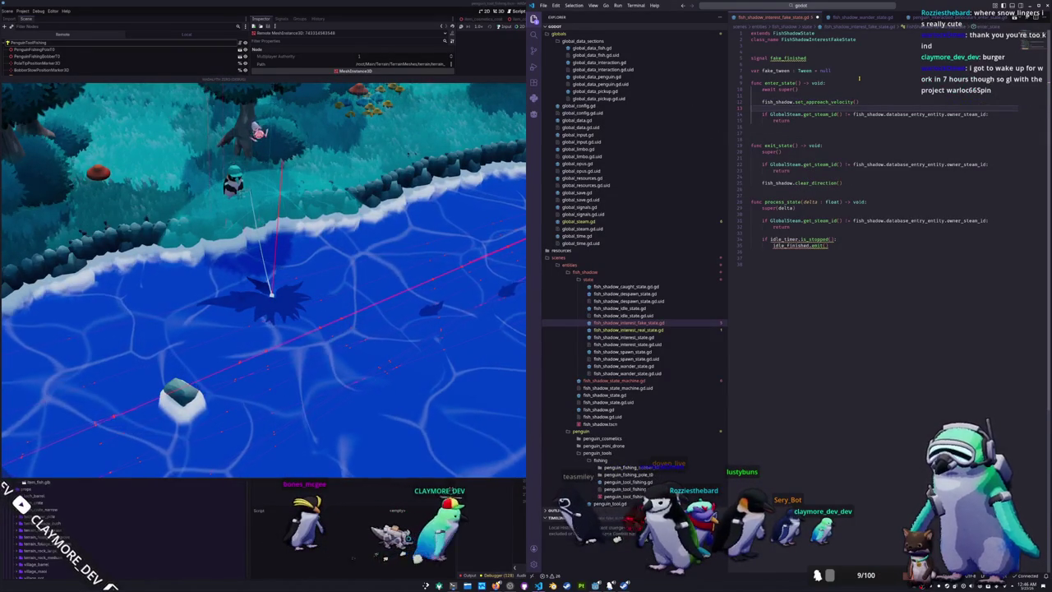
key("Down")
key("Down")
key("Down")
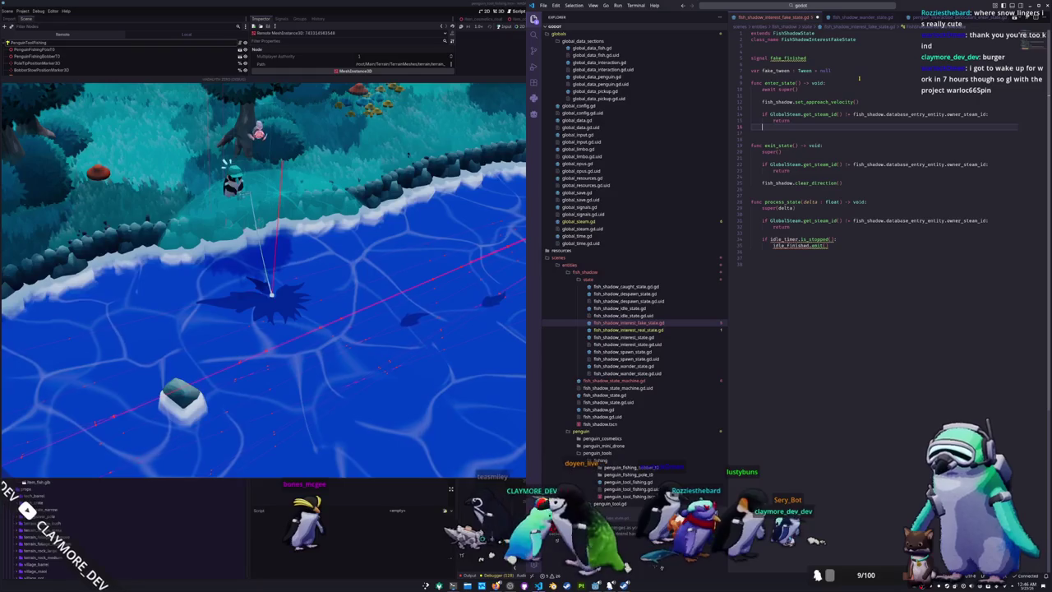
Remove the idle_timer check from process_state and tidy the blank lines in enter_state
key("Down")
key("Down")
key("Down")
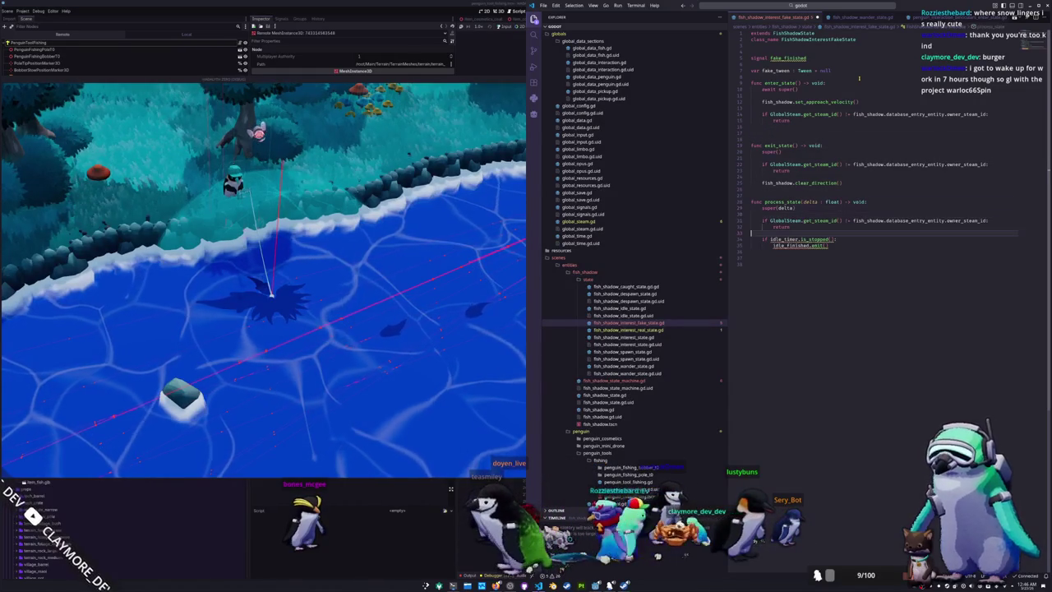
key("Down")
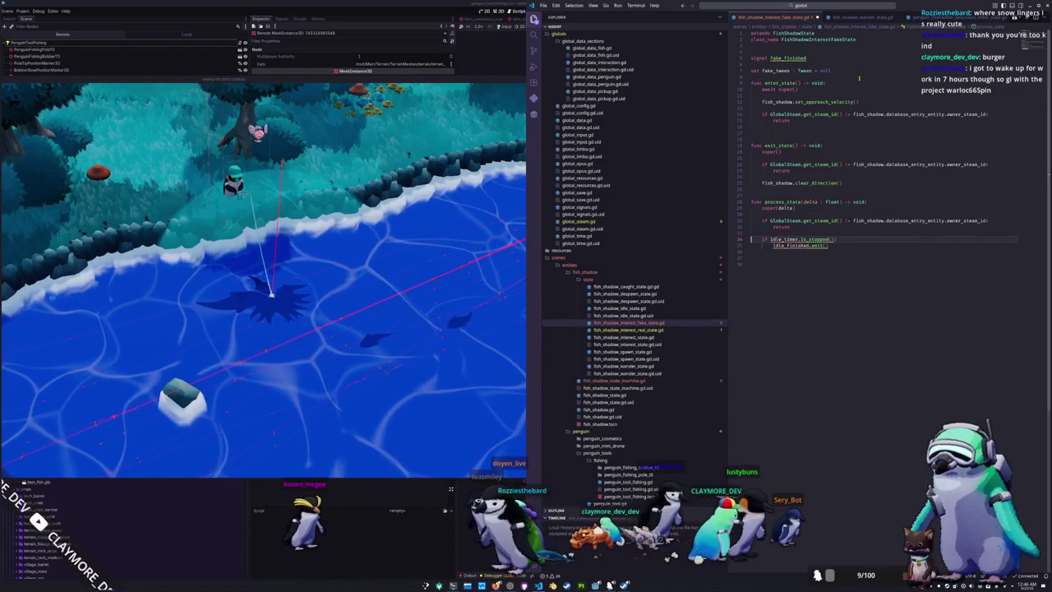
key("shift+Down")
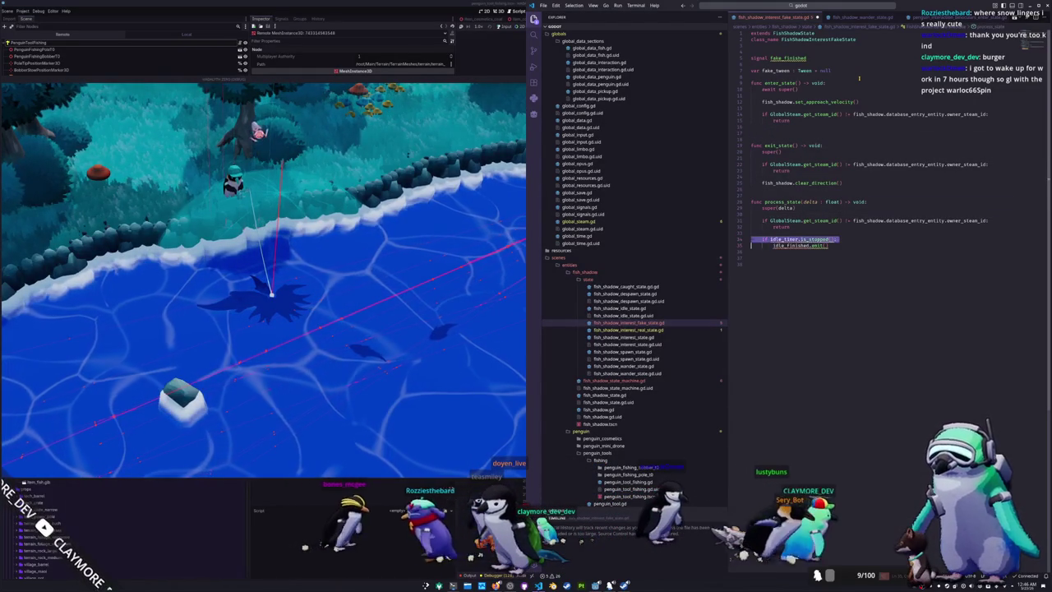
key("BackSpace")
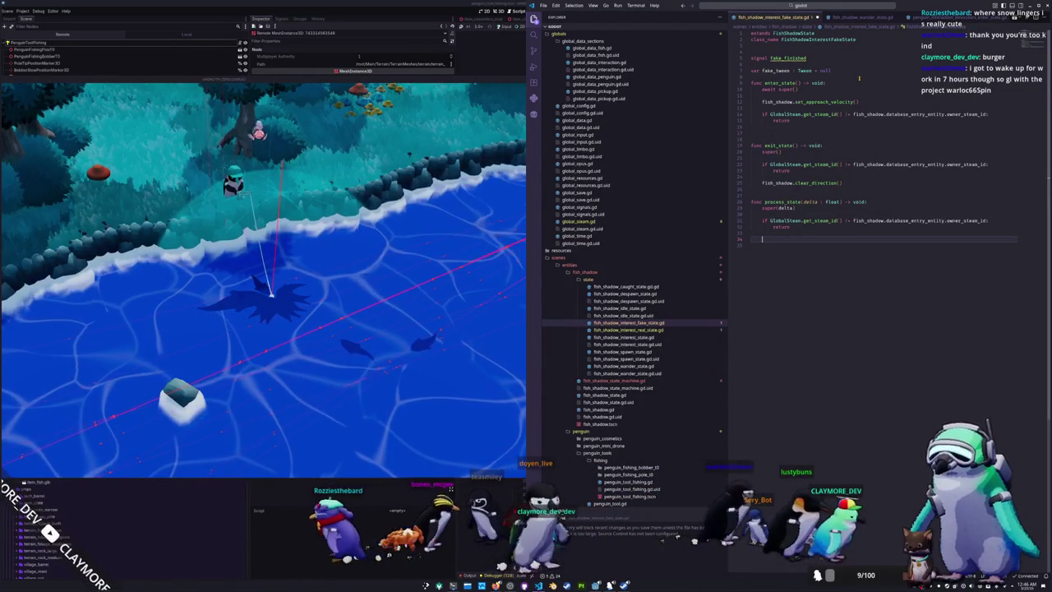
key("Up")
key("Up")
key("Up")
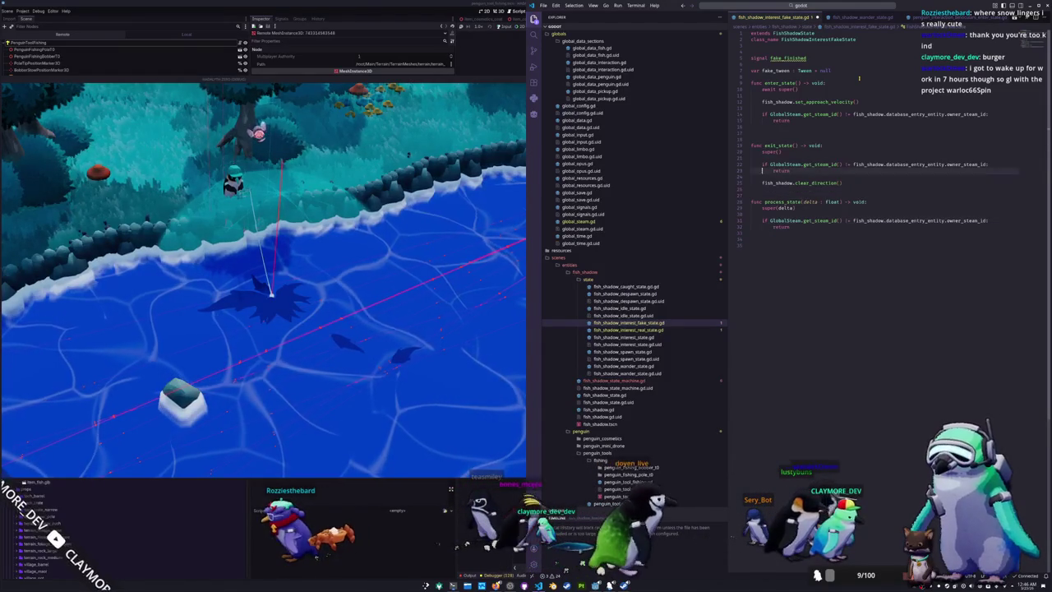
key("Return")
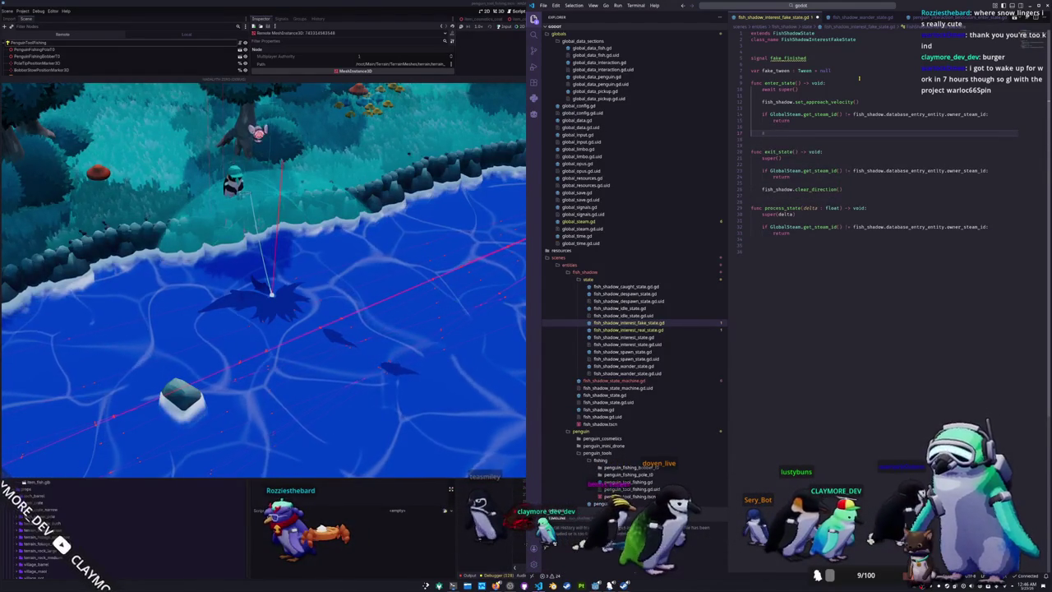
key("BackSpace")
key("BackSpace")
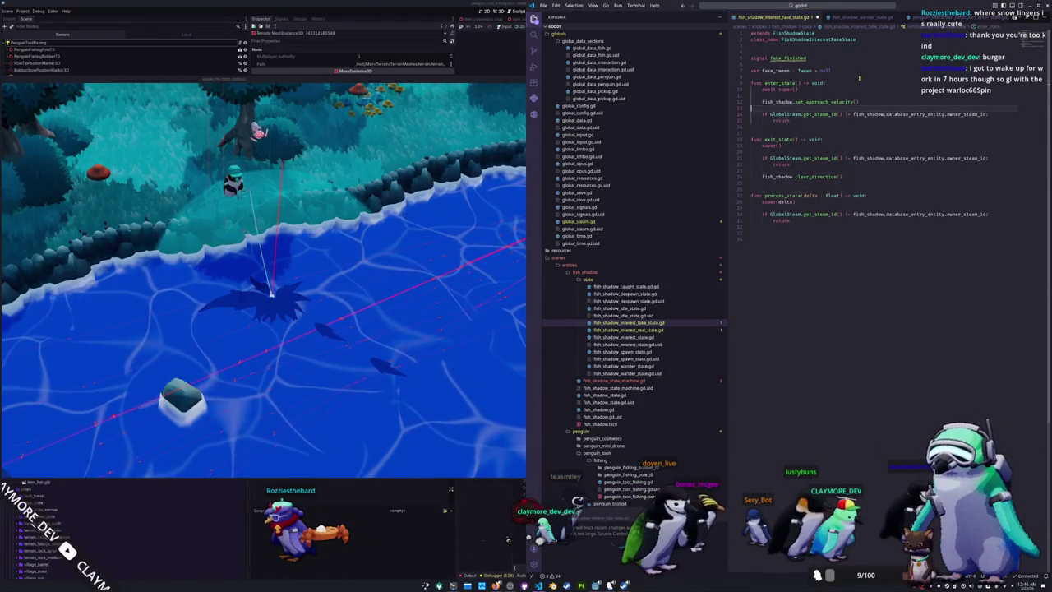
key("Return")
key("Return")
type("# Create a tween that updates the position only on the host")
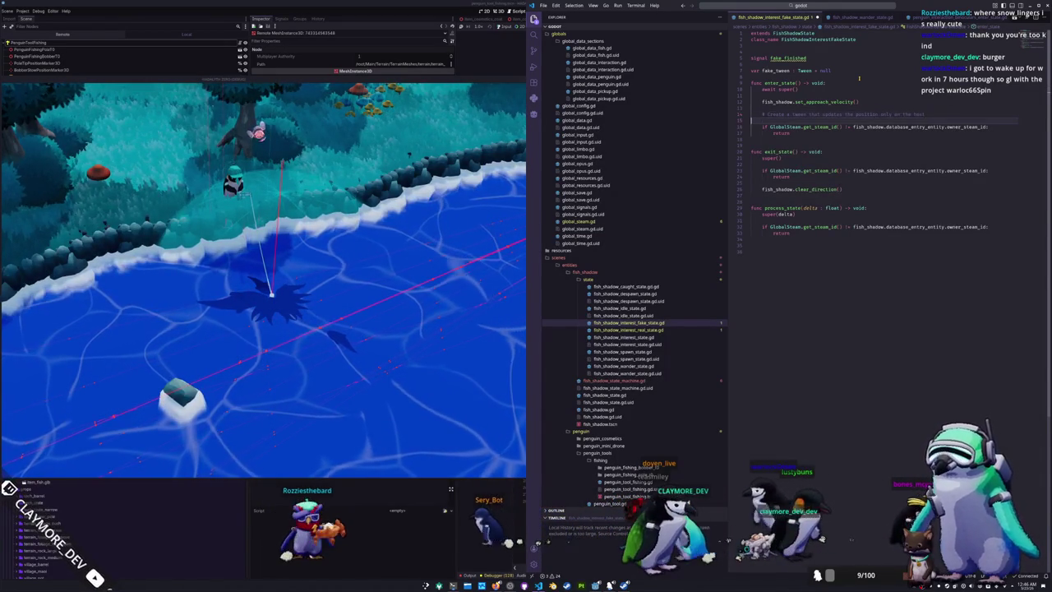
Below the host check, assign fake_tween = get_tree().create_tween() and call fake_tween.tween_method()
key("alt+Down")
key("alt+Down")
key("alt+Down")
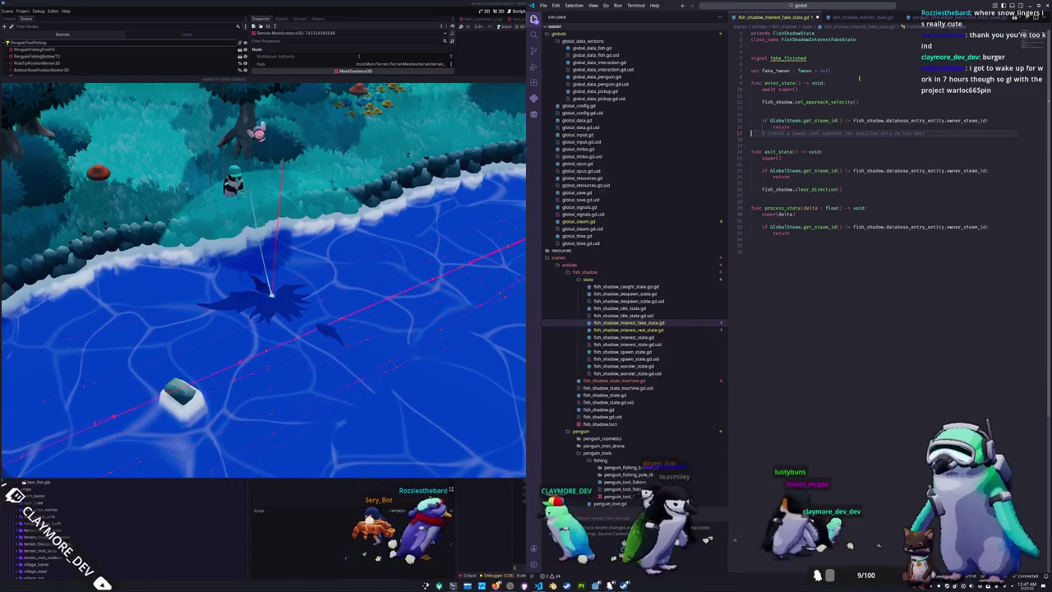
key("Return")
key("End")
key("Return")
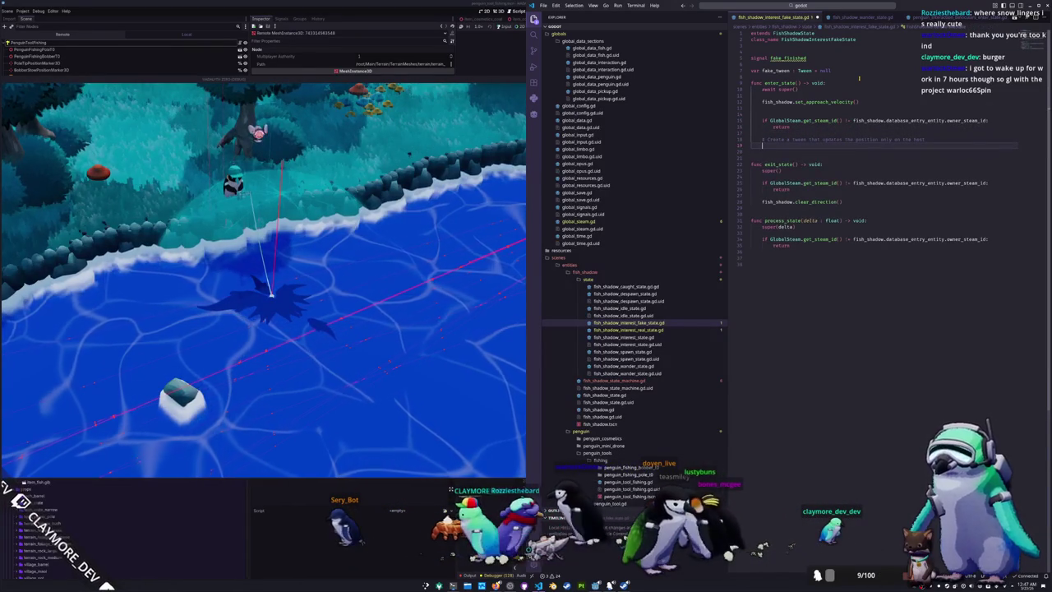
type("fa")
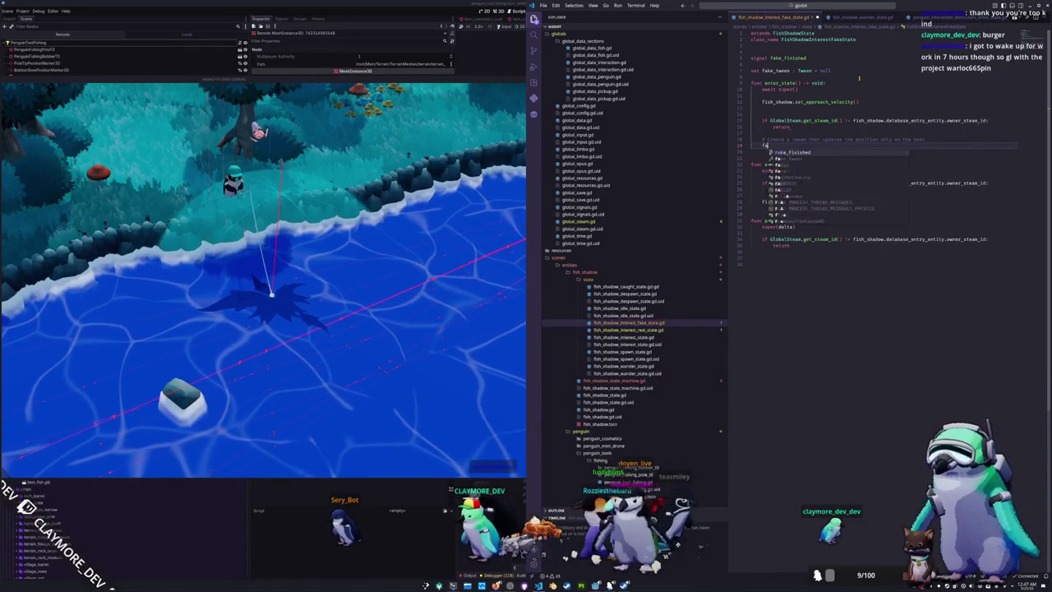
type("ke_tween = create")
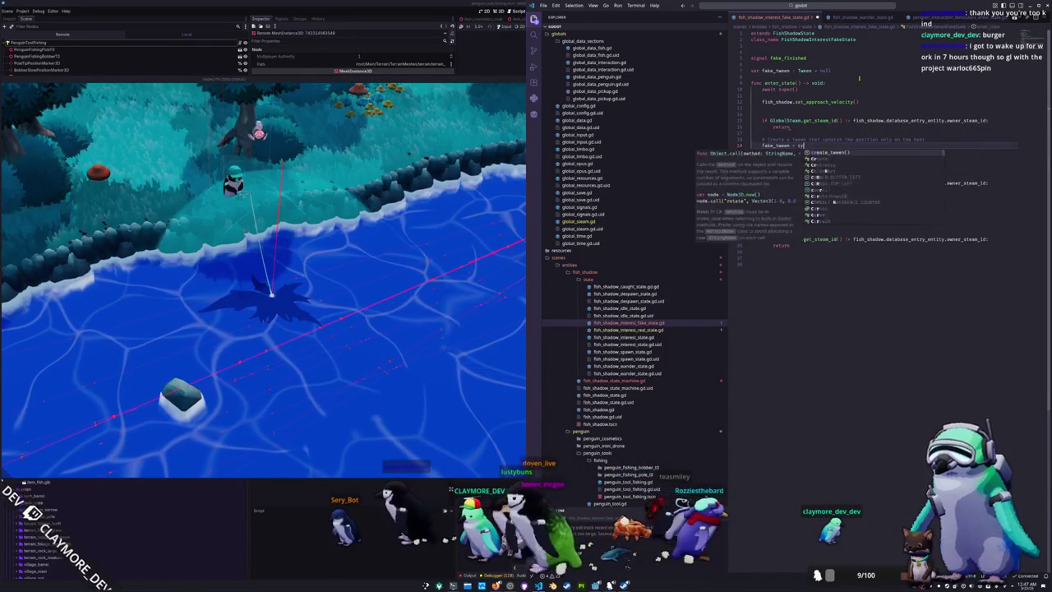
key("ctrl+Left")
type("get_tree")
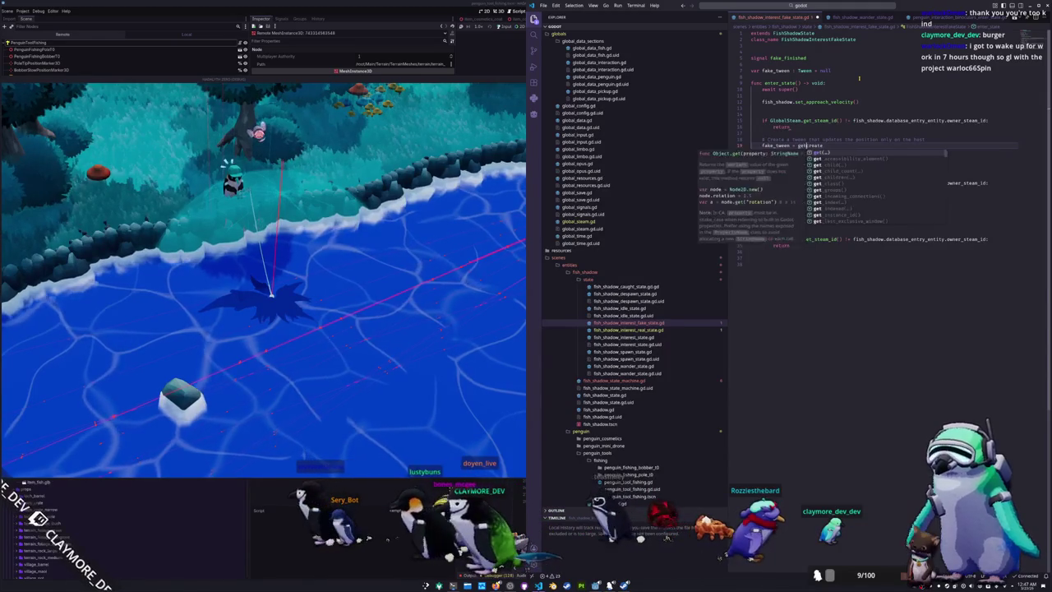
type("().create_tween(")
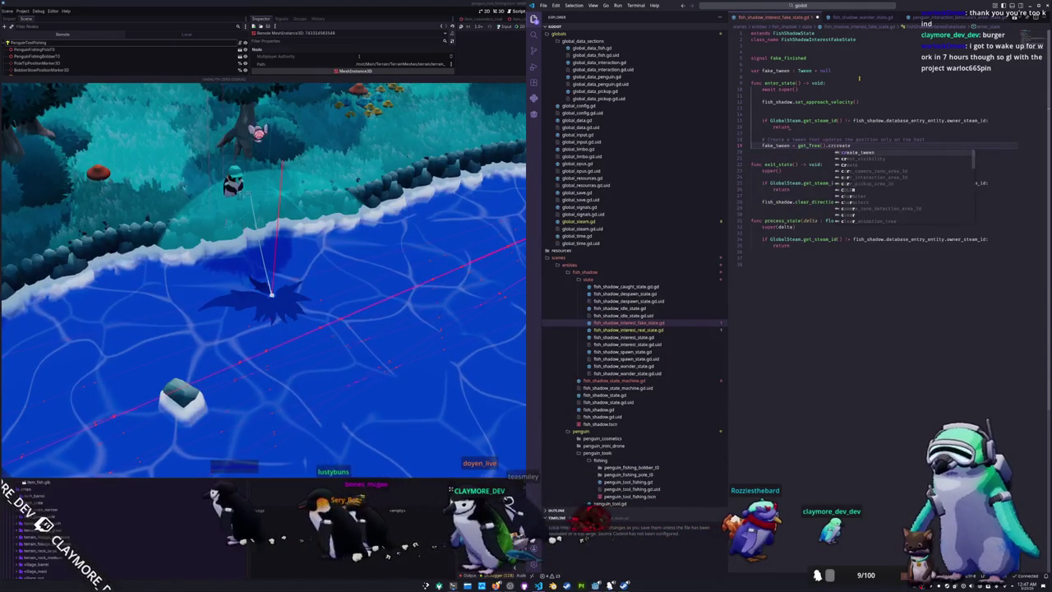
key("Return")
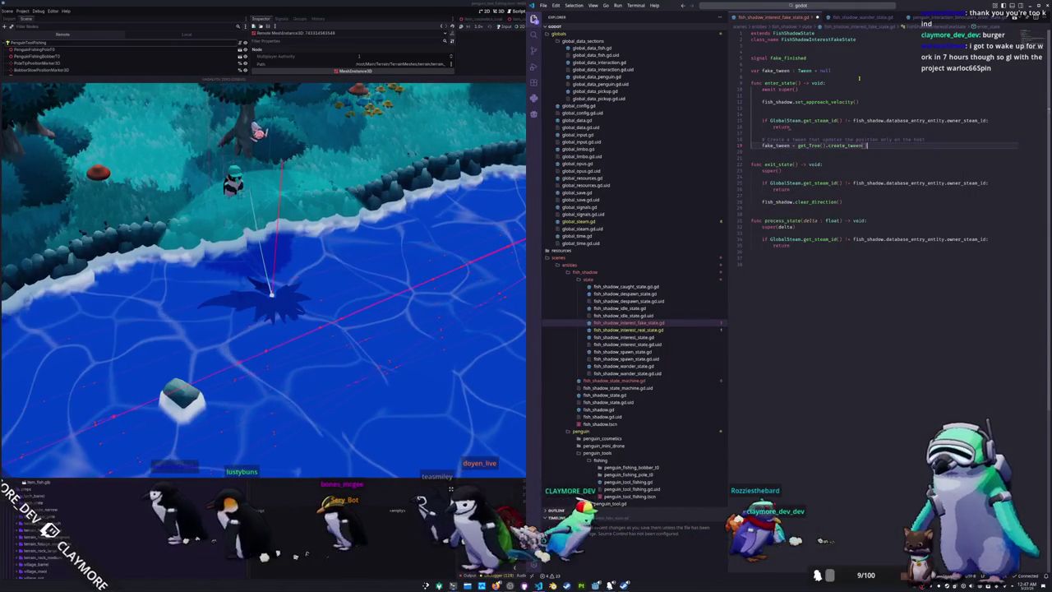
key("Return")
type("fake_tw")
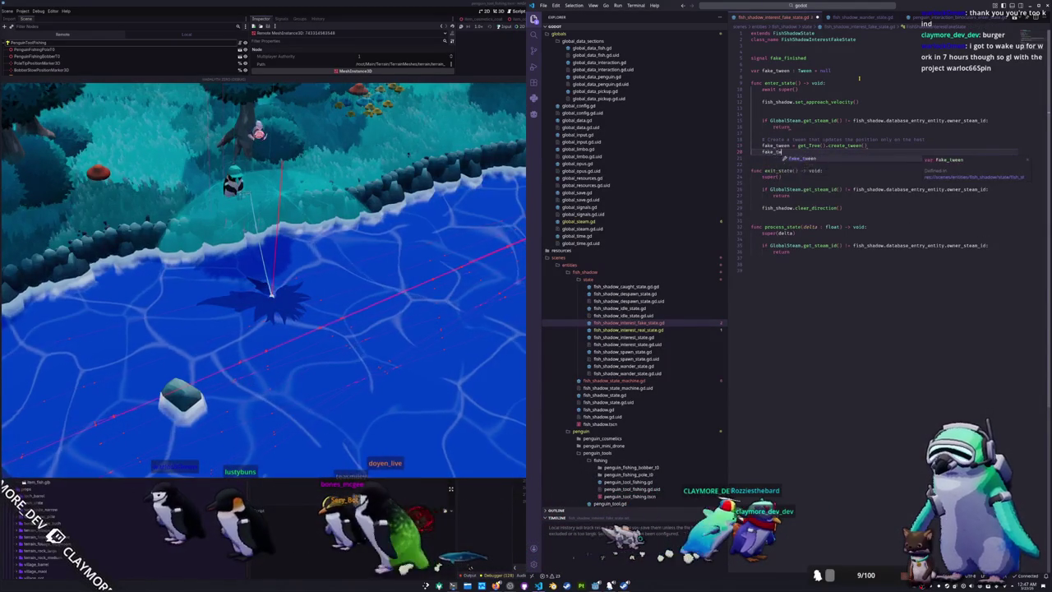
type("een.tween_met")
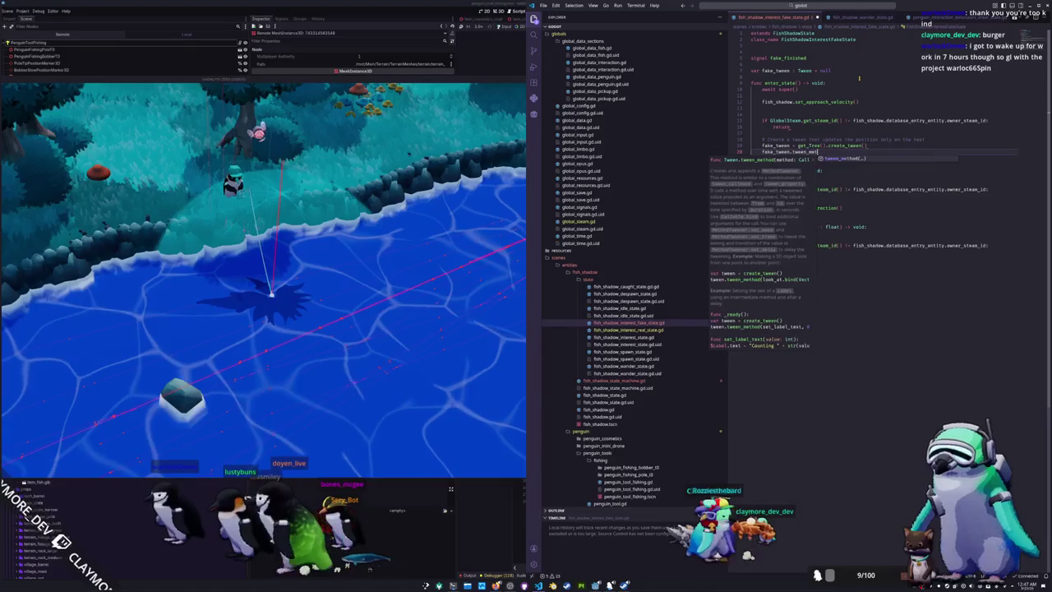
type("hod(")
Start a new tween function with a progress_ratio float parameter above enter_state
left_click(860, 80)
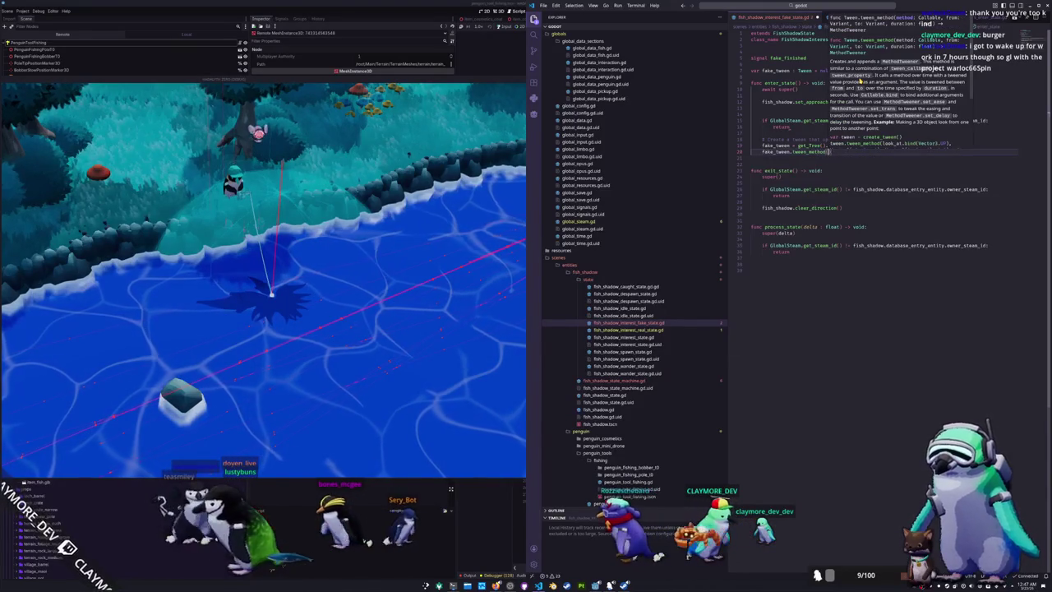
key("Return")
key("Return")
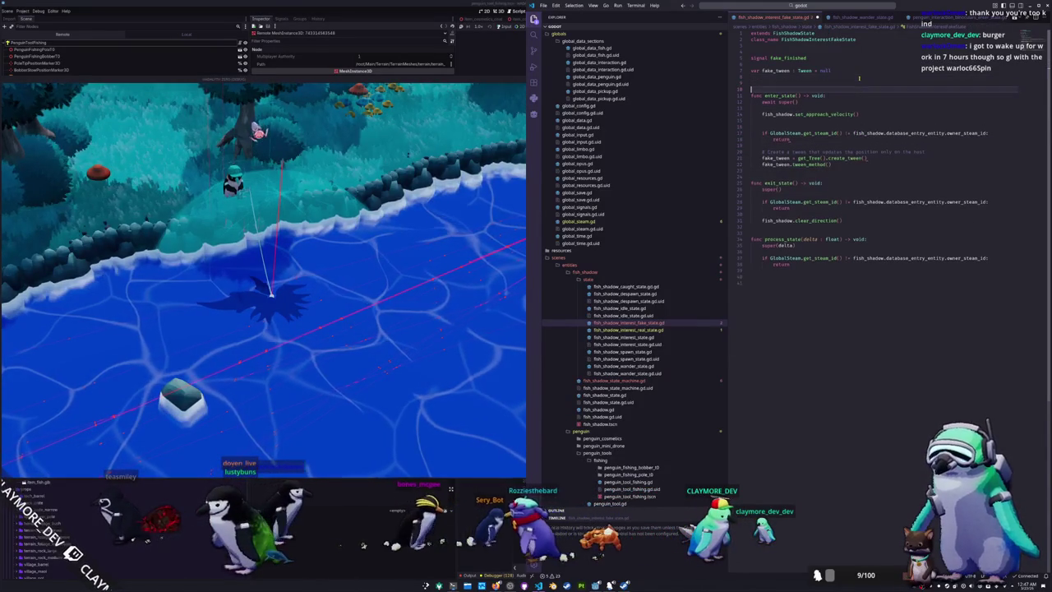
type("func _tween")
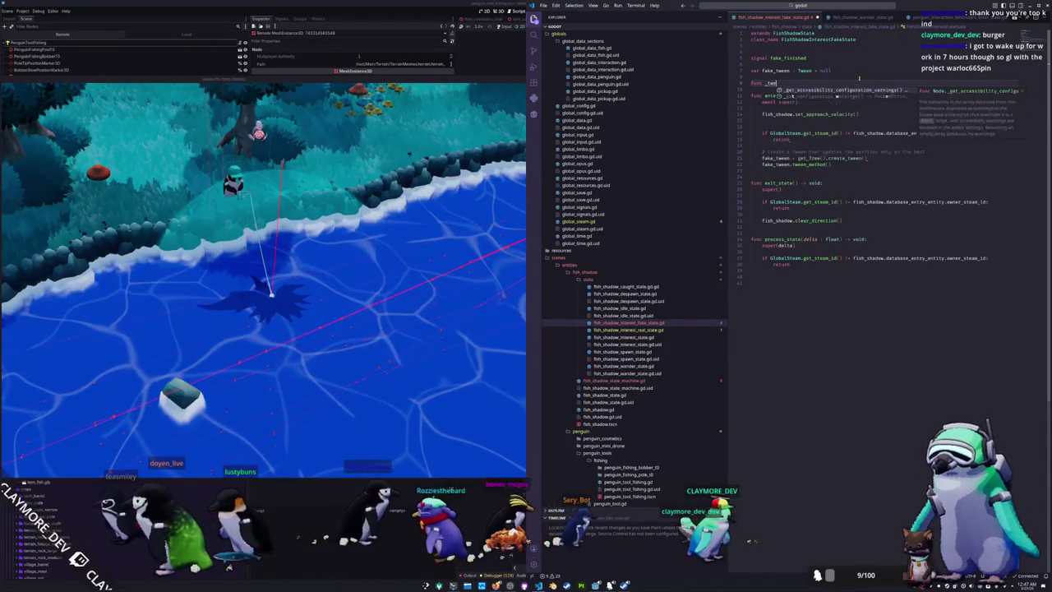
type("_position()")
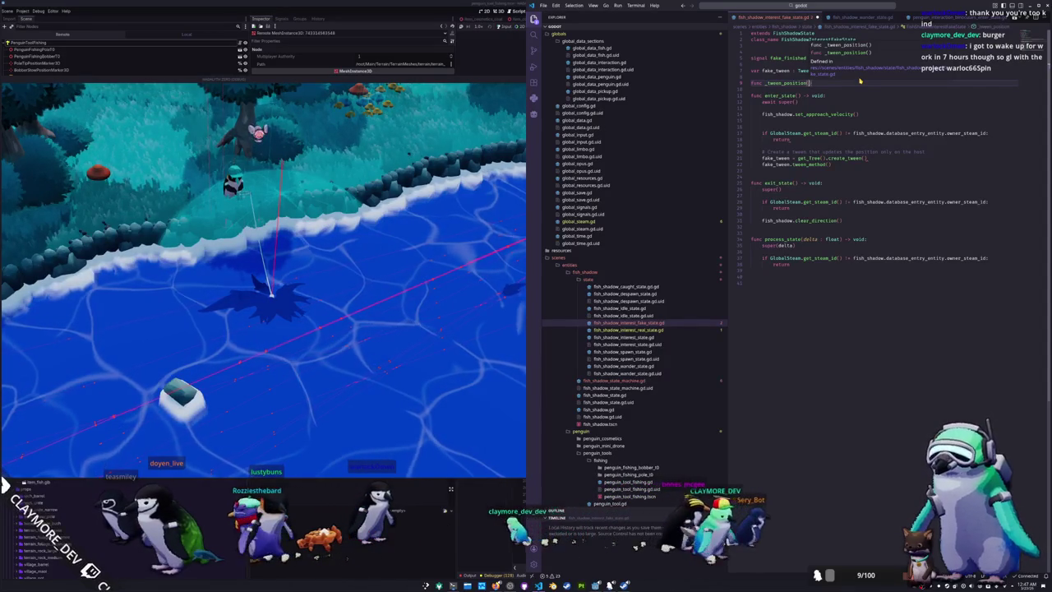
type("progress_ratio : ")
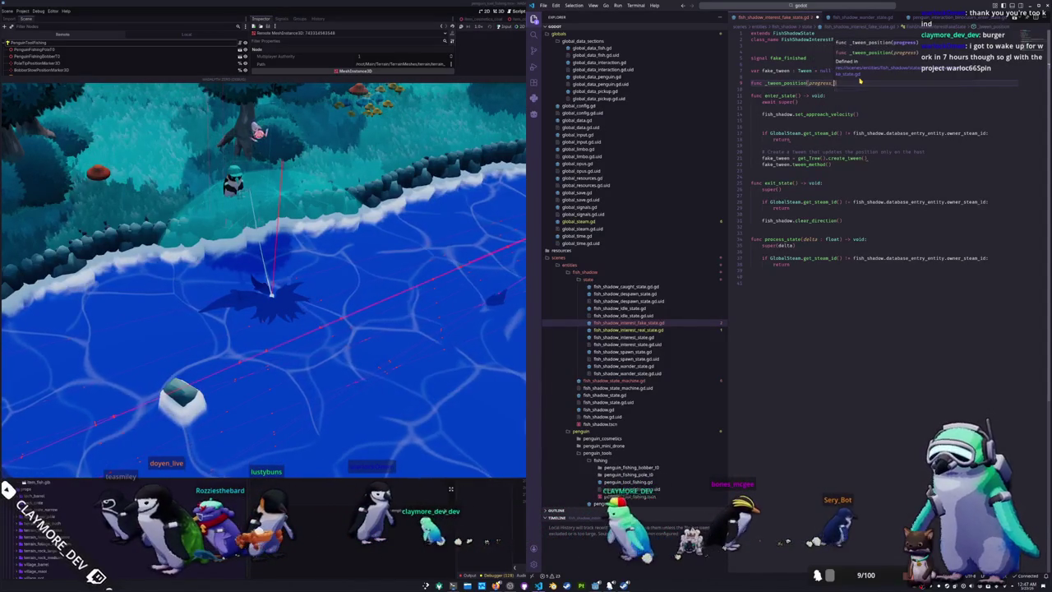
type("float,")
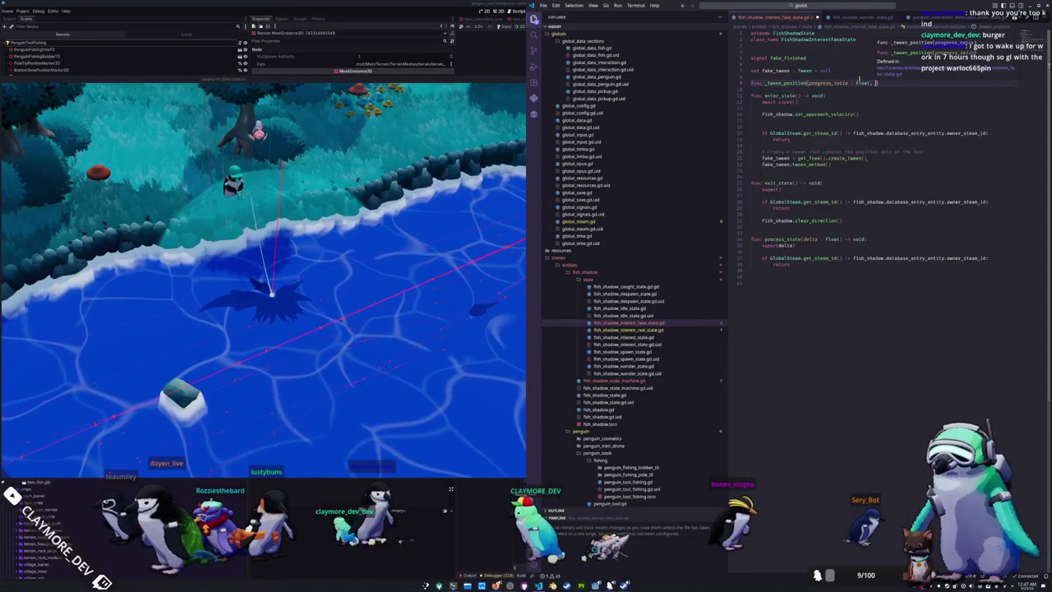
Finish the signature as _tween_position(progress: float, initial_position: Vector3, final_position: Vector3) -> void
key("BackSpace")
key("BackSpace")
key("BackSpace")
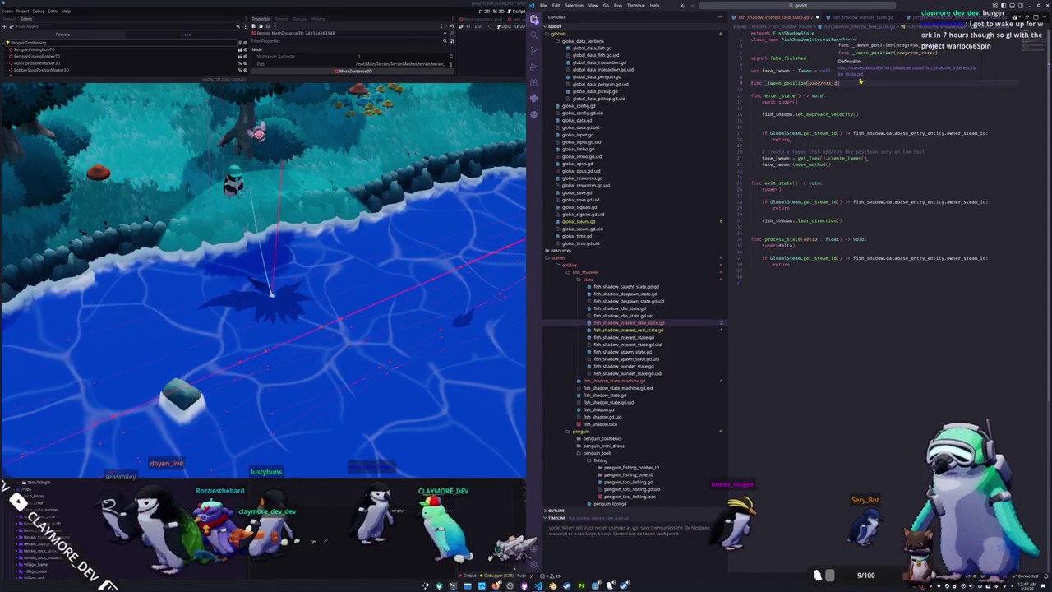
type("float, ")
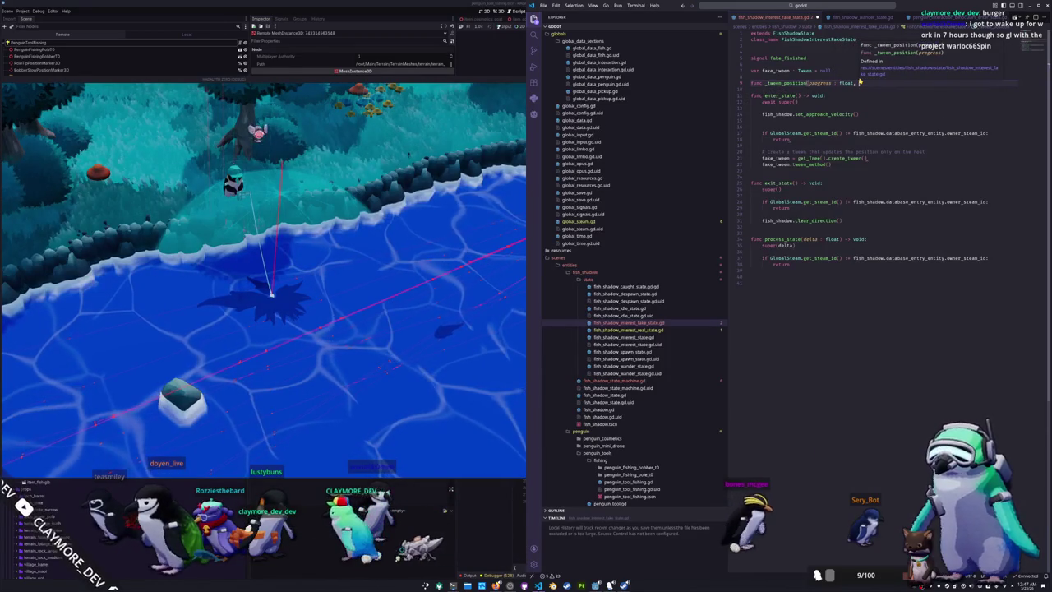
type("initial_position :")
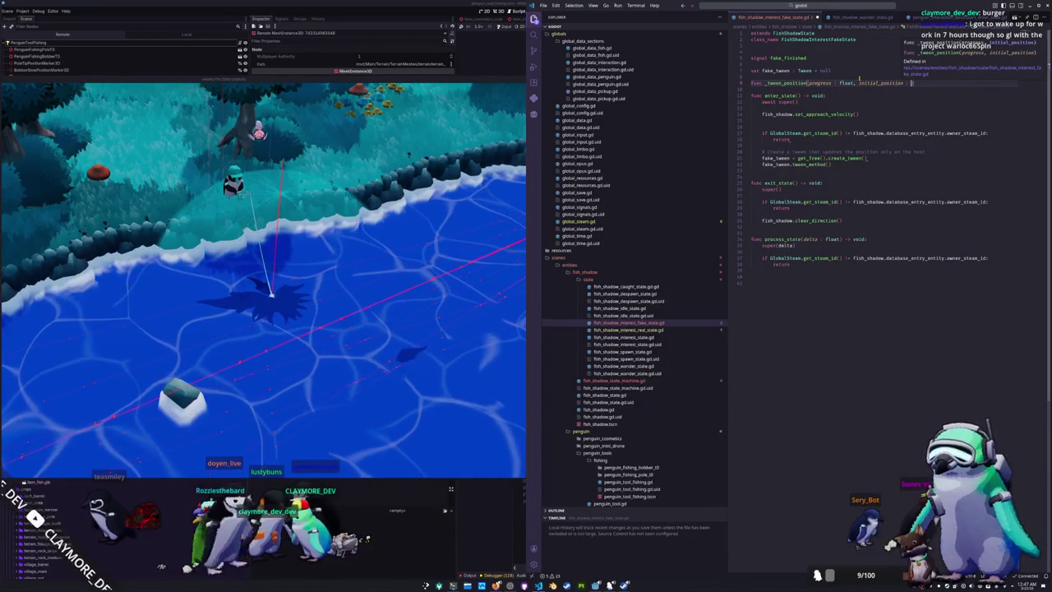
type("Ve")
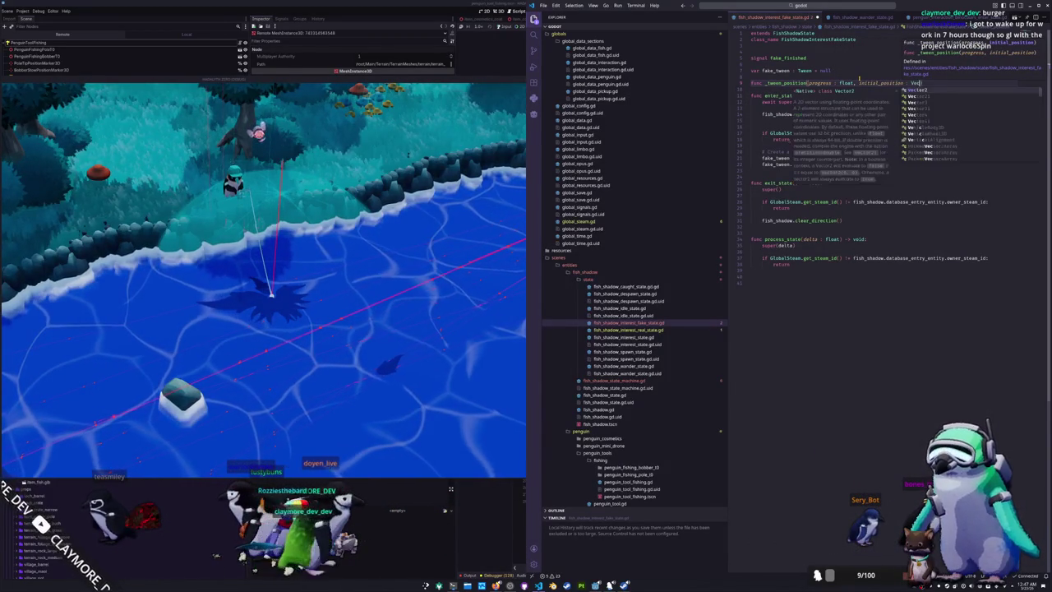
type("3, final_")
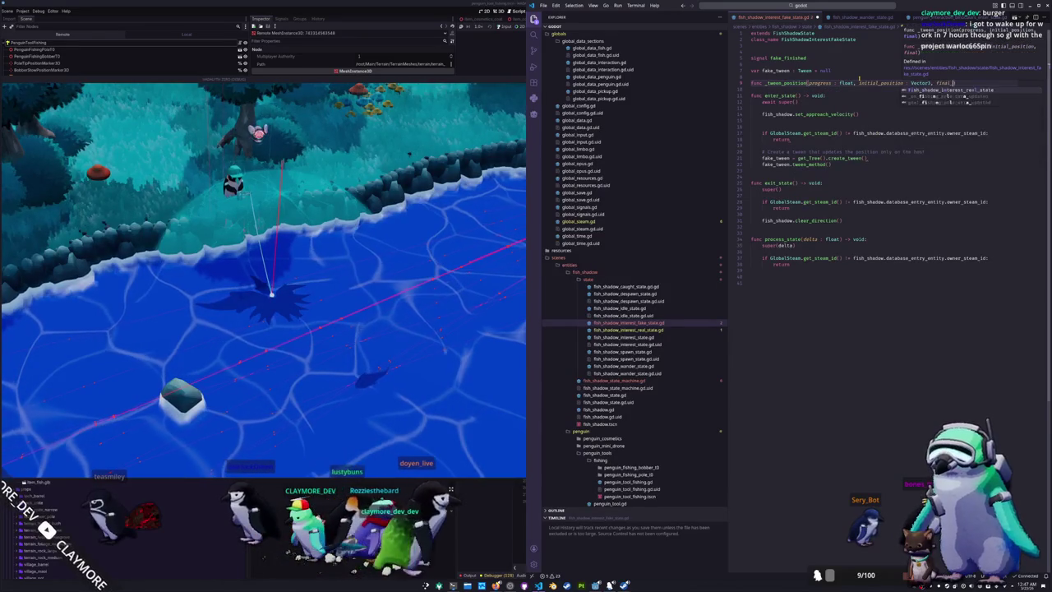
type("position : Vector")
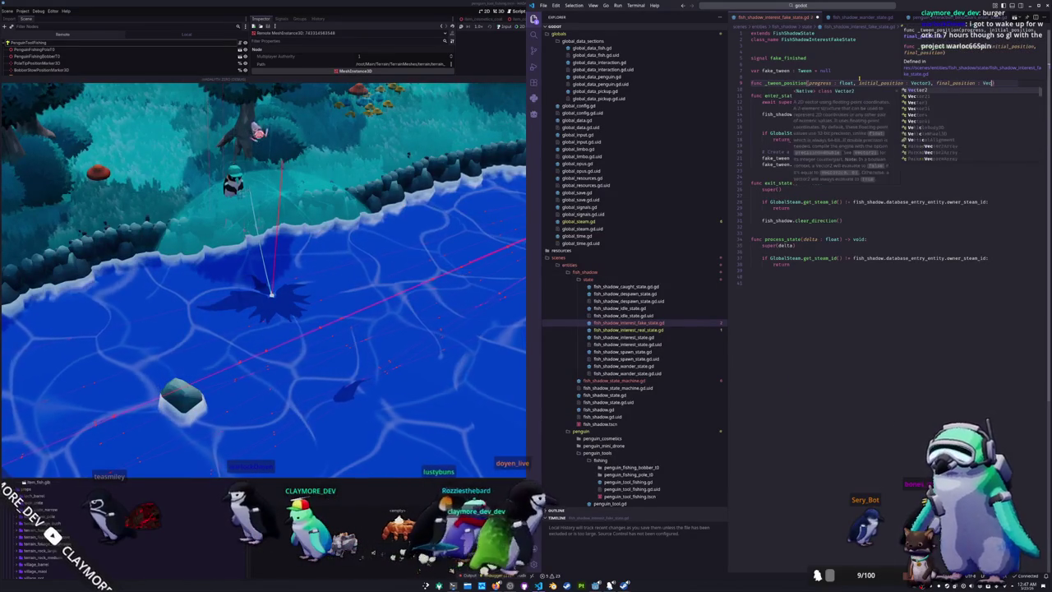
type("3) -")
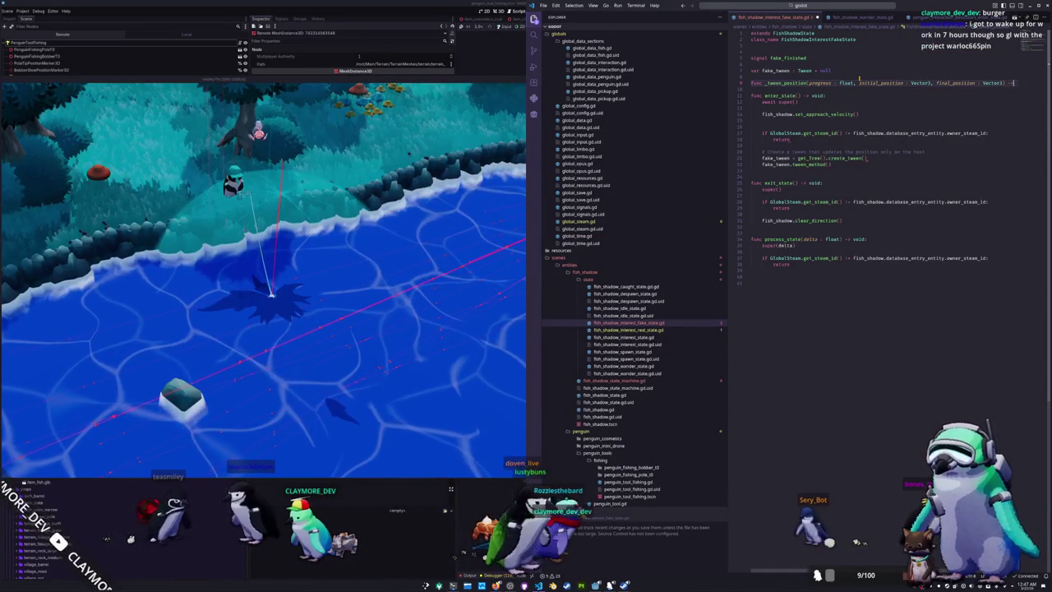
type("> void:")
key("Return")
type("pass")
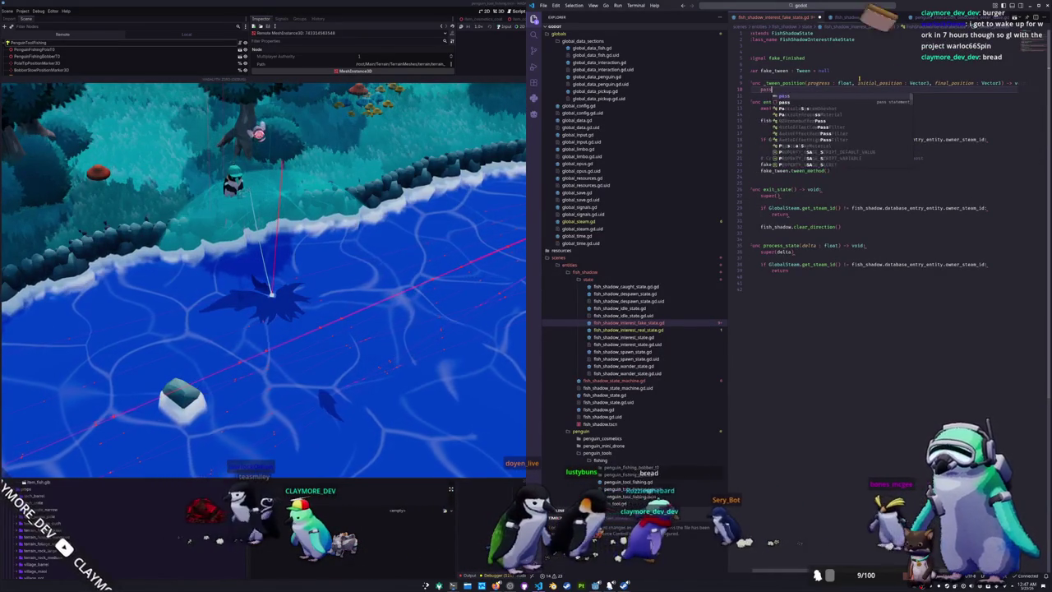
Set fish_shadow.global_position to (final_position - initial_position) * progress + initial_position
key("Return")
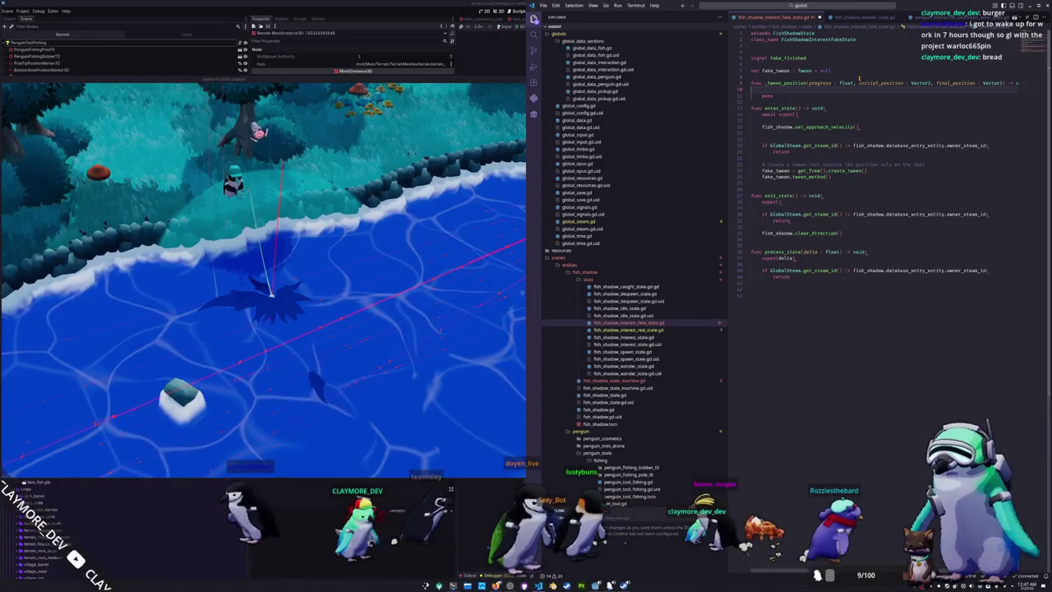
type("fish_shadow.global_position =")
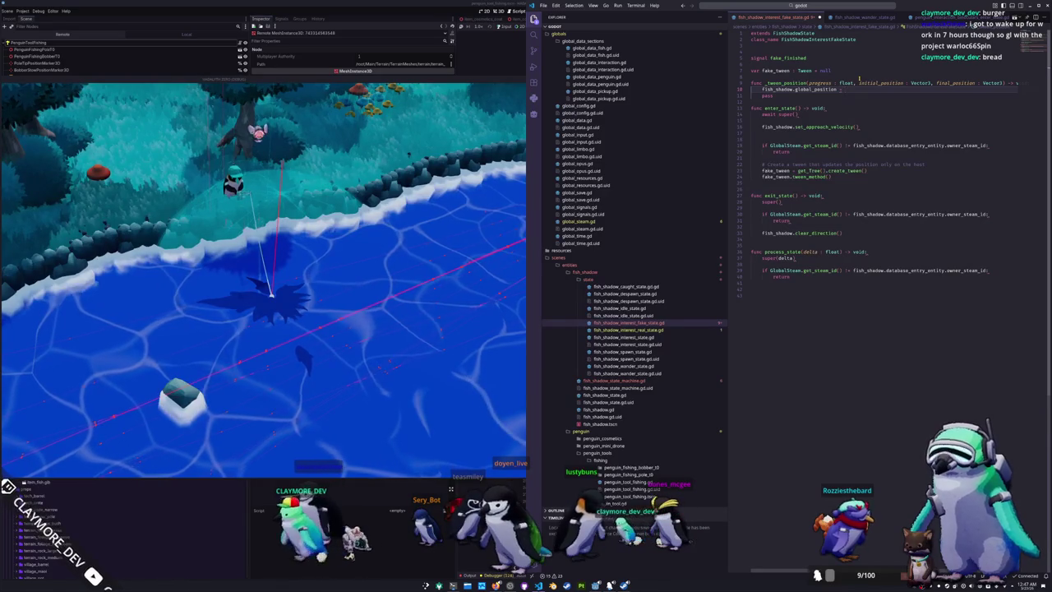
type("f")
key("BackSpace")
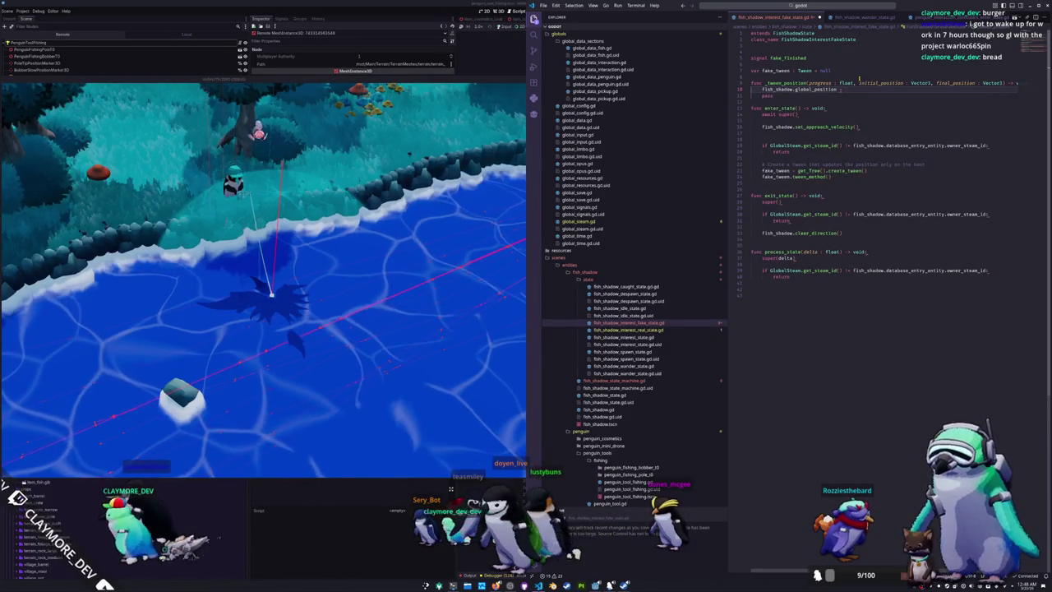
type("initial_position")
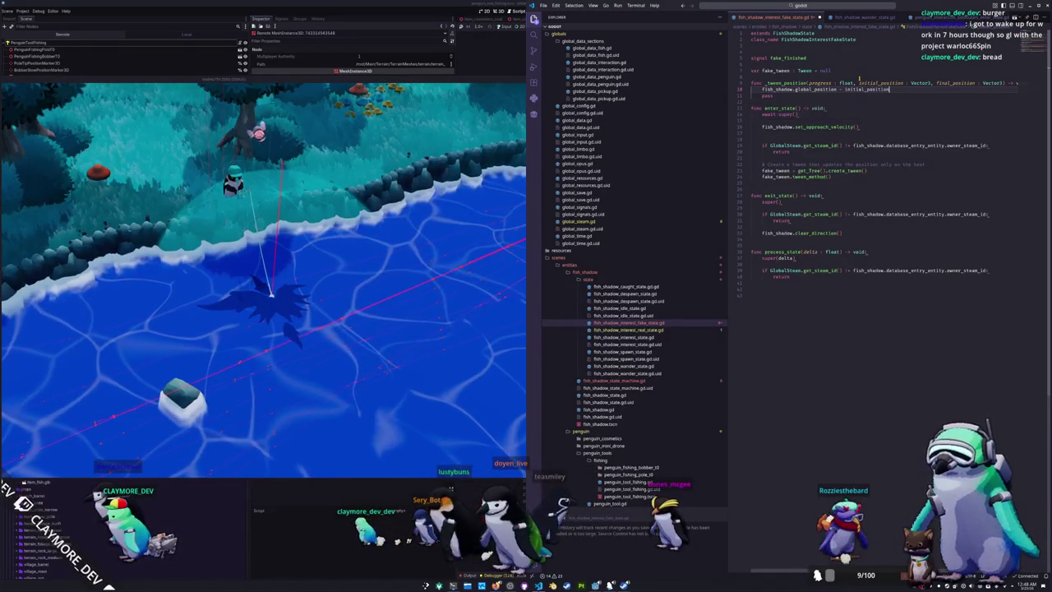
key("ctrl+Left")
type("final")
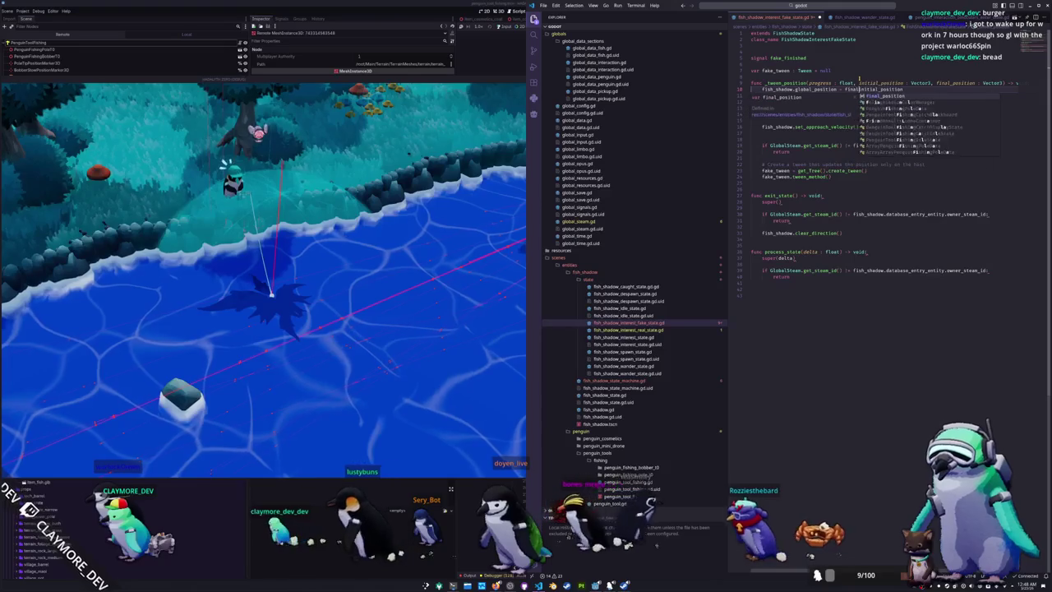
key("Return")
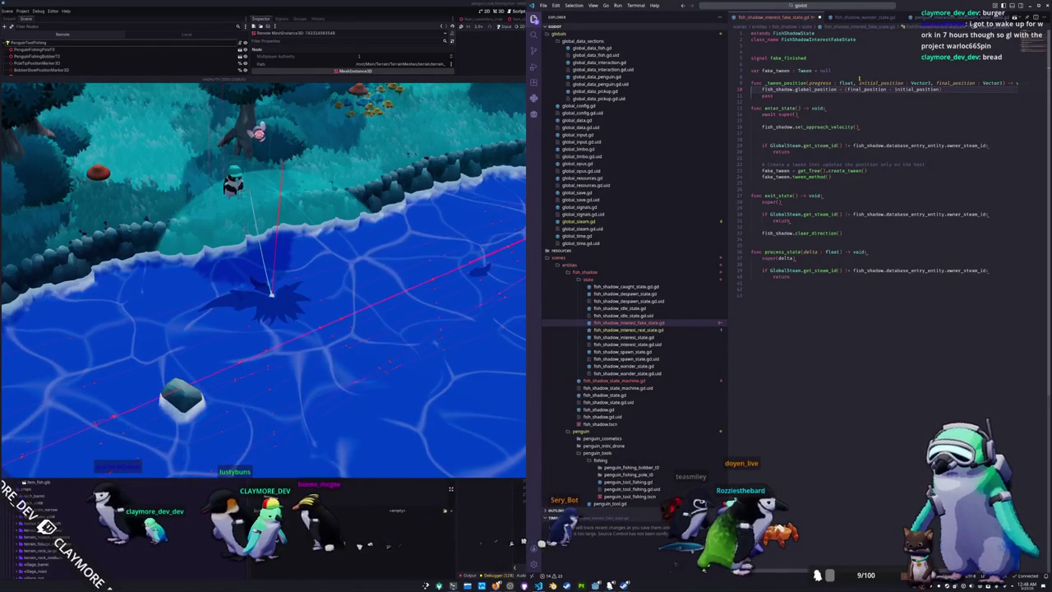
type(" * progres")
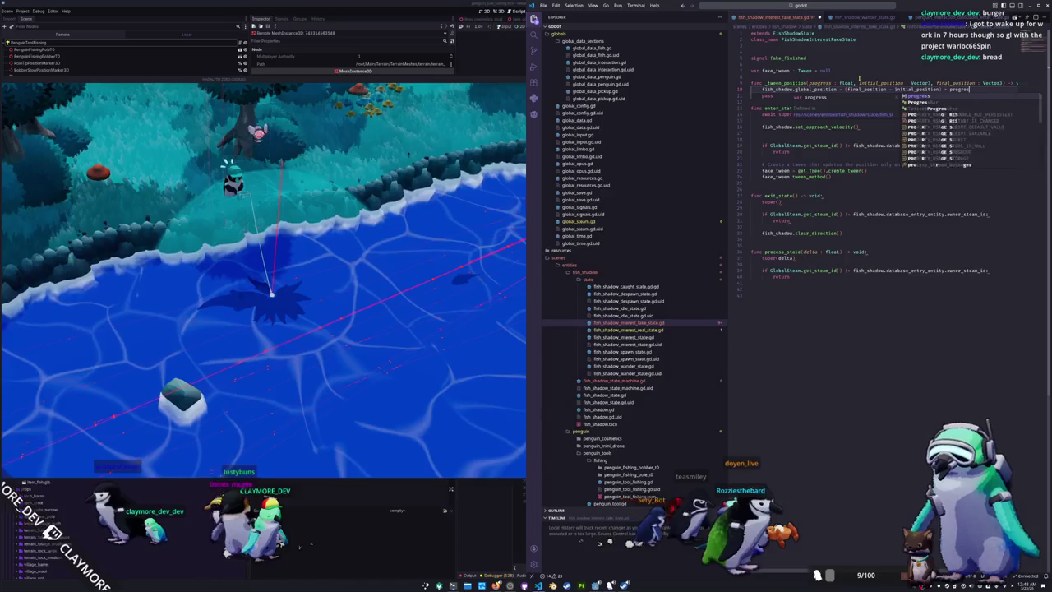
type("sinitial_position")
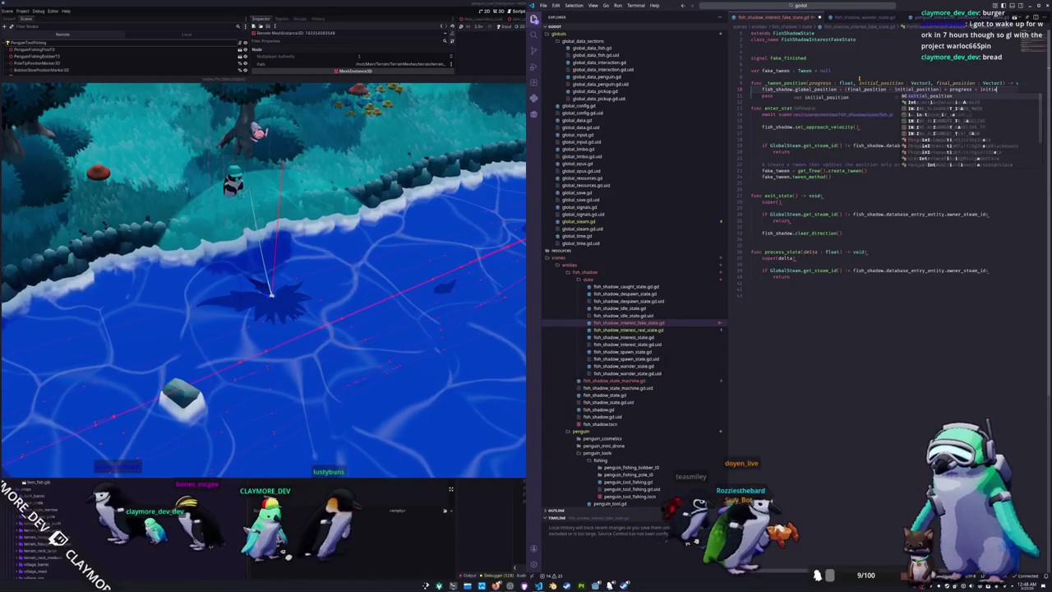
key("Return")
key("Tab")
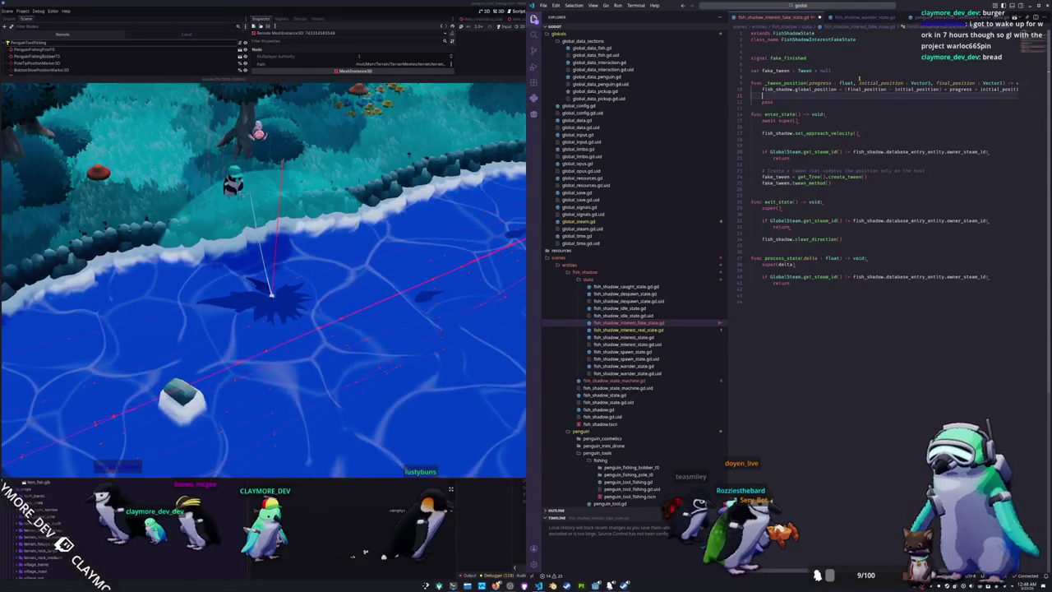
type("Globa")
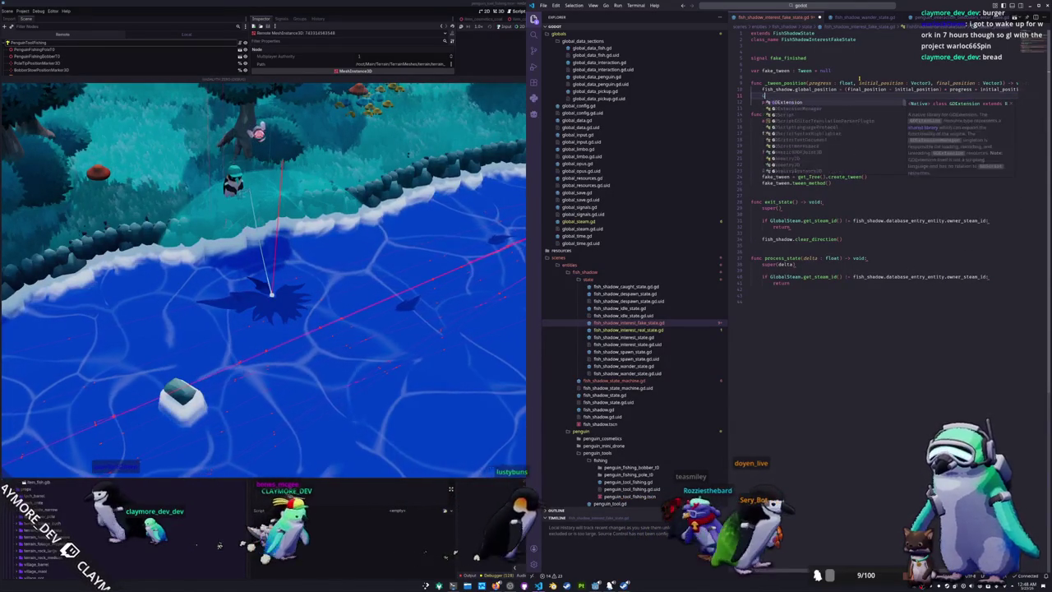
type("lData.sync")
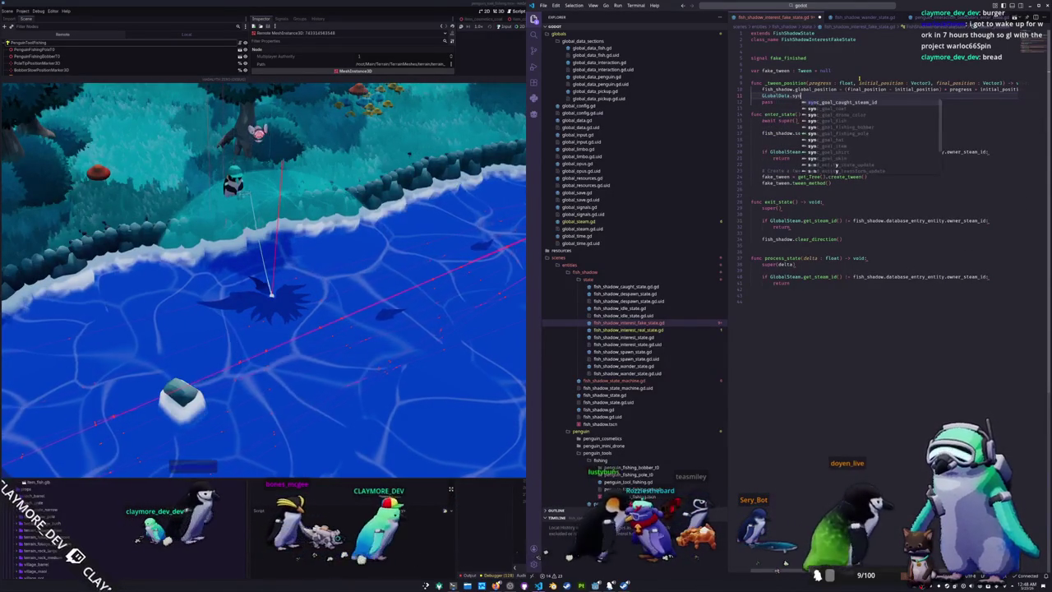
Add a GlobalData.send_entity_transform_update() call on the next line via autocomplete
key("BackSpace")
key("BackSpace")
key("BackSpace")
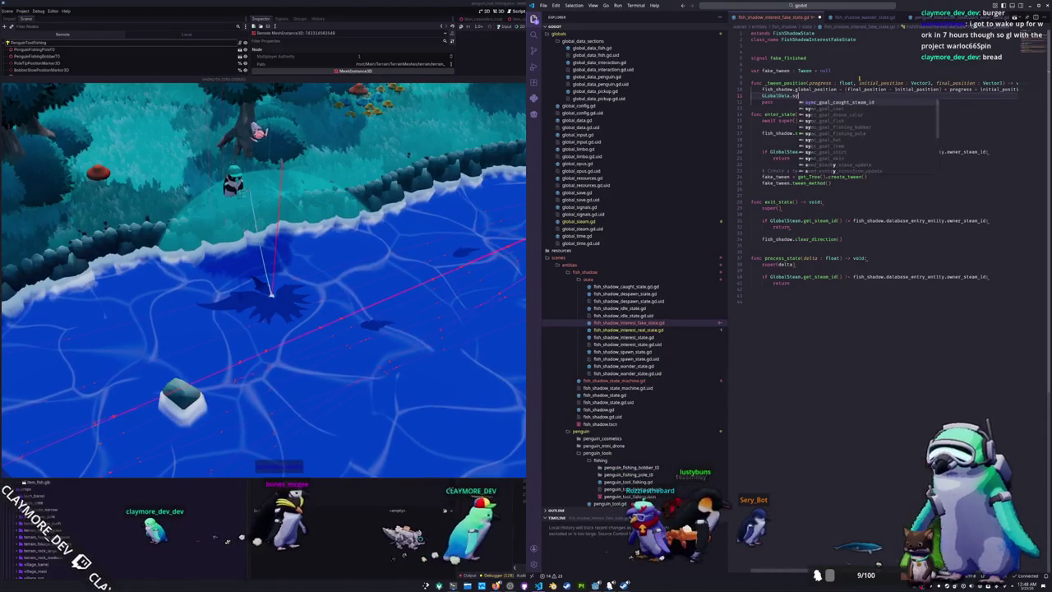
type("upd")
key("BackSpace")
key("BackSpace")
key("BackSpace")
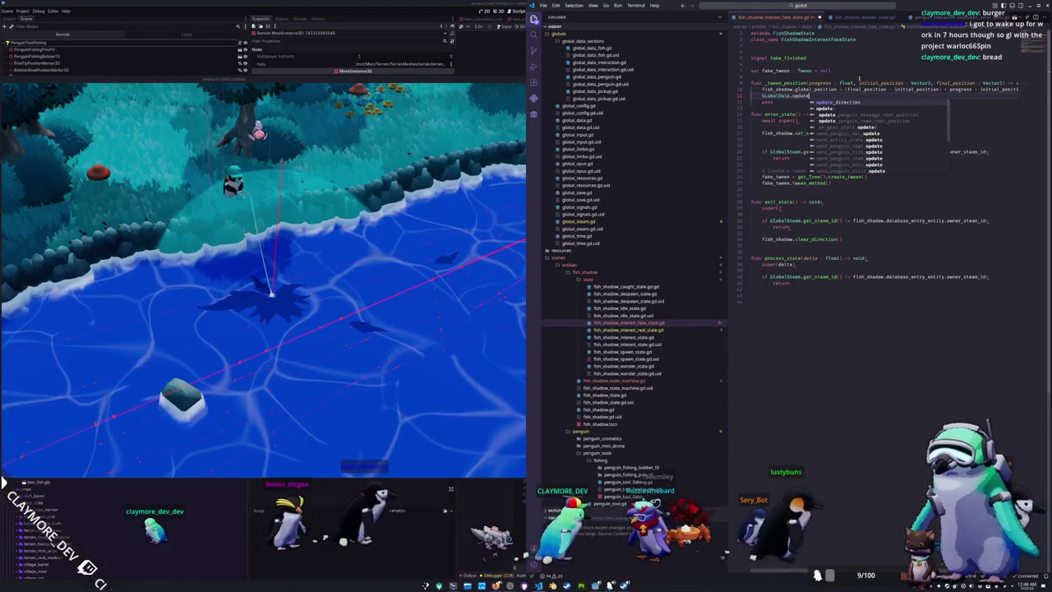
type("transform")
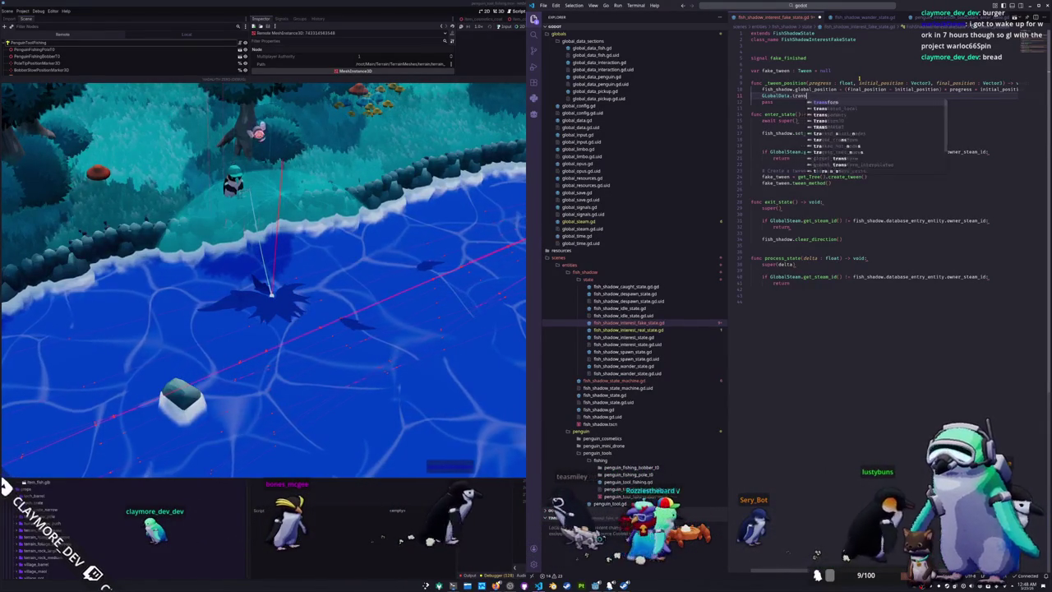
key("Down")
key("Down")
key("Down")
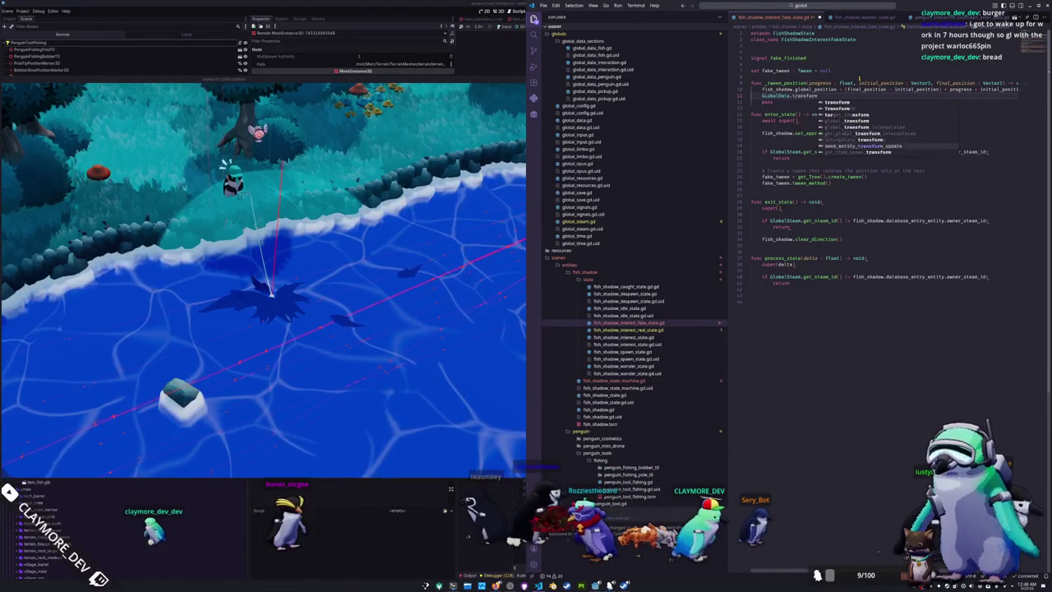
key("Return")
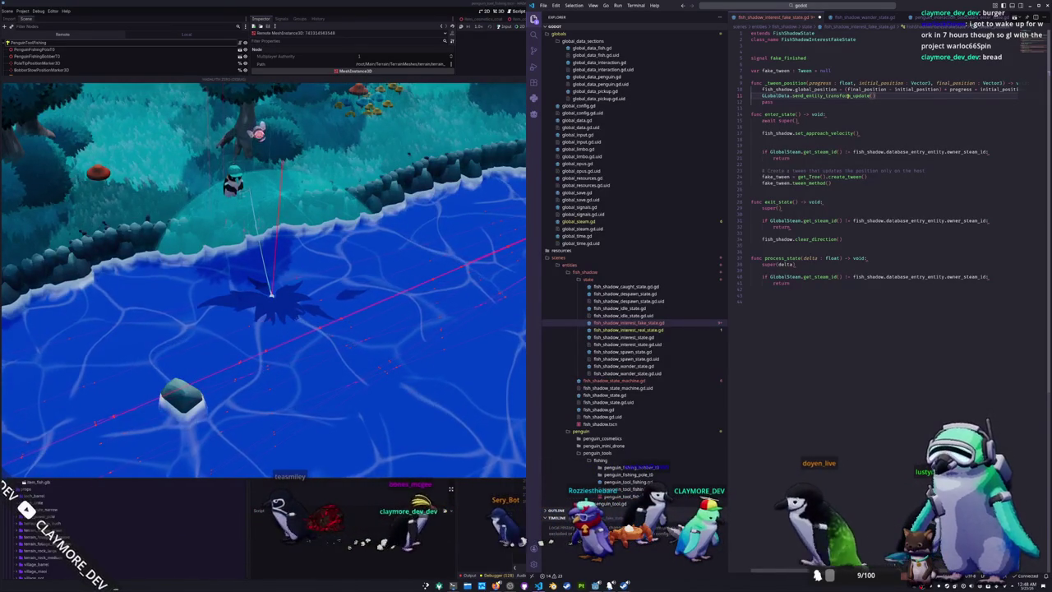
type("()")
Convert the file's indentation, pass fish_shadow as the argument, and delete the pass line
key("ctrl+shift+p")
type("conv")
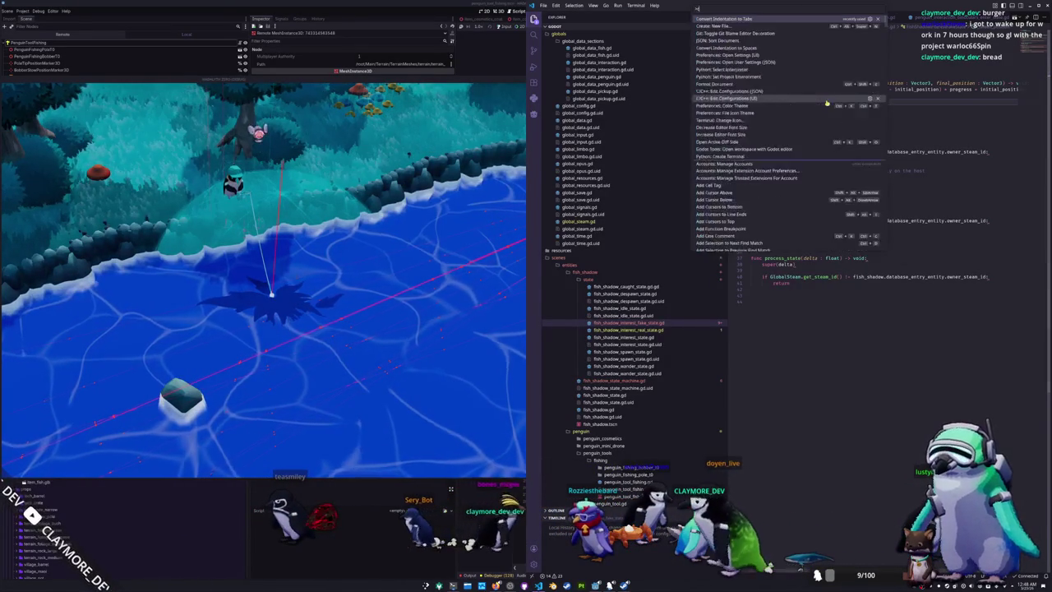
type("ert")
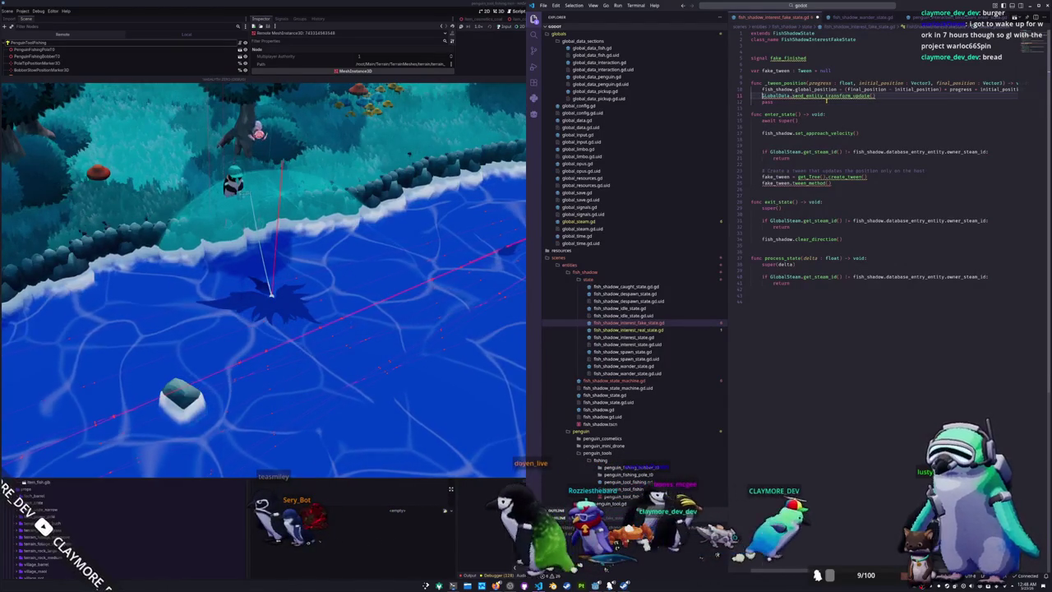
type("GlobalData")
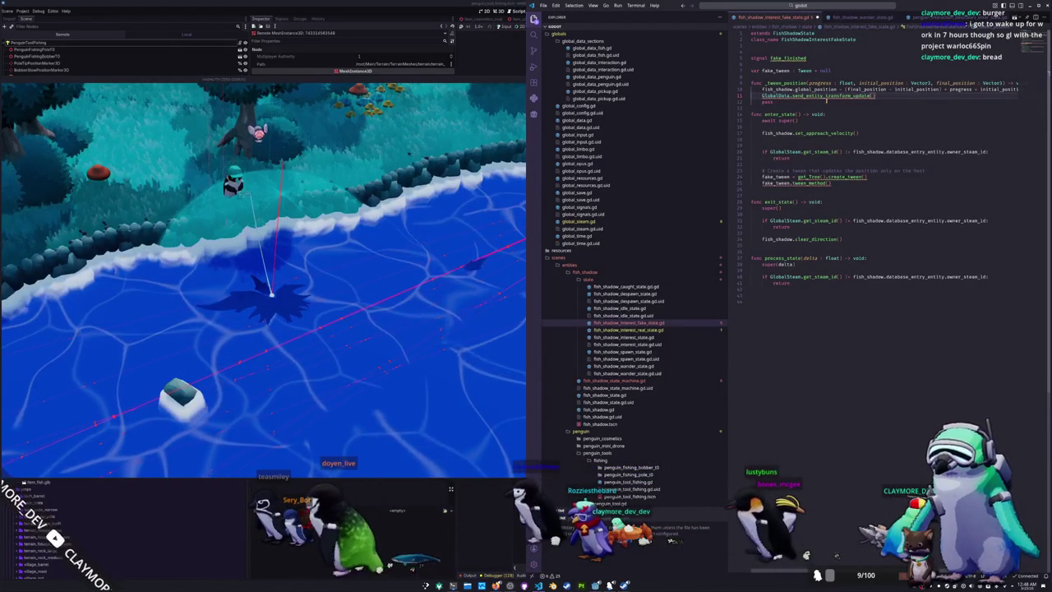
type("fish_shadow")
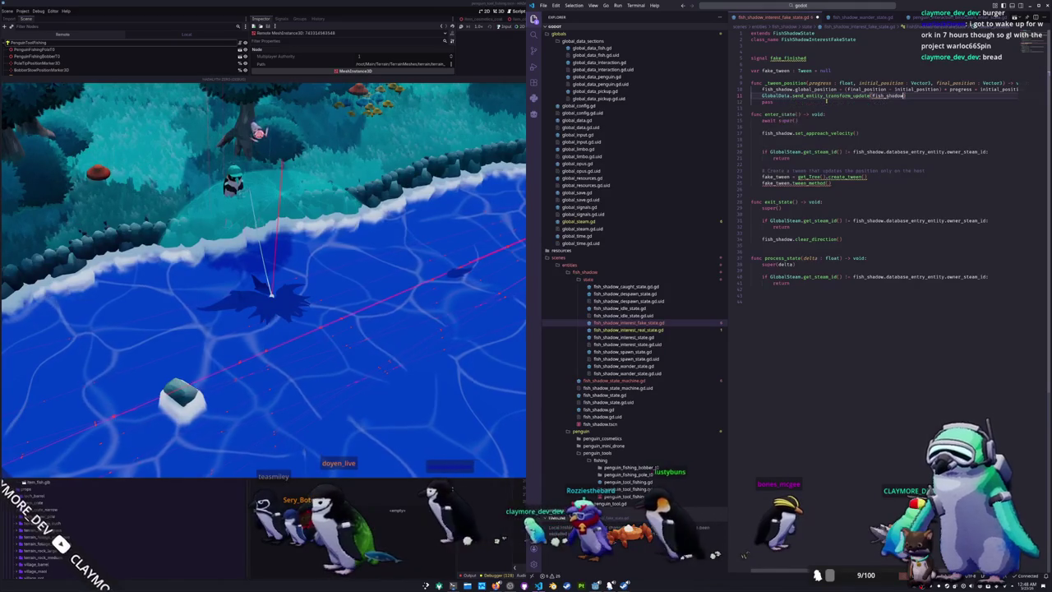
key("Down")
key("ctrl+shift+k")
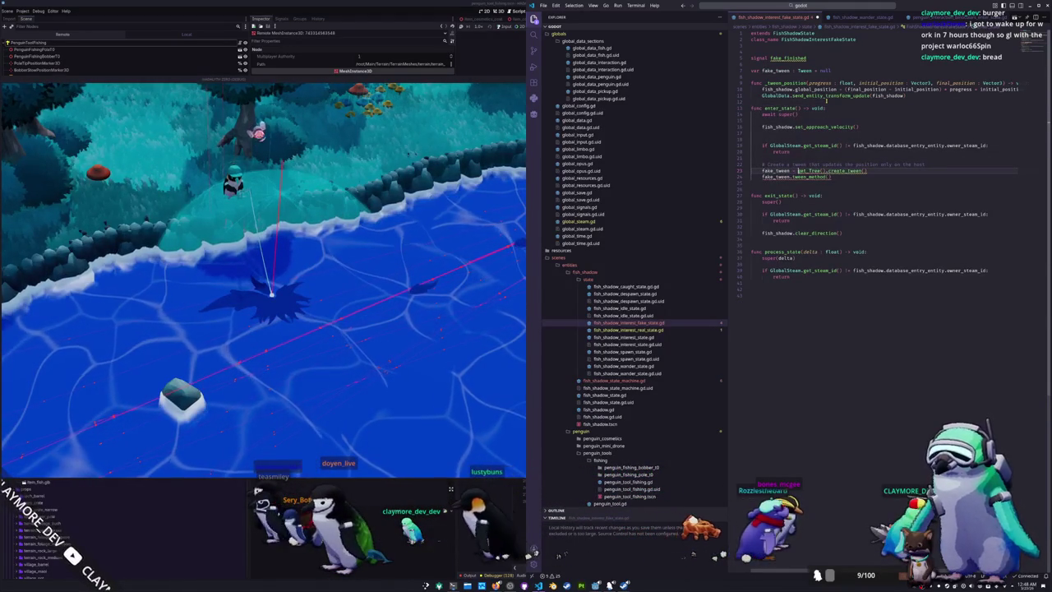
Give tween_method the arguments _tween_position.bind(initial_position, final_position), 0.0, 1.0, and add blank lines above
type("get_tree(")
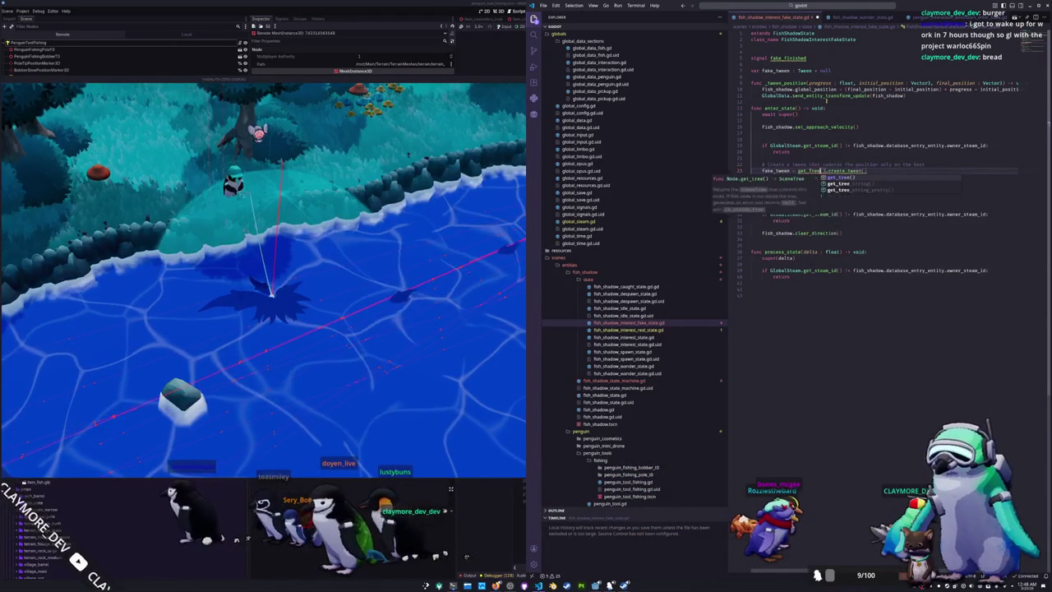
key("Down")
key("End")
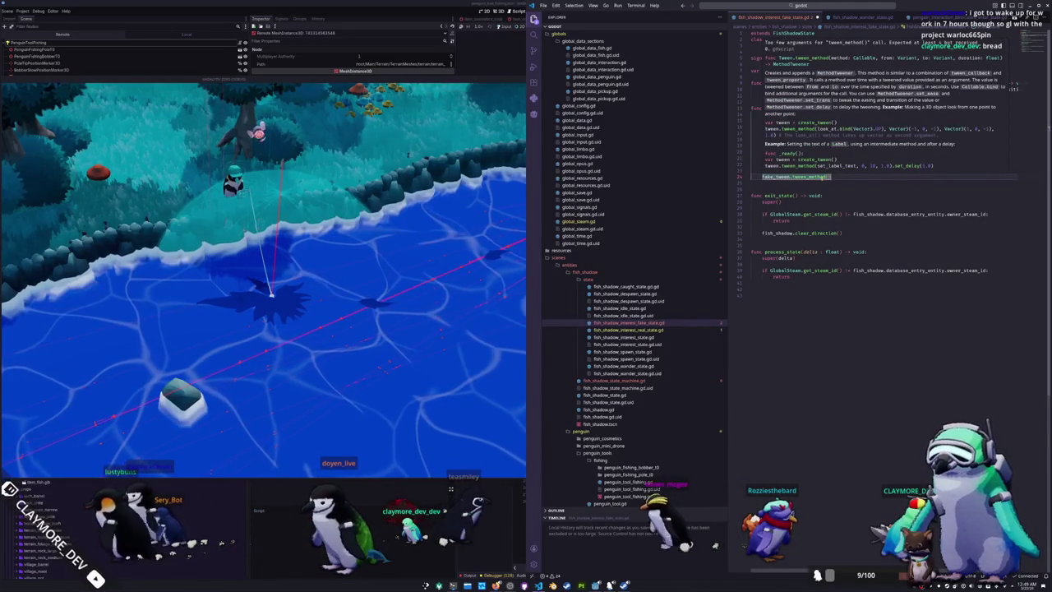
key("Escape")
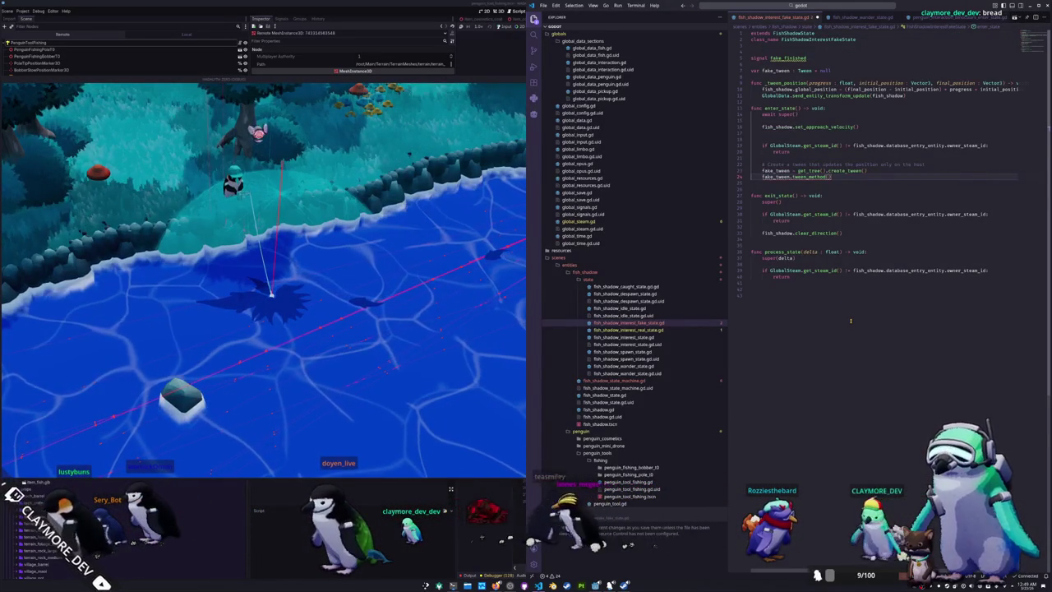
type("_tween_position.bin")
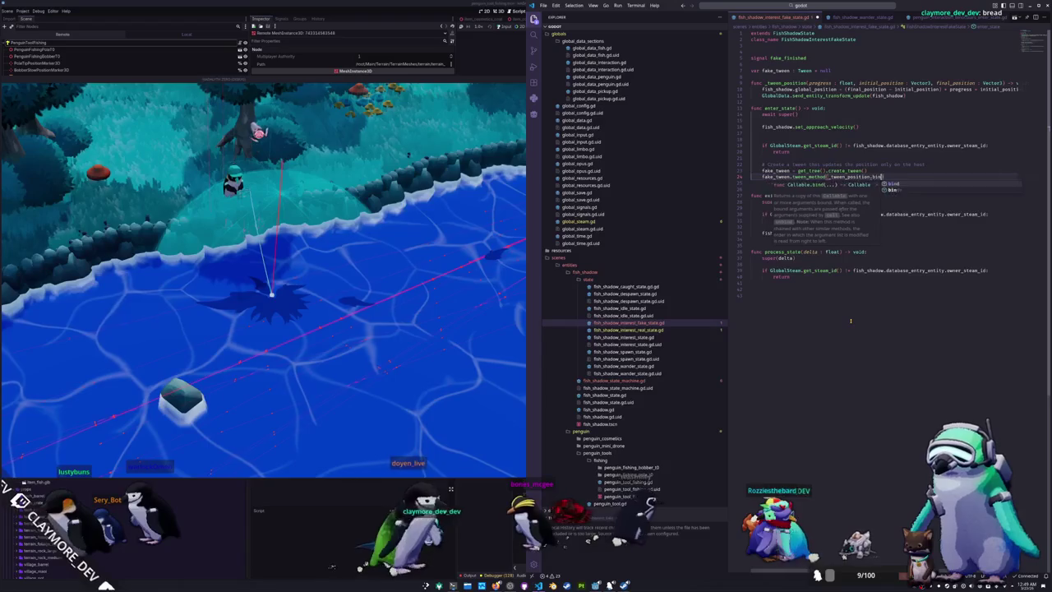
key("Return")
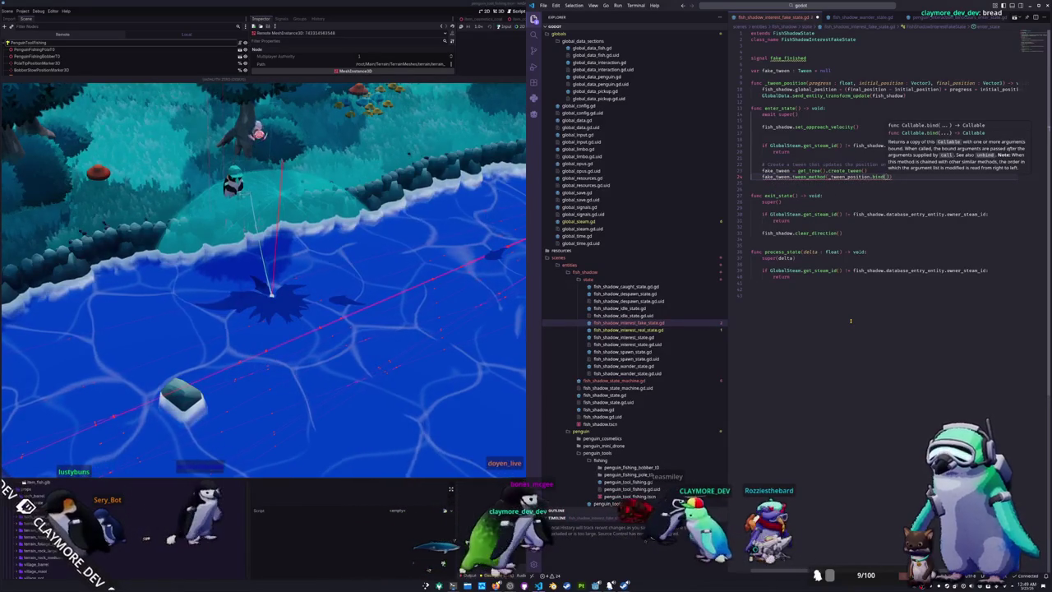
type("initial_pos")
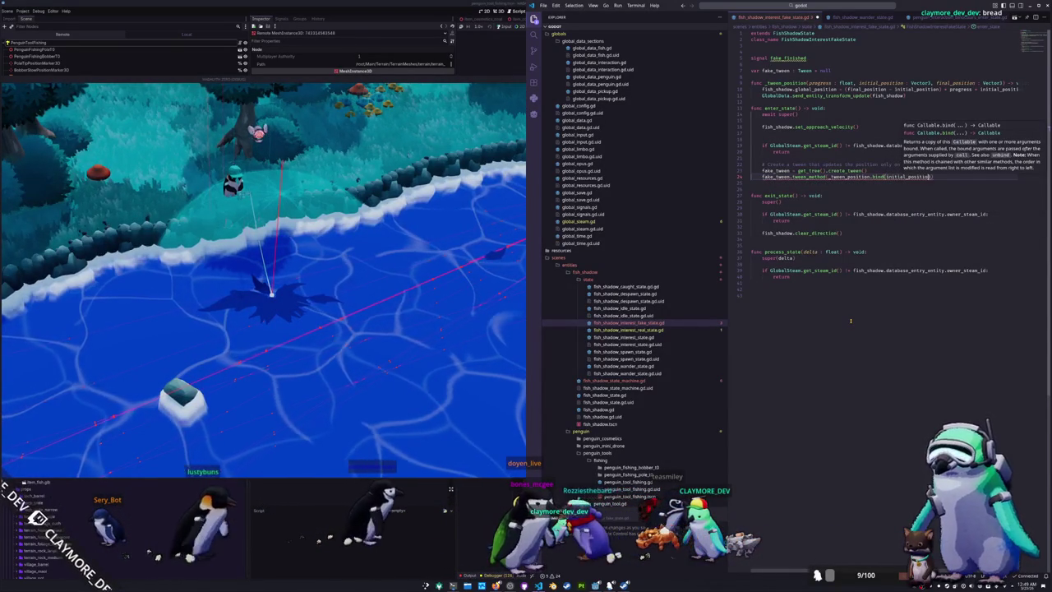
type("ition, final_position")
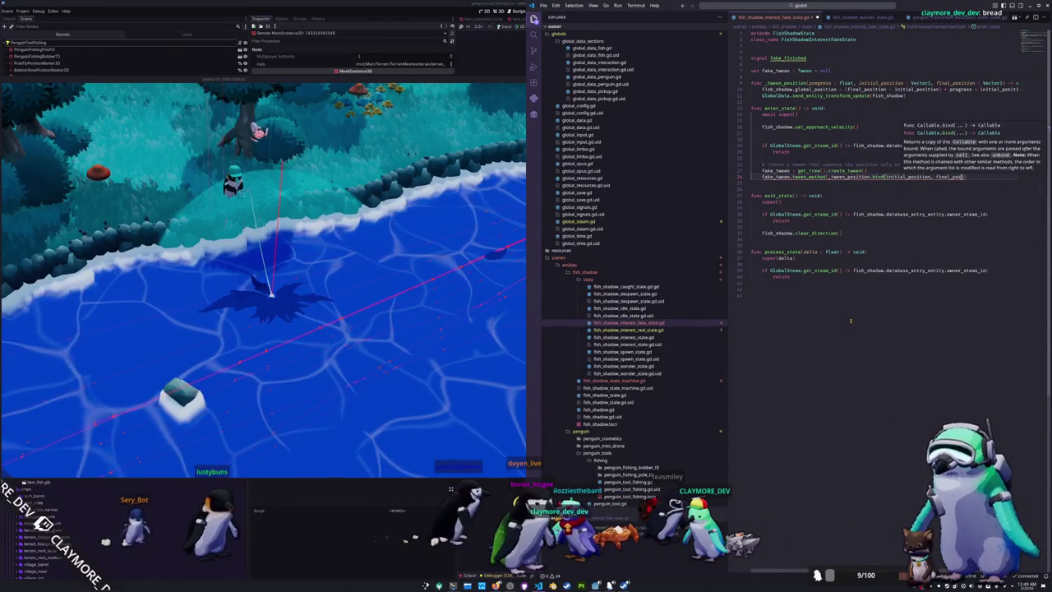
type(")")
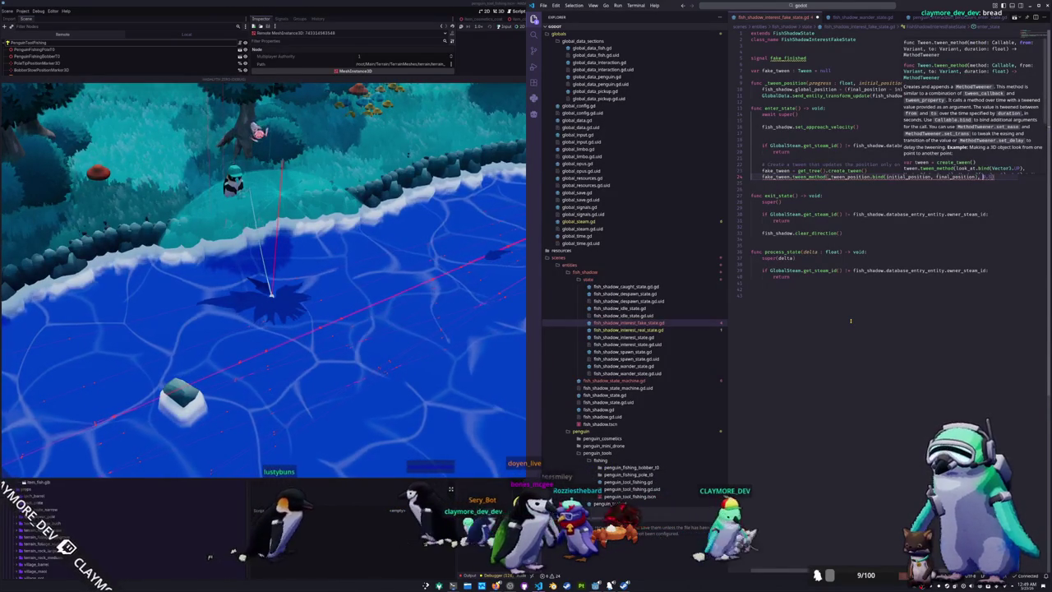
type("0.0, 1.0,")
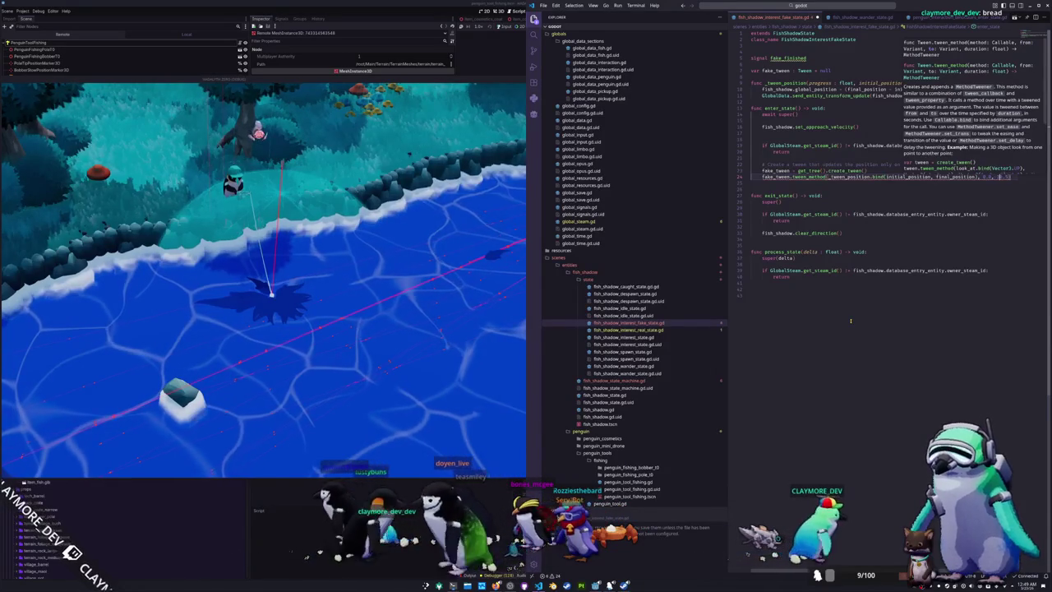
key("Escape")
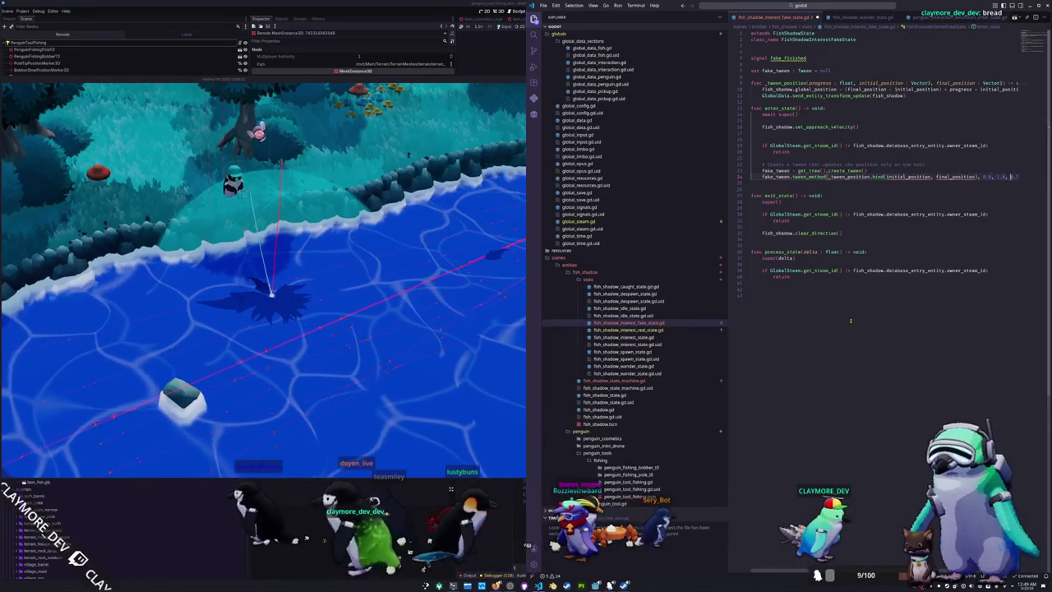
key("Up")
key("Up")
key("Up")
key("Return")
key("Return")
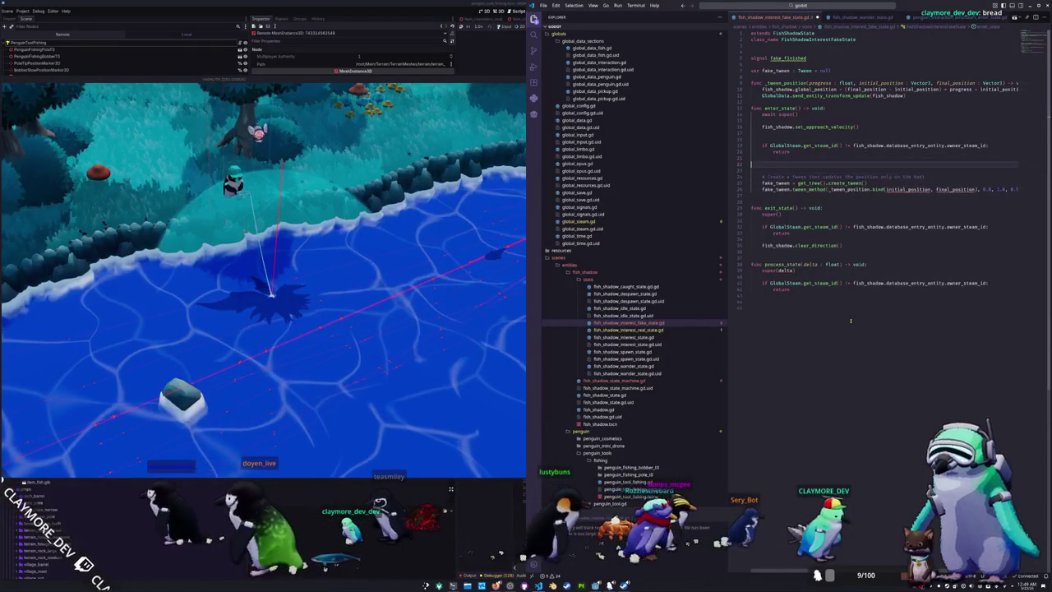
Declare initial_position from fish_shadow.global_position and final_position offset along its global_transform.basis
type("initial_position : ")
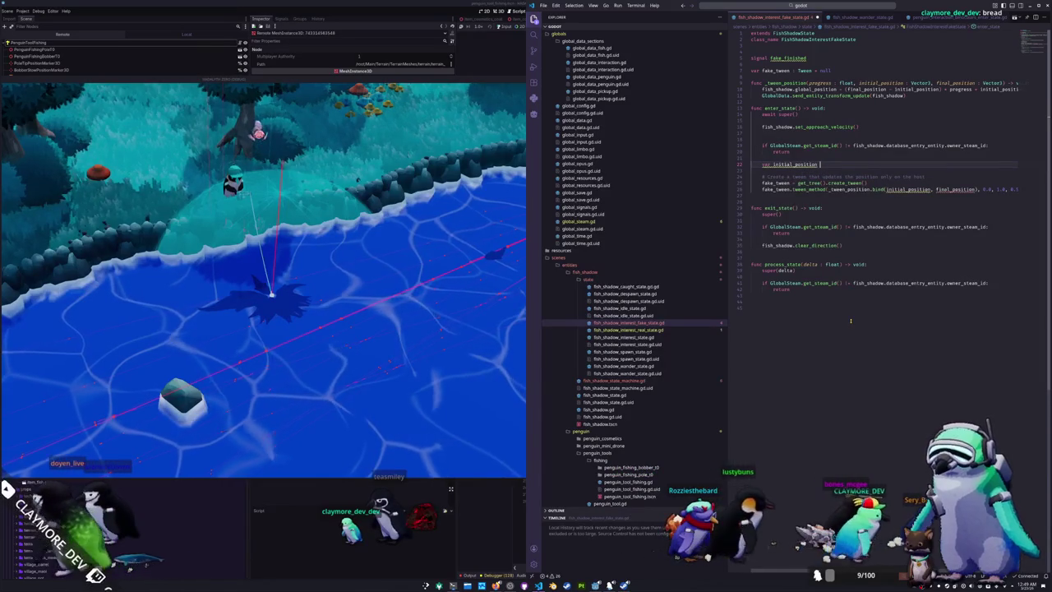
type("Vector3")
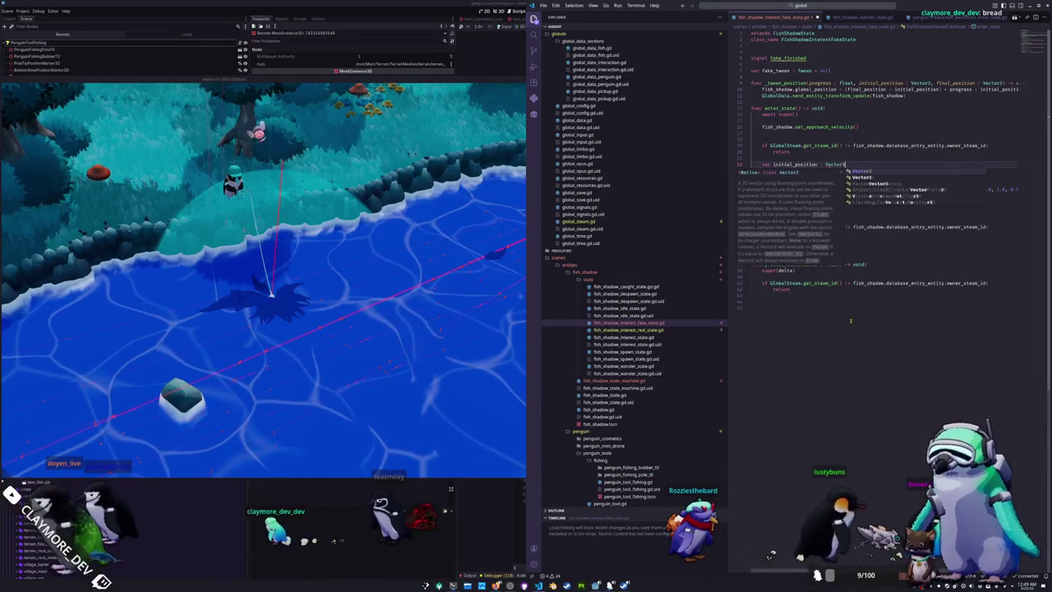
type(" = fish_shadow.")
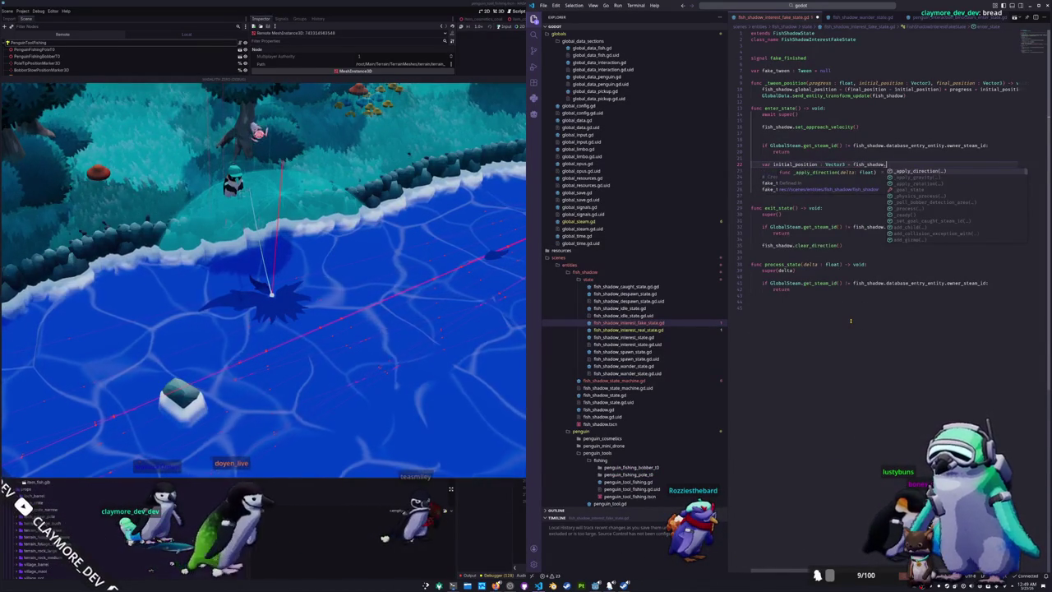
type("global_position")
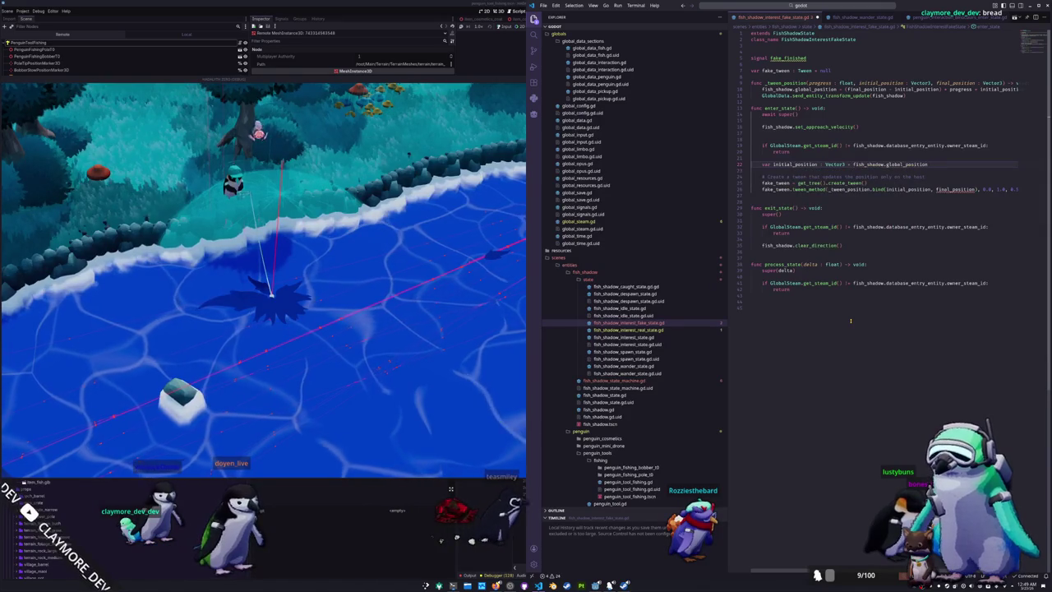
key("Return")
type("r final")
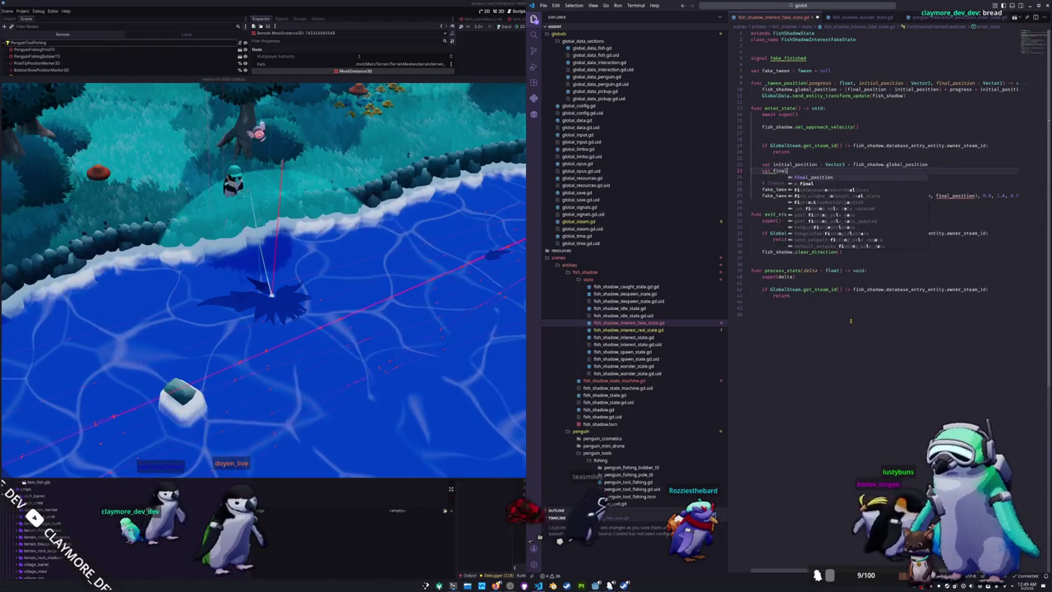
type("_position : Vector")
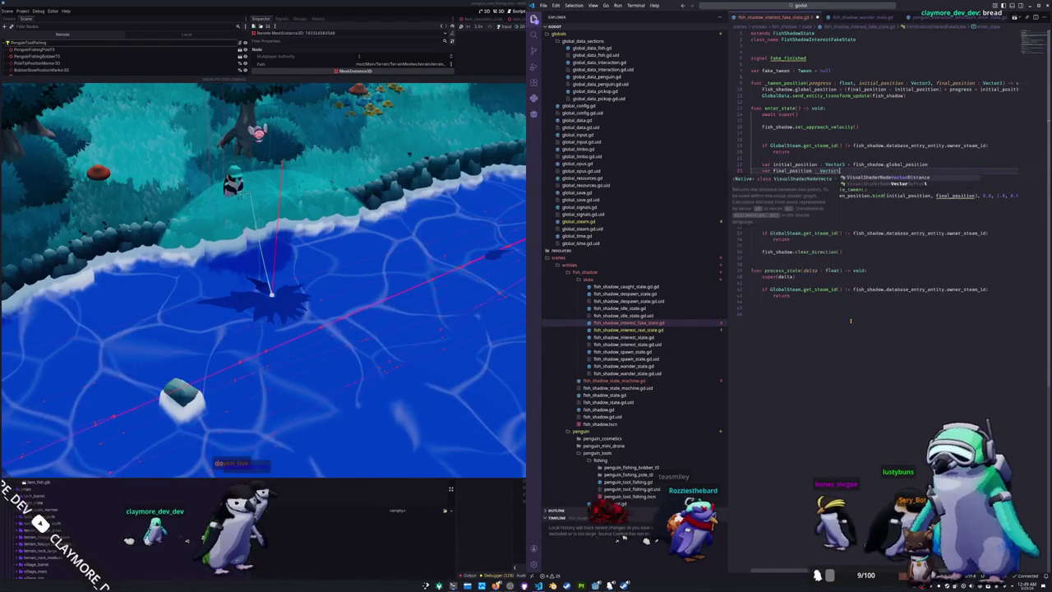
type("3 = fish_")
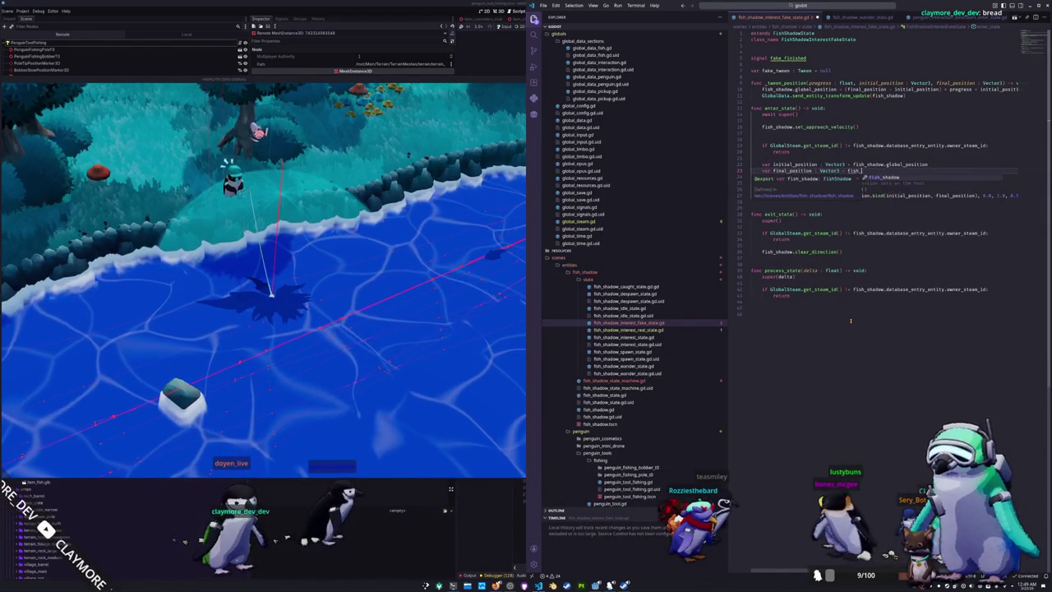
type("shadow.global_pos")
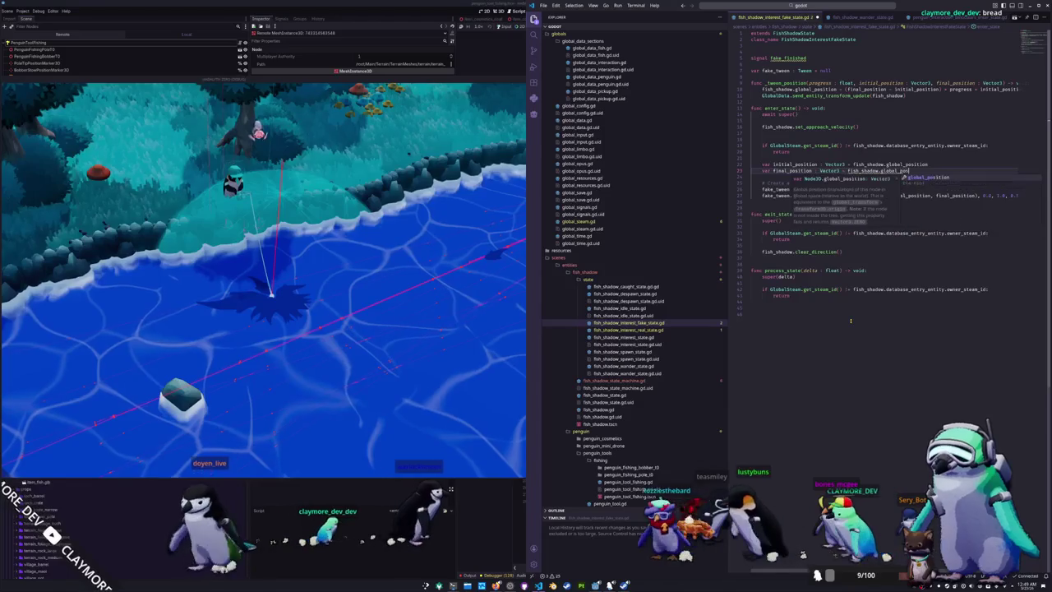
type("ition + ish_shadow.gl")
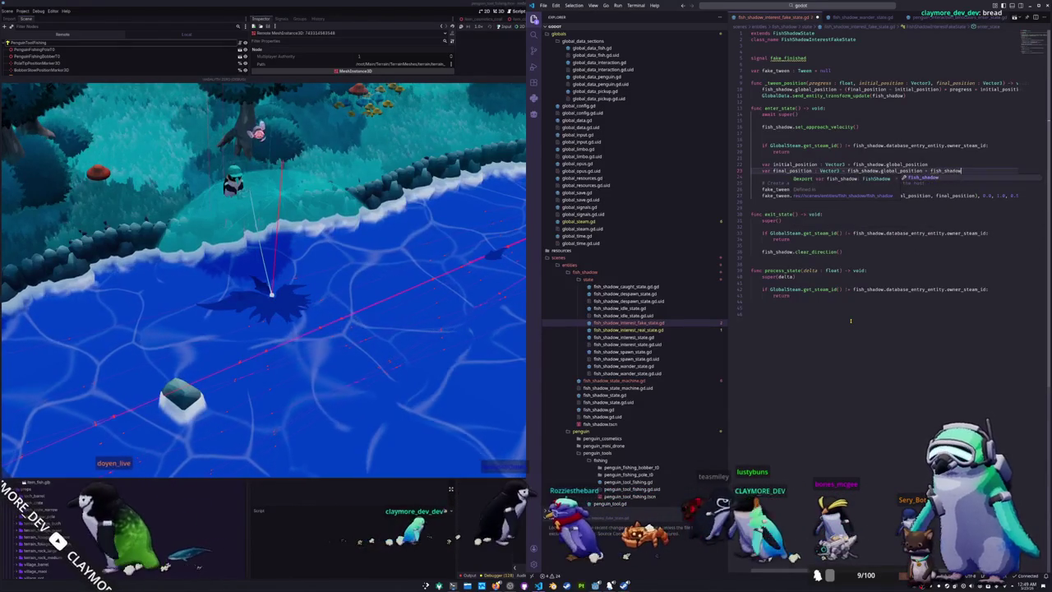
type("_transform")
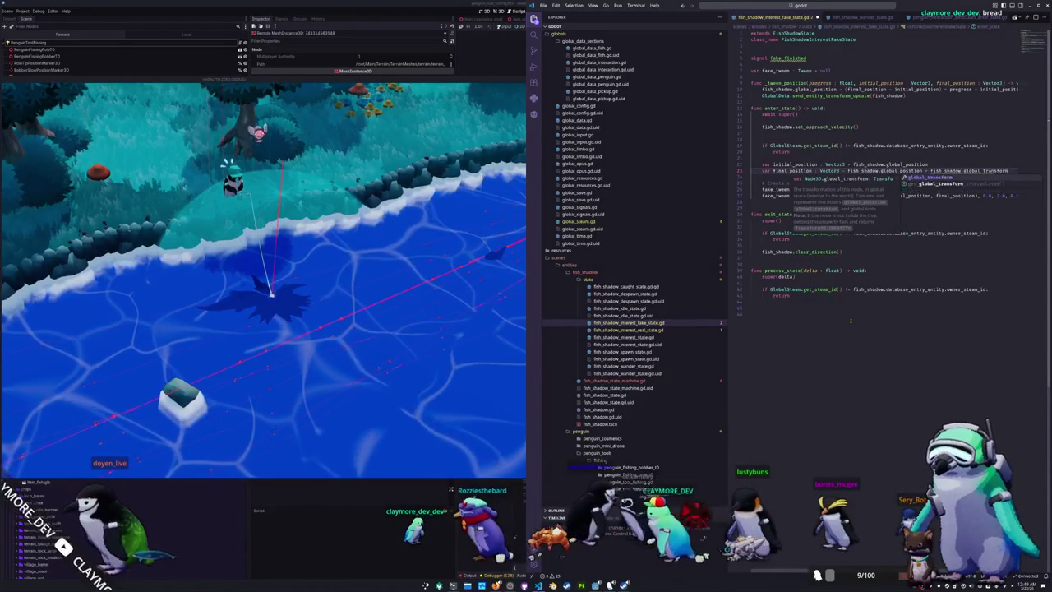
type(".basis.z")
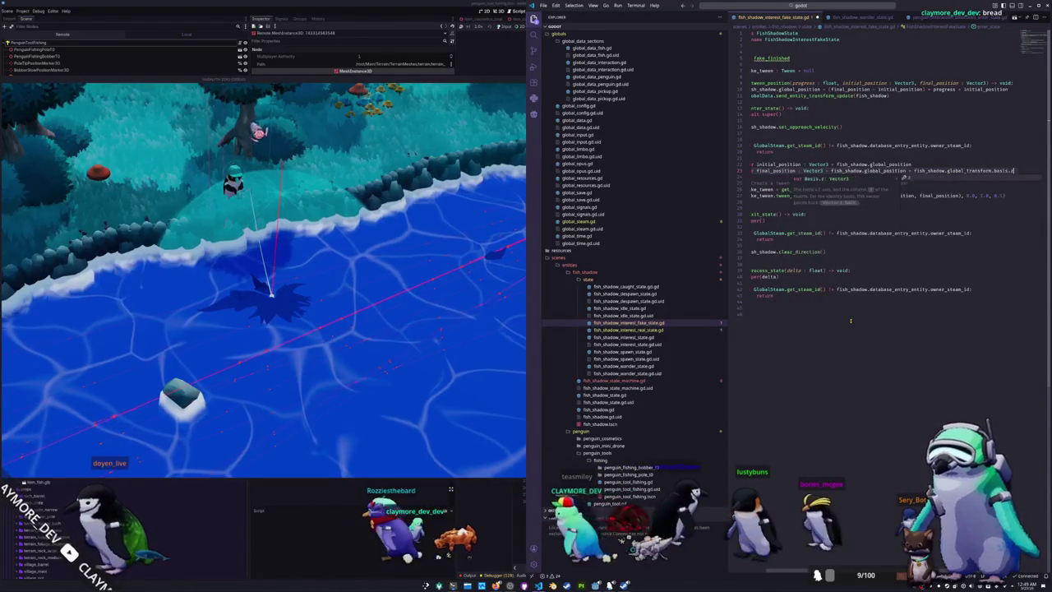
type(" * 2.0")
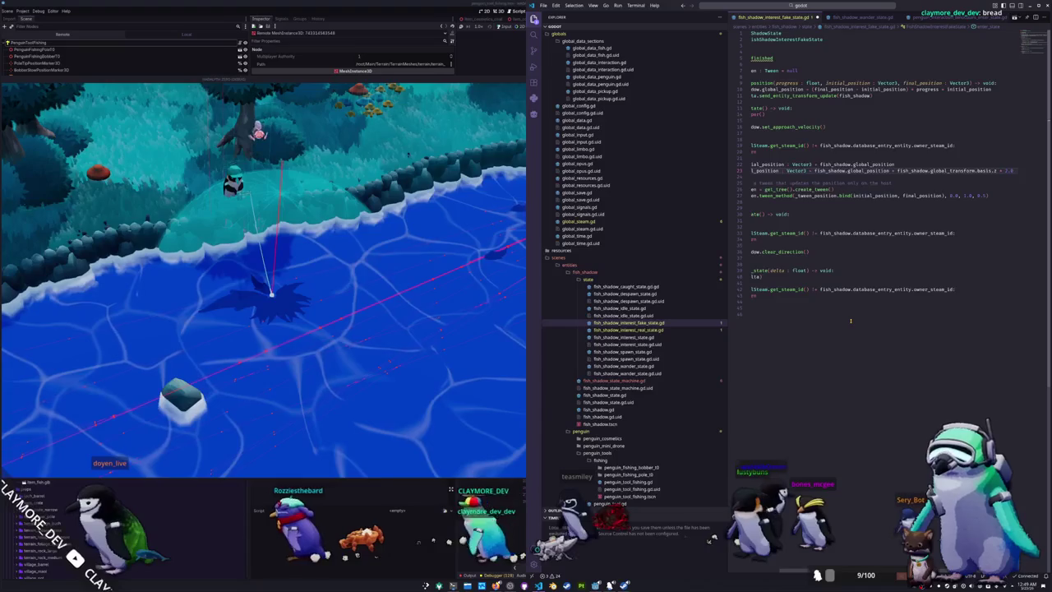
Delete the tween comment line and the empty last line of the script
key("Down")
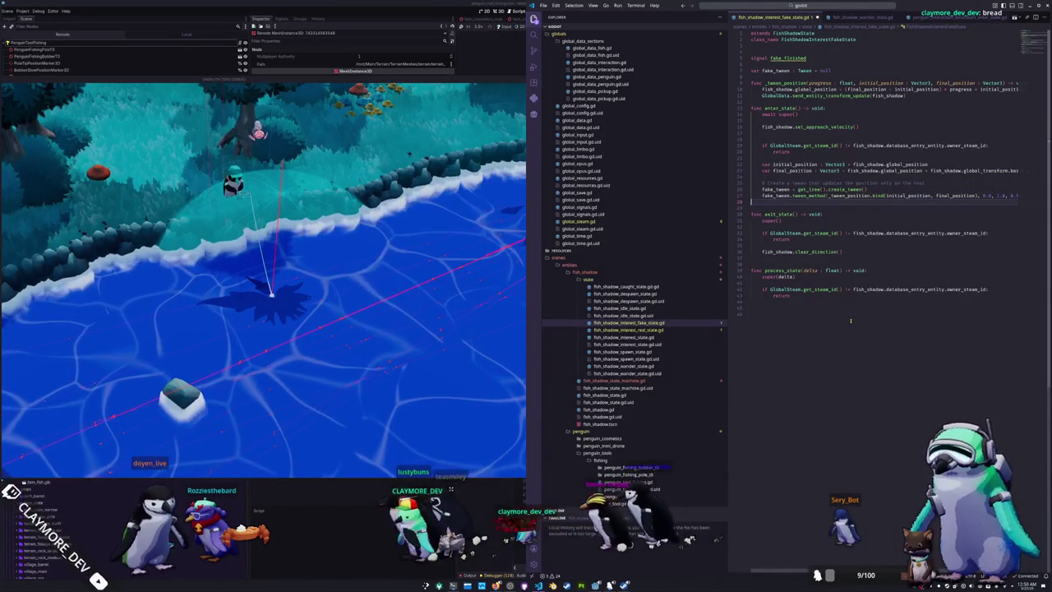
key("Up")
key("Up")
key("Up")
key("shift+End")
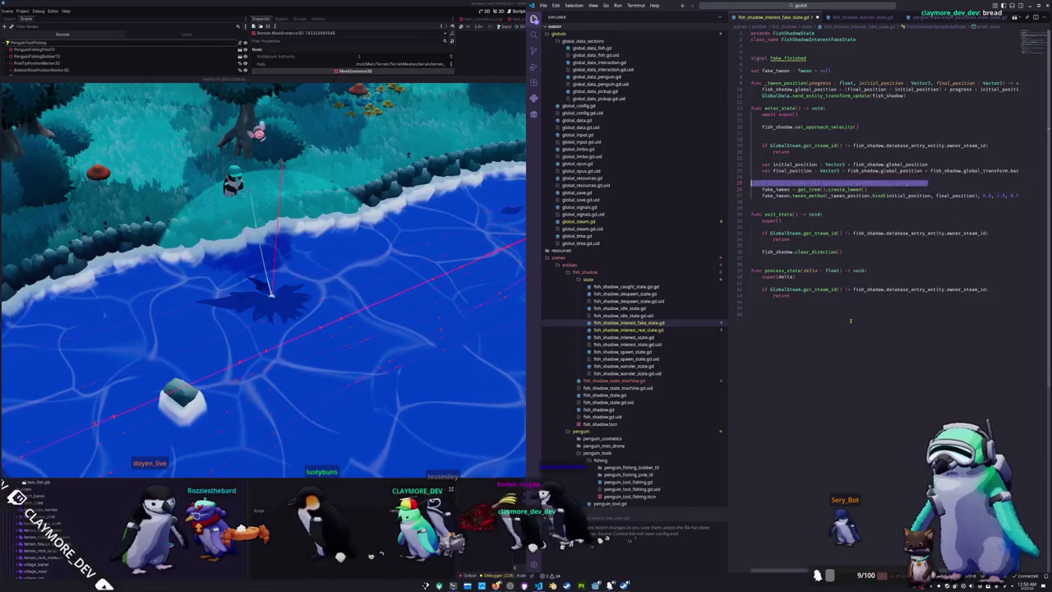
key("Delete")
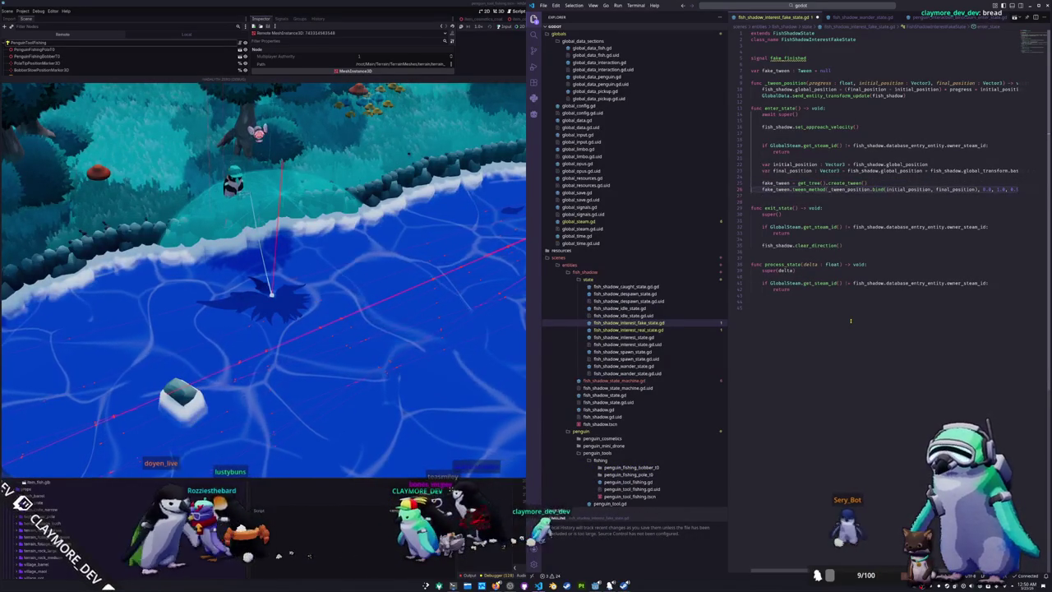
key("BackSpace")
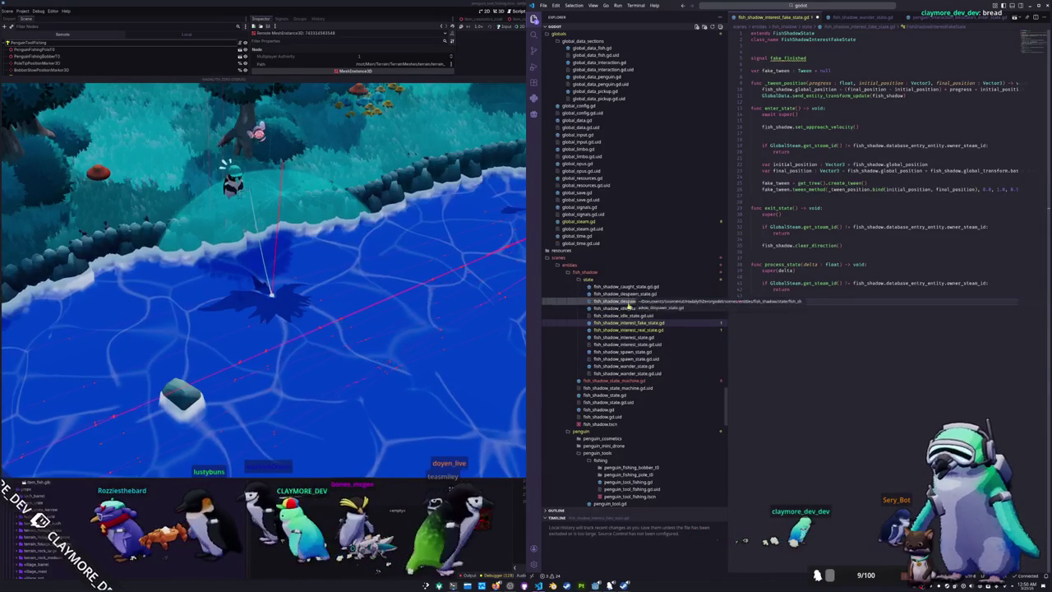
Paste the tween-check block from spawn_state.gd into the fake state's process_state
left_click(623, 352)
left_click_drag(832, 255, 740, 206)
key("ctrl+c")
left_click(628, 323)
left_click(781, 303)
key("ctrl+v")
left_click(781, 302)
key("BackSpace")
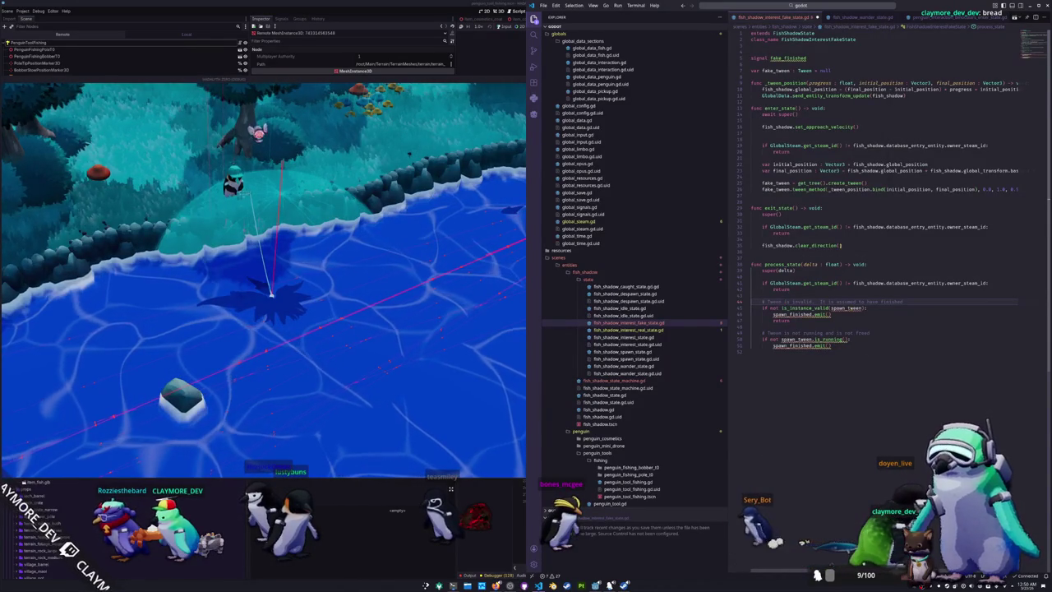
Rename the pasted spawn_tween and spawn_finished references to fake_tween and fake_finished
double_click(777, 71)
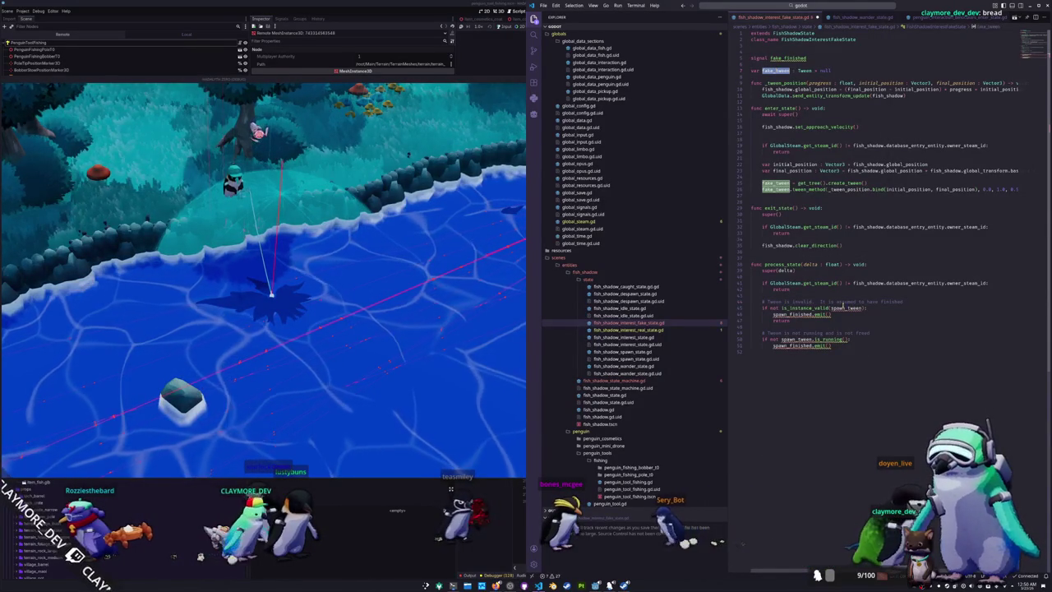
double_click(845, 308)
type("fake")
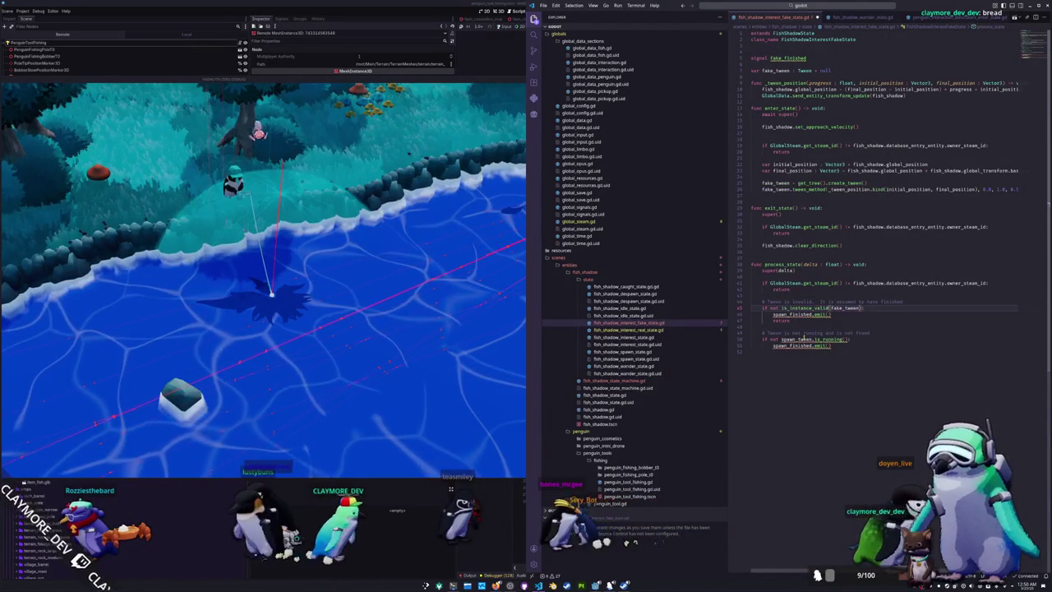
double_click(785, 315)
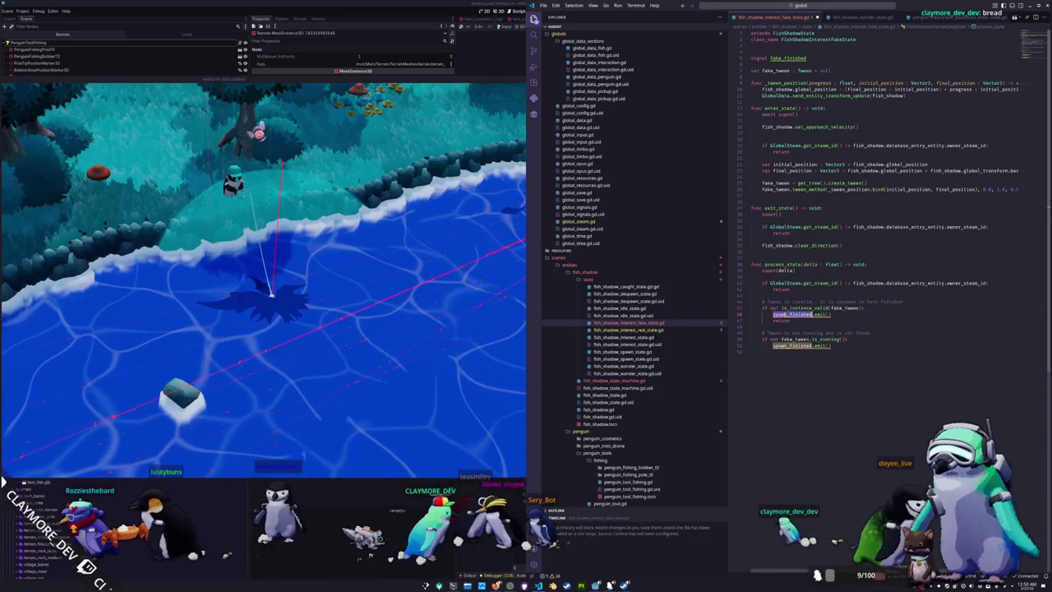
type("fake_f")
key("Return")
double_click(785, 345)
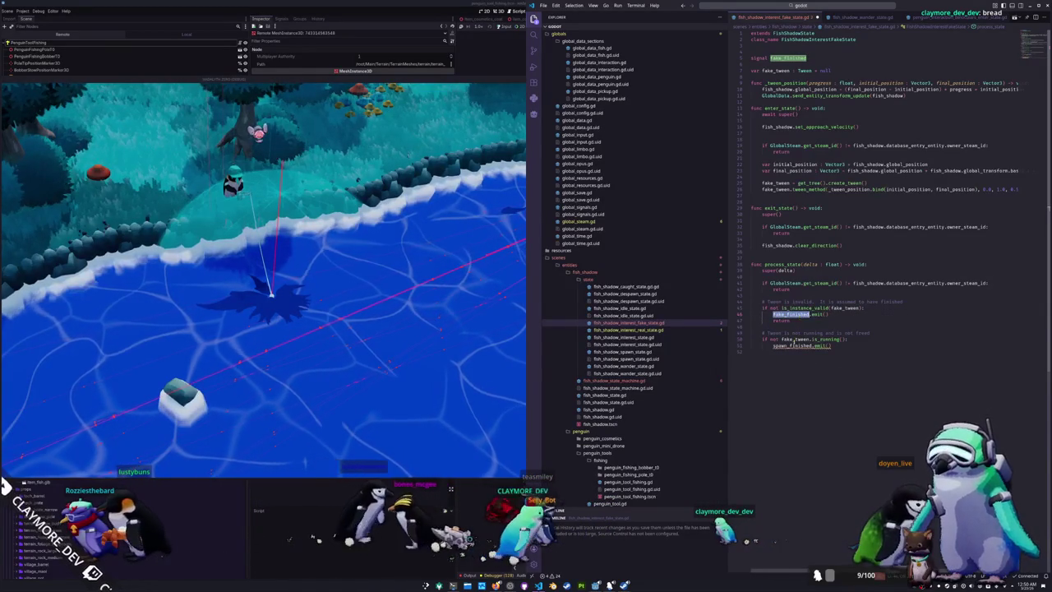
type("fake_finished")
Save the fake-interest script and open fish_shadow_interest_real_state.gd
left_click(800, 356)
key("ctrl+s")
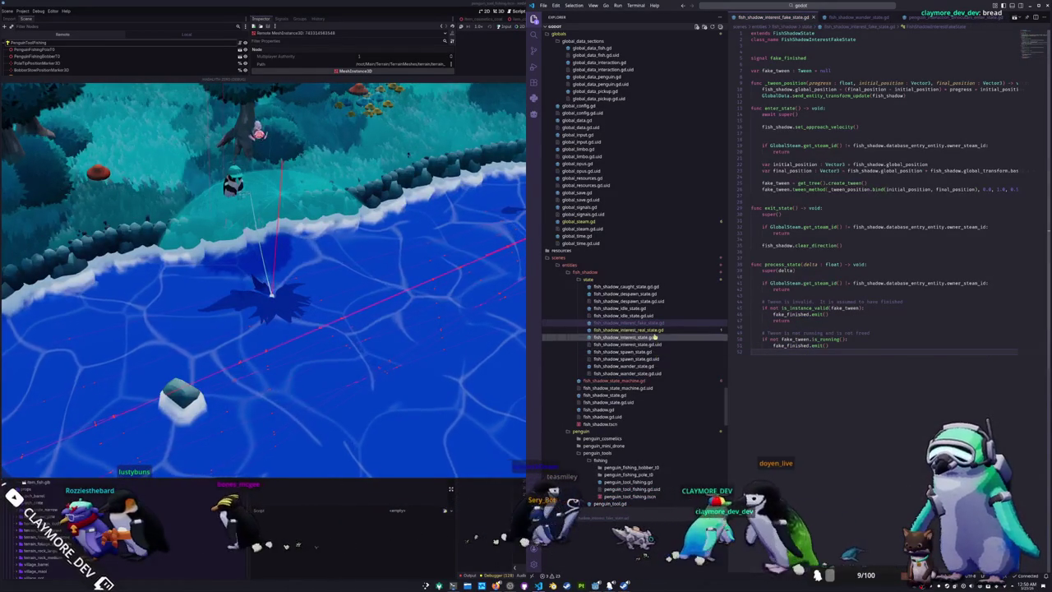
left_click(654, 330)
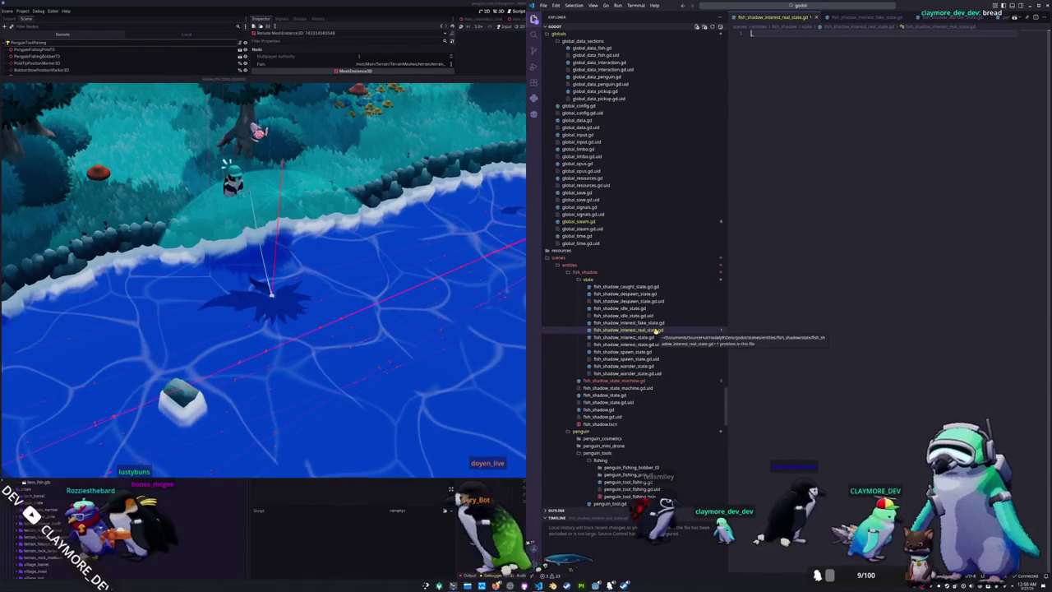
Copy all of the caught state script's code into fish_shadow_interest_real_state.gd
left_click(625, 287)
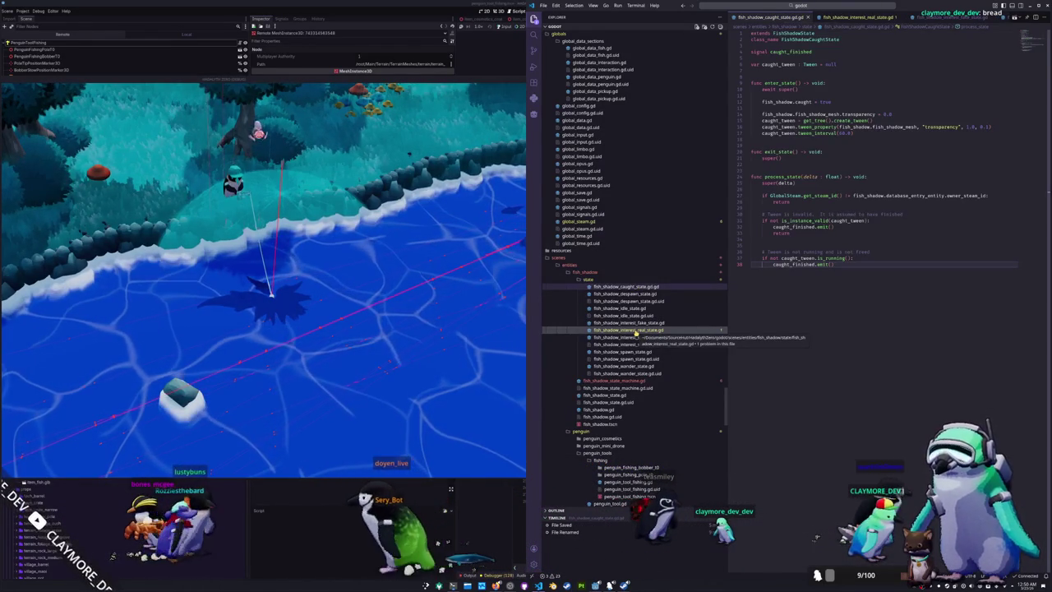
left_click(806, 306)
key("ctrl+a")
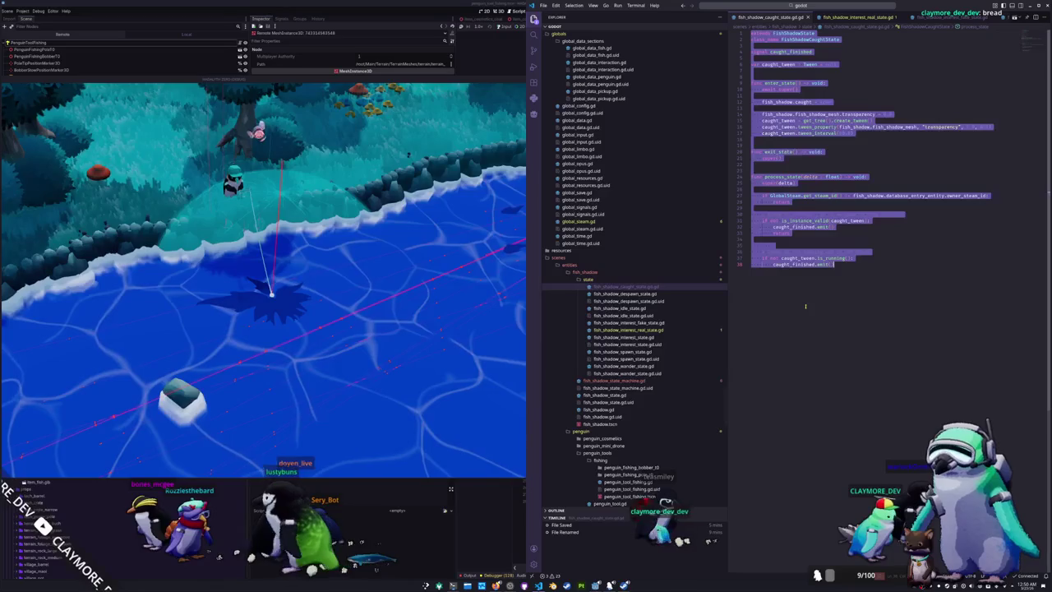
key("ctrl+c")
left_click(629, 330)
key("ctrl+a")
key("ctrl+v")
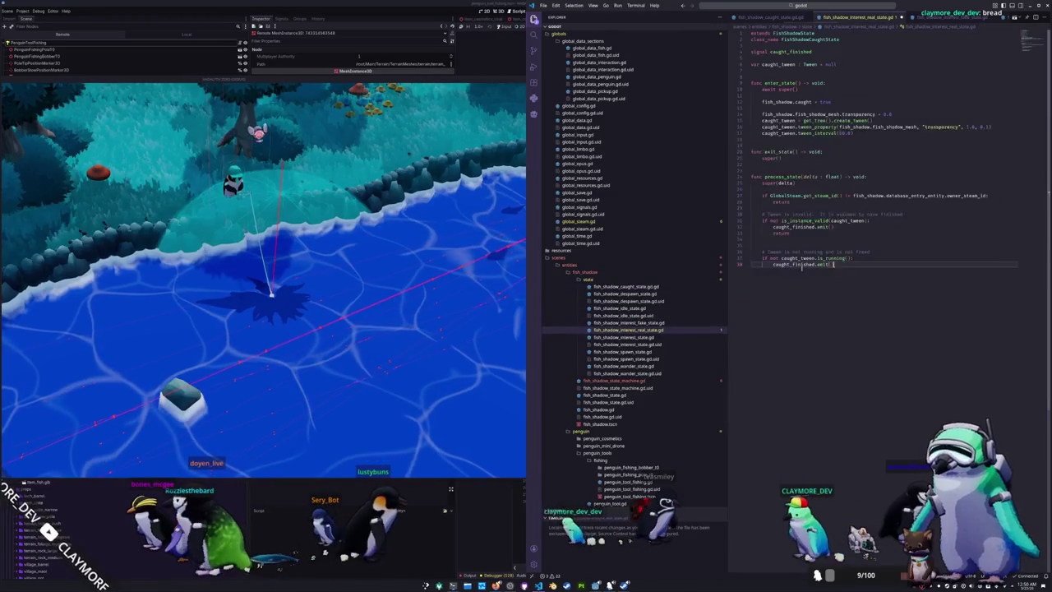
Rename every 'caught' to 'real', restoring caught = true on line 12, and save
left_click_drag(809, 39, 827, 39)
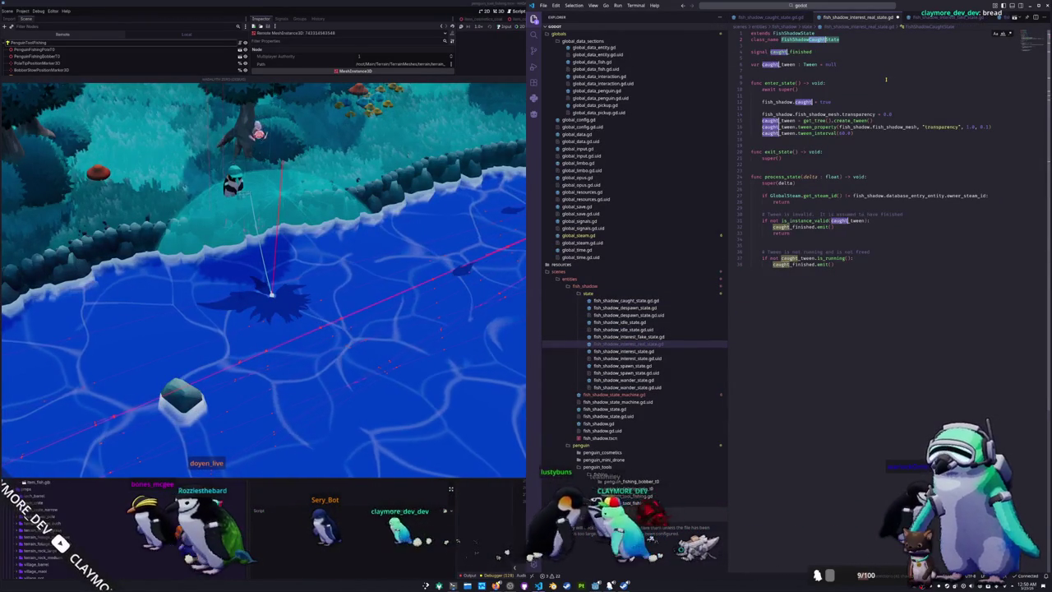
key("ctrl+shift+l")
type("real")
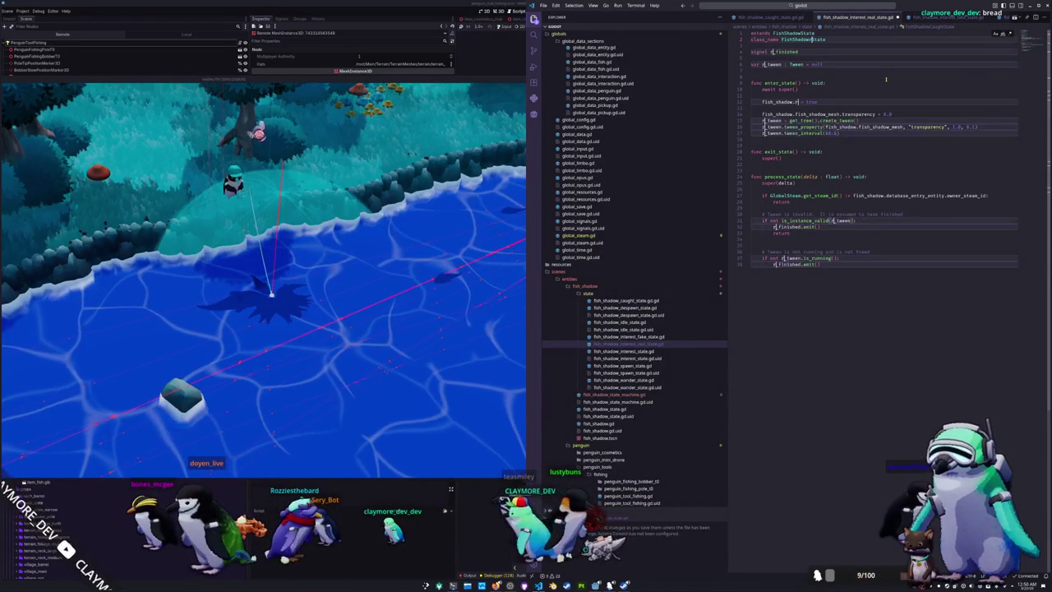
key("Escape")
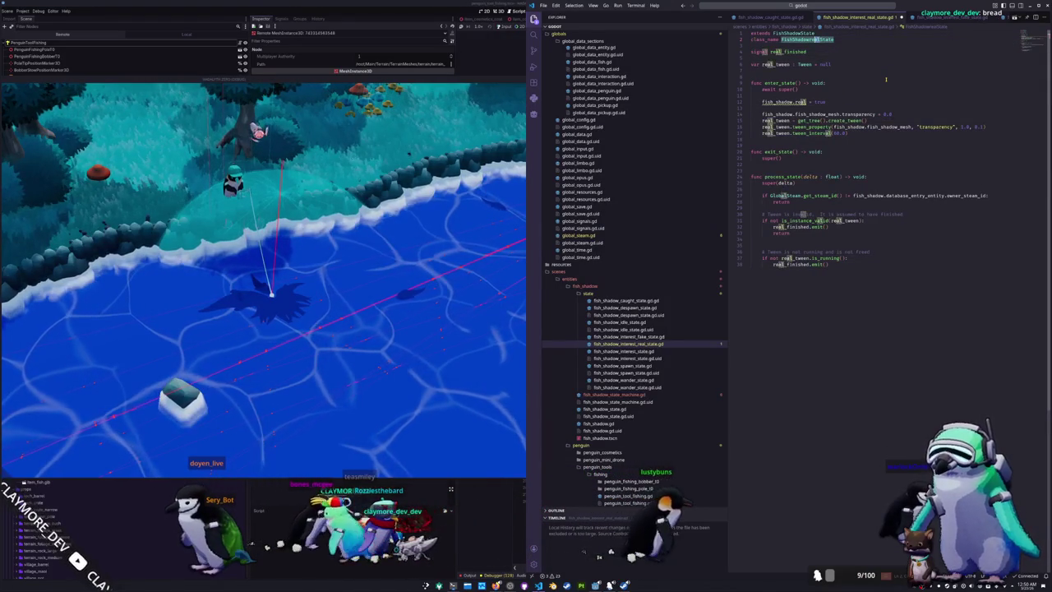
key("Left")
key("Left")
key("Left")
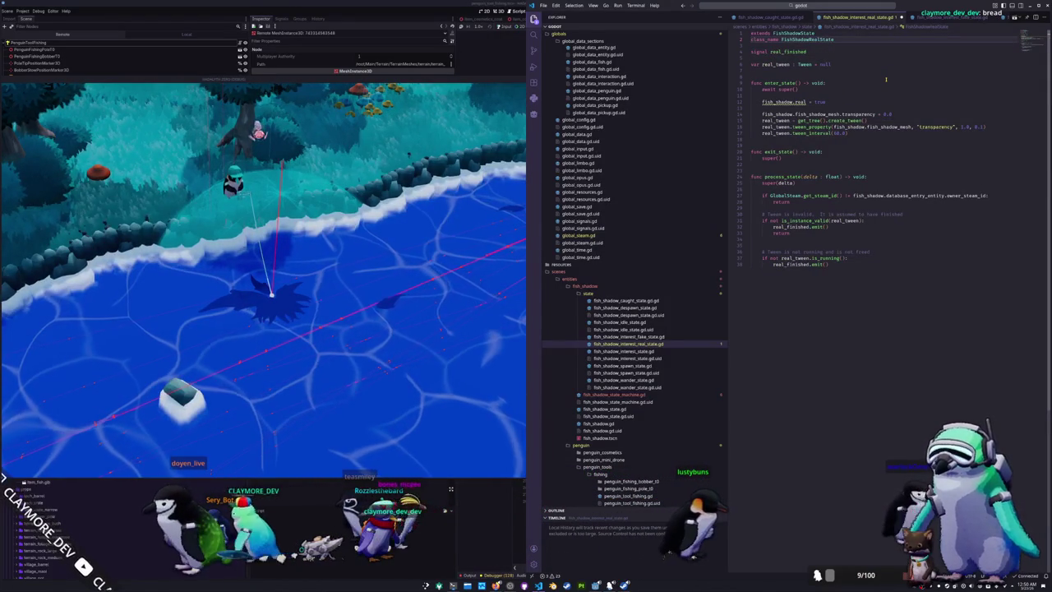
key("Down")
key("Down")
key("Down")
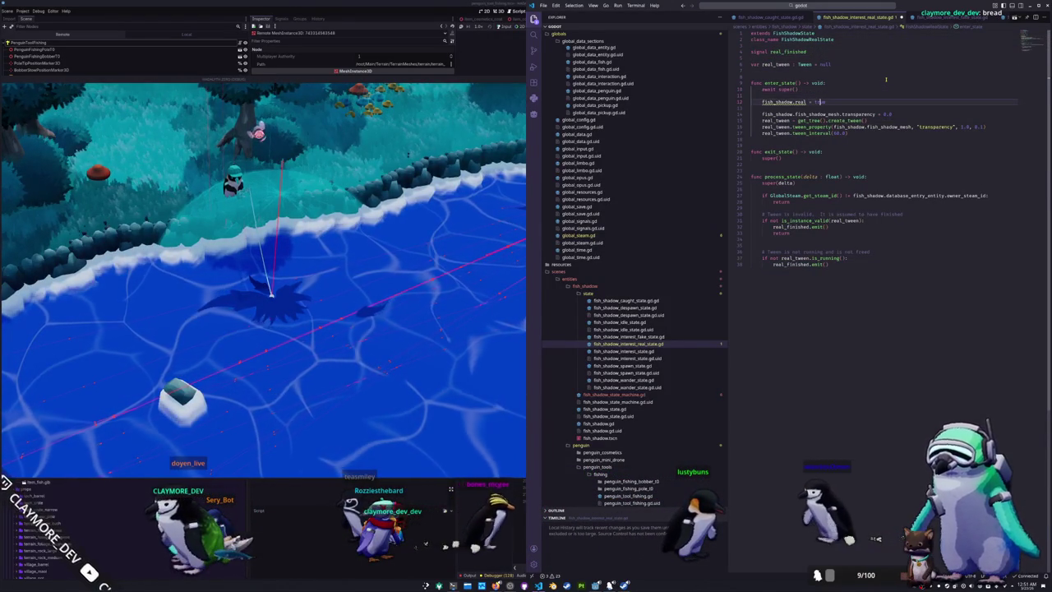
key("Left")
key("Left")
key("Left")
key("BackSpace")
key("BackSpace")
key("BackSpace")
type("caught")
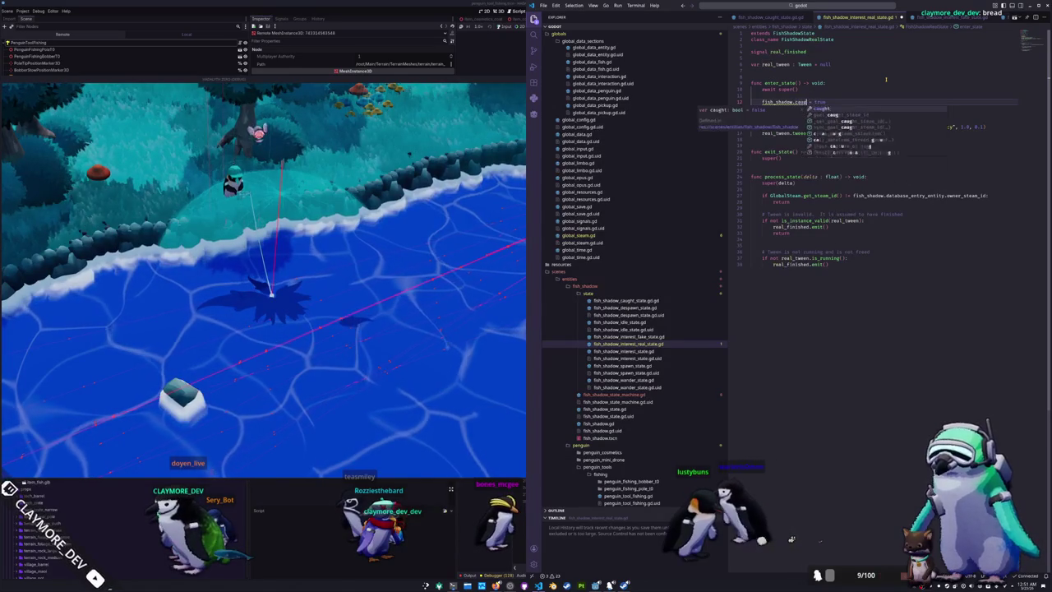
key("ctrl+s")
Delete the tween_interval line and the blank line above the tween comment, then save
key("Down")
key("Down")
key("Down")
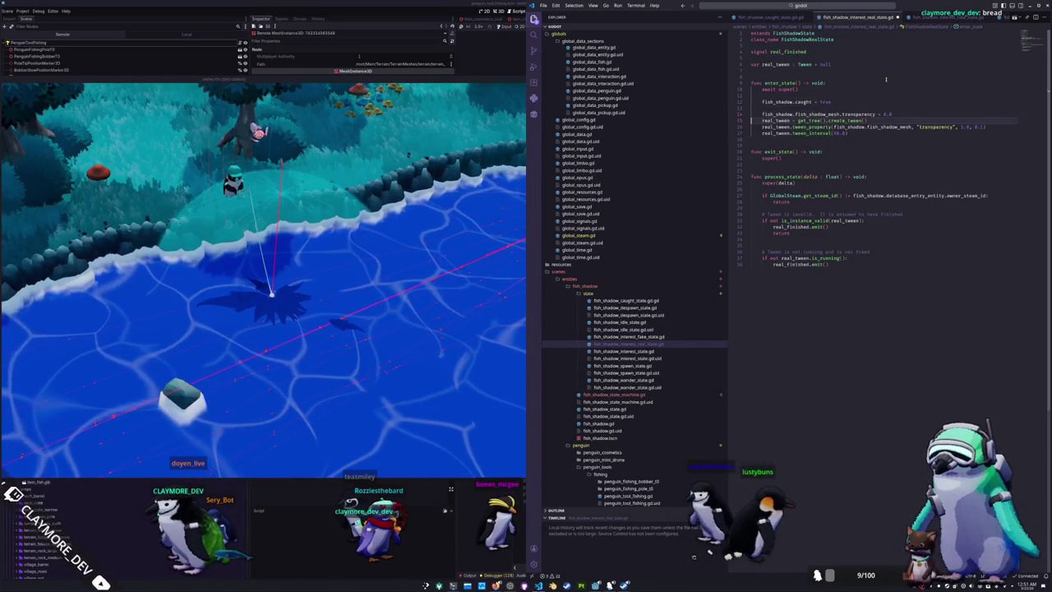
key("shift+Down")
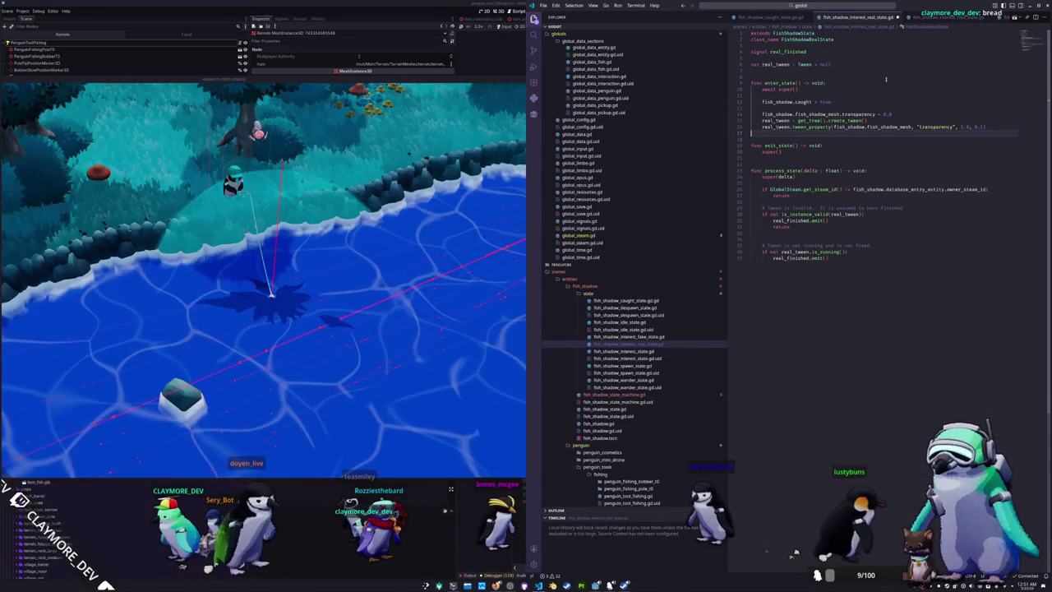
key("Delete")
key("Down")
key("Down")
key("Down")
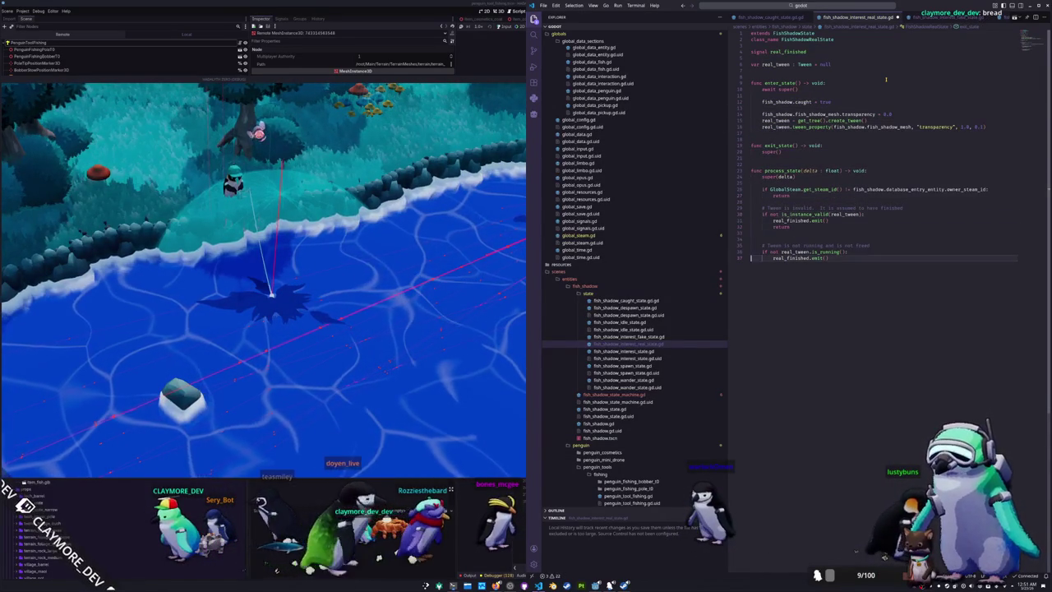
key("Up")
key("Up")
key("Up")
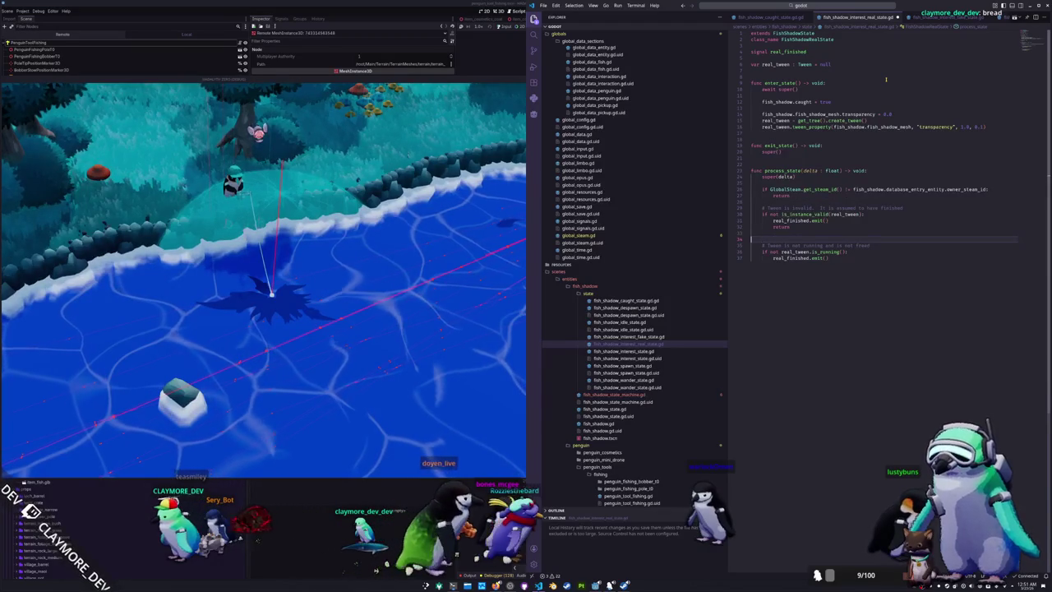
key("BackSpace")
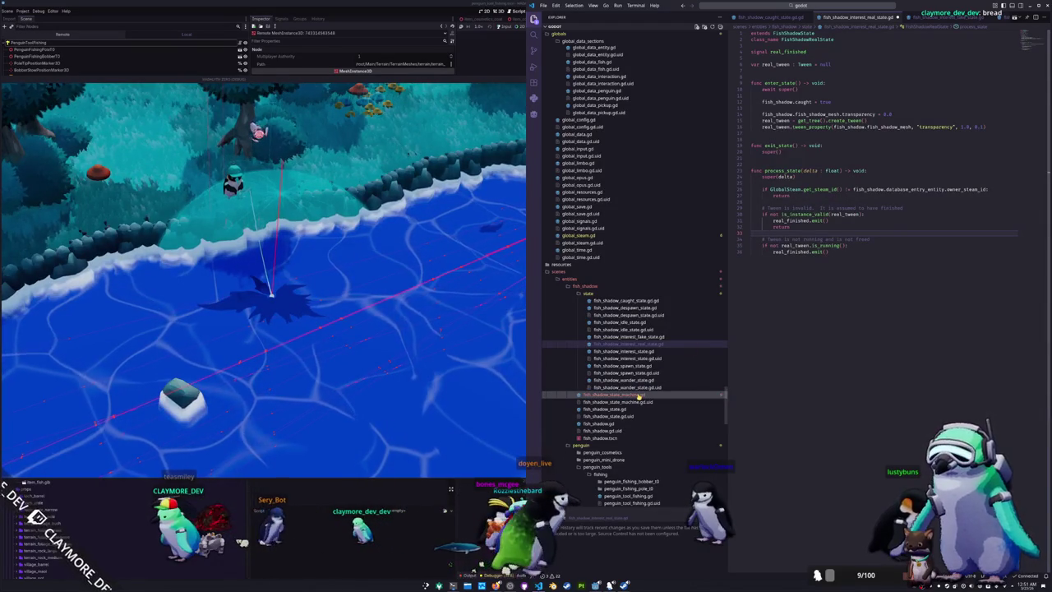
key("ctrl+s")
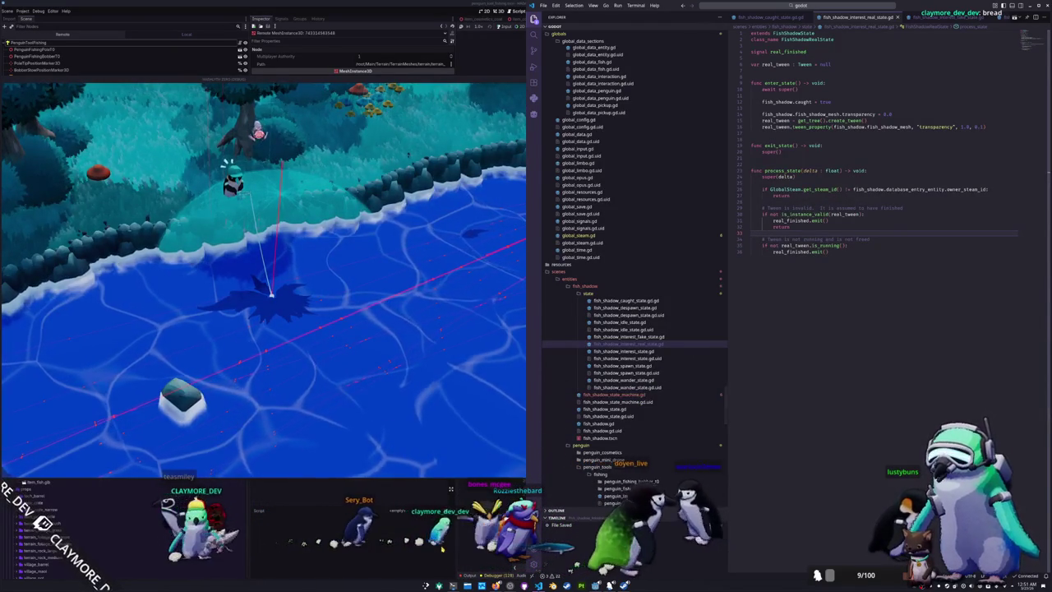
key("alt+Tab")
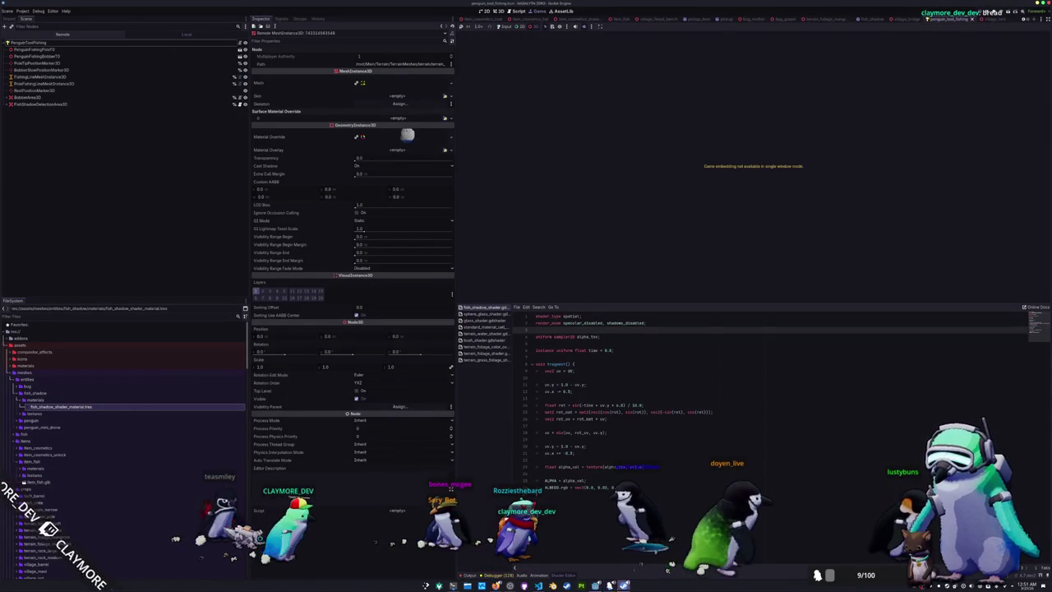
key("alt+Tab")
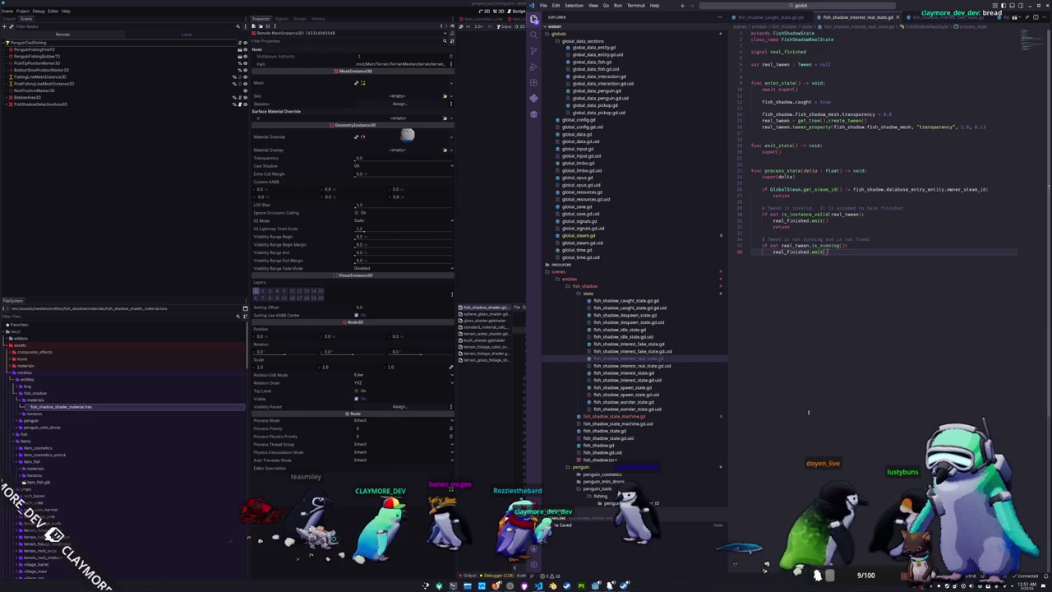
left_click(615, 417)
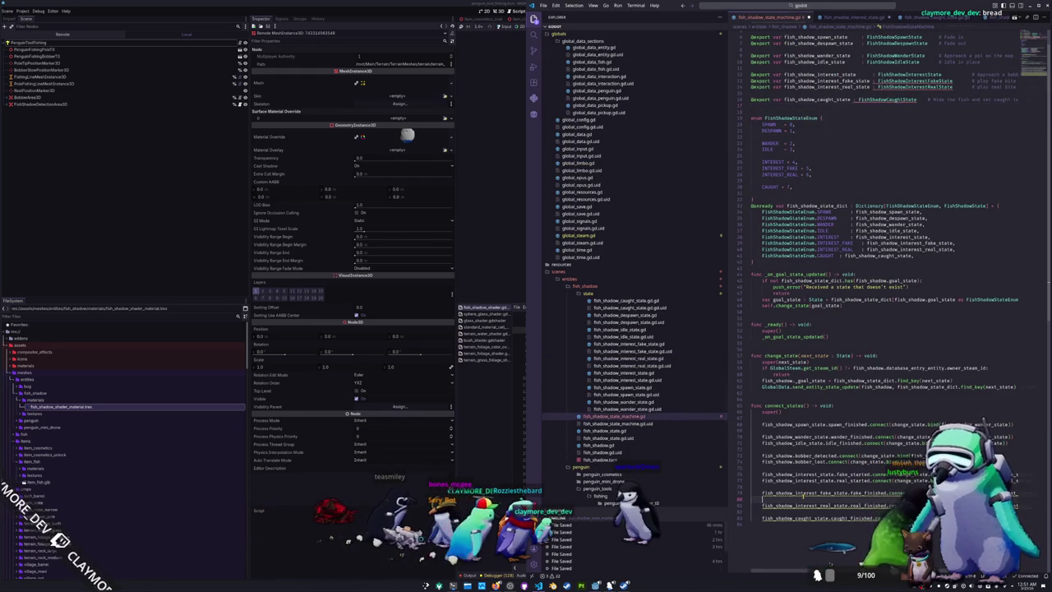
key("ctrl+shift+p")
key("Return")
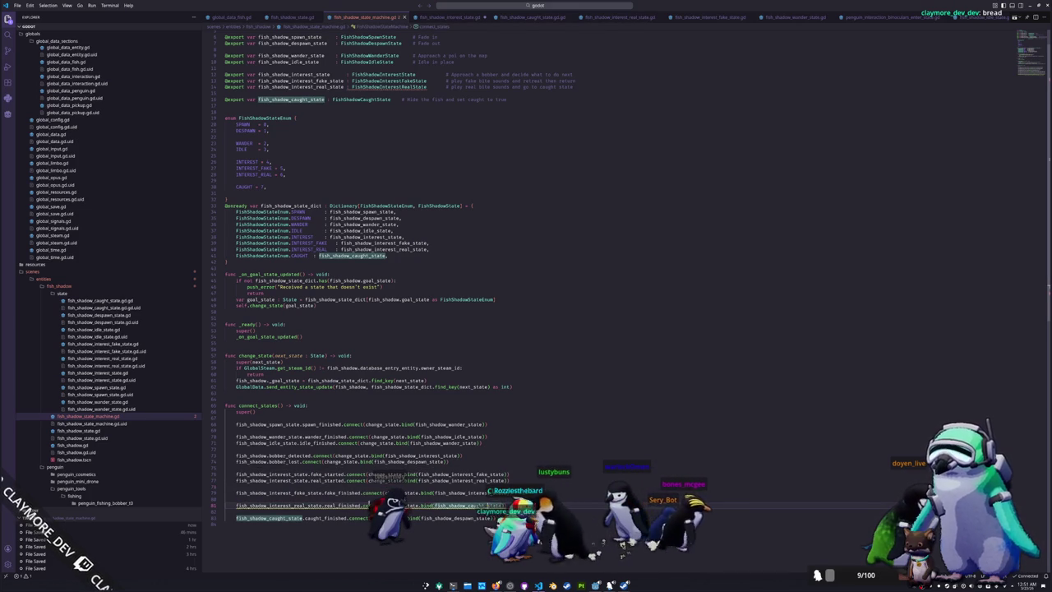
left_click(347, 506)
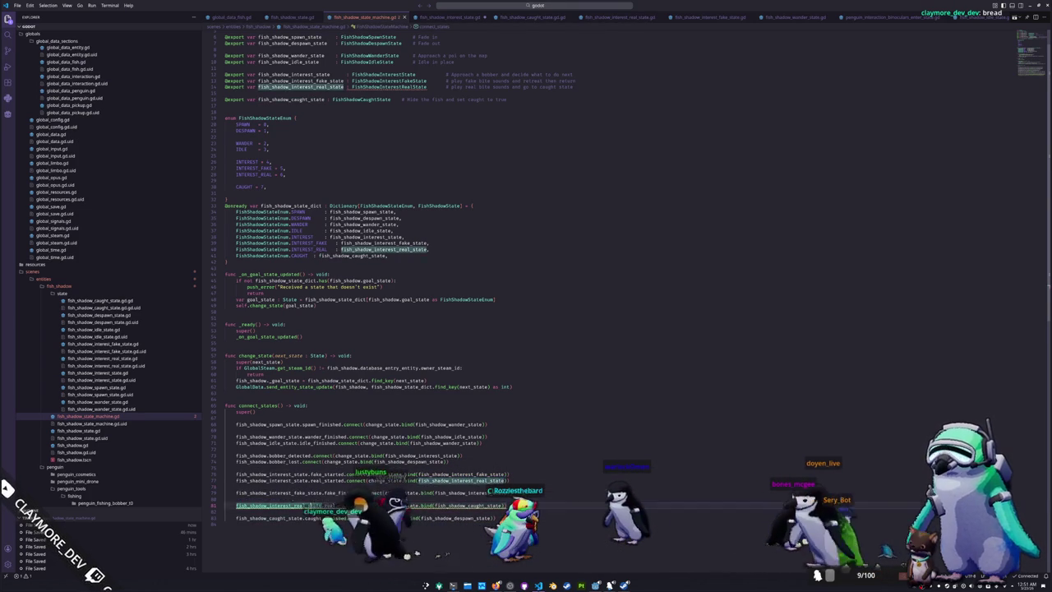
left_click(296, 505, "ctrl")
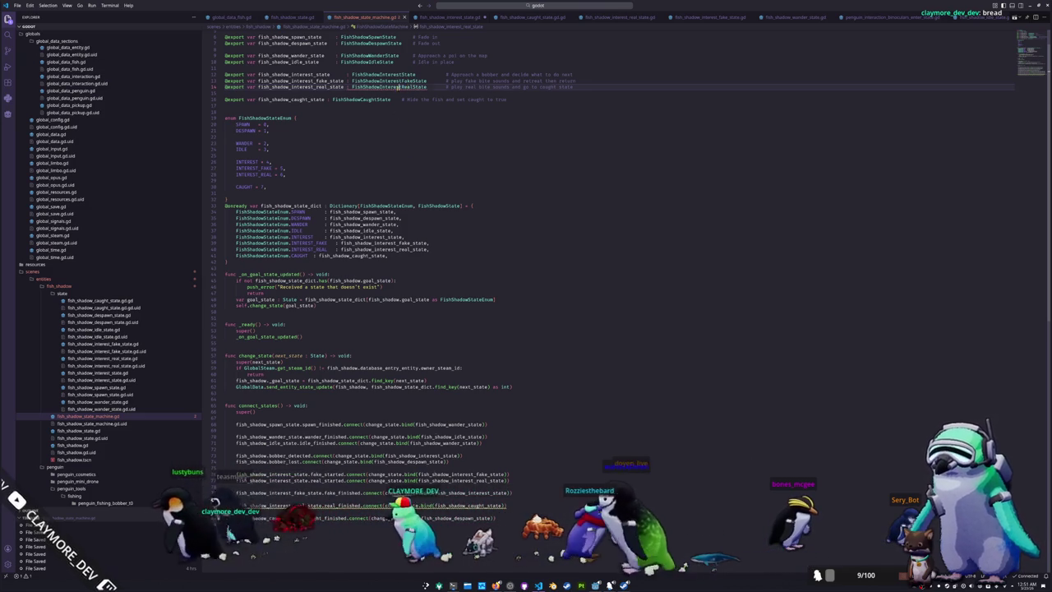
left_click_drag(402, 86, 420, 86)
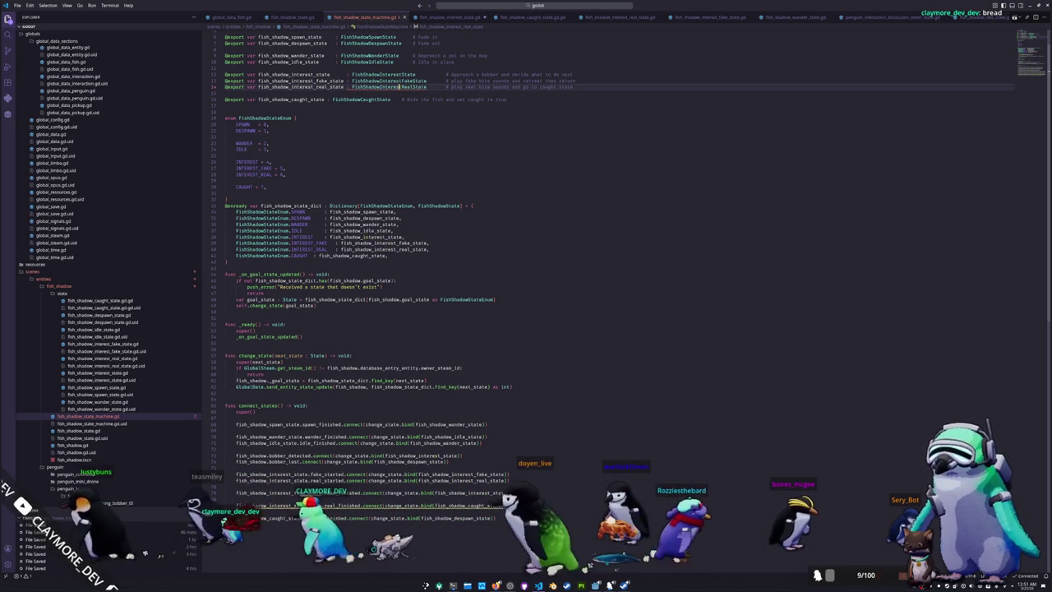
key("ctrl+Tab")
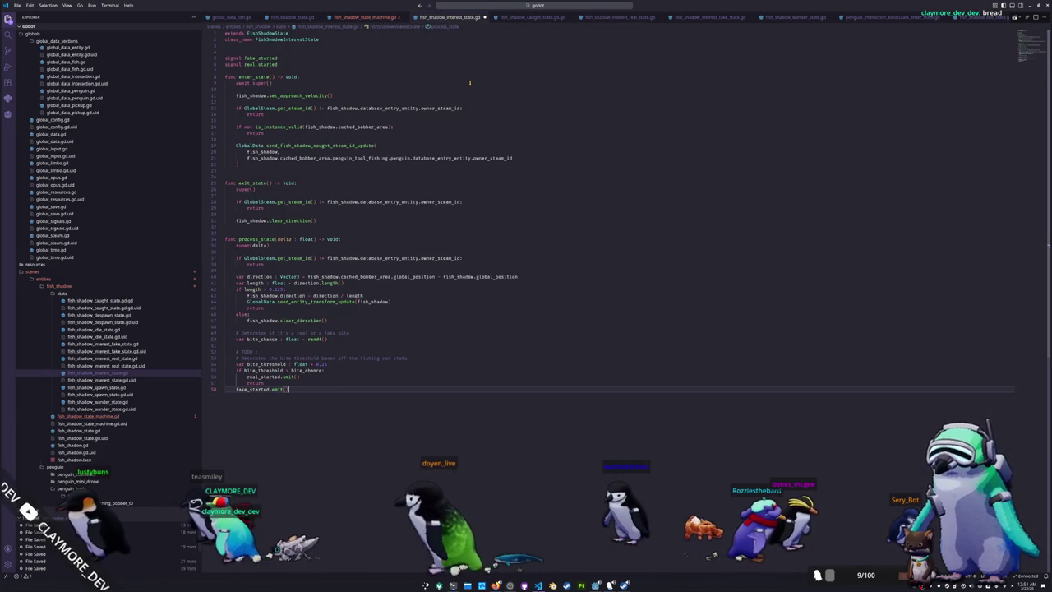
left_click(469, 83)
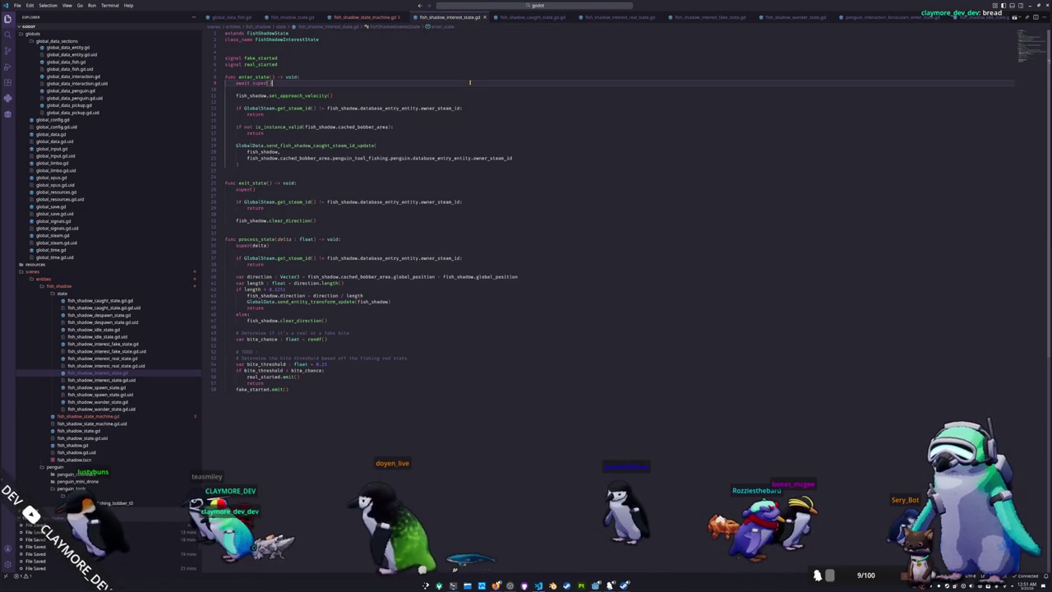
left_click(103, 358)
double_click(283, 38)
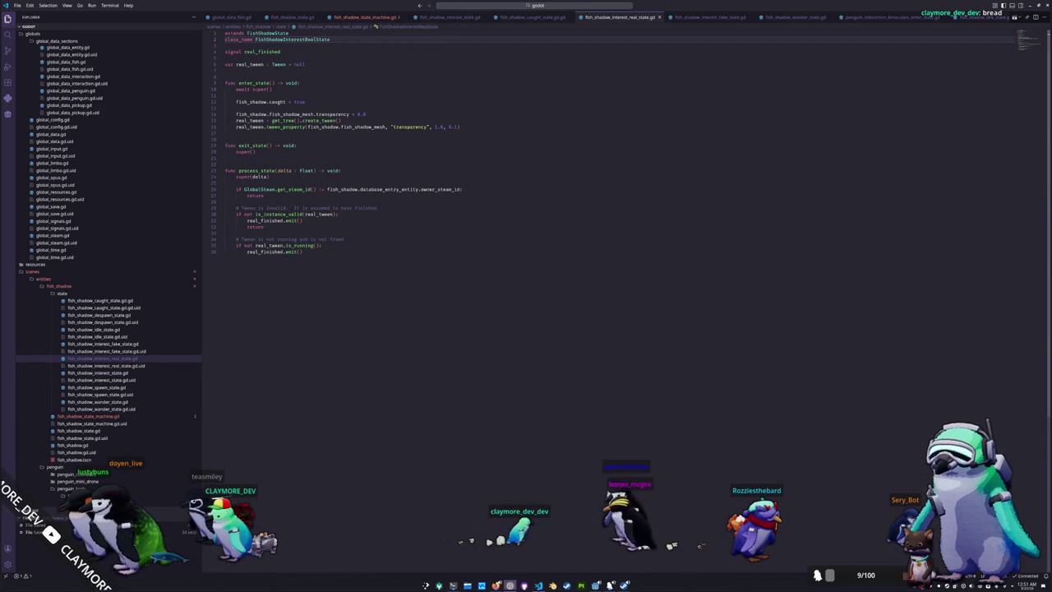
key("alt+Tab")
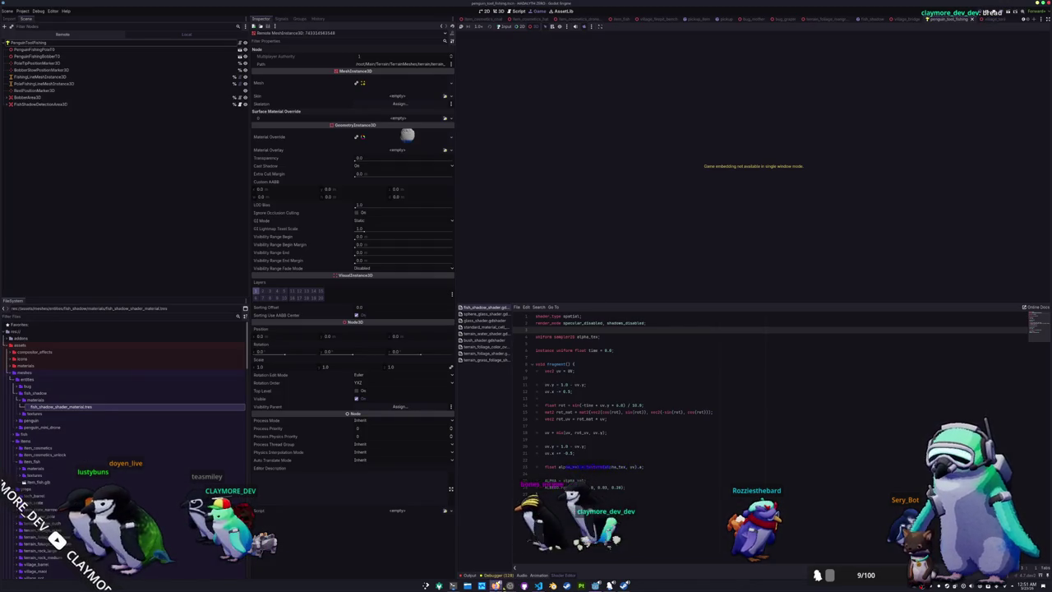
Open the state machine script and run Developer: Reload Window from the command palette
key("alt+Tab")
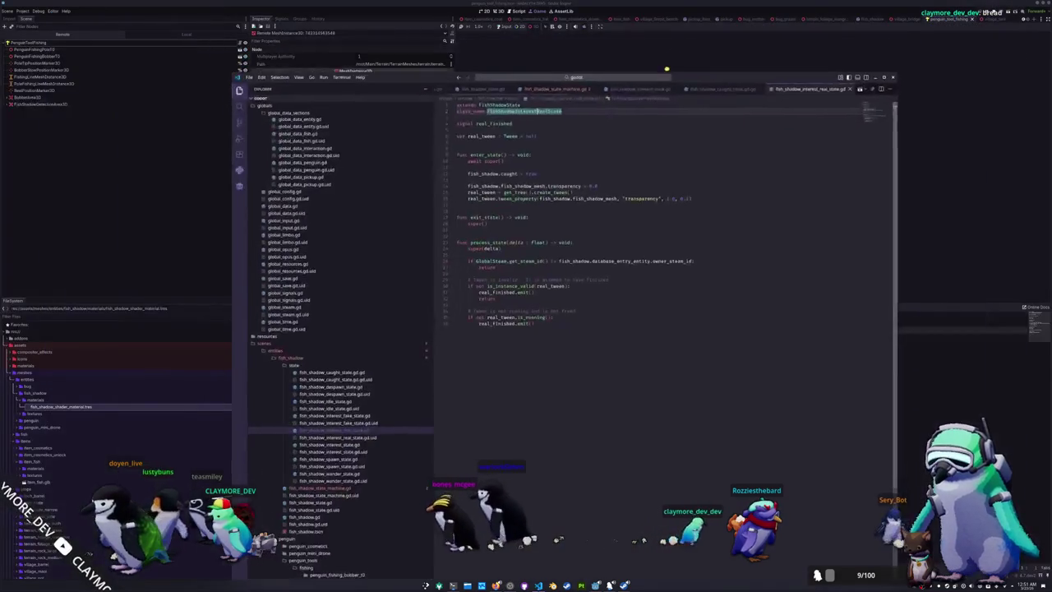
left_click(551, 17)
left_click(595, 169)
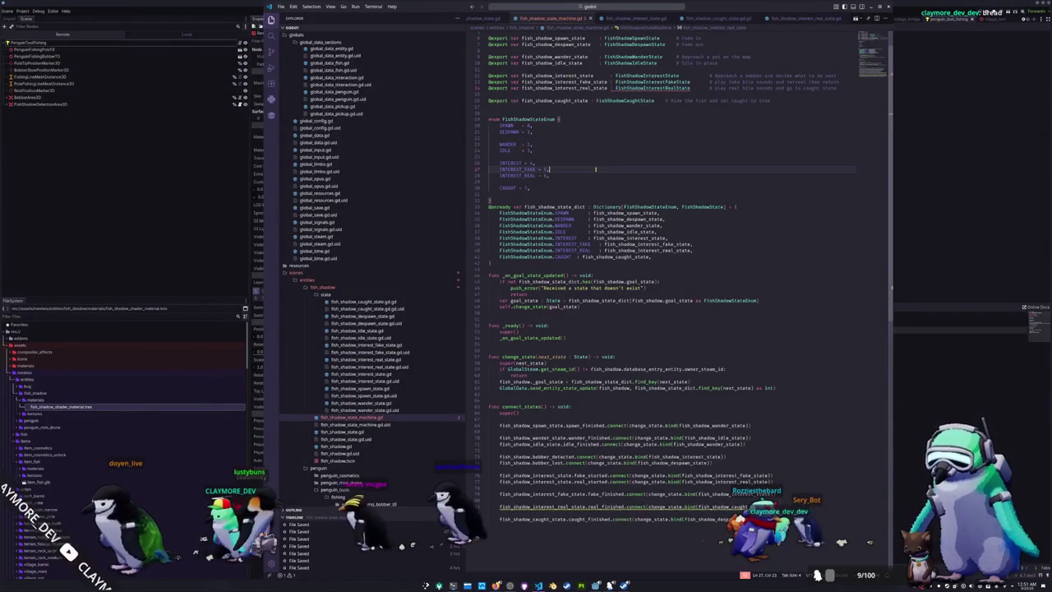
key("alt+Tab")
key("alt+Tab")
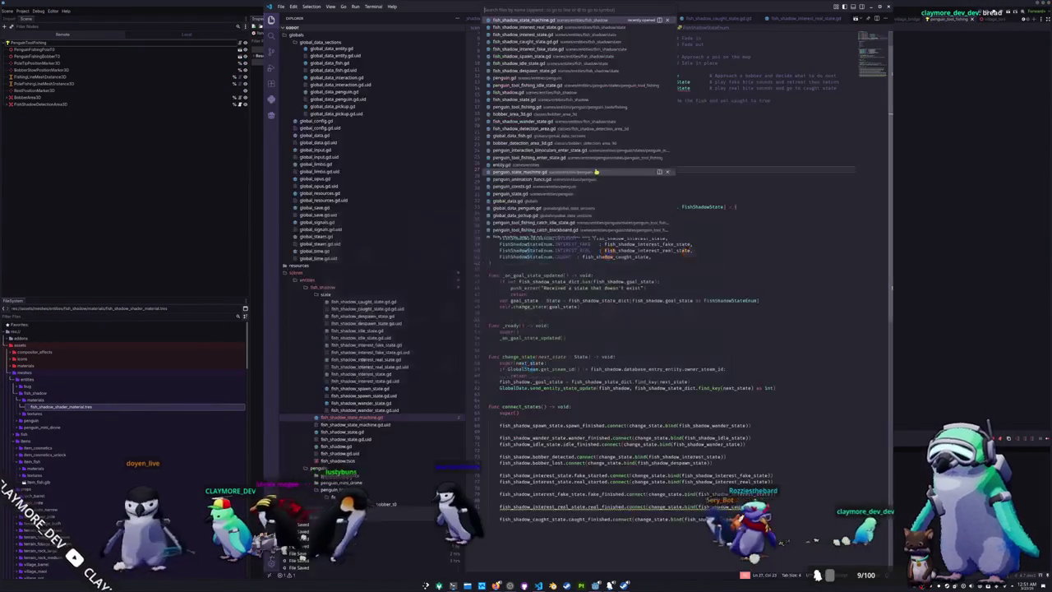
key("ctrl+shift+p")
type("reload")
key("Return")
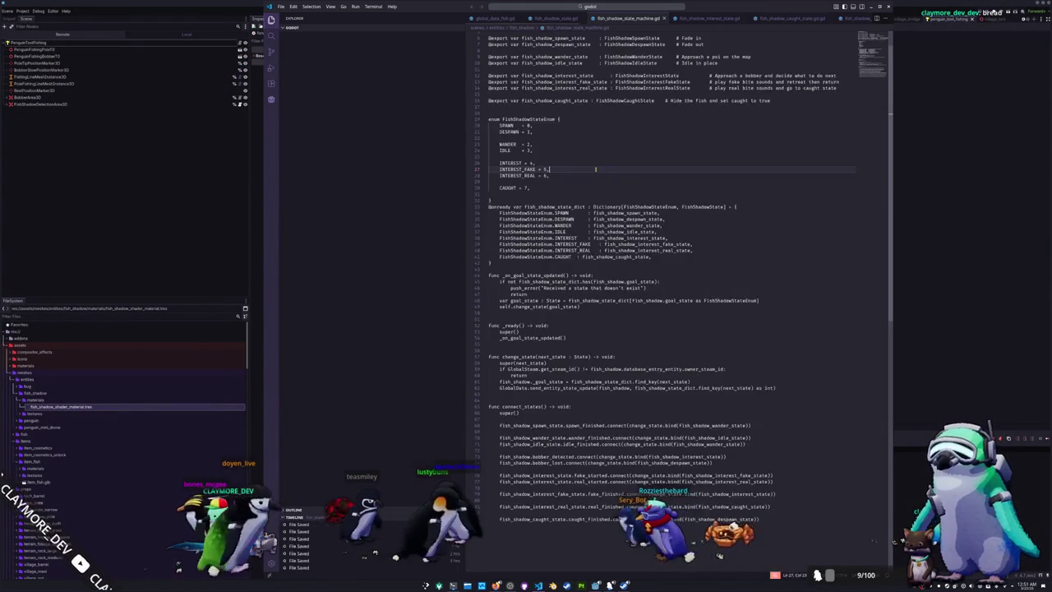
Line up the colons of the INTEREST and CAUGHT state dictionary entries
left_click(634, 132)
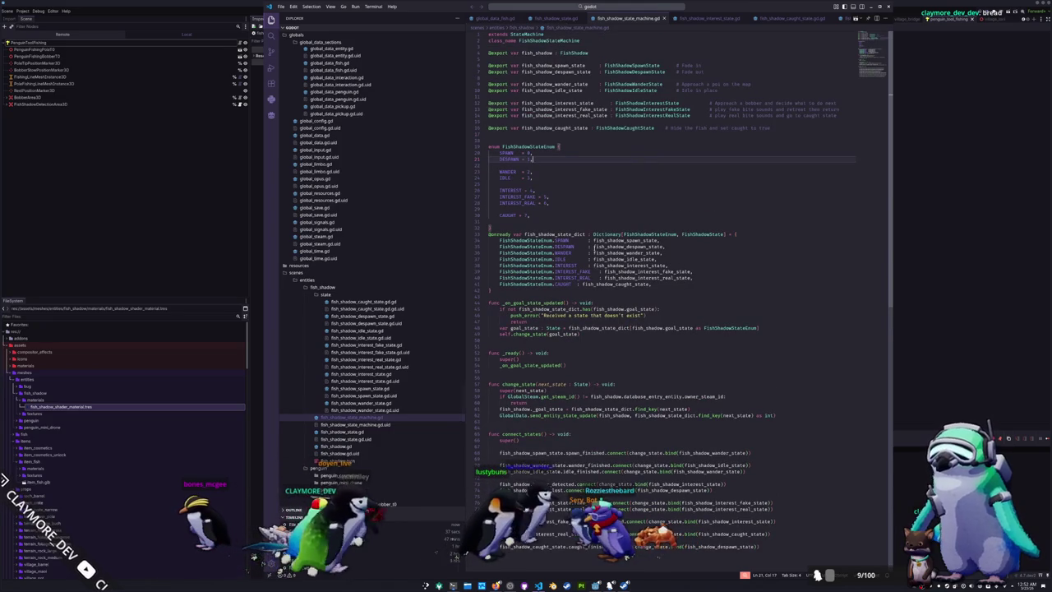
left_click(577, 284)
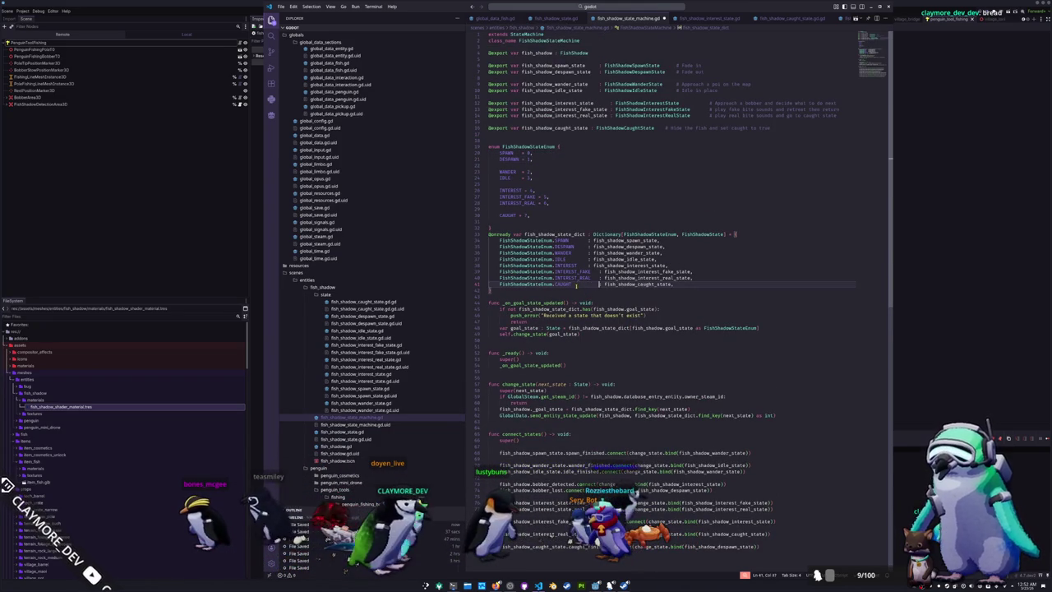
left_click(589, 266)
left_click_drag(590, 266, 589, 237)
key("Tab")
left_click(600, 259)
Tab-align the FishShadowStateEnum values into one column using multiple cursors
key("Up")
key("Up")
key("Up")
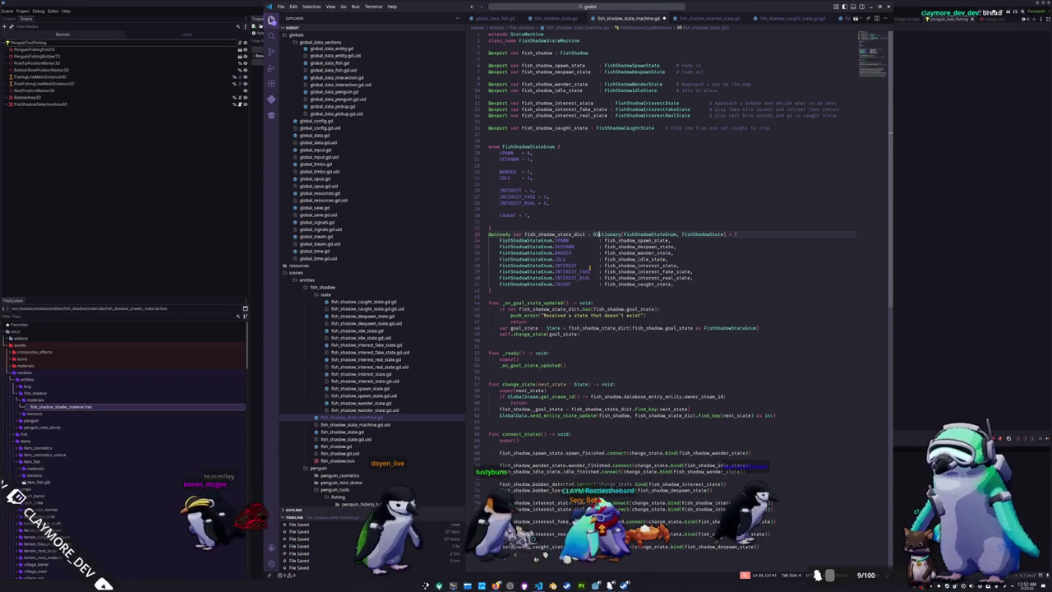
key("Up")
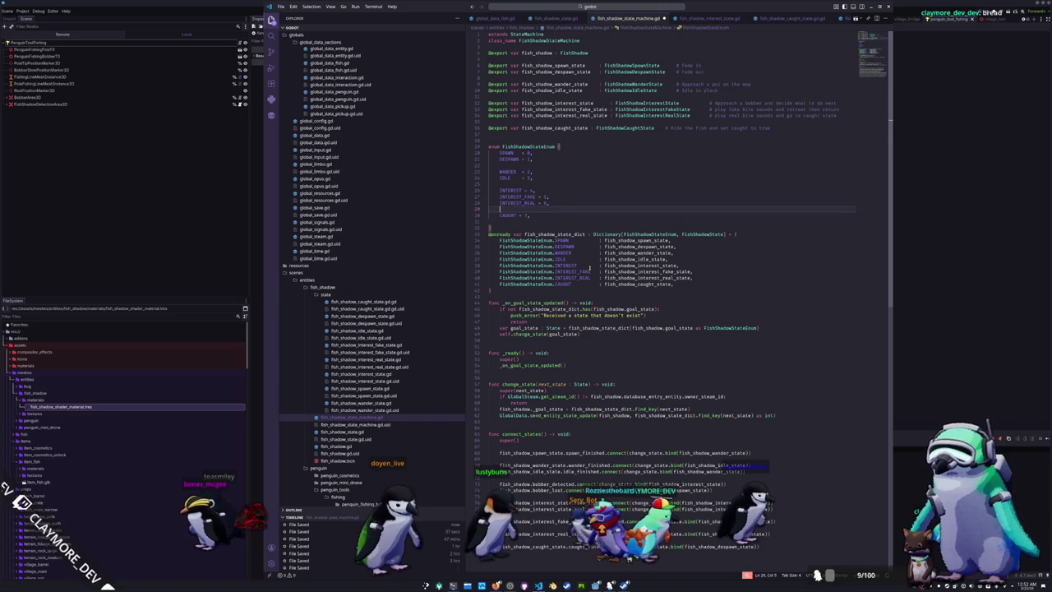
key("Up")
key("Up")
key("Up")
key("shift+Right")
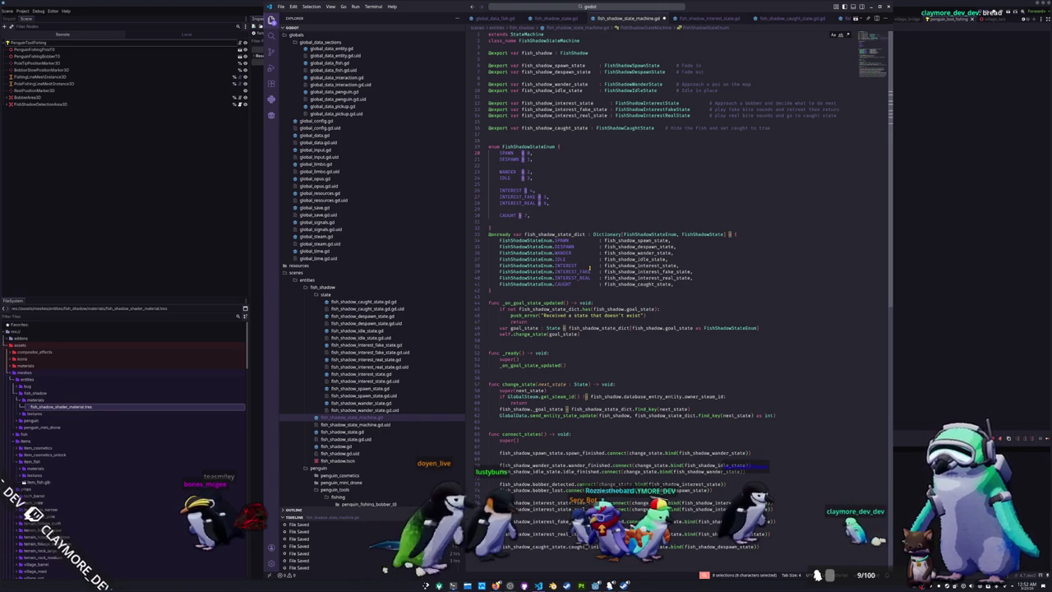
key("Tab")
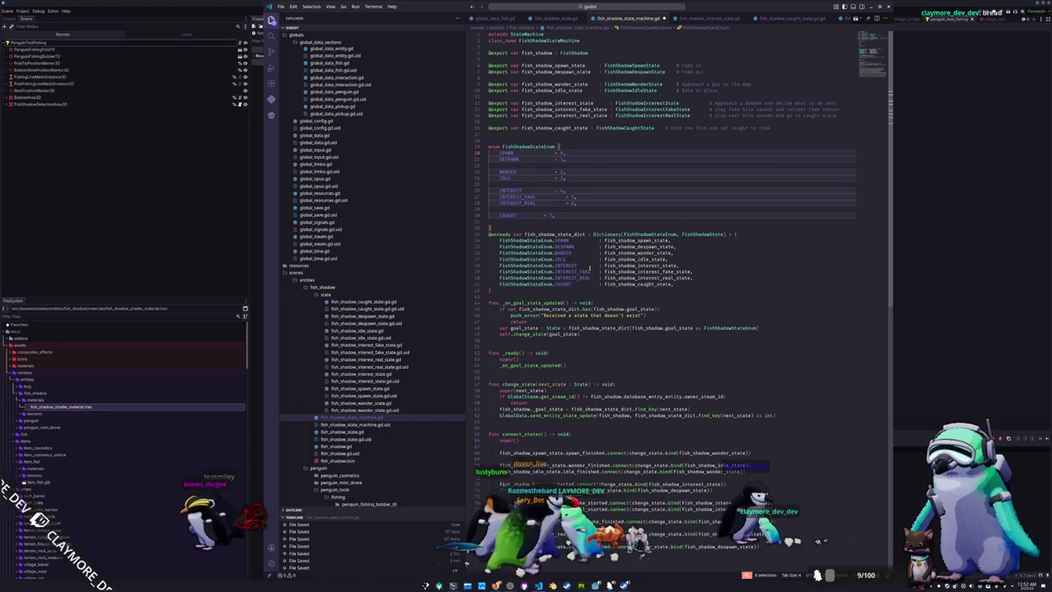
key("Escape")
key("Down")
key("Down")
key("Down")
key("Down")
key("Down")
key("Down")
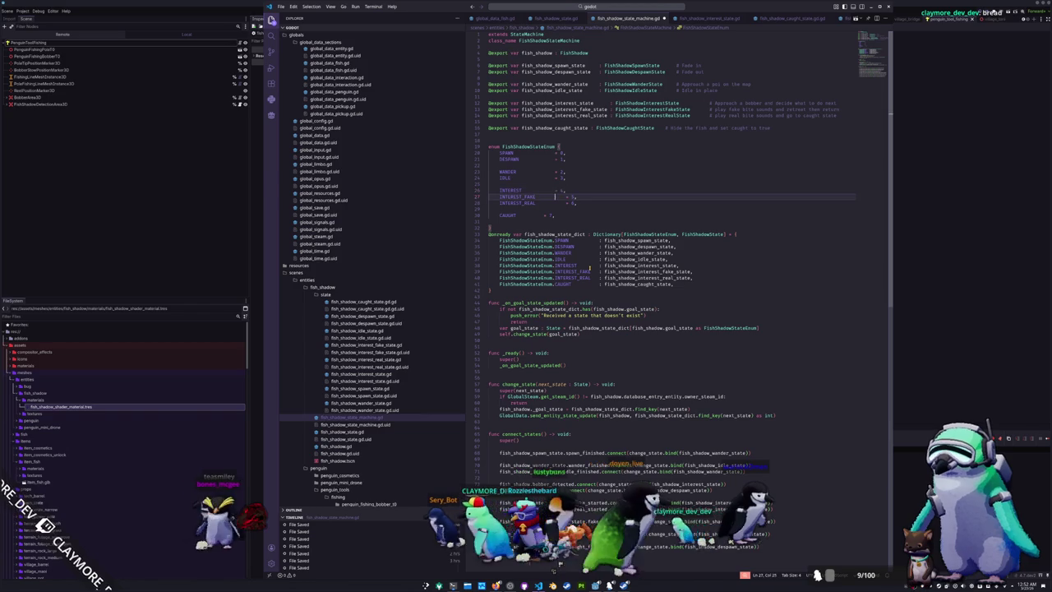
key("Down")
key("Down")
key("Down")
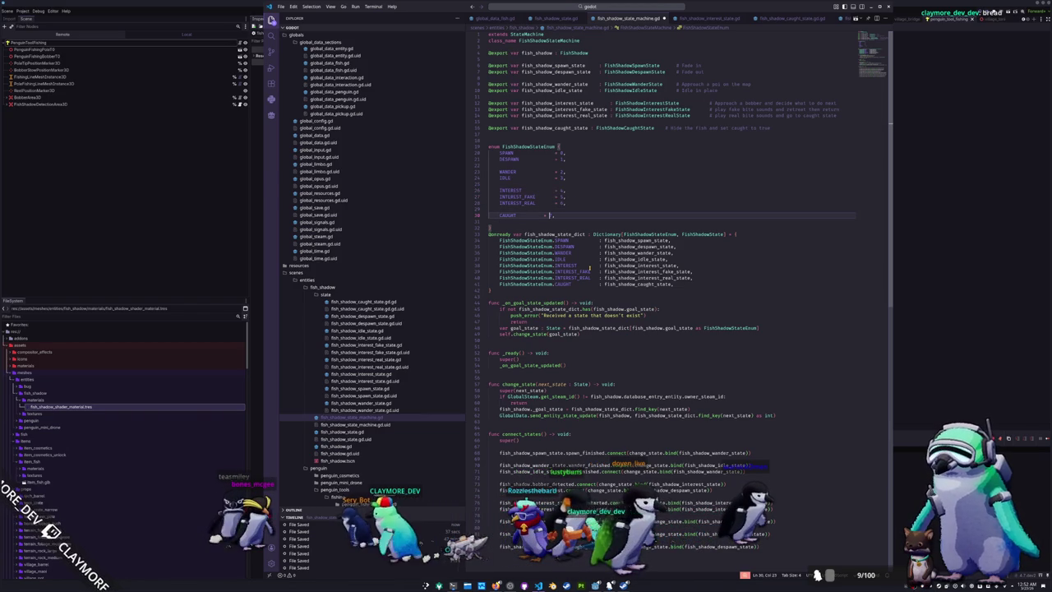
key("Down")
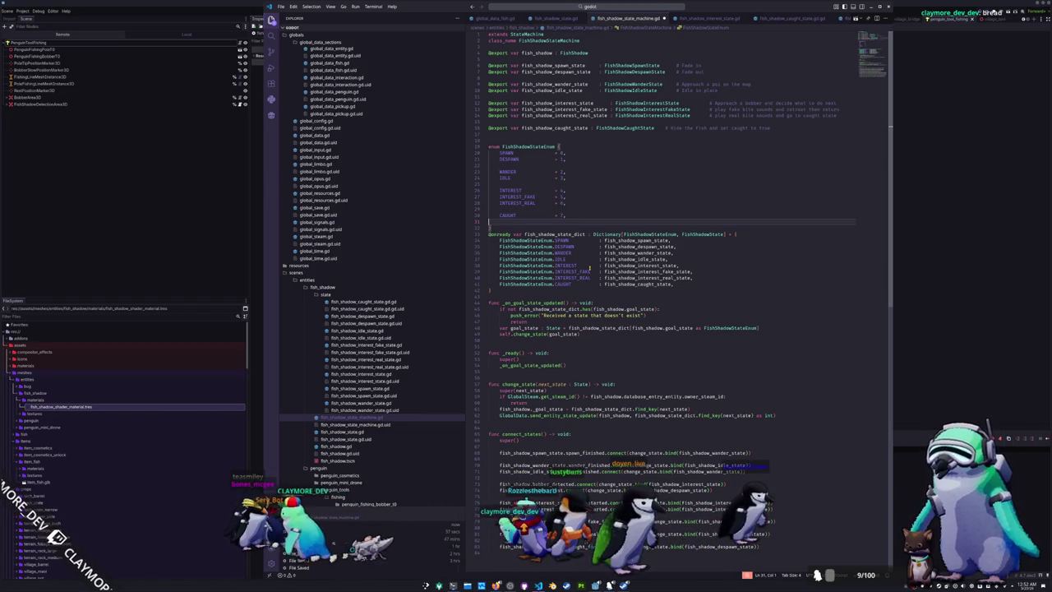
left_click(197, 263)
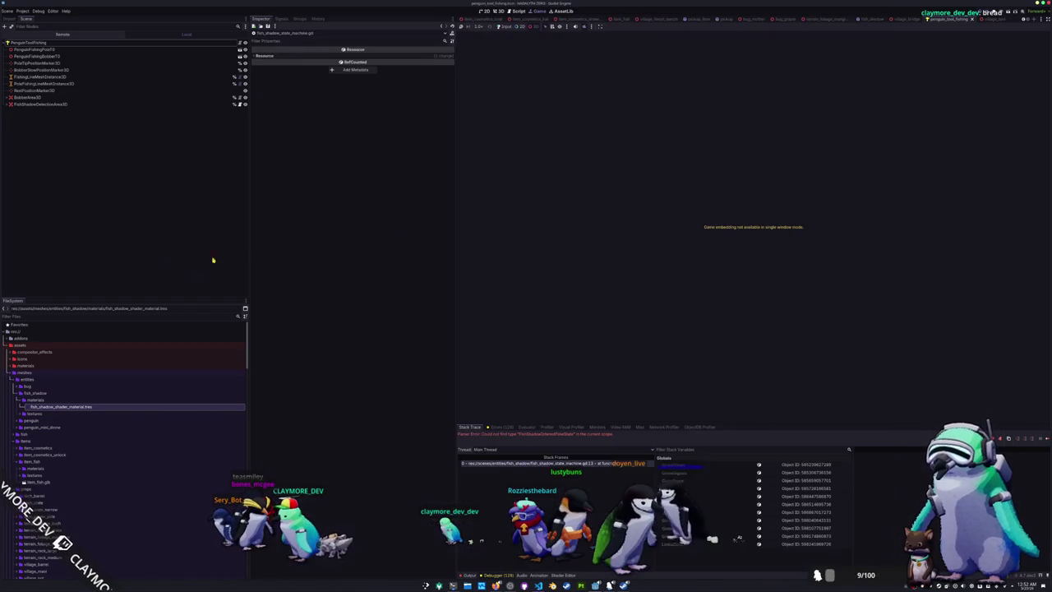
In the fish_shadow scene, add a FishShadowInterestFakeState child to FishShadowStateMachine
left_click(875, 20)
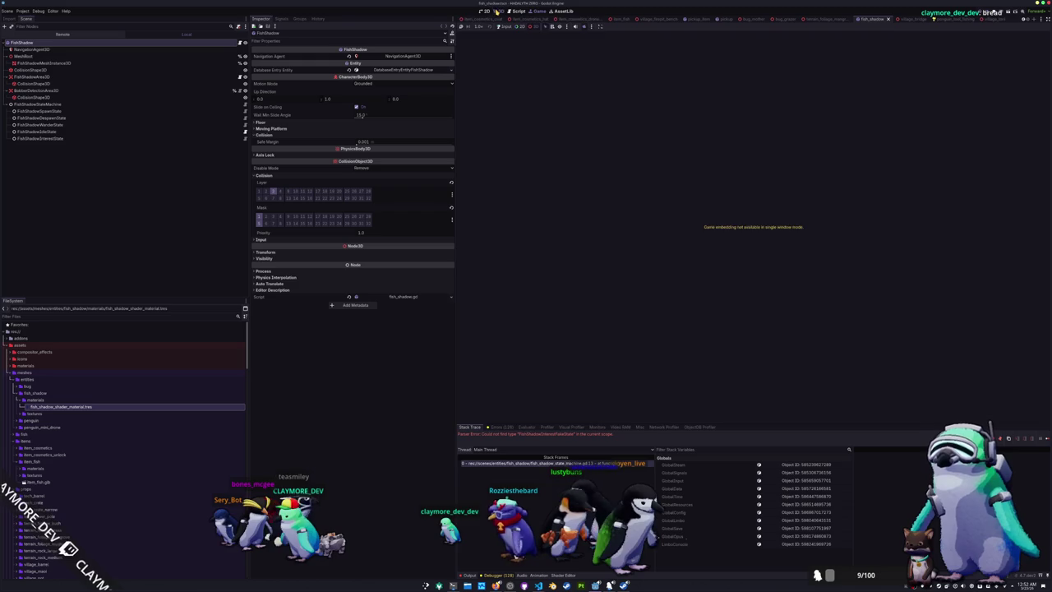
left_click(498, 10)
left_click(47, 105)
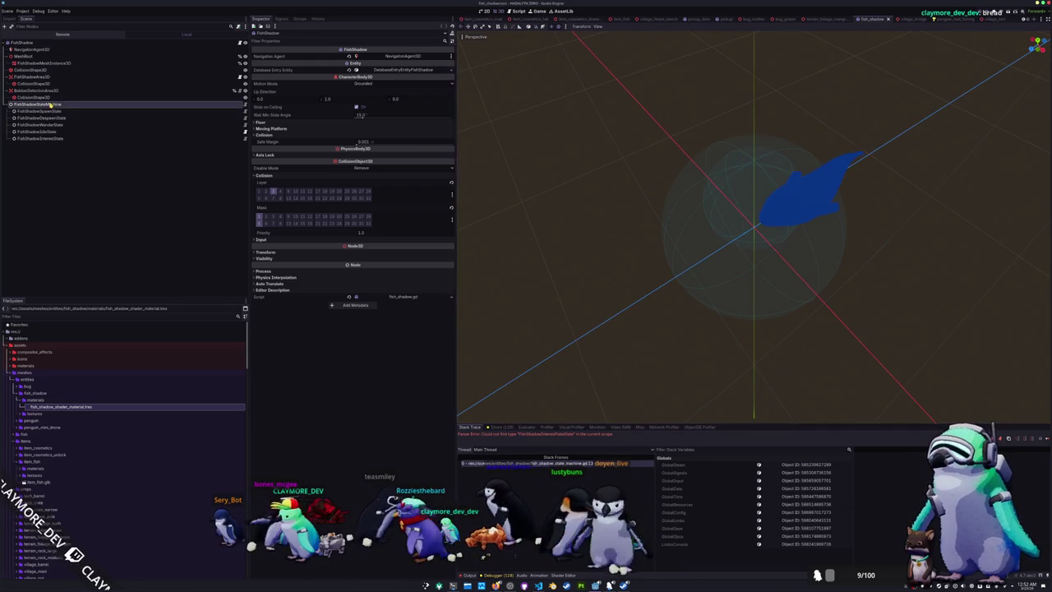
right_click(52, 105)
left_click(87, 115)
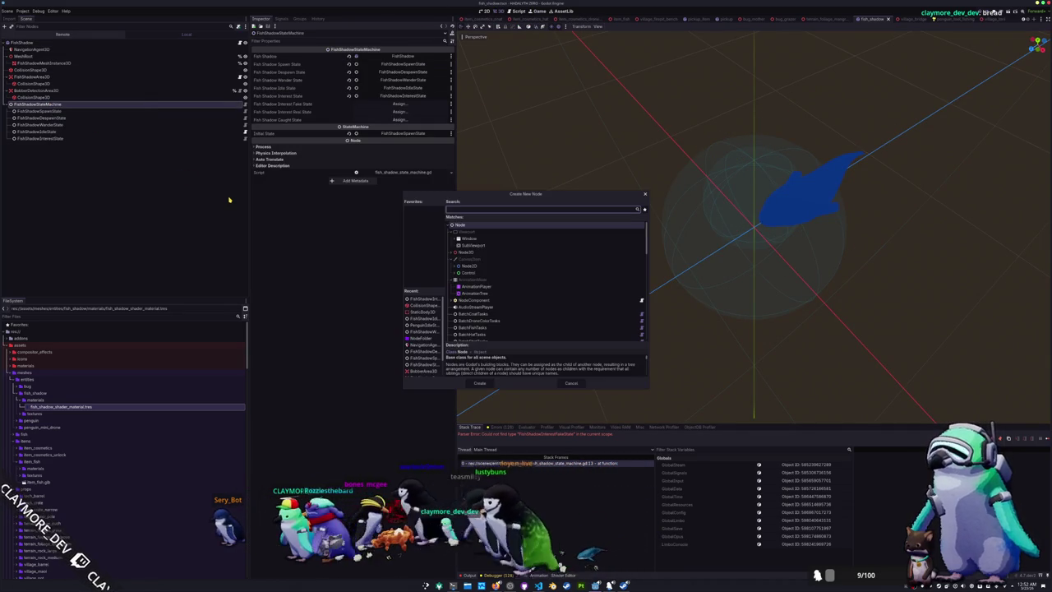
type("INTEREST")
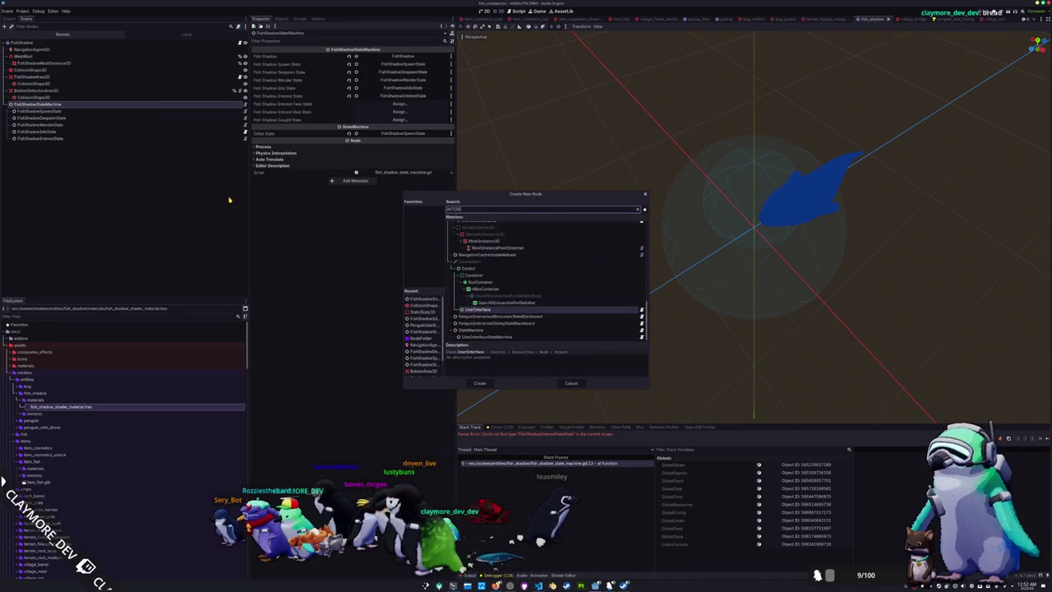
key("Up")
key("Up")
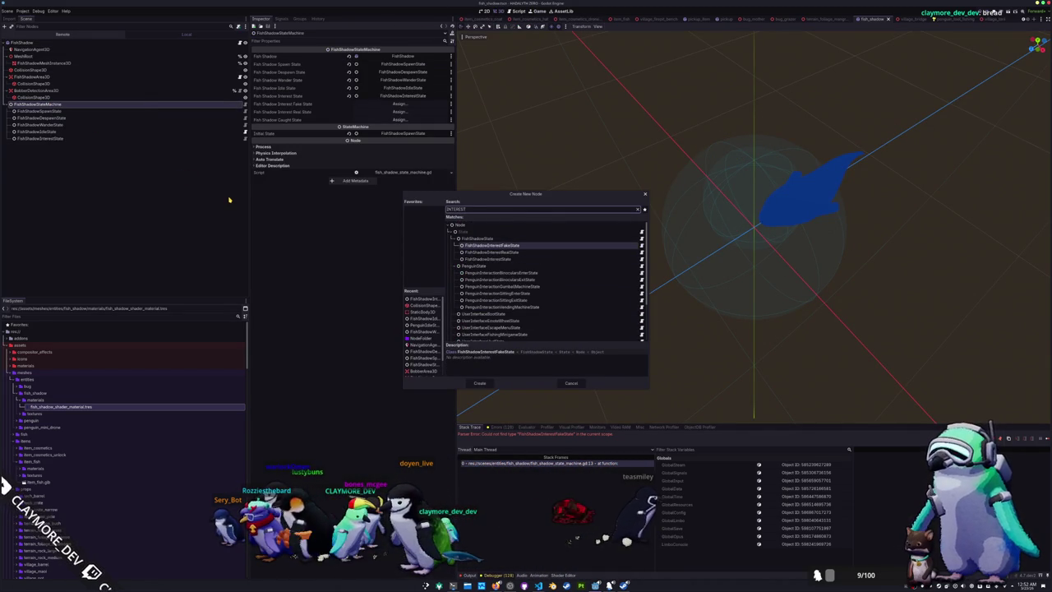
key("Return")
Add FishShadowInterestRealState and FishShadowCaughtState child nodes to the state machine too
key("ctrl+a")
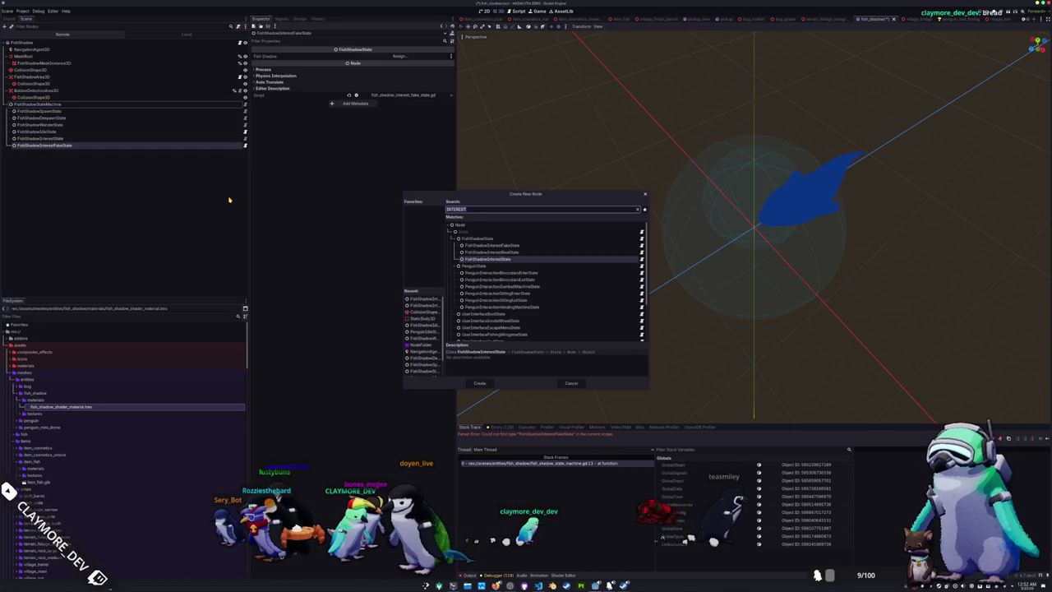
key("Up")
key("Return")
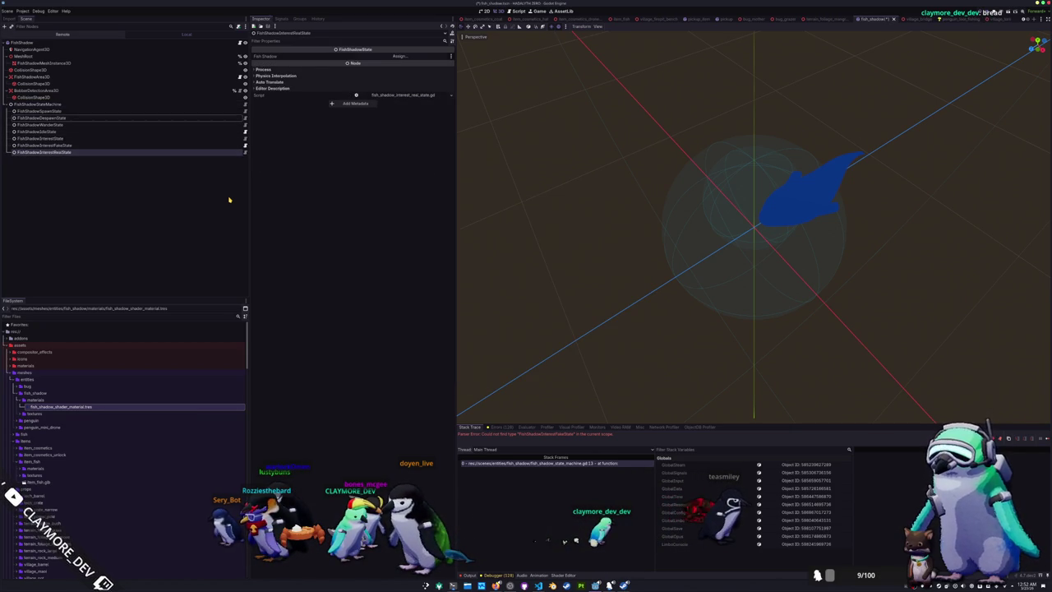
key("ctrl+a")
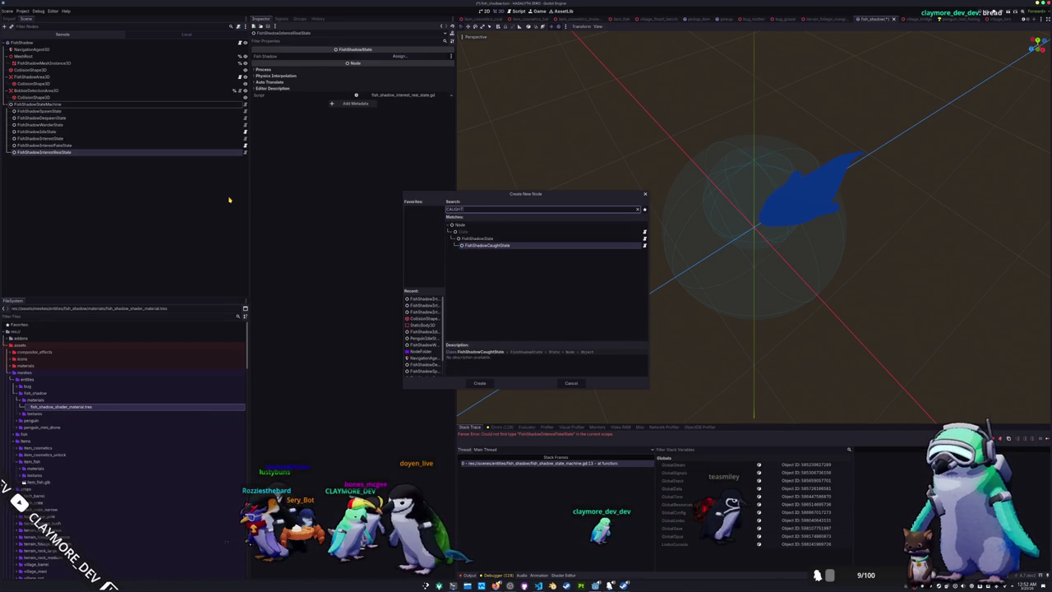
key("Return")
left_click(37, 105)
key("F5")
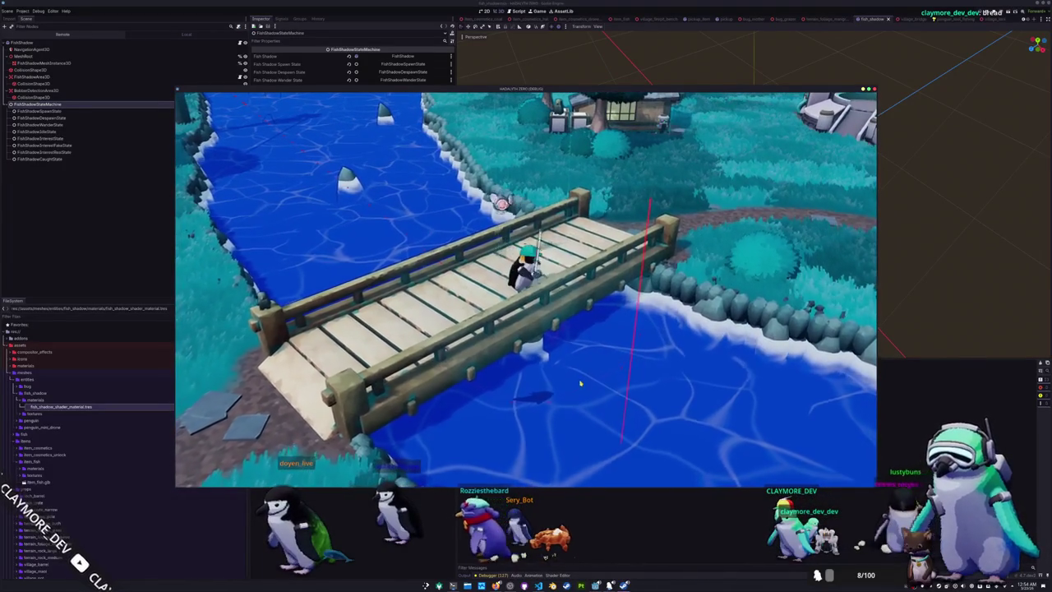
Cast the fishing line near a fish shadow, then return to fish_shadow_state_machine.gd above _on_goal_state_updated
left_click(559, 398)
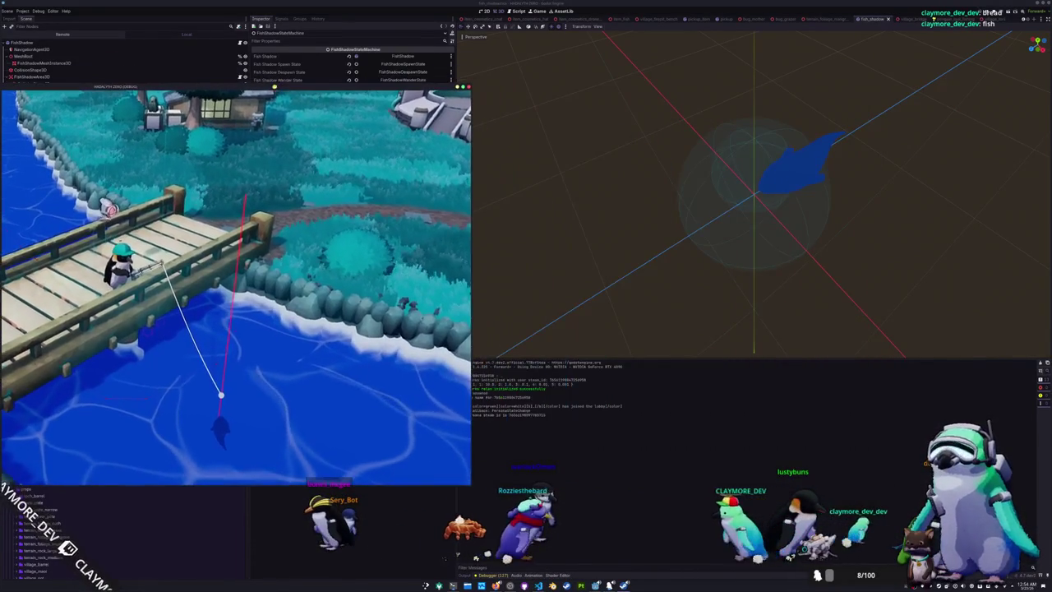
key("alt+Tab")
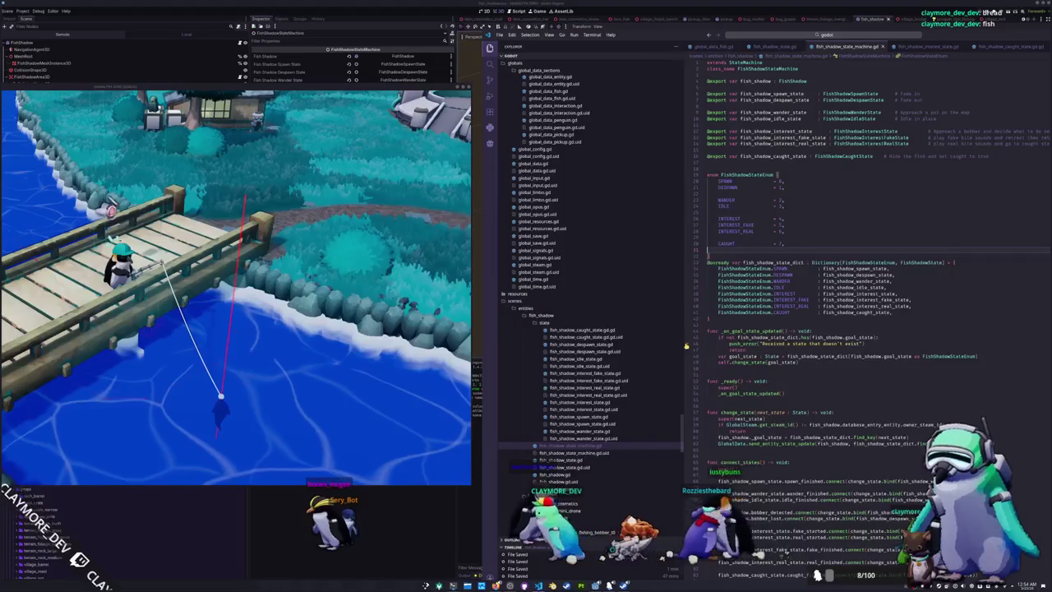
mouse_move(738, 331)
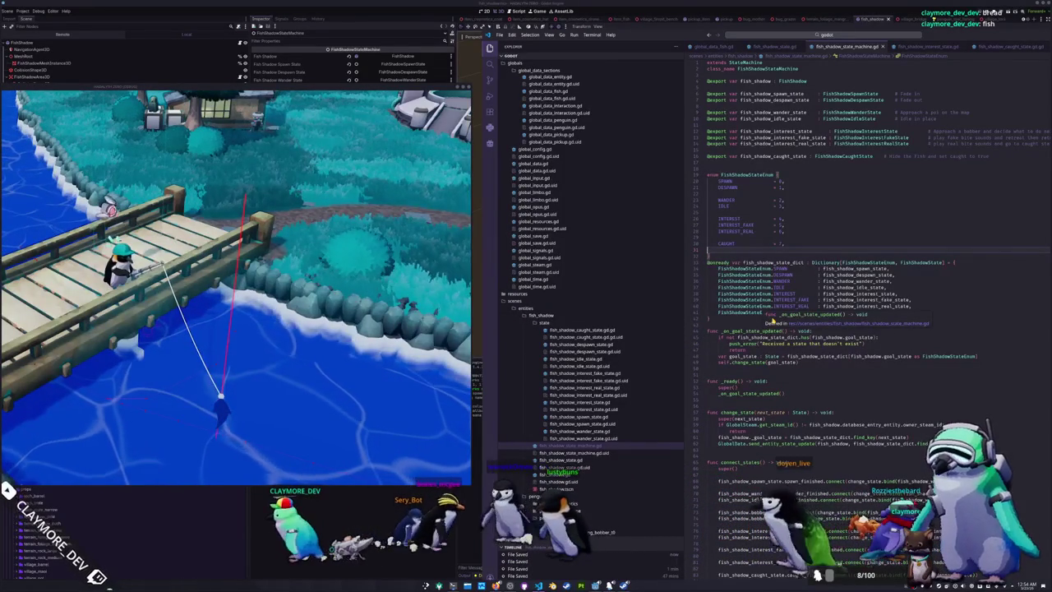
left_click(745, 324)
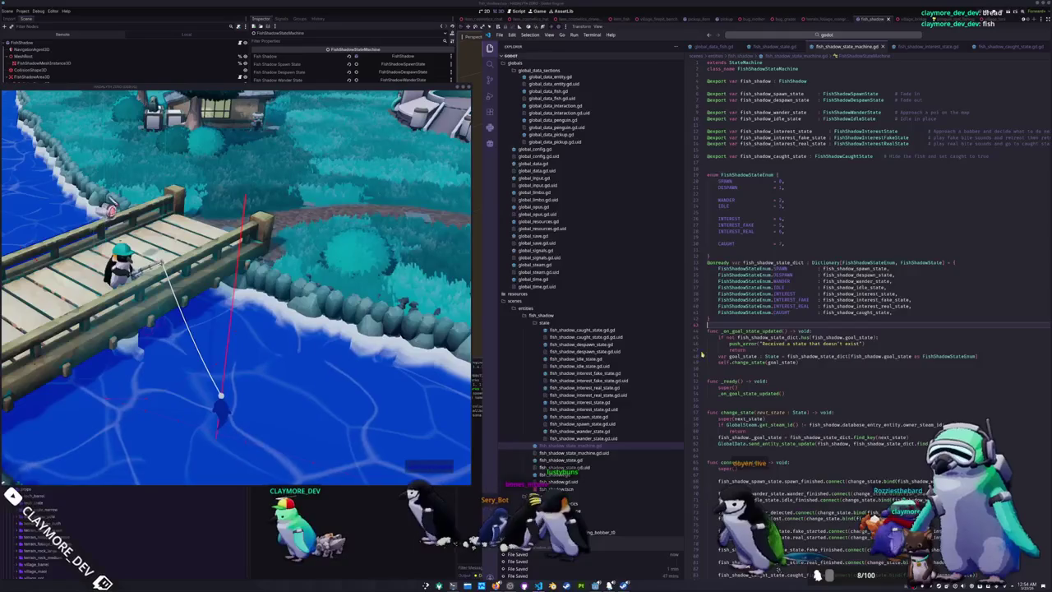